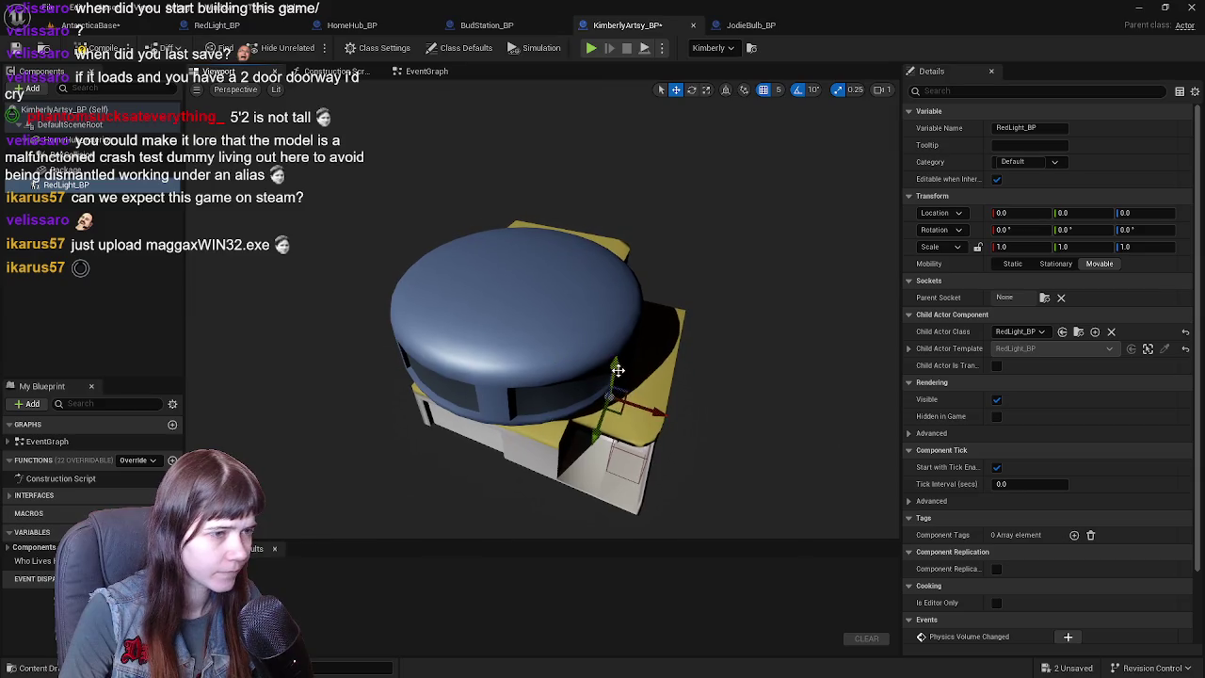
- Drag the red light left across the KimberlyArtsy dome and frame the view on it
drag(658, 279, 584, 280)
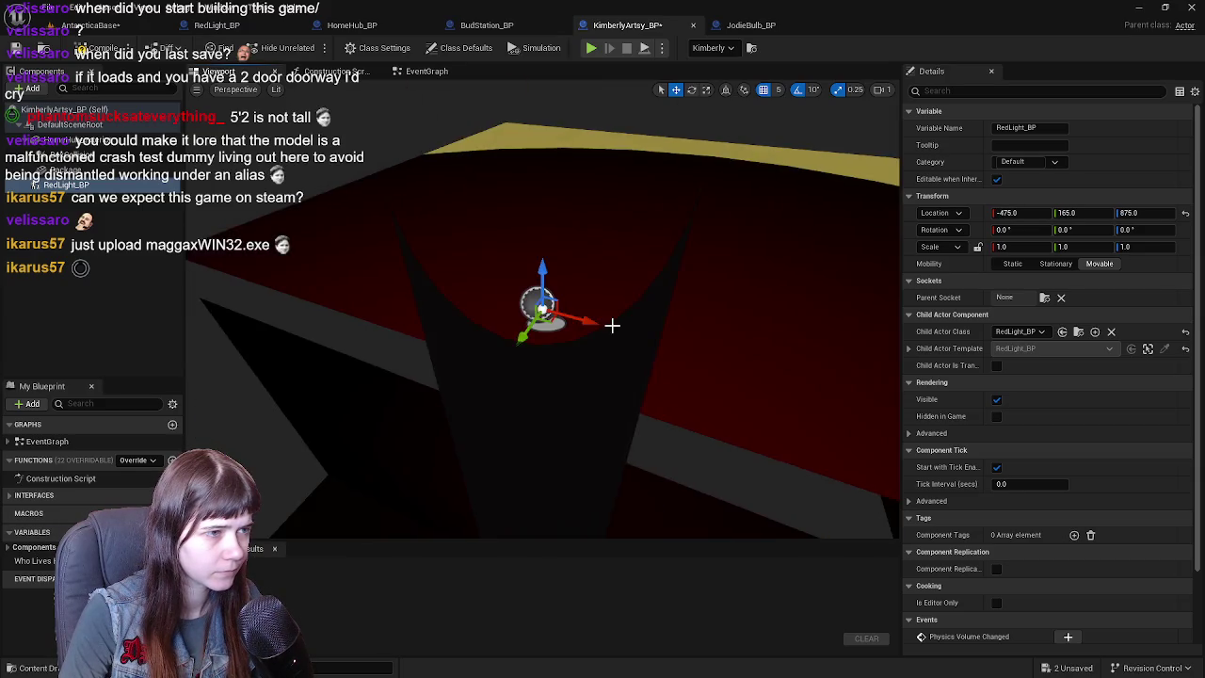
mouse_move(647, 316)
alt+mouse_down()
mouse_move(638, 251)
mouse_move(544, 344)
alt+mouse_up()
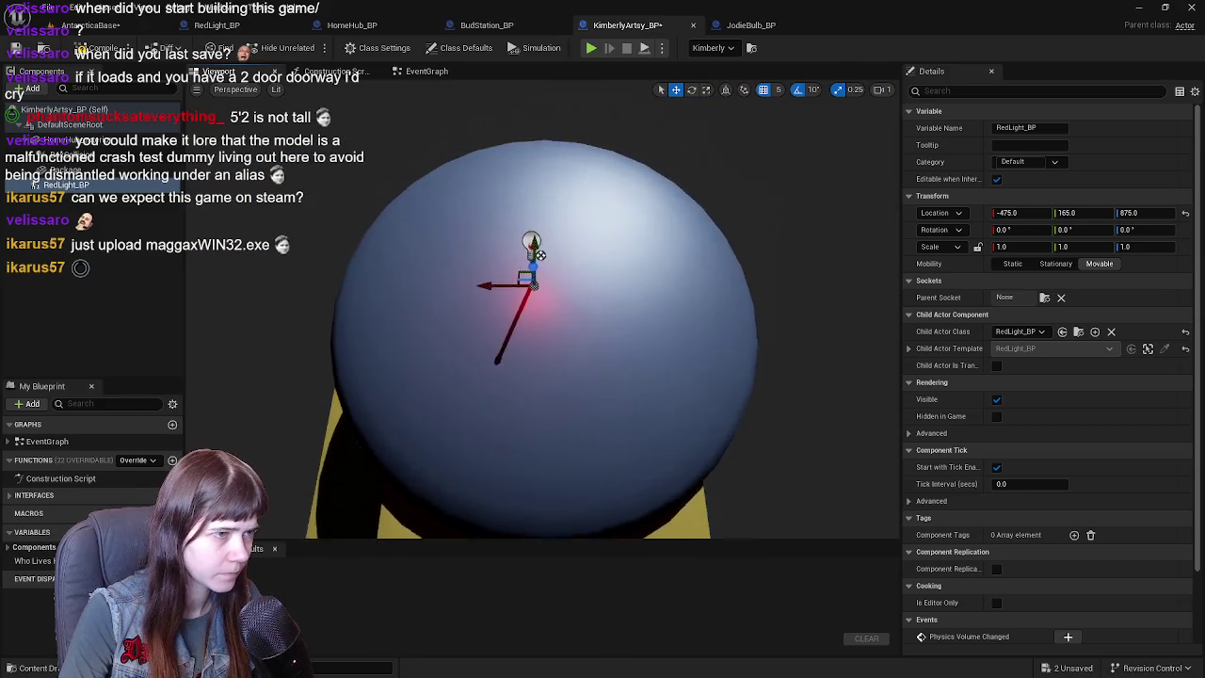
scroll(544, 344, up, 2)
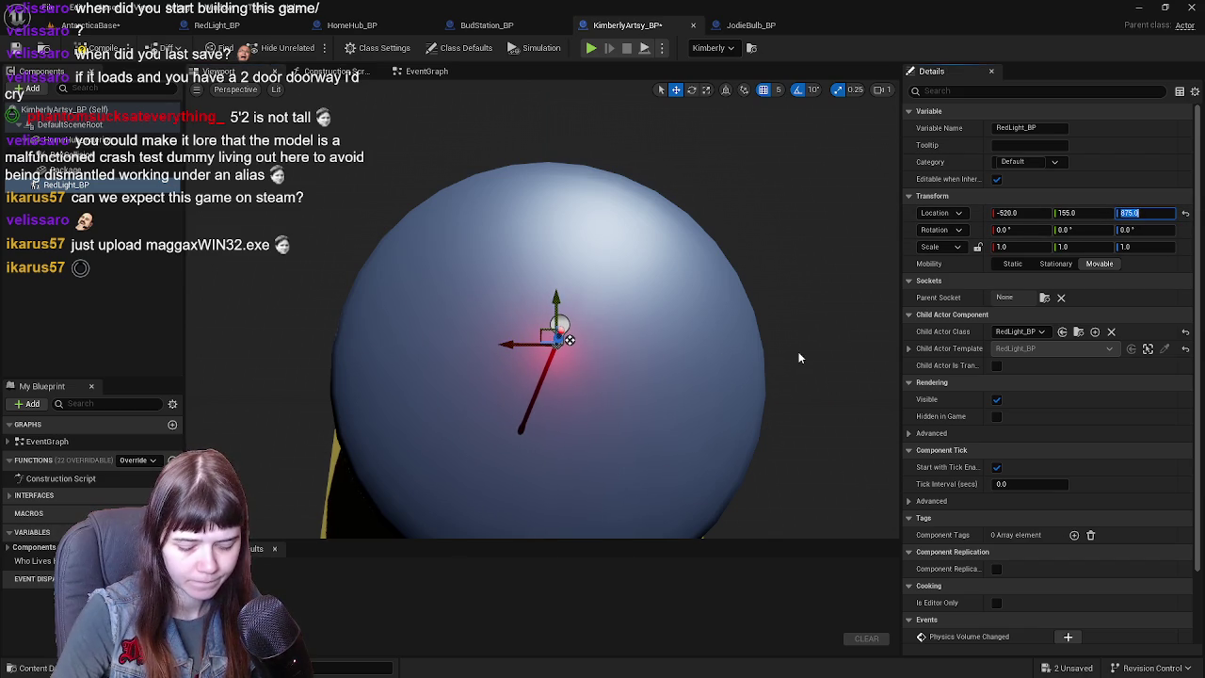
mouse_move(718, 380)
alt+mouse_down()
mouse_move(659, 282)
mouse_move(602, 339)
alt+mouse_up()
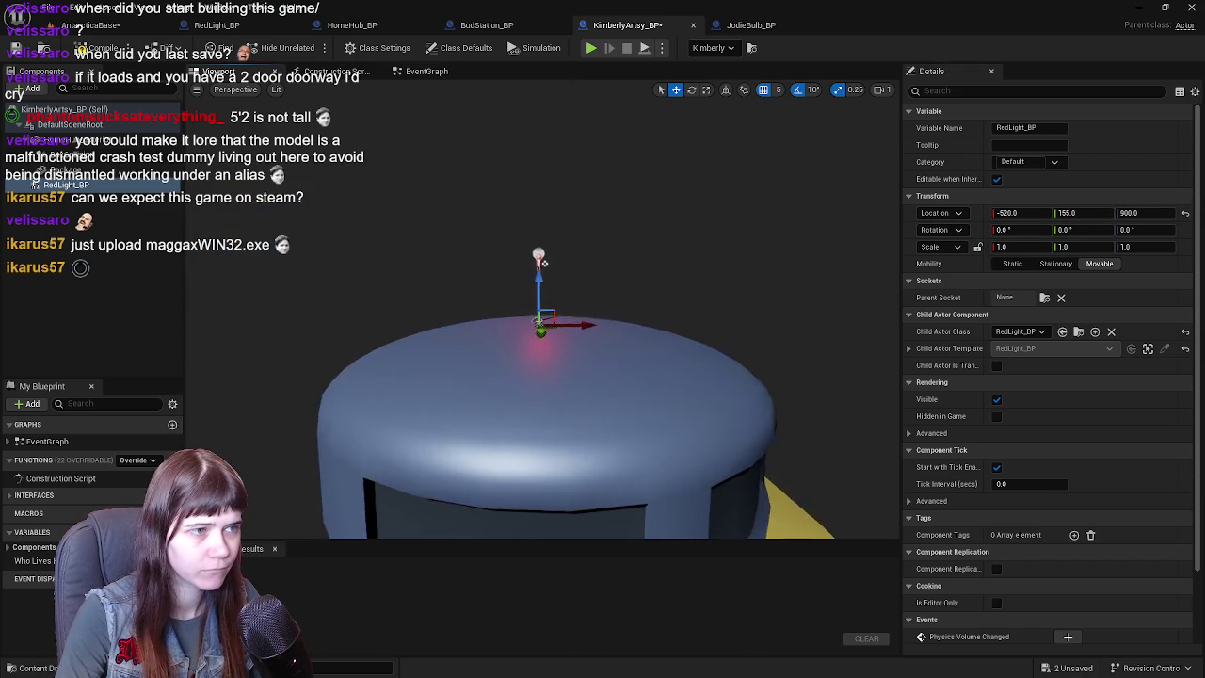
scroll(573, 255, up, 1)
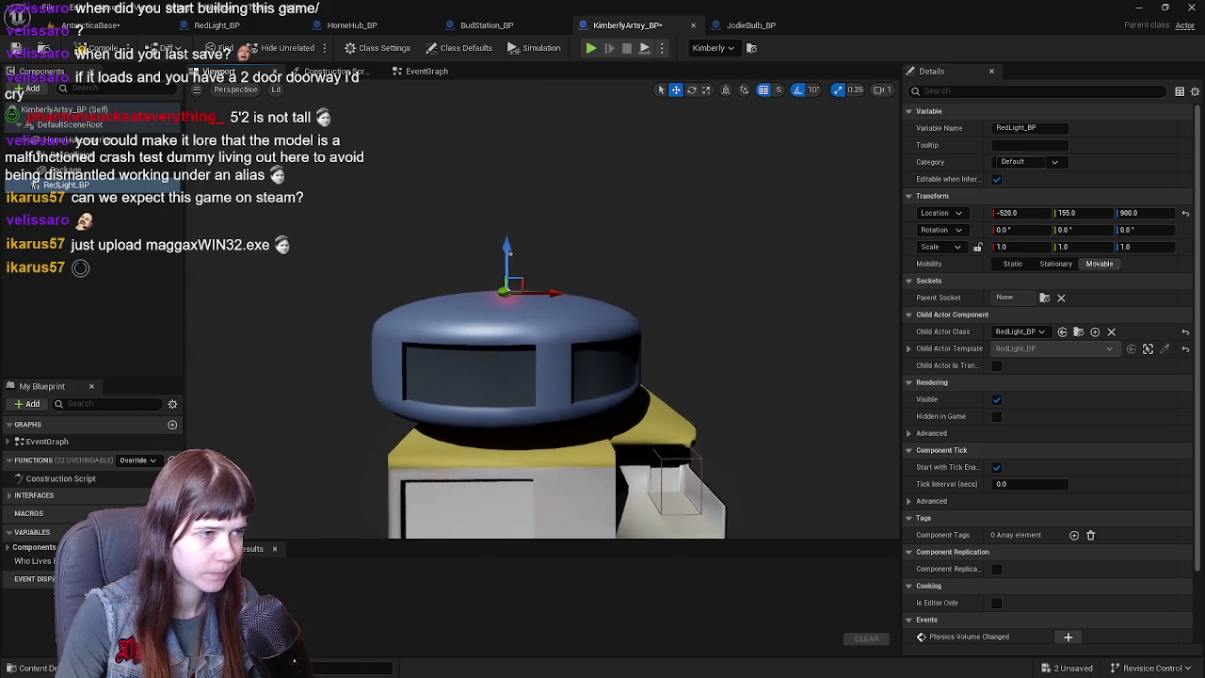
scroll(573, 256, up, 1)
scroll(574, 255, up, 2)
scroll(574, 255, up, 2)
key(f)
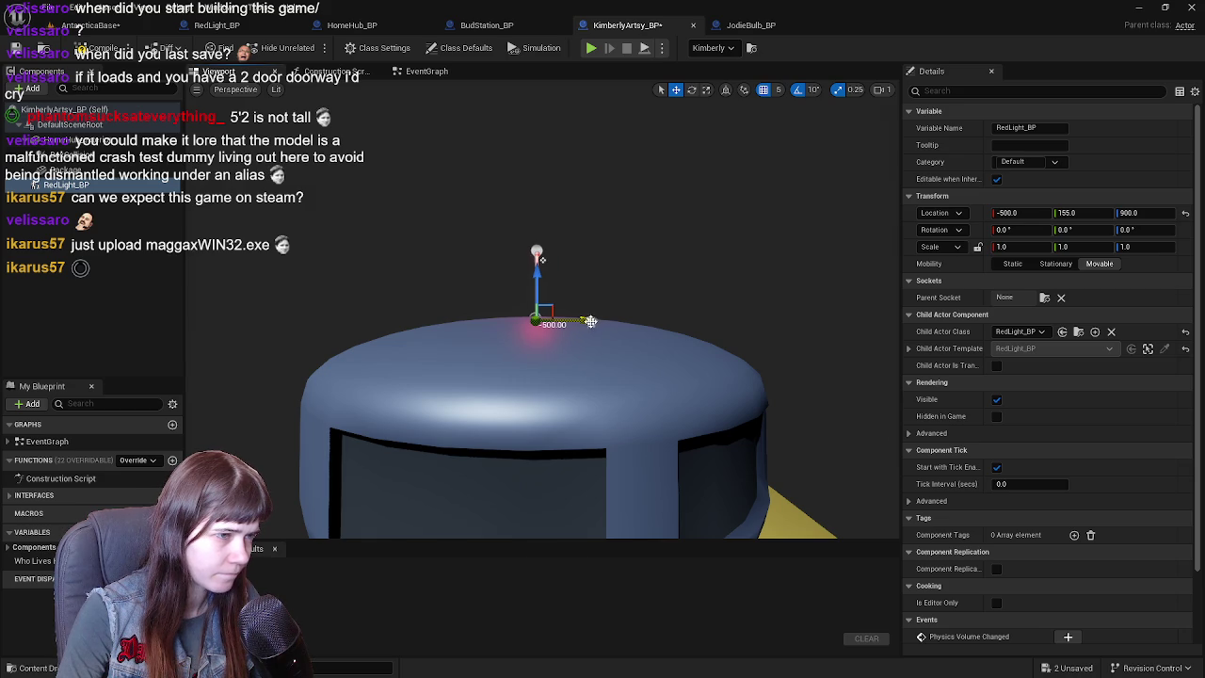
scroll(590, 321, down, 2)
right_drag(590, 321, 638, 331)
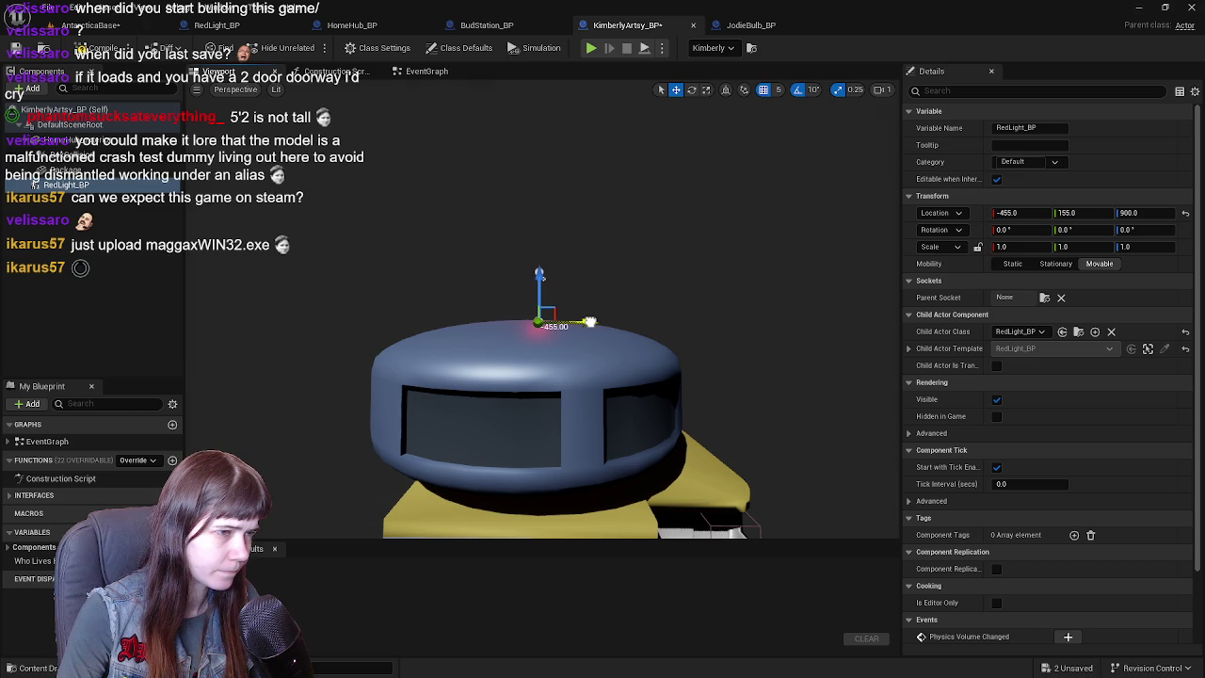
- Raise the light up its pole, set Location Z to 1100, then compile and save
drag(541, 269, 621, 284)
scroll(624, 285, up, 3)
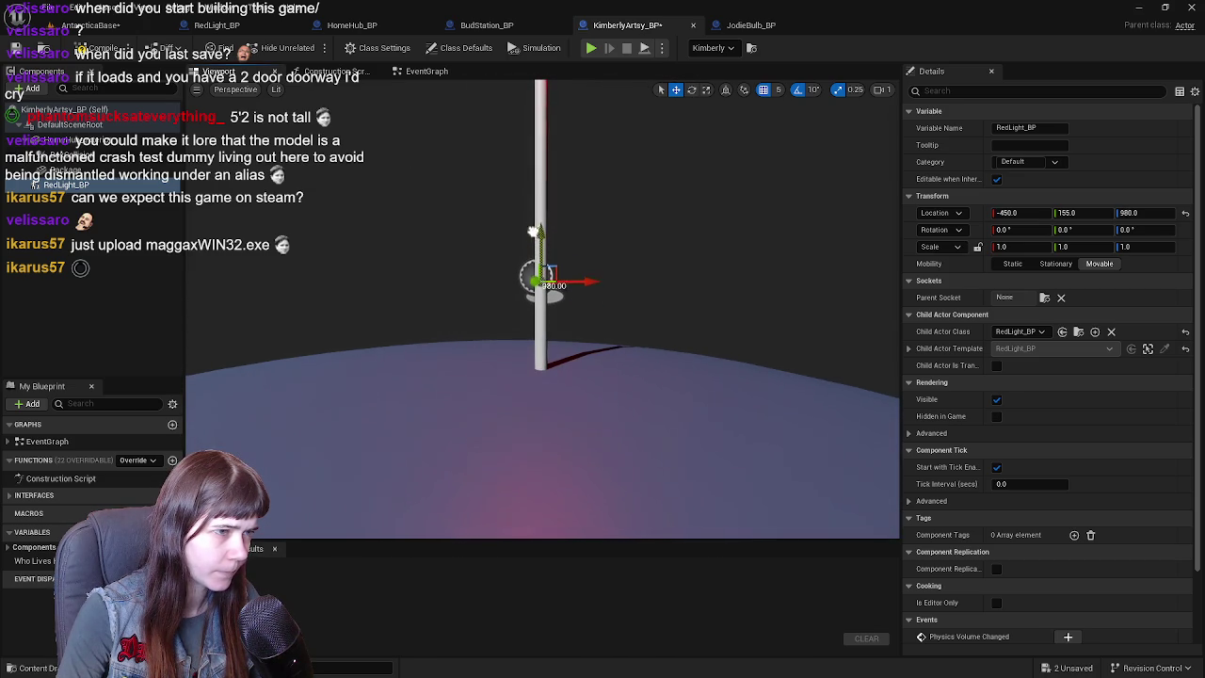
drag(535, 238, 542, 123)
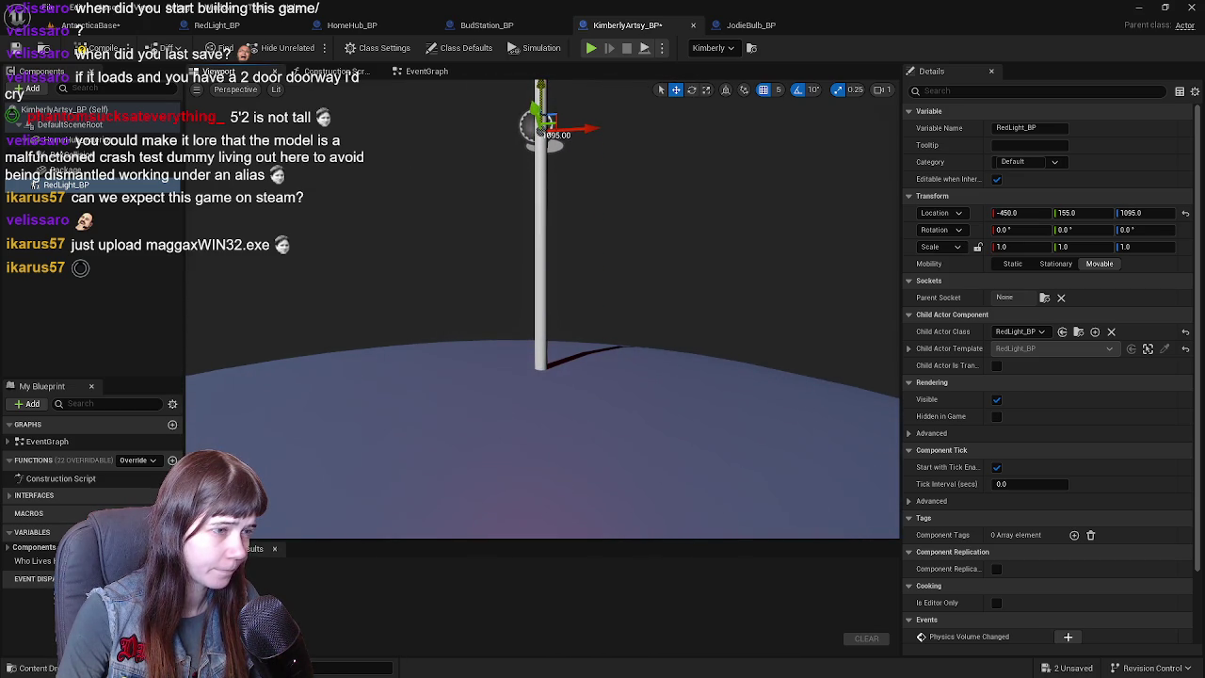
scroll(545, 141, down, 2)
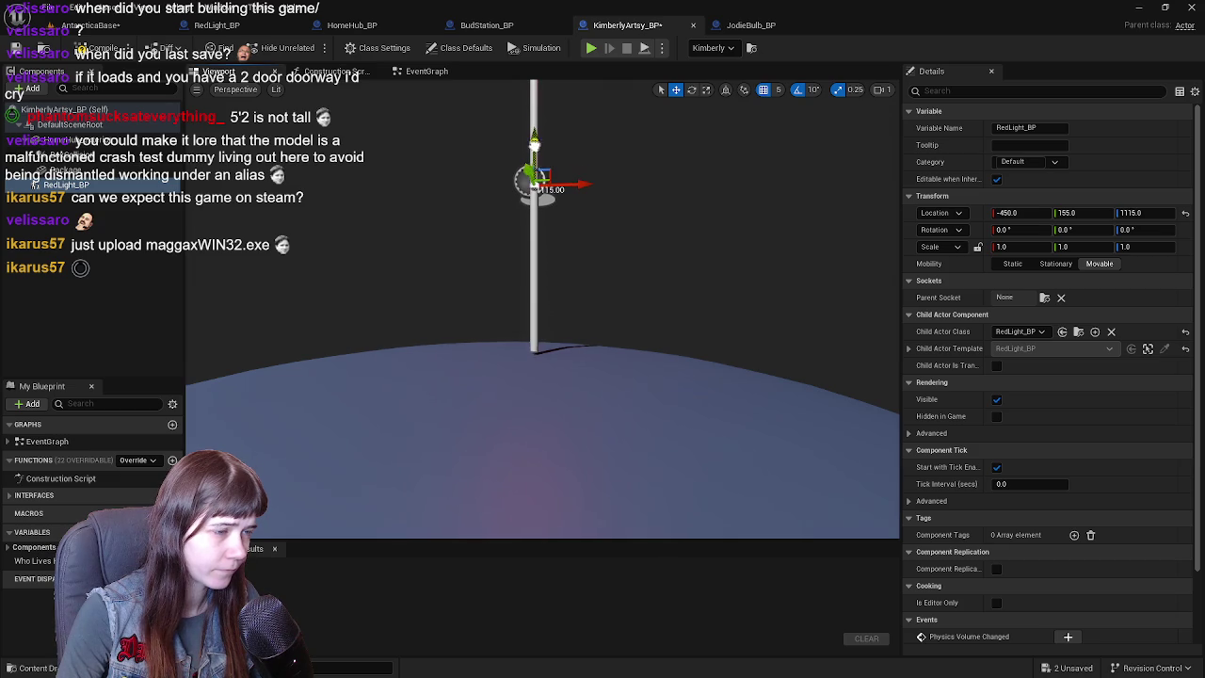
drag(534, 146, 536, 156)
click(1154, 213)
text(1)
key(Return)
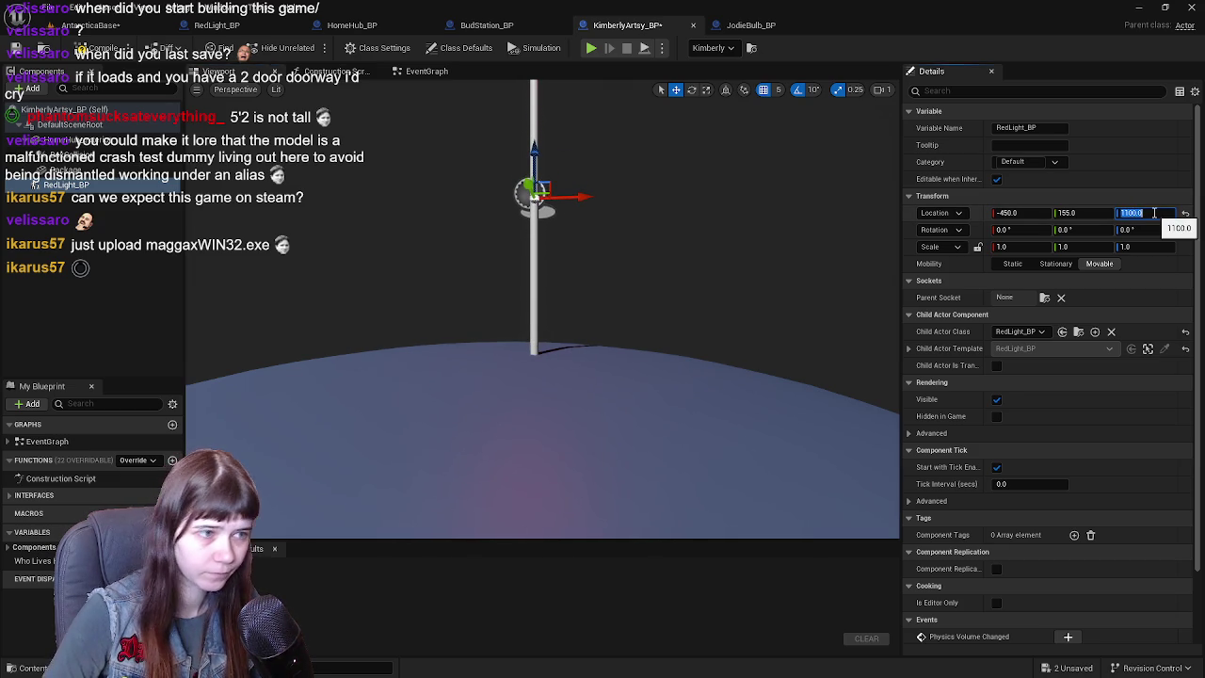
click(94, 48)
click(15, 48)
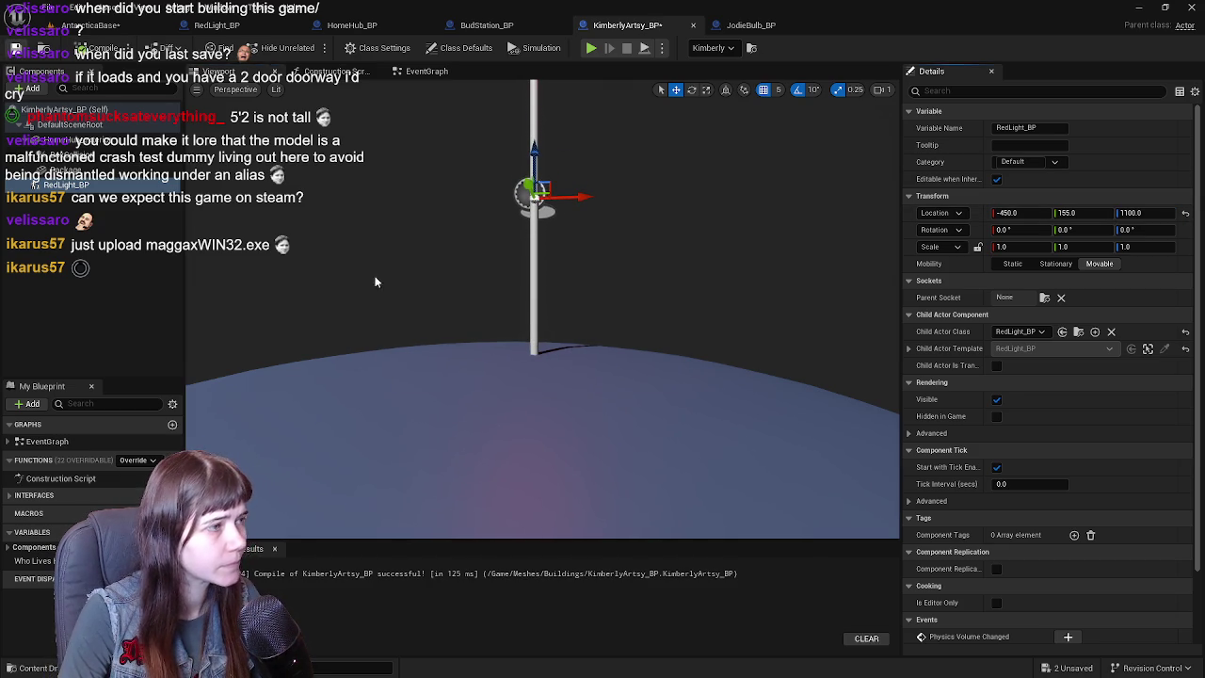
- Shift the light to X -500, save KimberlyArtsy_BP, and switch to BudStation_BP
mouse_move(548, 171)
alt+mouse_down()
mouse_move(562, 229)
mouse_move(620, 218)
alt+mouse_up()
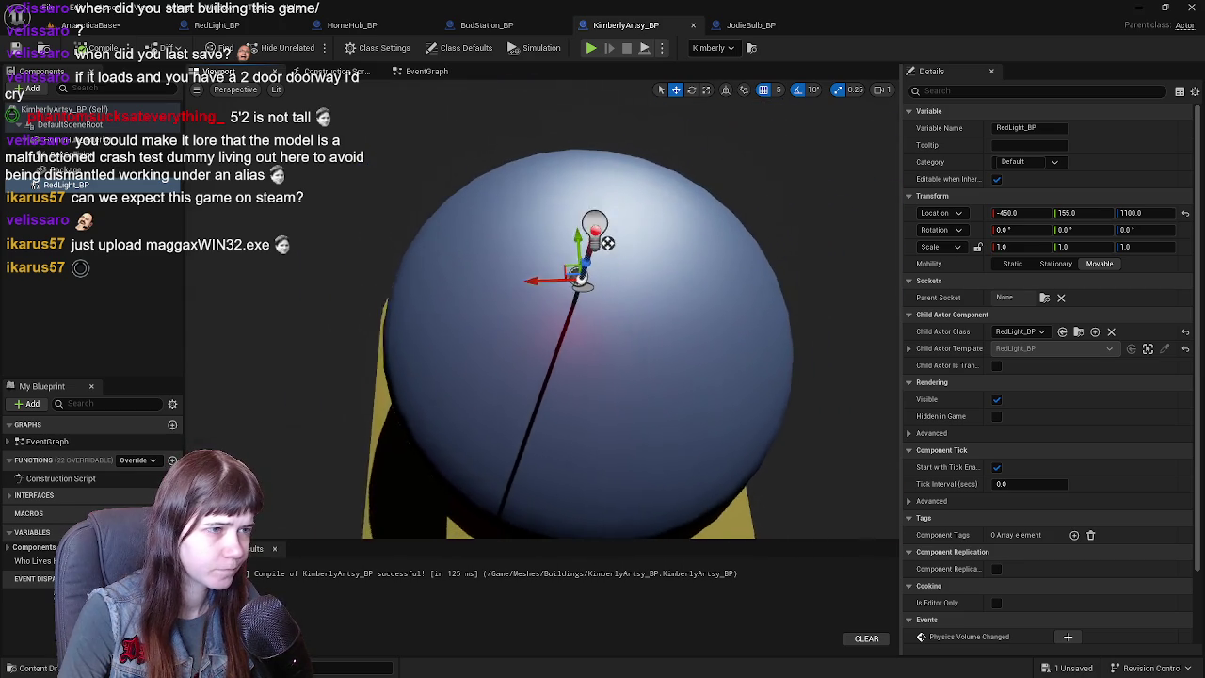
drag(502, 275, 617, 278)
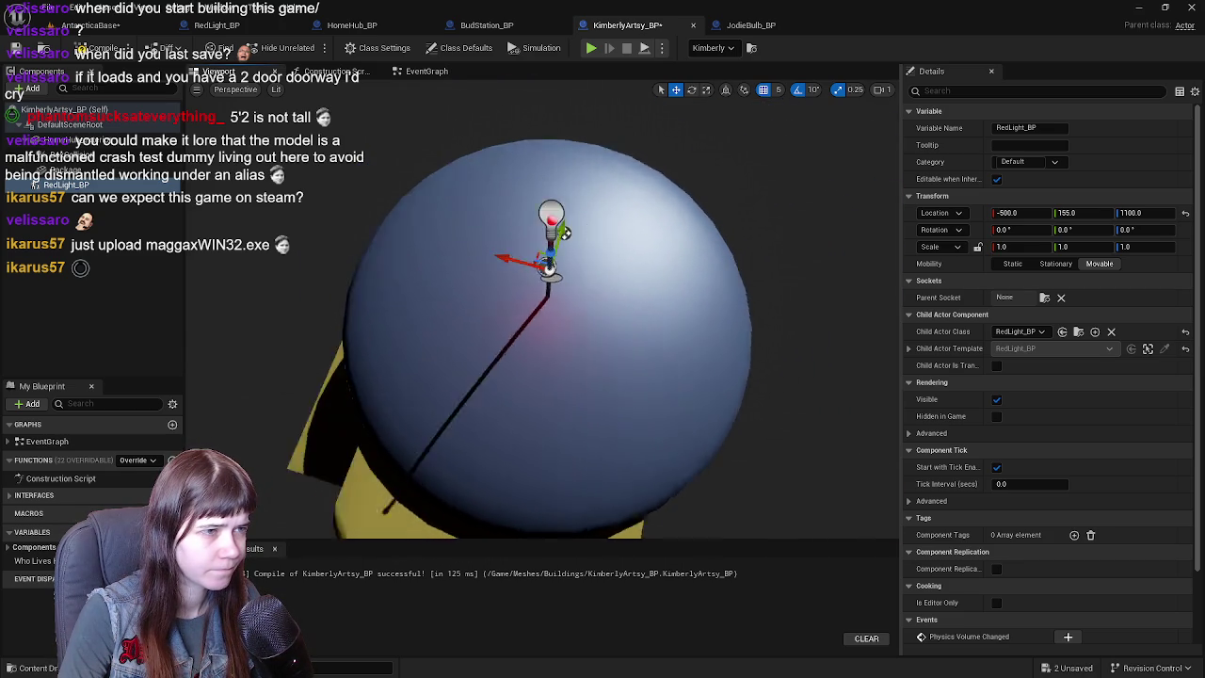
key(ctrl+s)
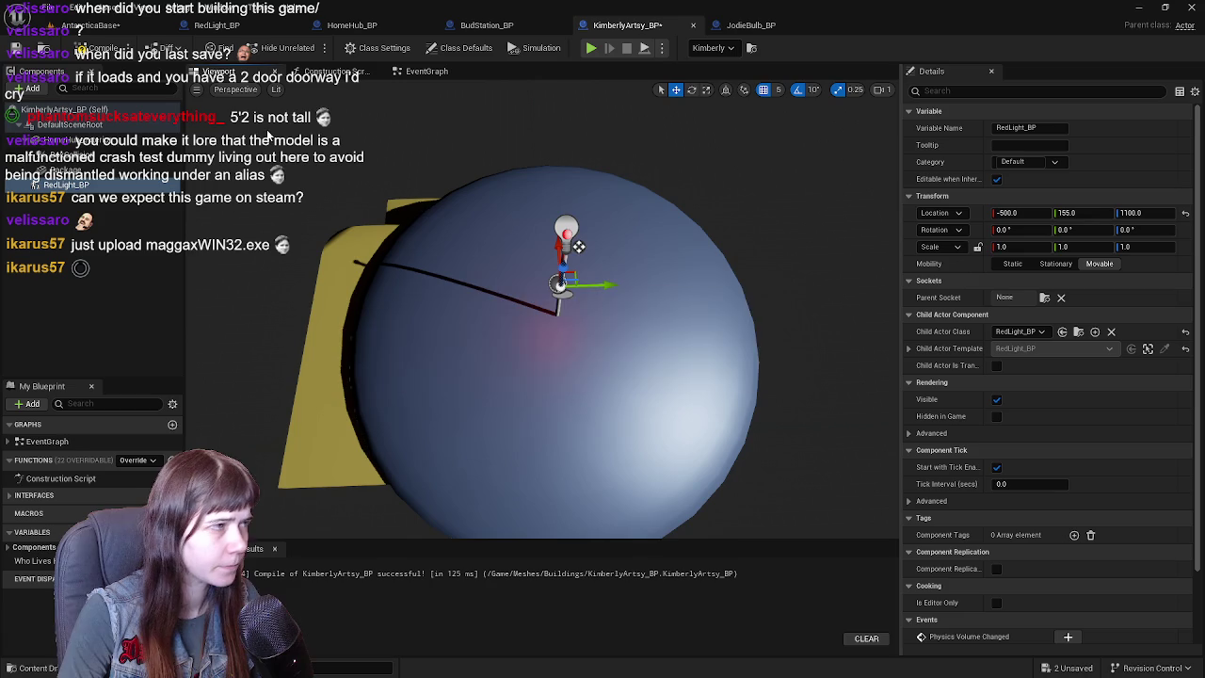
click(526, 26)
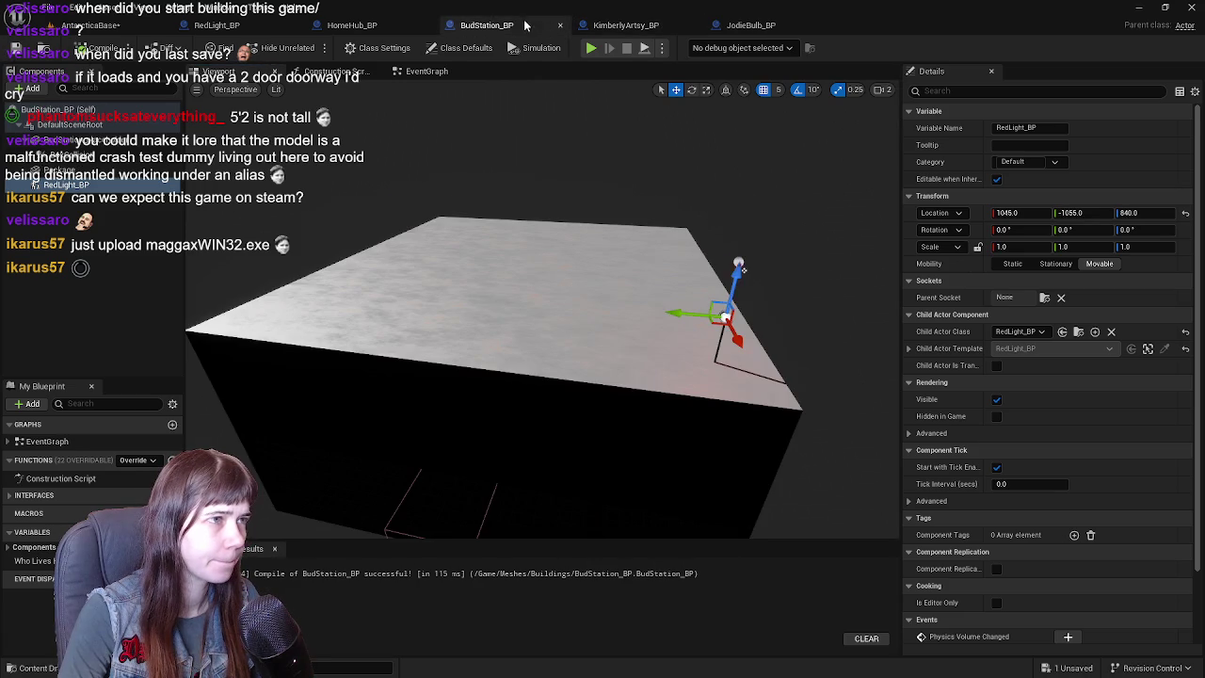
- Close the HomeHub, JodieBulb and other building blueprint tabs to return to AntarcticaBase
click(350, 25)
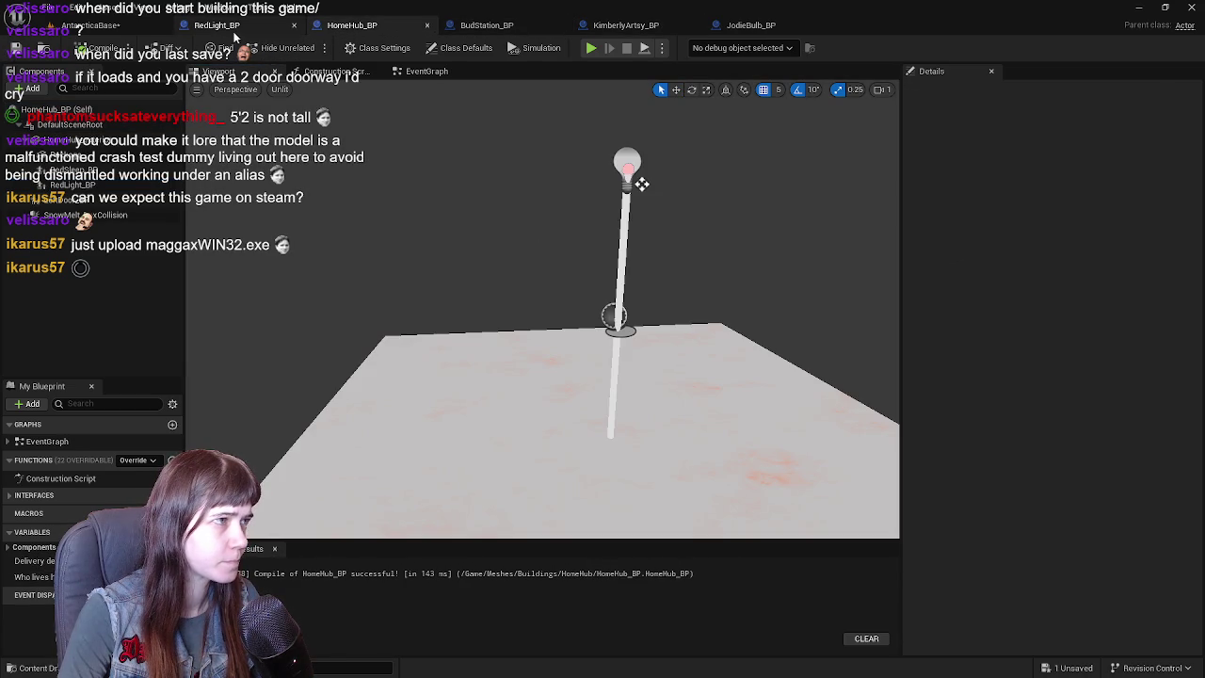
click(217, 26)
click(90, 26)
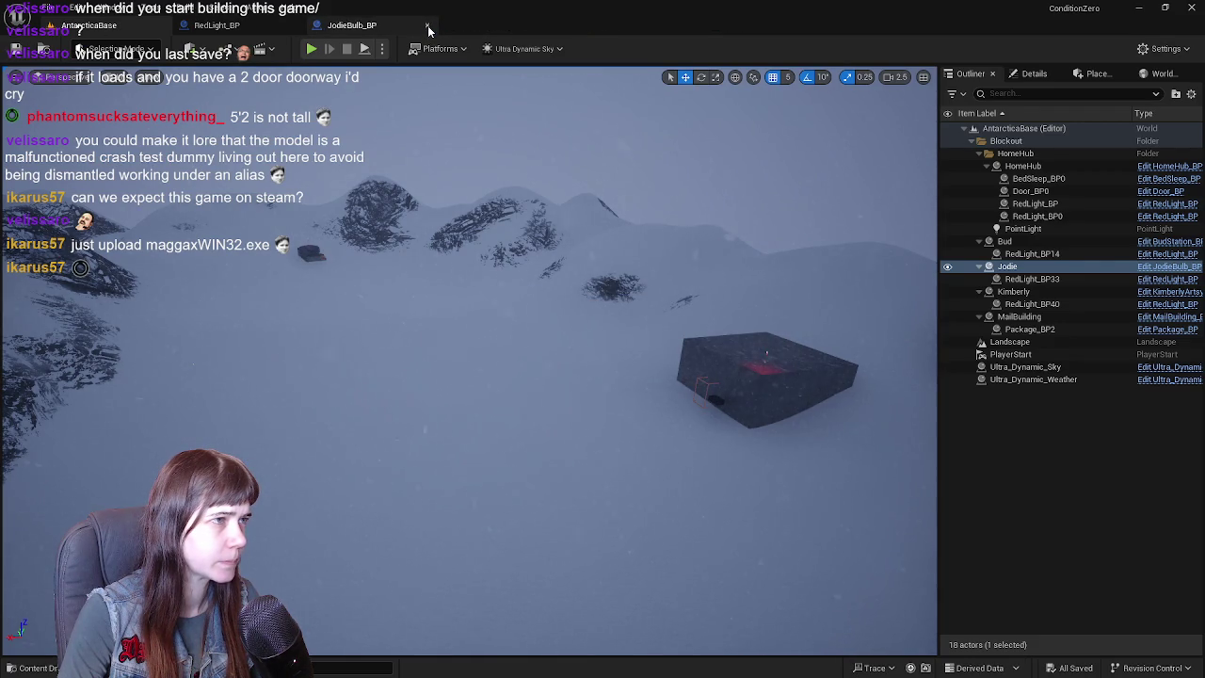
click(215, 26)
click(91, 26)
- Fly through the level to the red-lit round building, then open the Content Drawer
right_drag(686, 358, 753, 358)
click(1098, 480)
right_drag(659, 377, 697, 377)
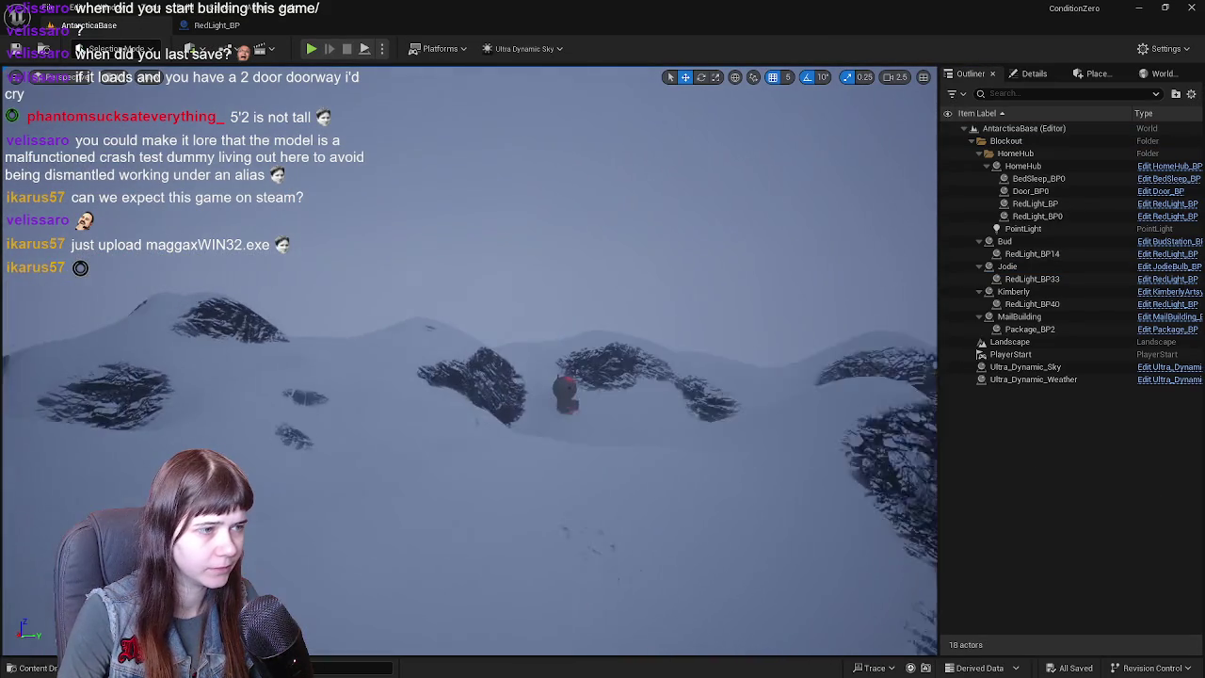
mouse_move(480, 296)
right_down()
mouse_move(443, 296)
mouse_move(499, 295)
mouse_move(510, 236)
mouse_move(494, 237)
right_up()
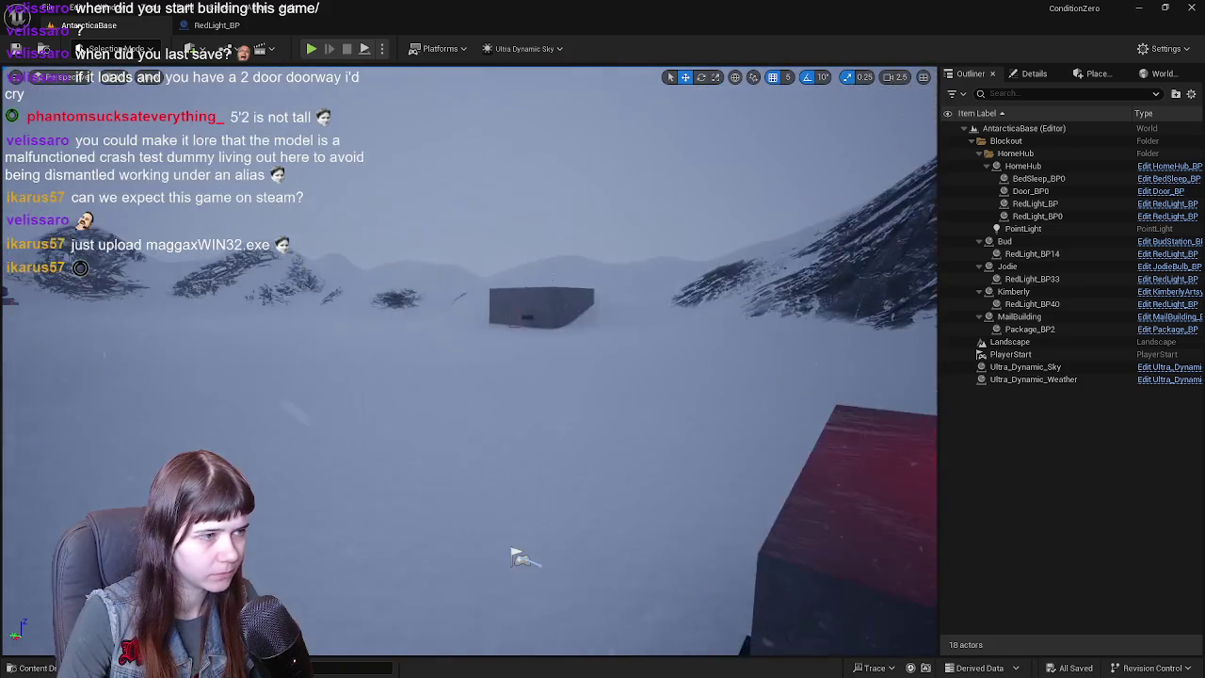
right_drag(494, 237, 499, 244)
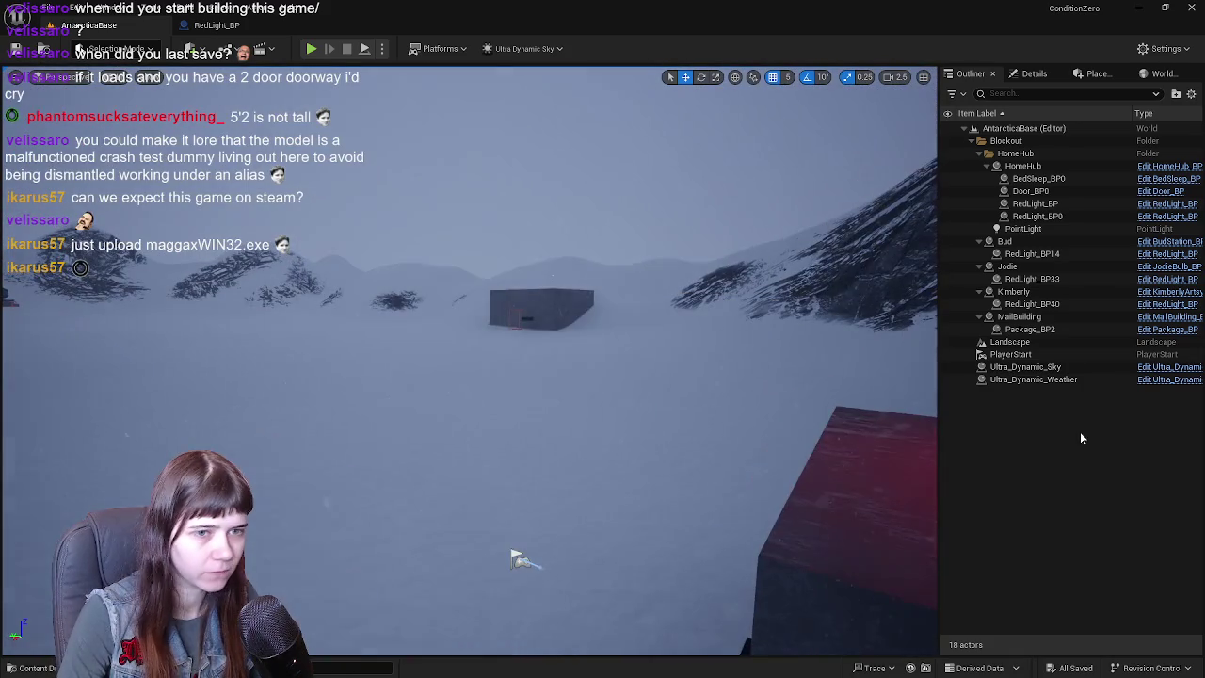
key(ctrl+space)
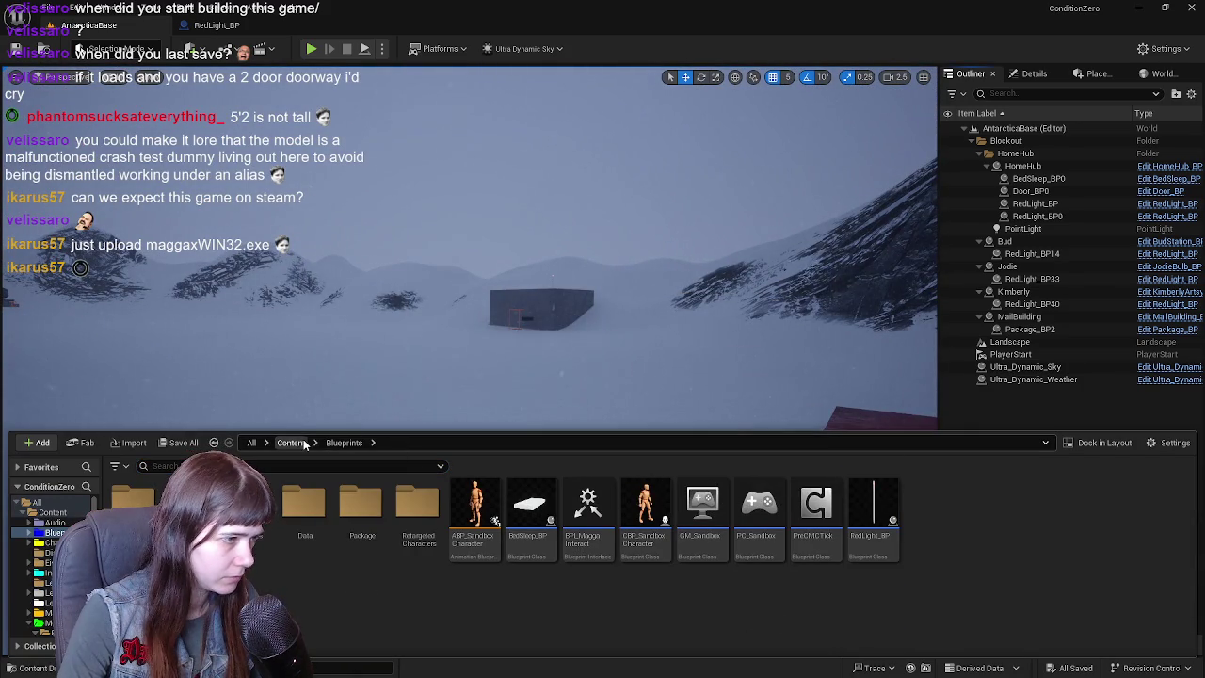
- Save and load AntarcticaBase_Whiteout from Content, then select Ultra_Dynamic_Weather in the Outliner
click(305, 443)
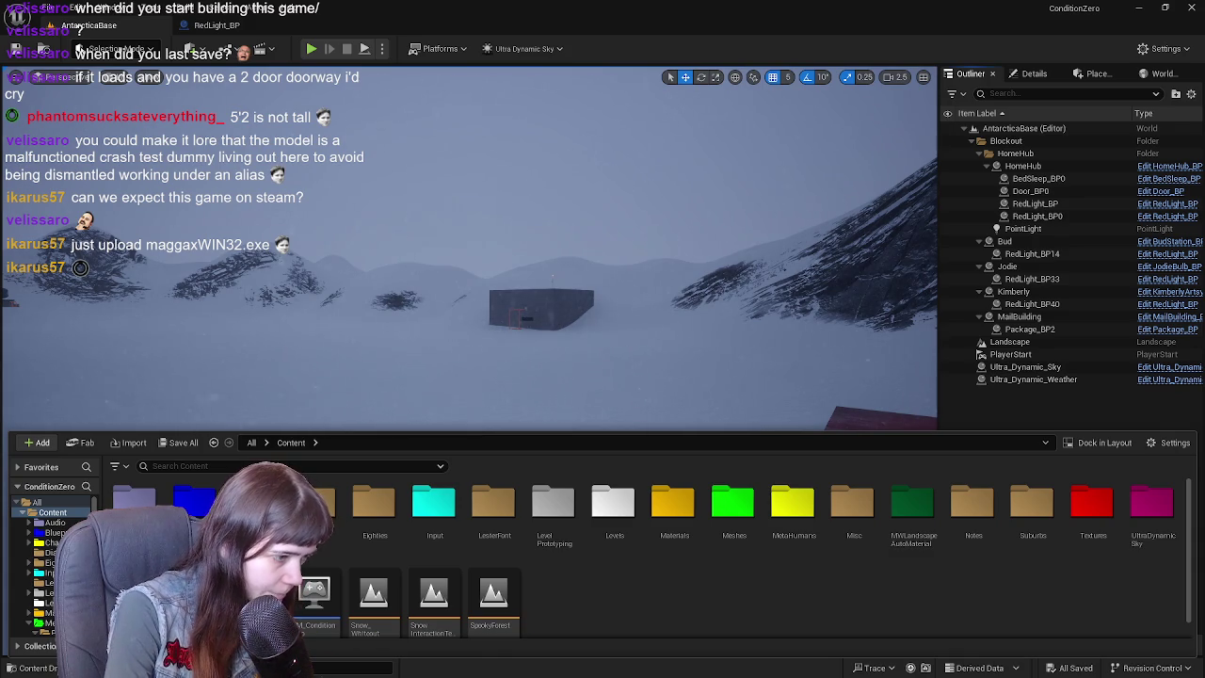
key(ctrl+shift+s)
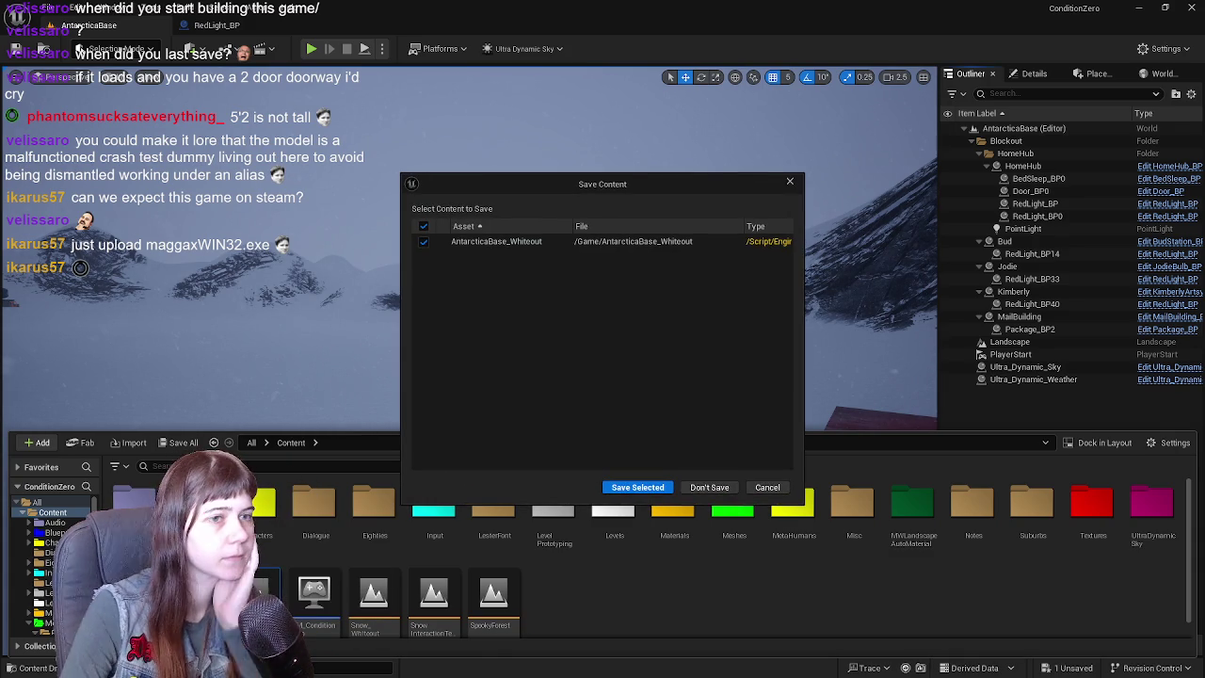
click(639, 487)
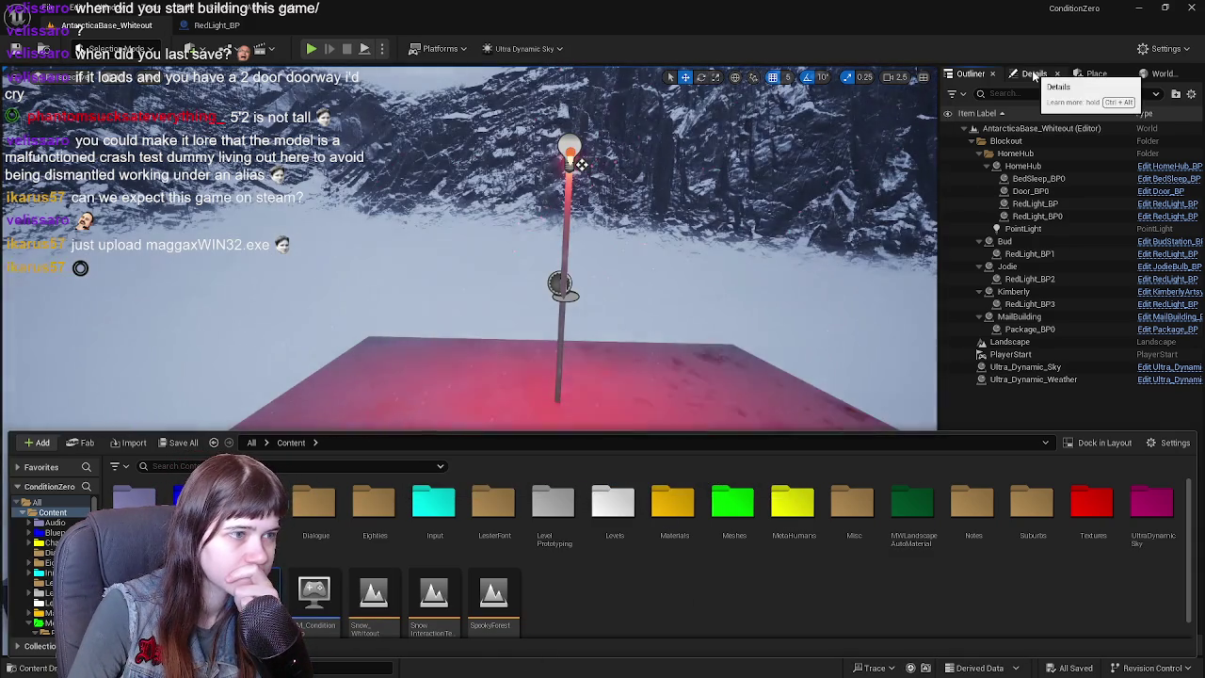
click(1034, 73)
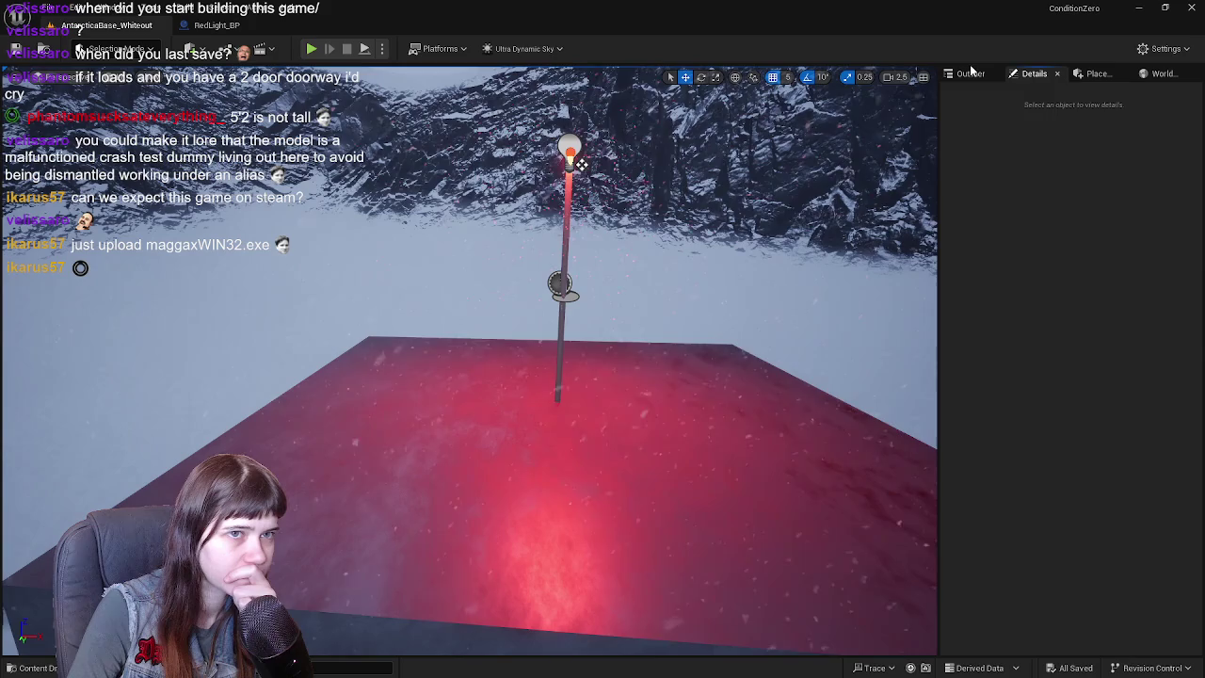
click(970, 73)
click(1078, 379)
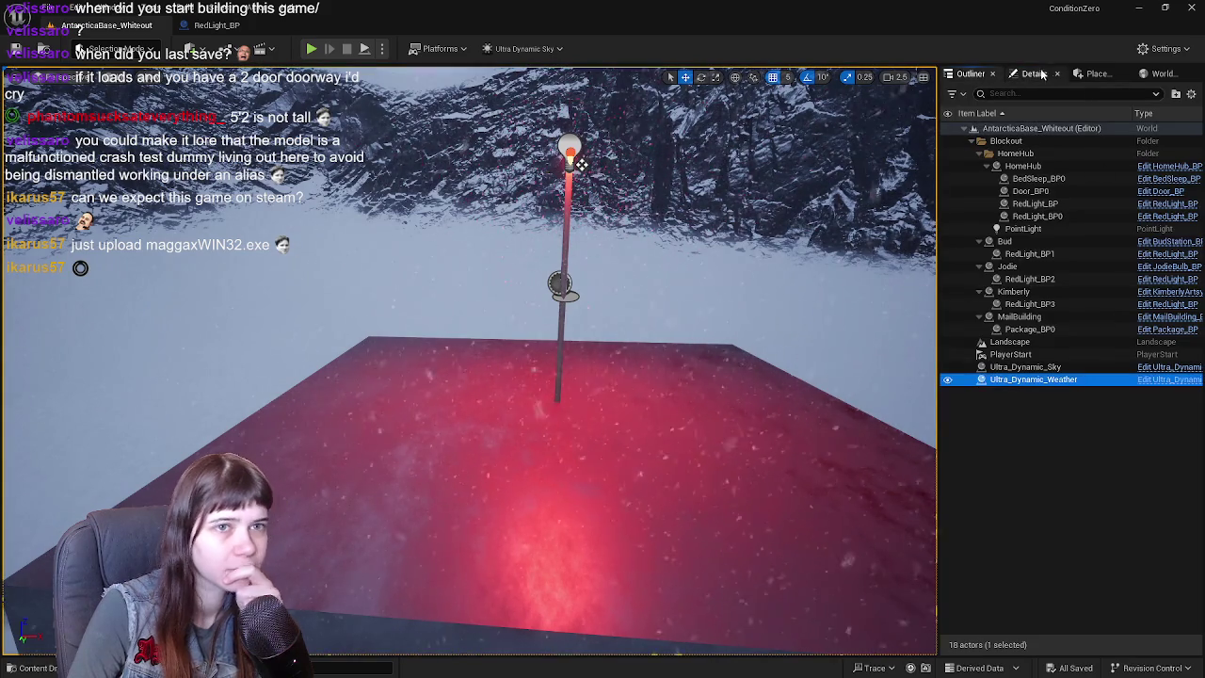
- Switch the Ultra_Dynamic_Weather preset to Snow_Whiteout
click(1033, 73)
click(1107, 379)
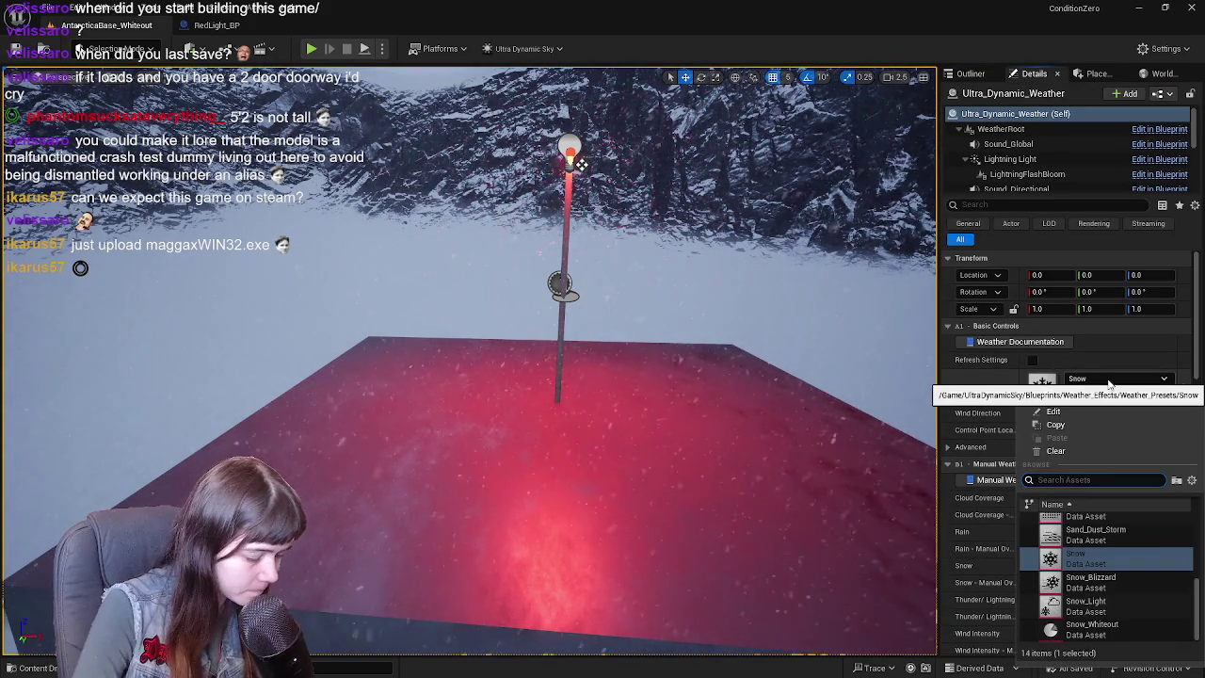
text(white)
click(1092, 520)
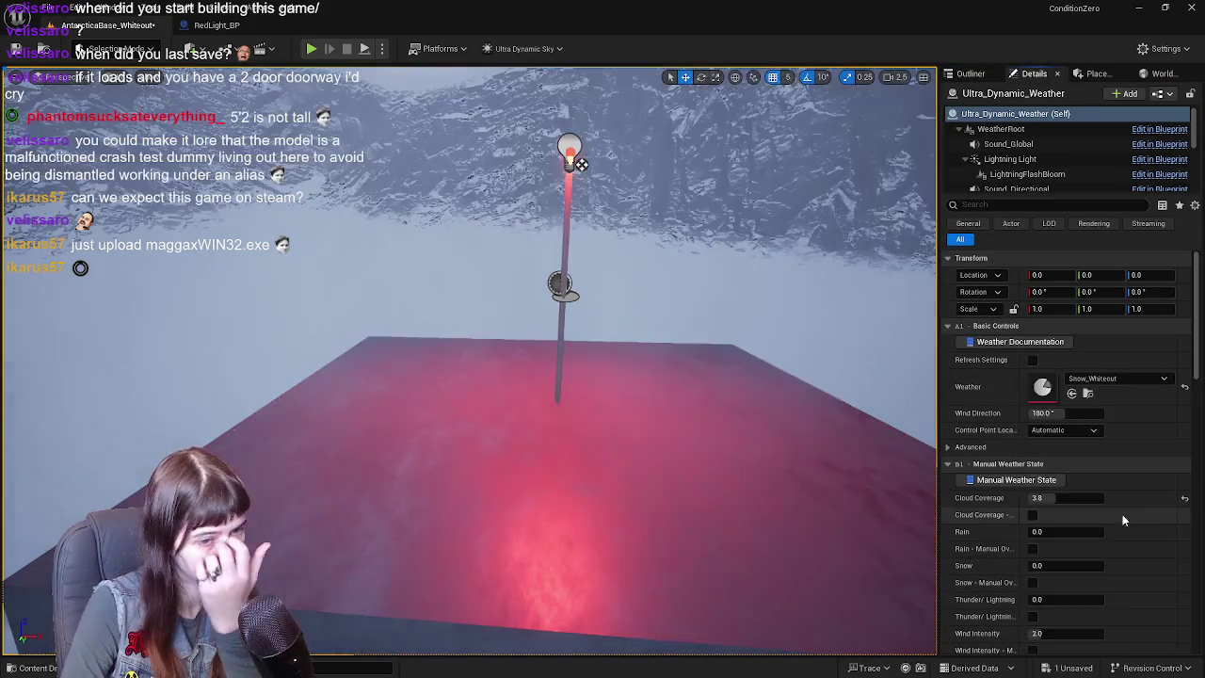
- Tick Fog - Manual Override, set Fog to 20.0, and pan through the whiteout
scroll(1134, 514, down, 3)
scroll(1068, 546, down, 3)
scroll(1061, 509, down, 1)
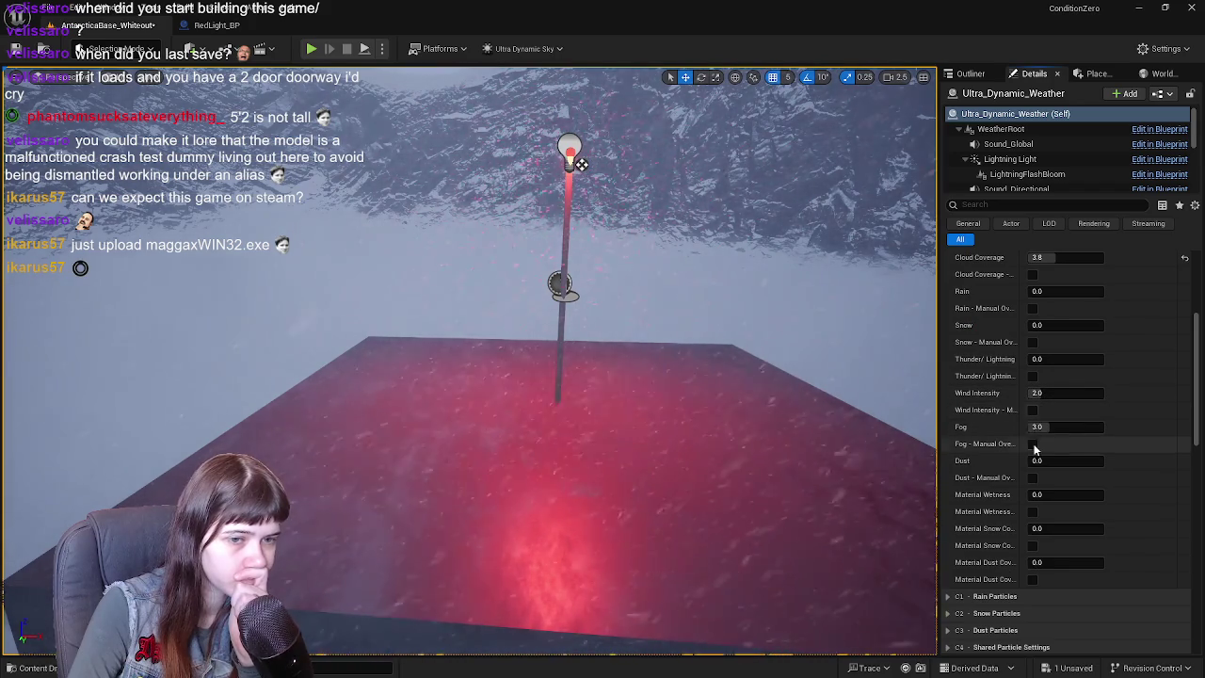
click(1033, 444)
click(1046, 428)
text(20)
key(Return)
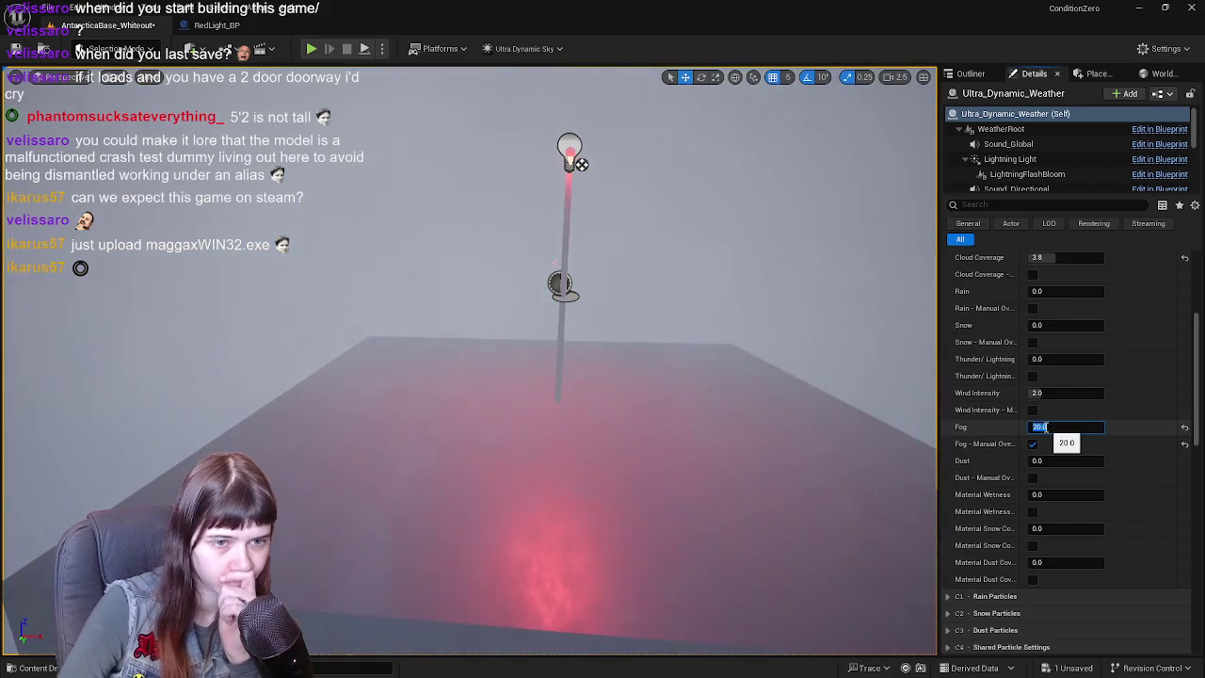
scroll(1014, 337, up, 5)
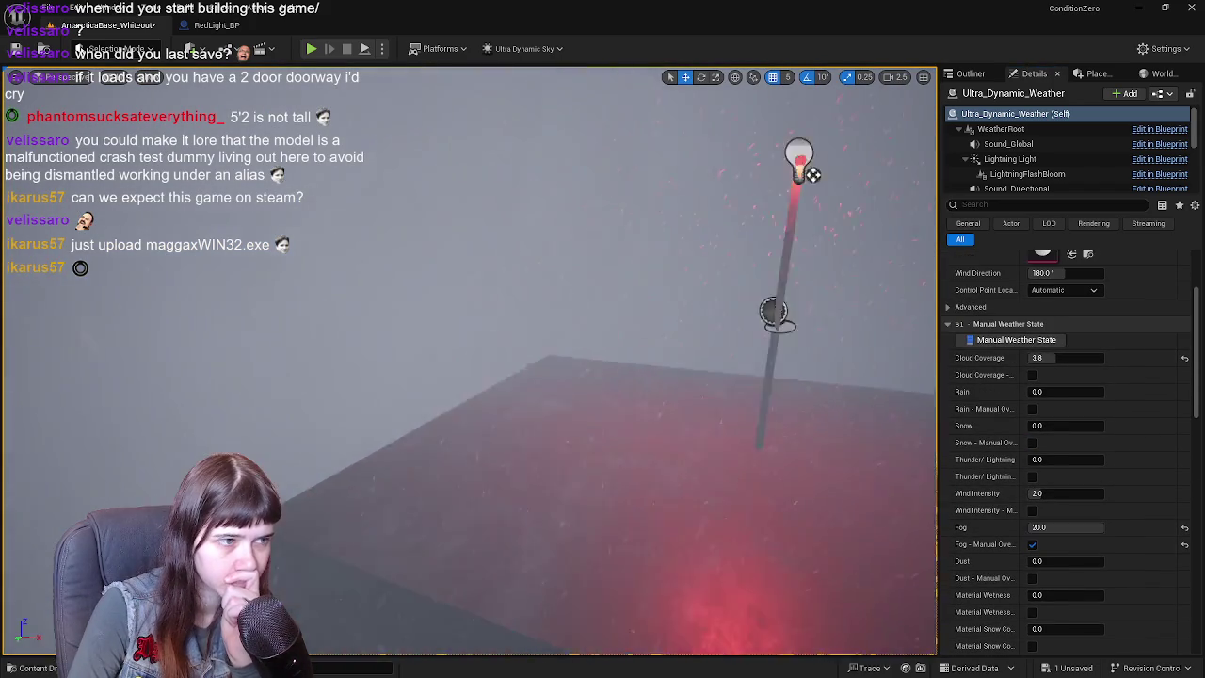
middle_drag(929, 368, 623, 349)
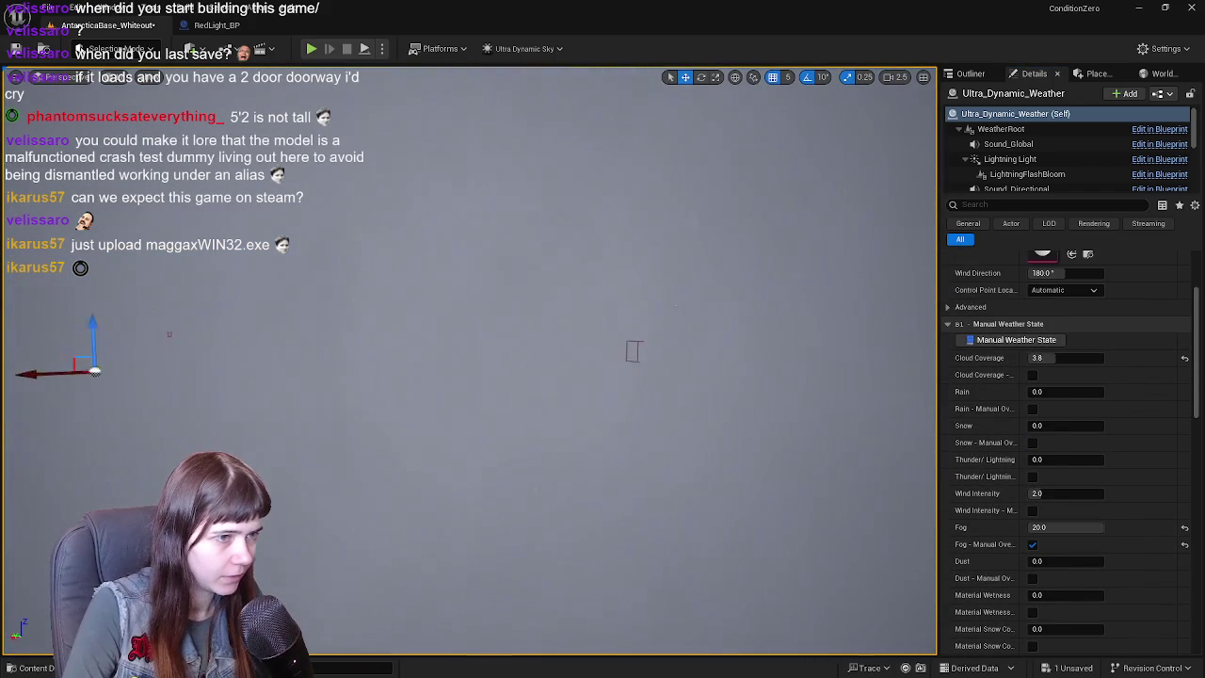
click(217, 26)
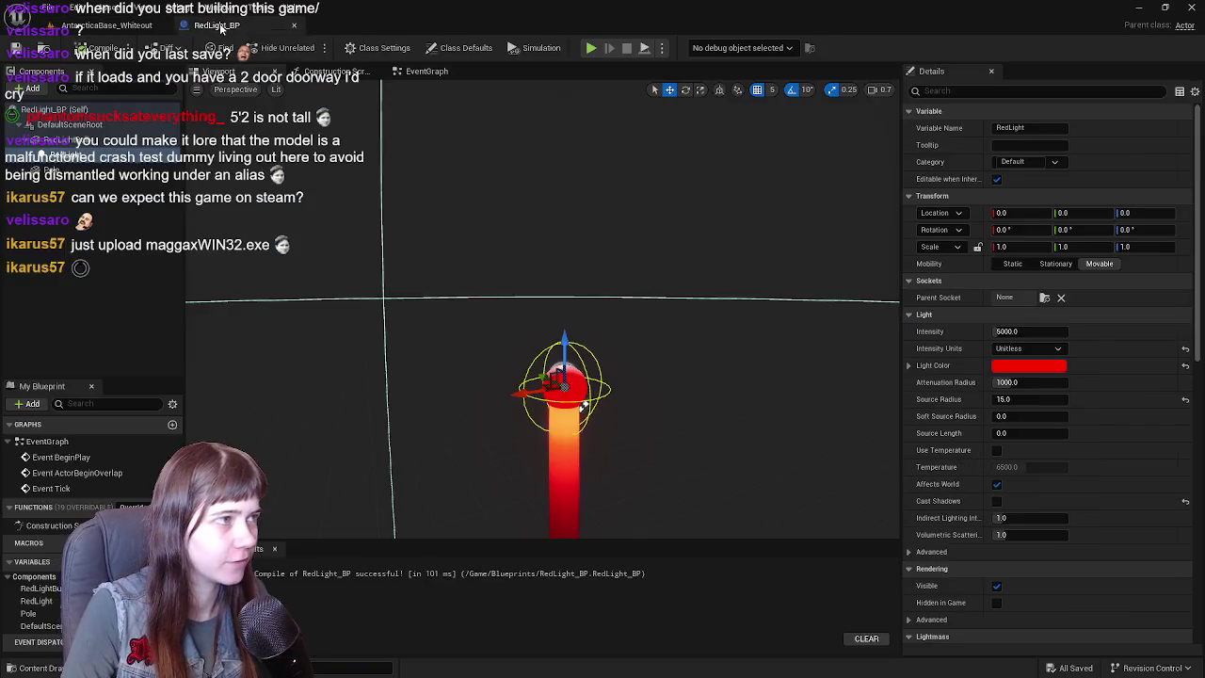
click(247, 25)
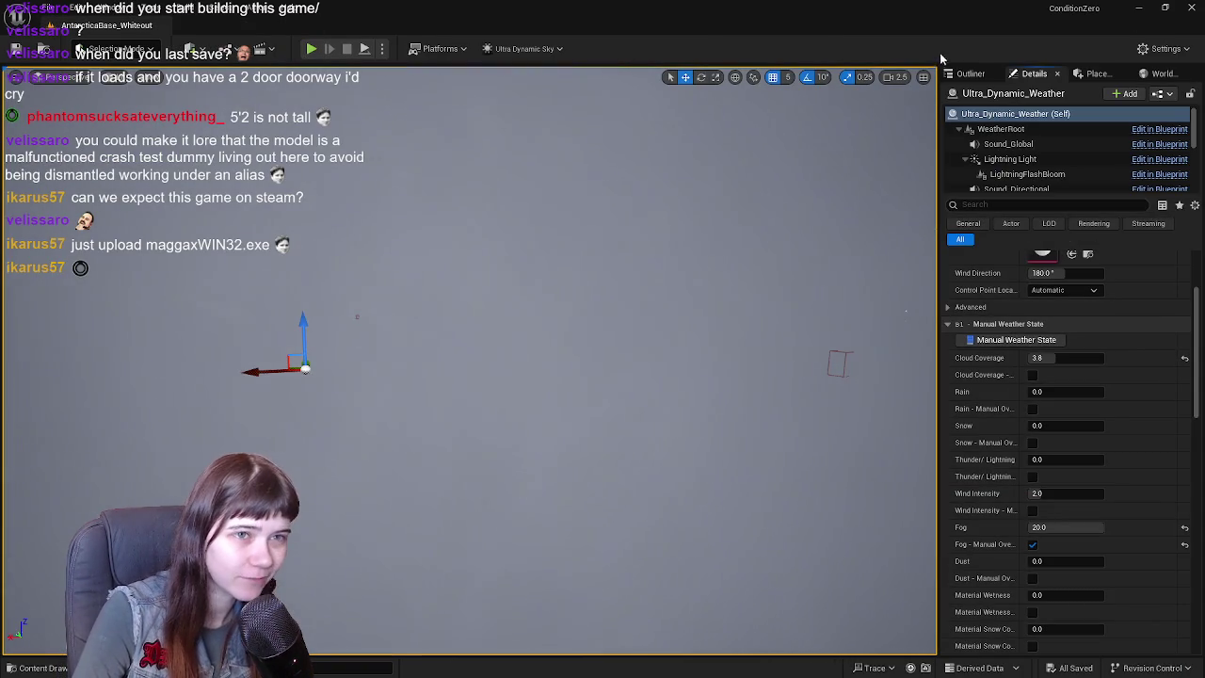
- Deselect the weather actor and fly up and around the fogged block
click(970, 73)
click(1004, 460)
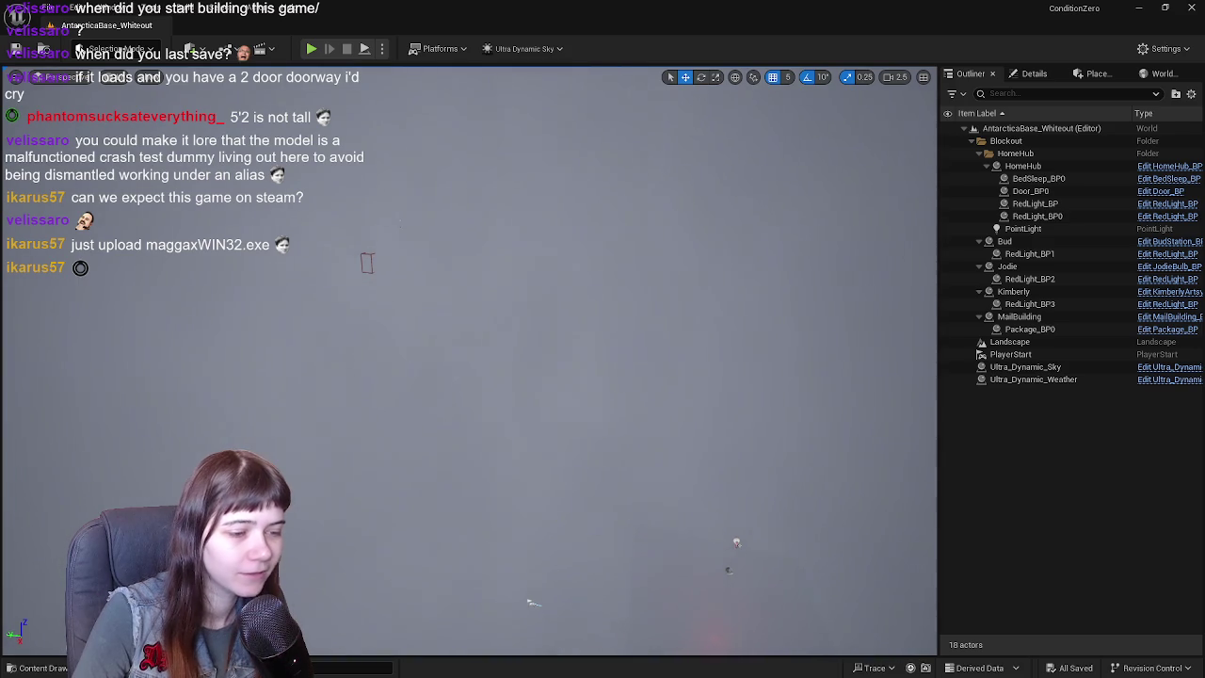
scroll(537, 506, up, 5)
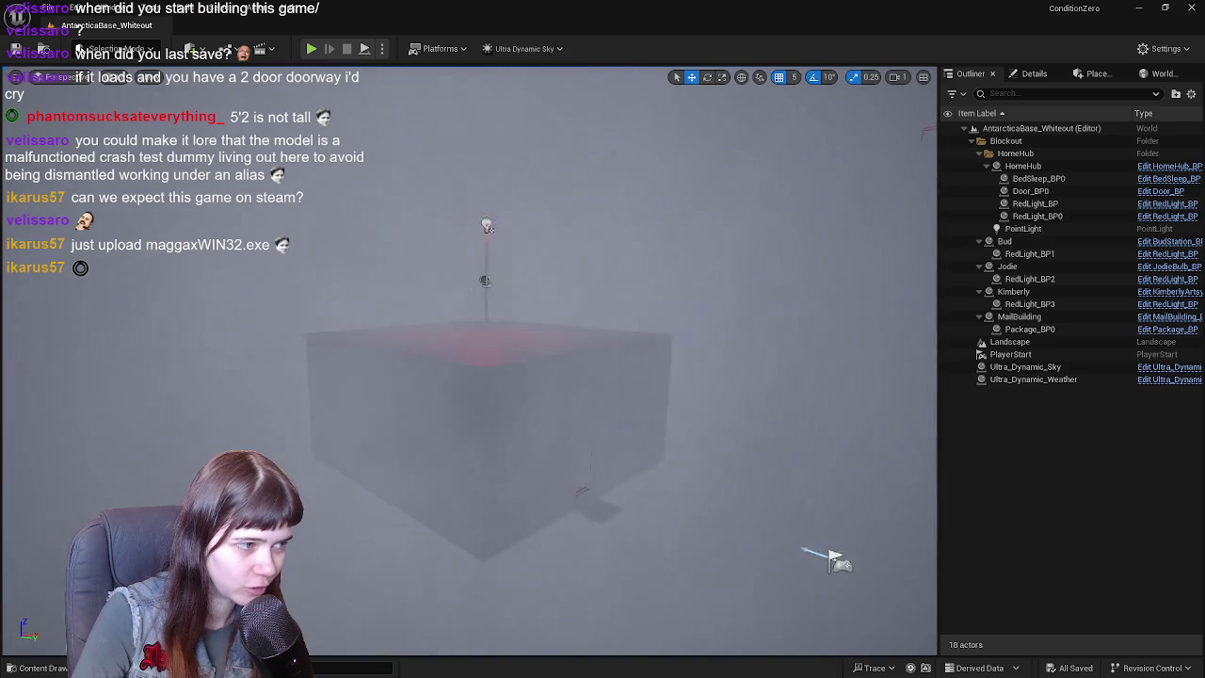
scroll(801, 543, up, 5)
right_drag(514, 280, 539, 283)
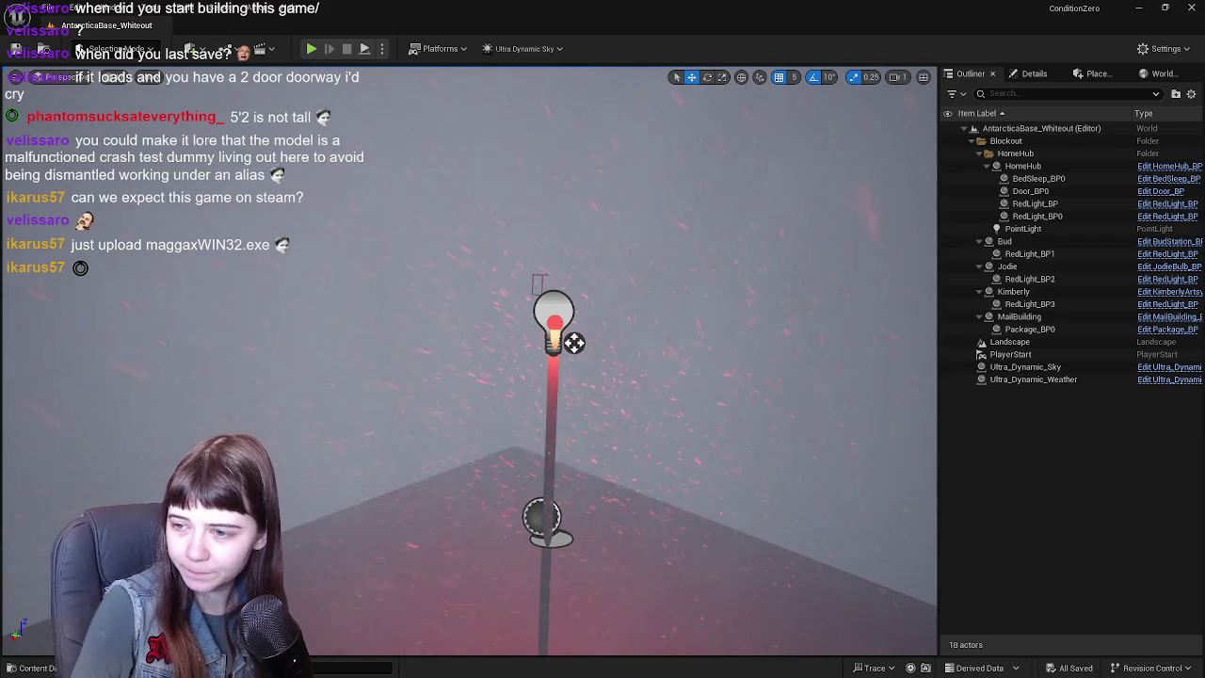
mouse_move(573, 343)
right_down()
mouse_move(602, 316)
mouse_move(400, 567)
mouse_move(405, 528)
right_up()
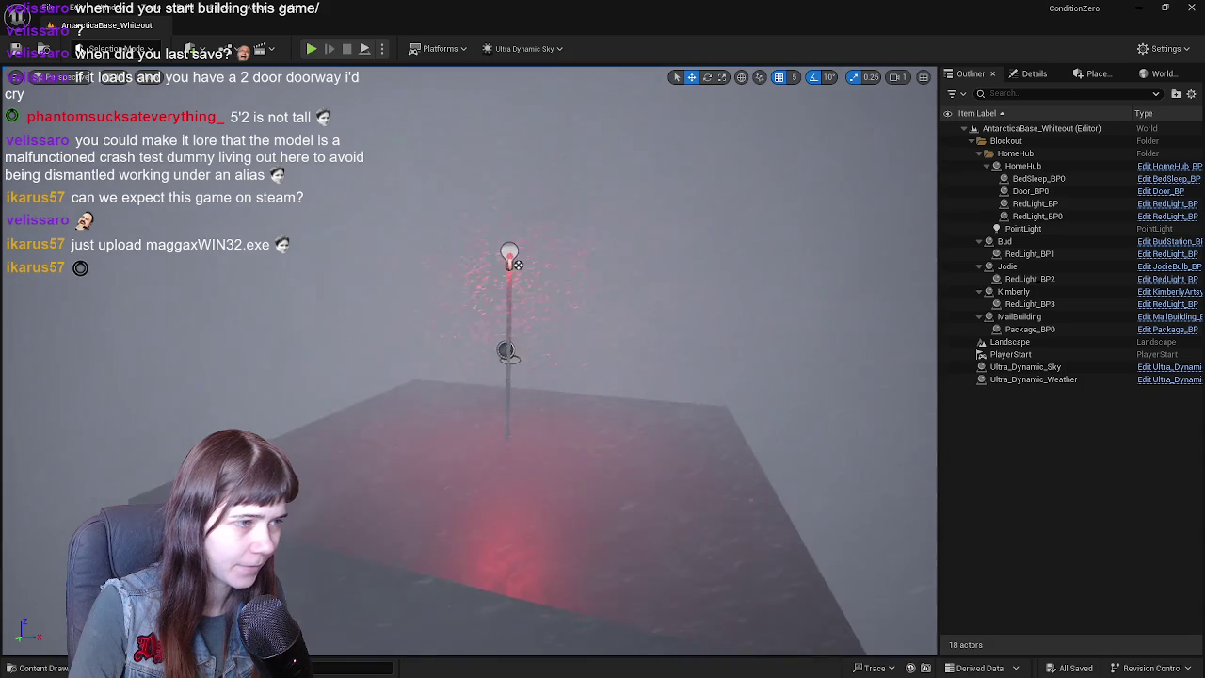
right_drag(601, 315, 873, 411)
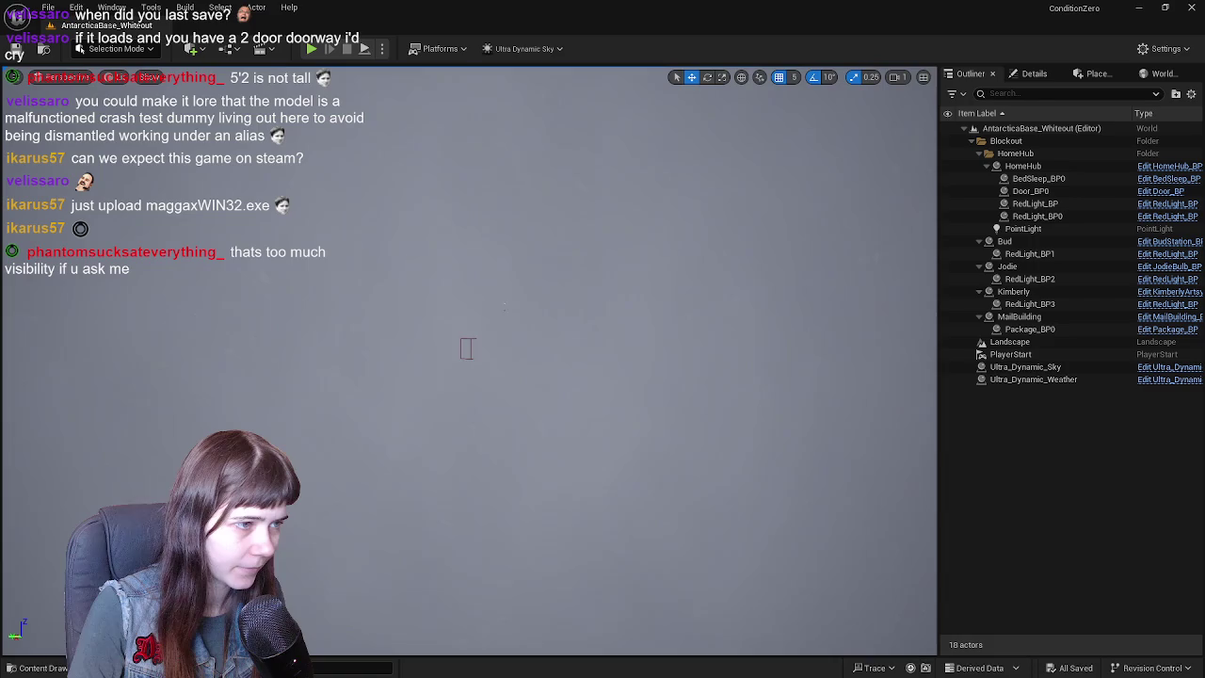
- Inspect the red light pole in the fog, save the level, and switch to Blender
right_drag(873, 410, 838, 279)
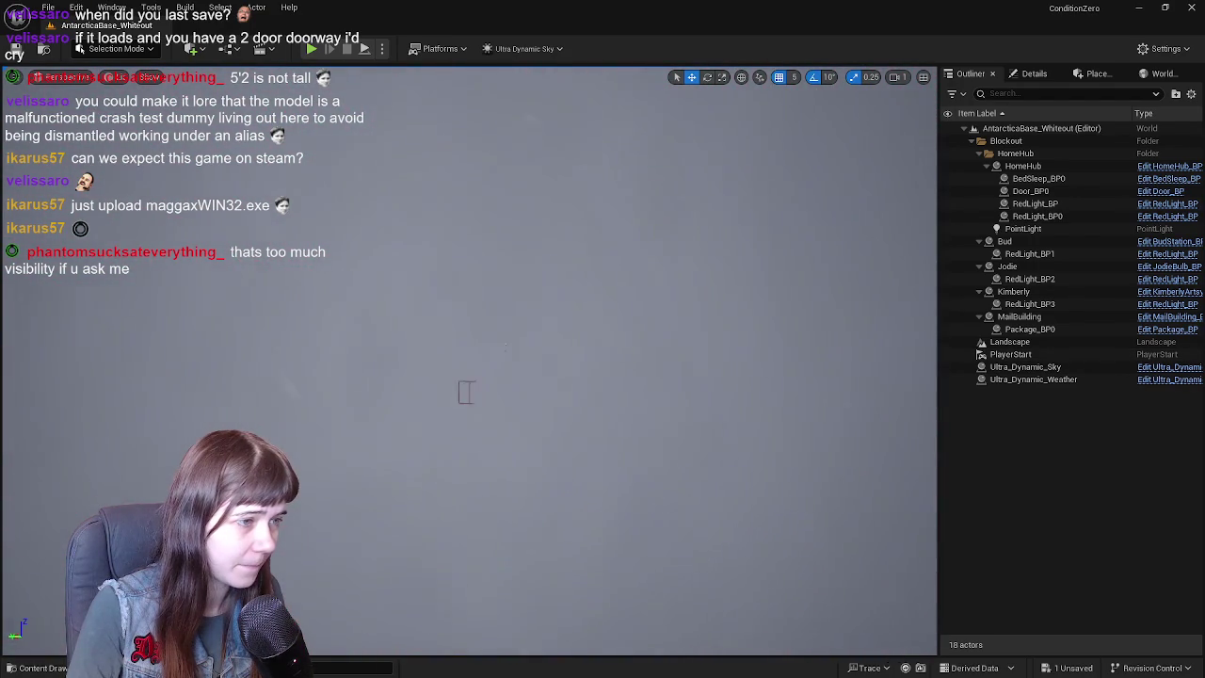
right_drag(471, 358, 442, 386)
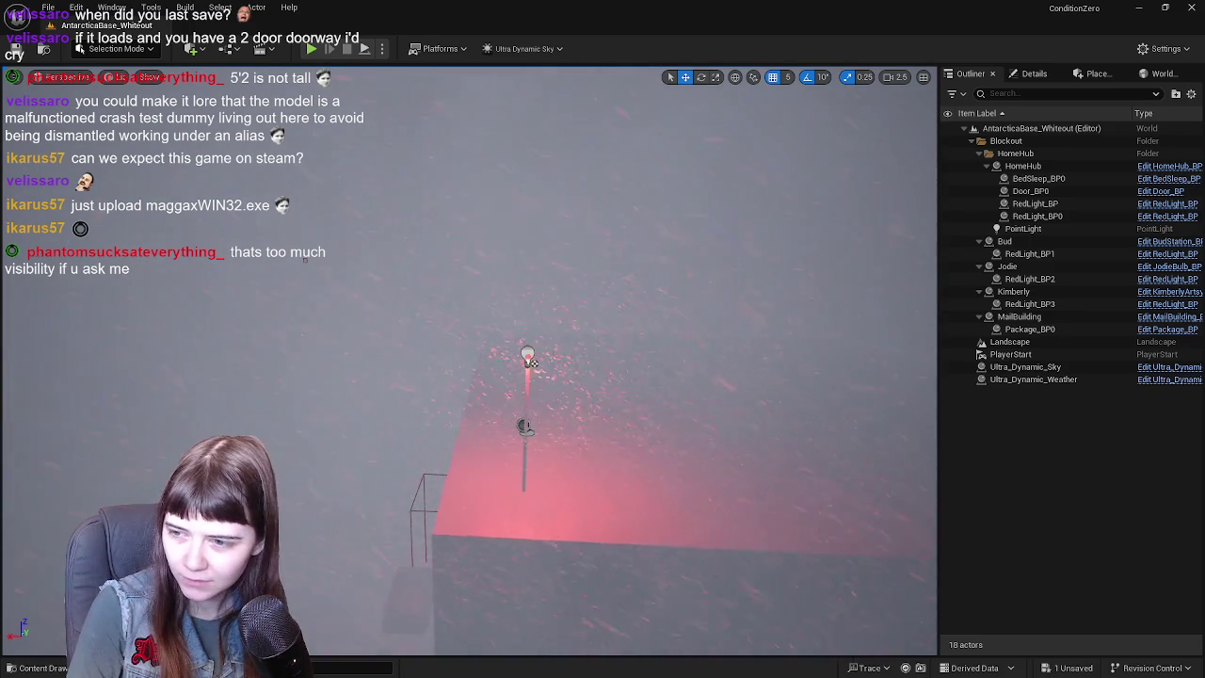
right_drag(485, 636, 643, 337)
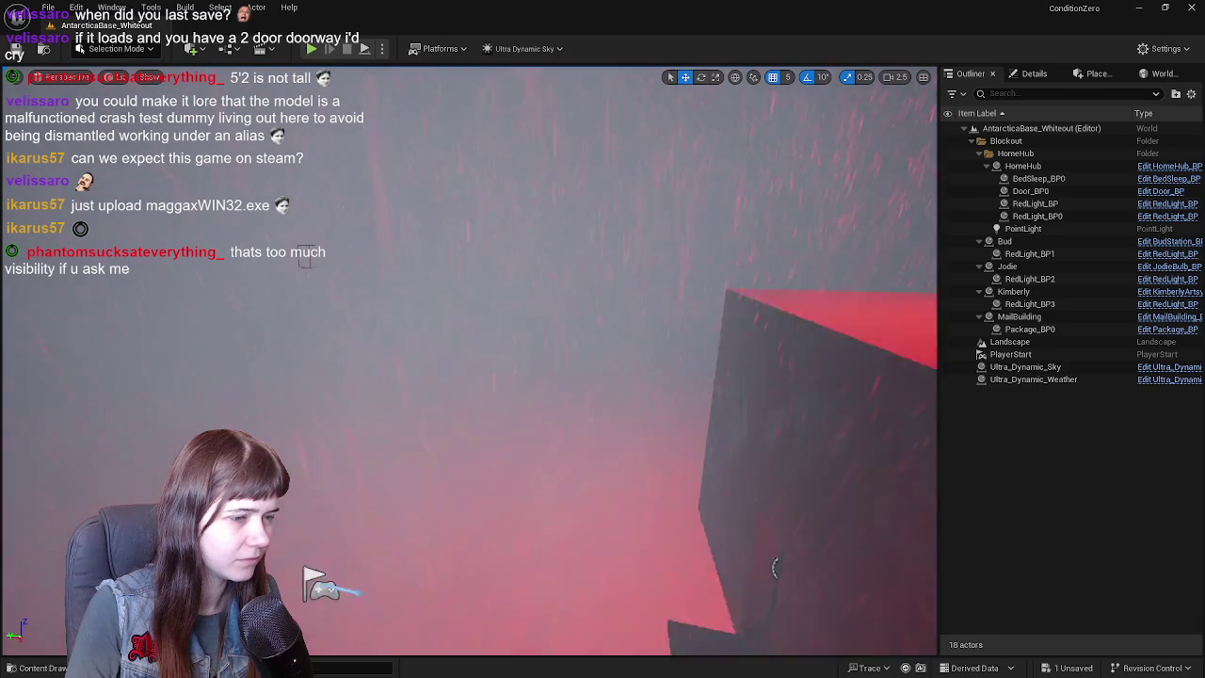
right_drag(413, 324, 421, 549)
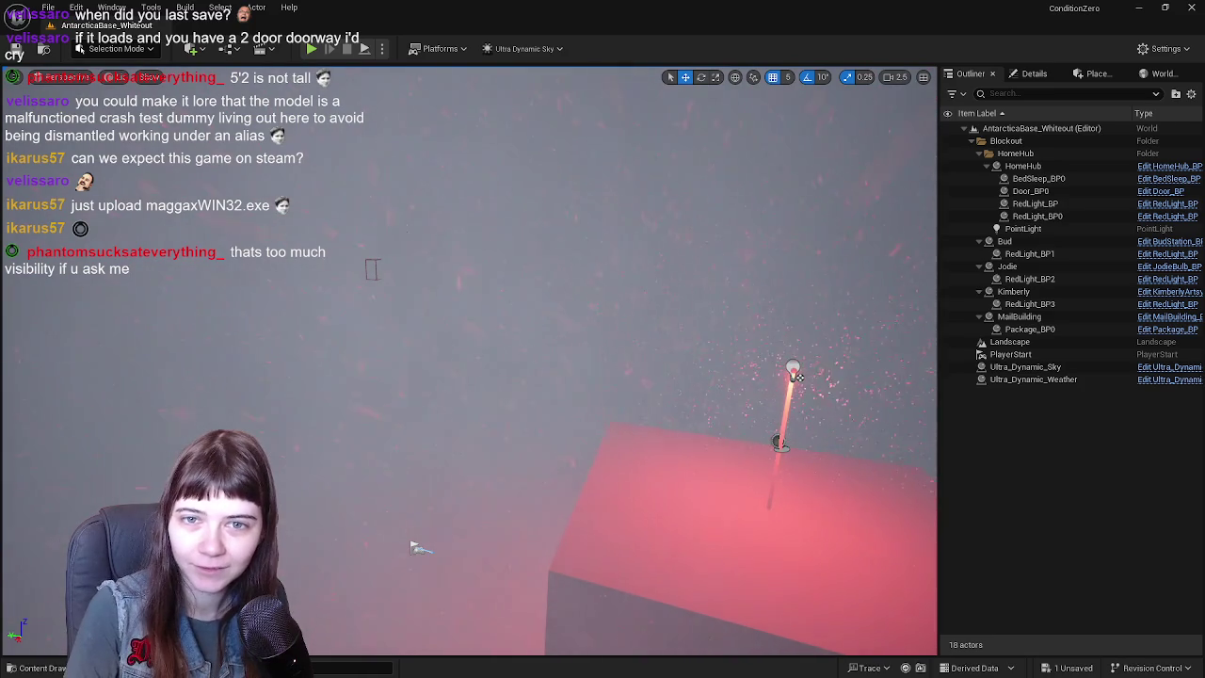
key(ctrl+s)
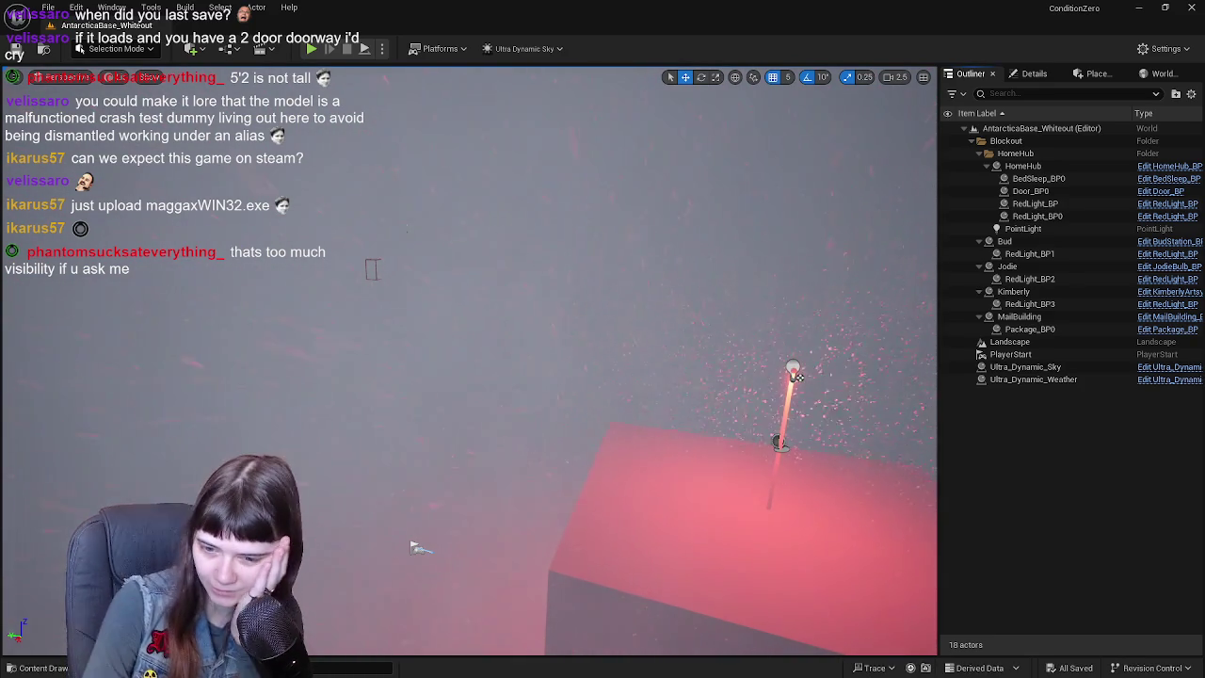
key(alt+Tab)
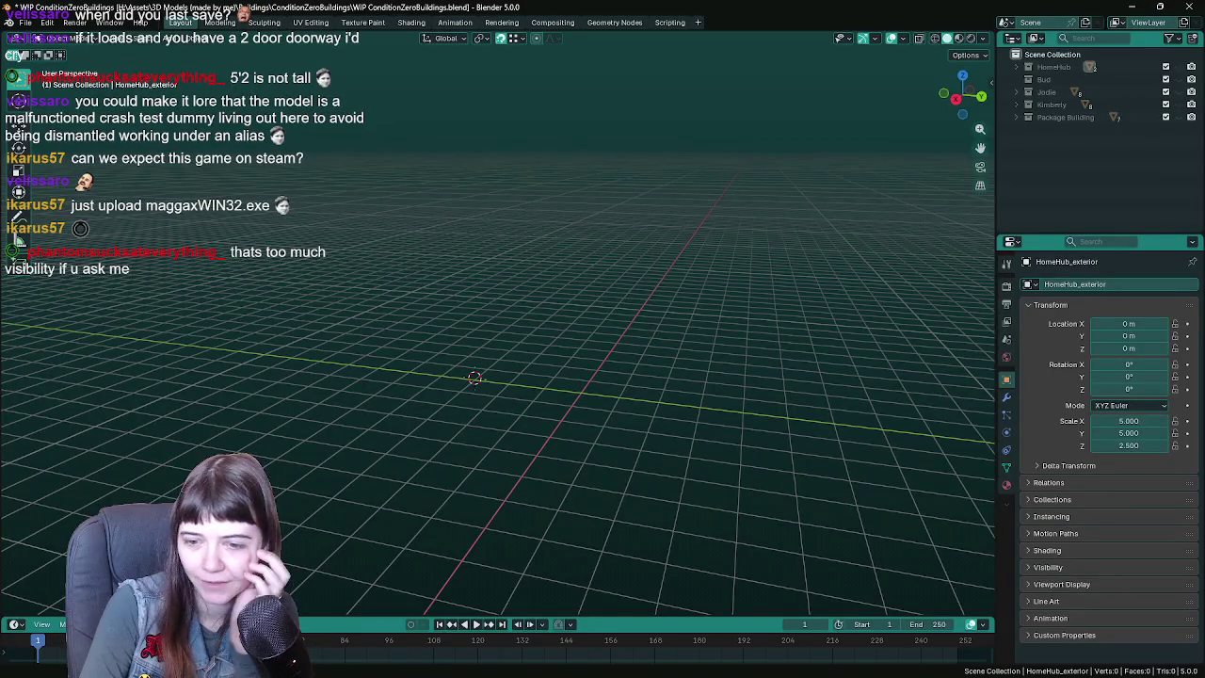
- Orbit the empty Blender grid, then return to the Unreal Editor
middle_drag(860, 348, 756, 282)
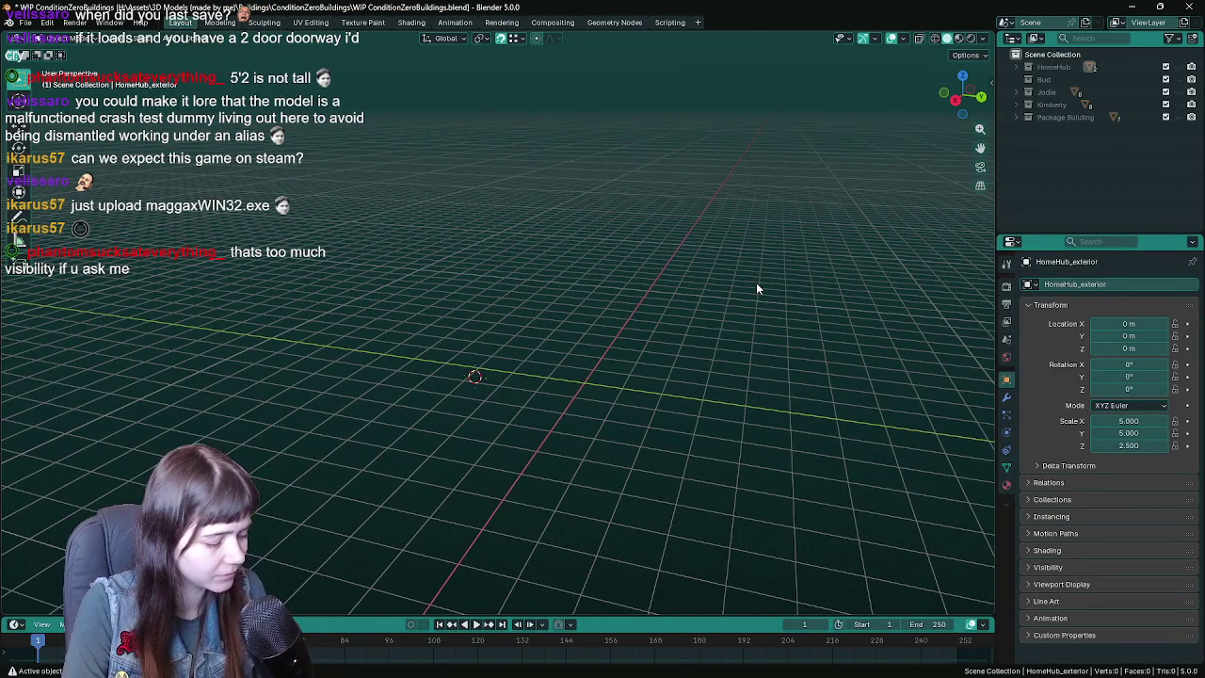
key(alt+Tab)
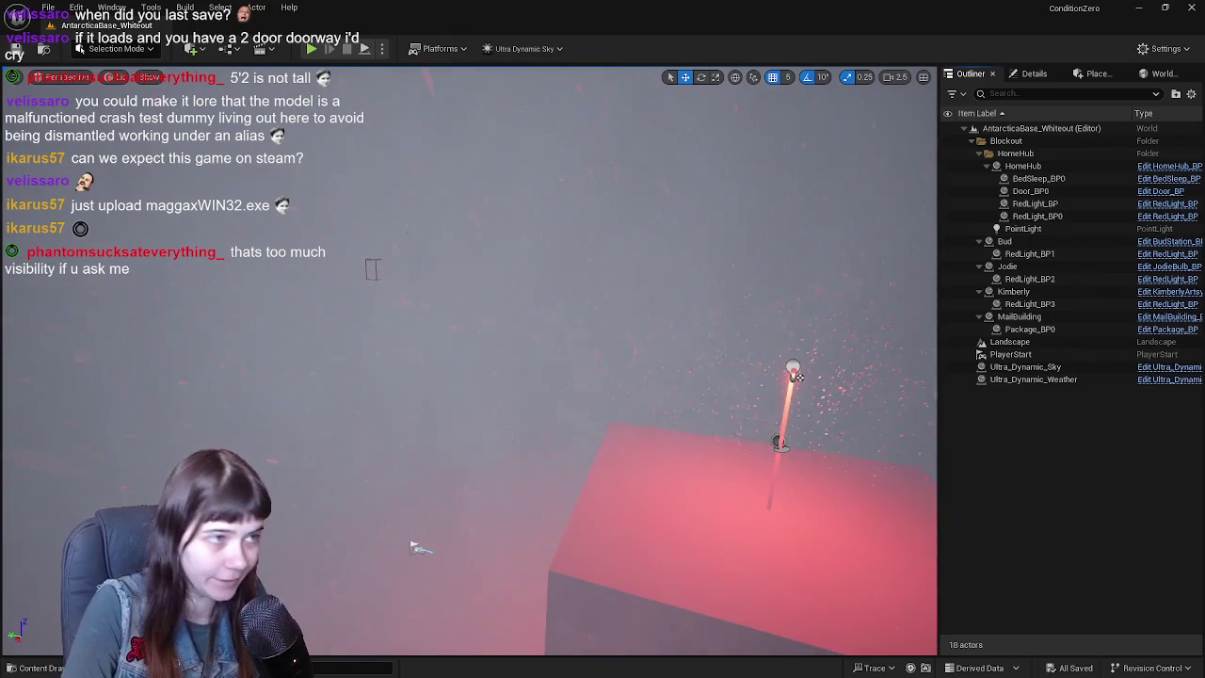
- Play-test the foggy level, then fly to the red block and open RedLight_BP
click(318, 52)
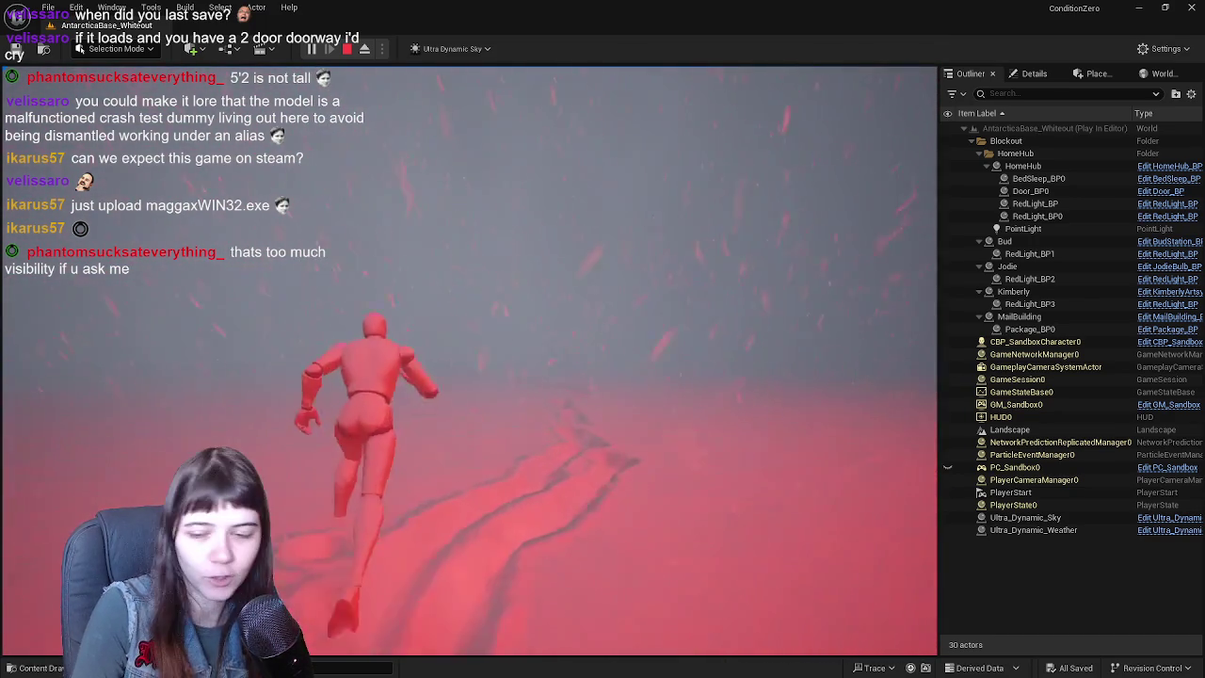
key(Escape)
drag(372, 269, 213, 339)
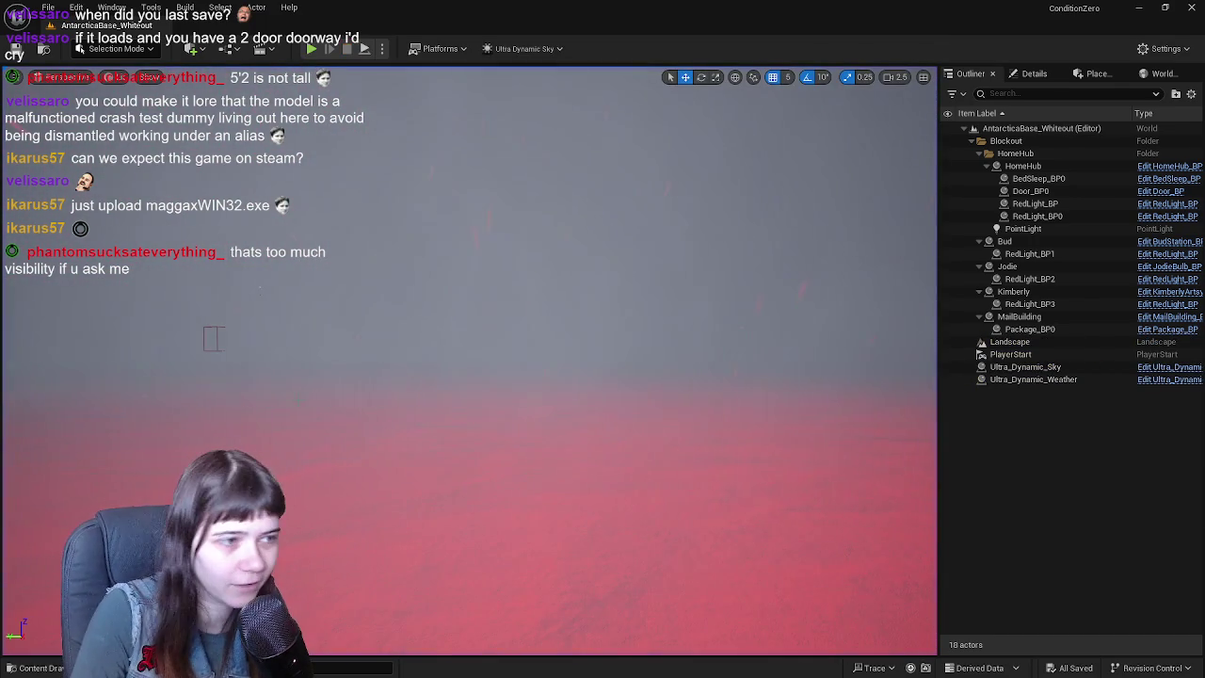
right_drag(213, 339, 213, 320)
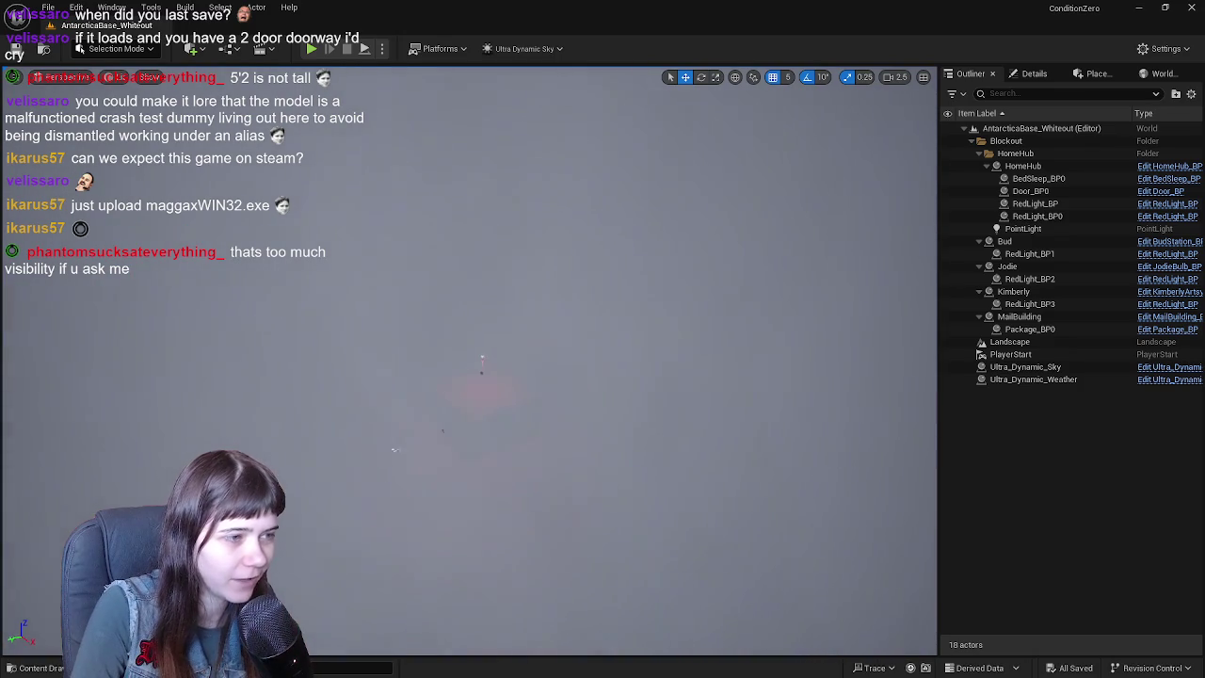
drag(406, 534, 532, 560)
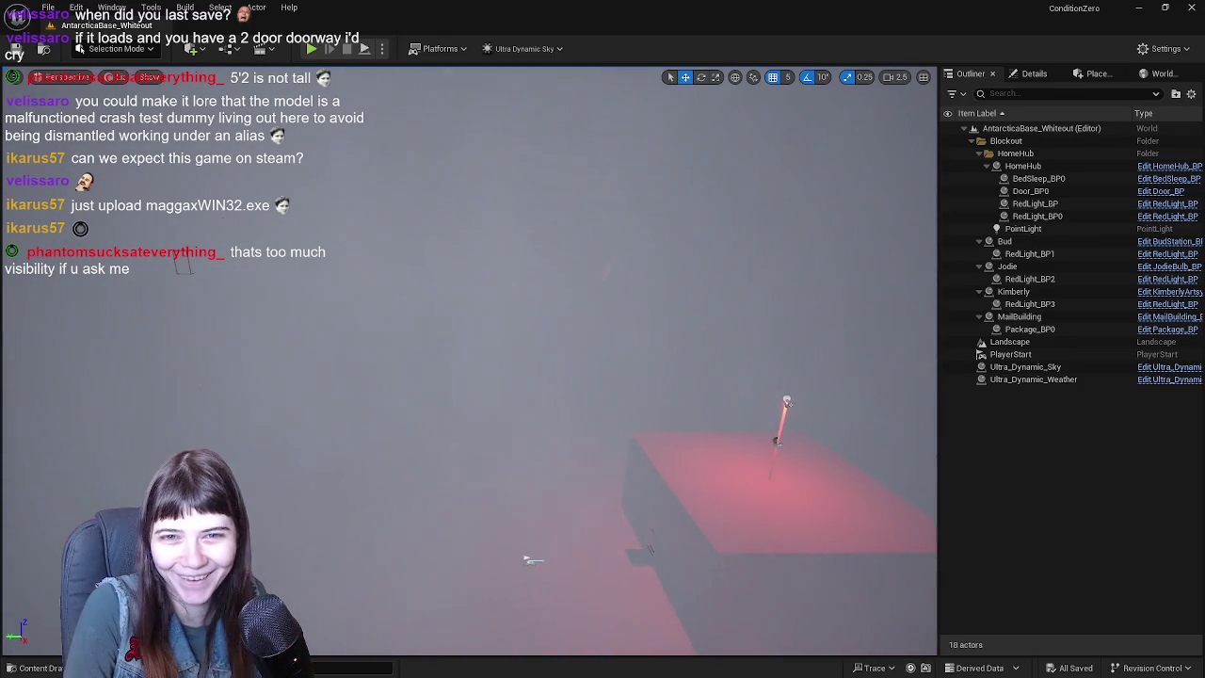
click(1168, 203)
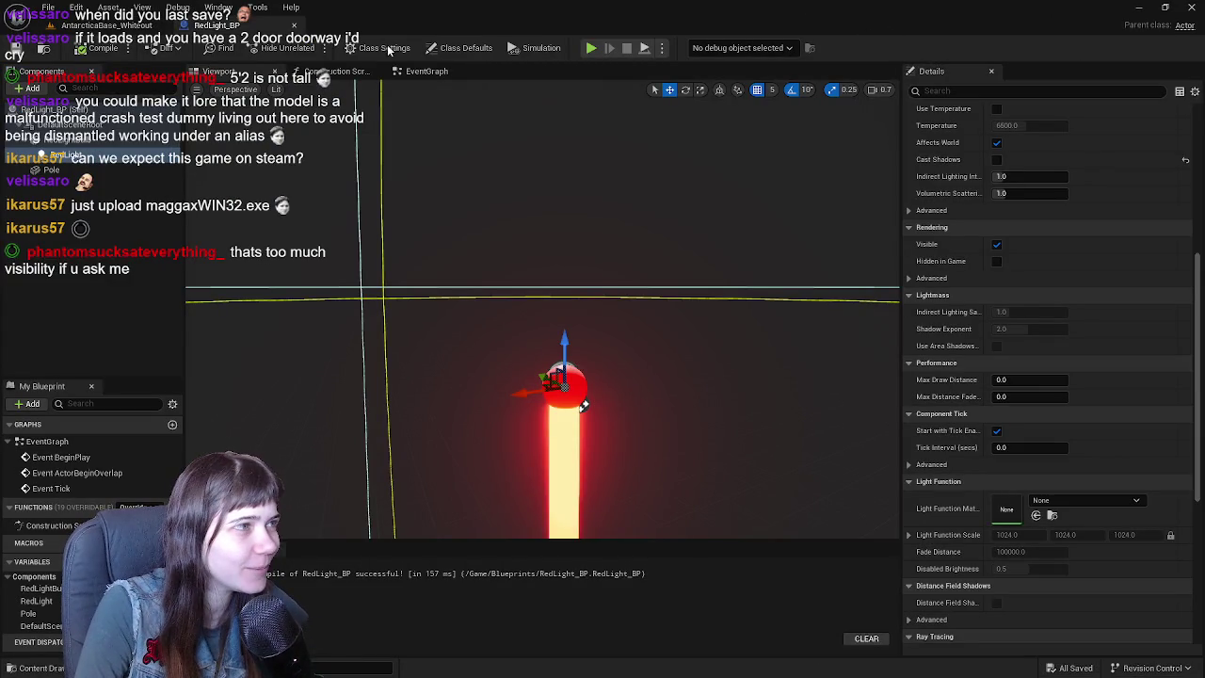
- Leave the RedLight_BP editor and go back to the AntarcticaBase_Whiteout level
key(alt+Tab)
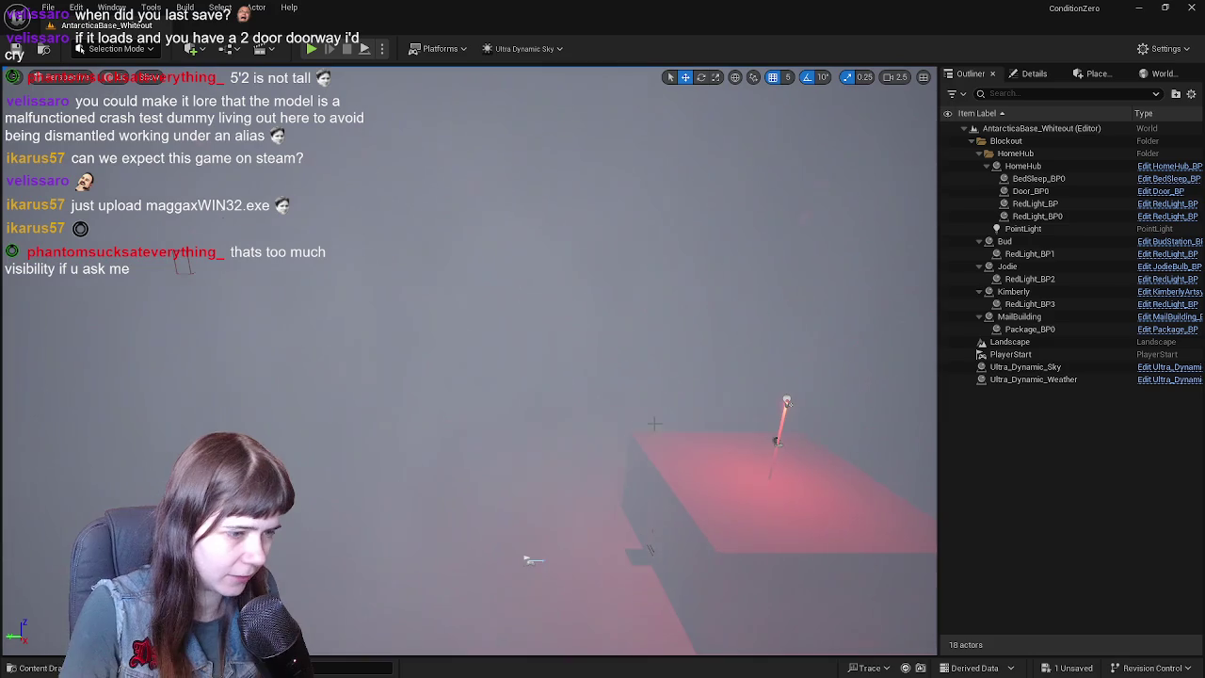
- Undo the reset so the doorway light glows again, save, and open RedLight_BP
middle_drag(533, 560, 381, 571)
mouse_move(381, 570)
mouse_down()
mouse_move(874, 641)
mouse_move(875, 565)
mouse_move(875, 641)
mouse_up()
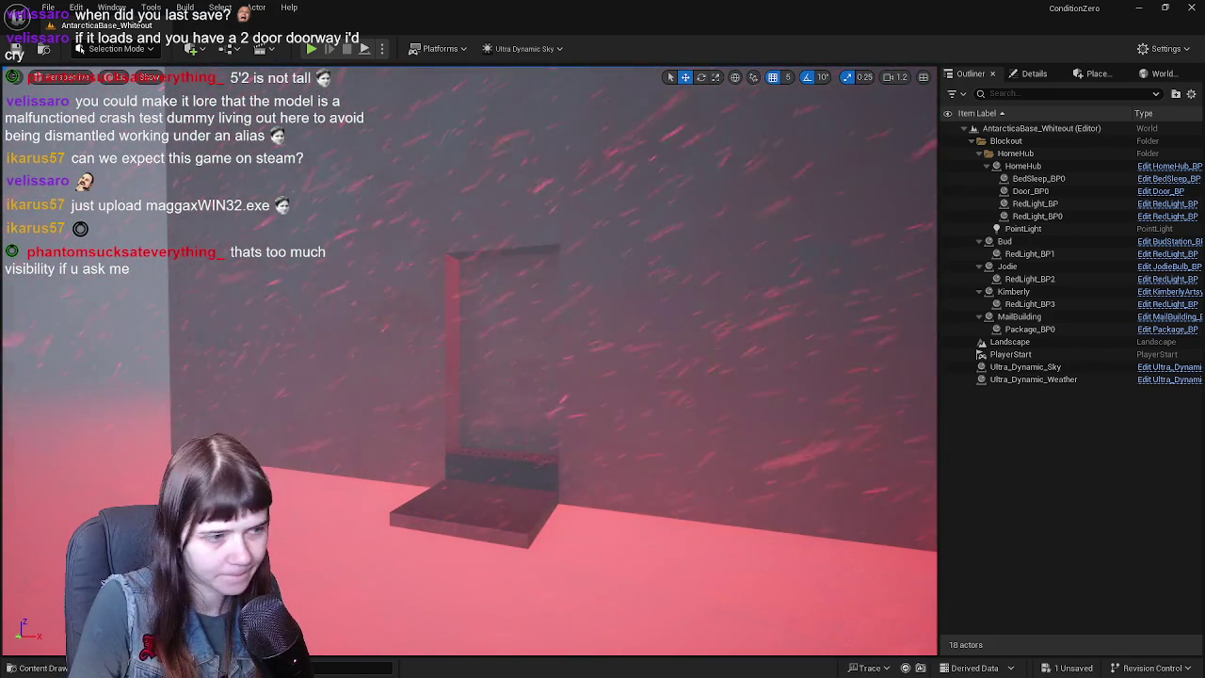
key(ctrl+z)
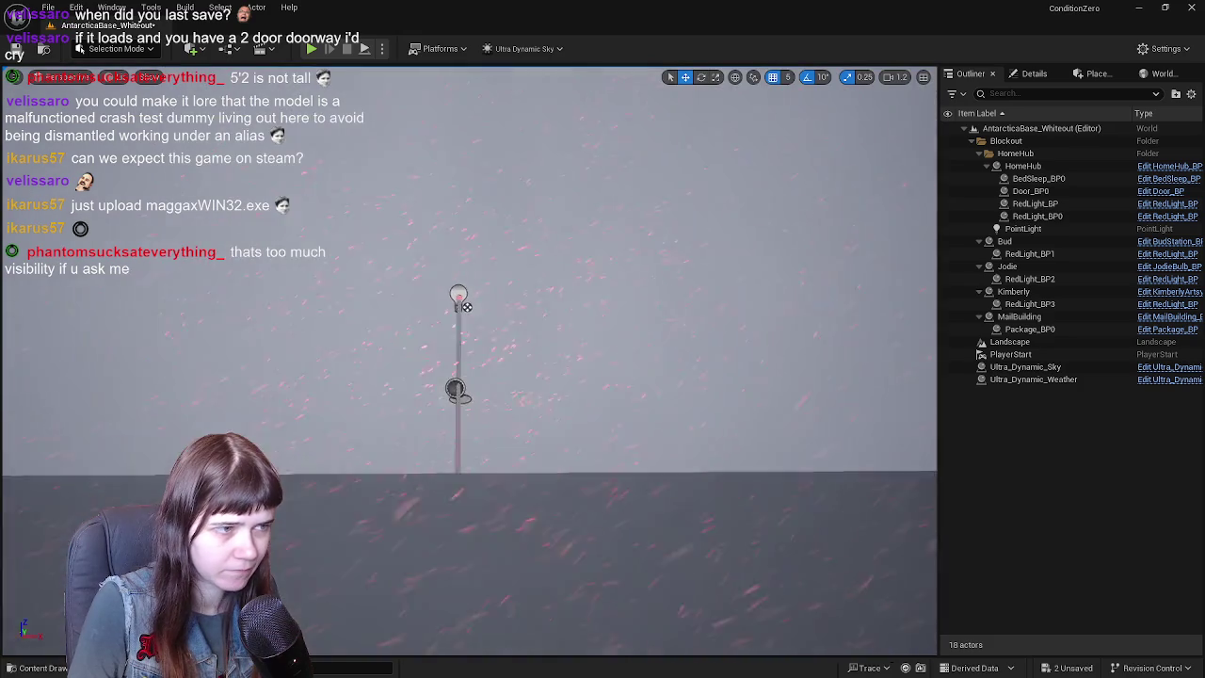
mouse_move(506, 443)
right_down()
mouse_move(418, 505)
mouse_move(458, 516)
right_up()
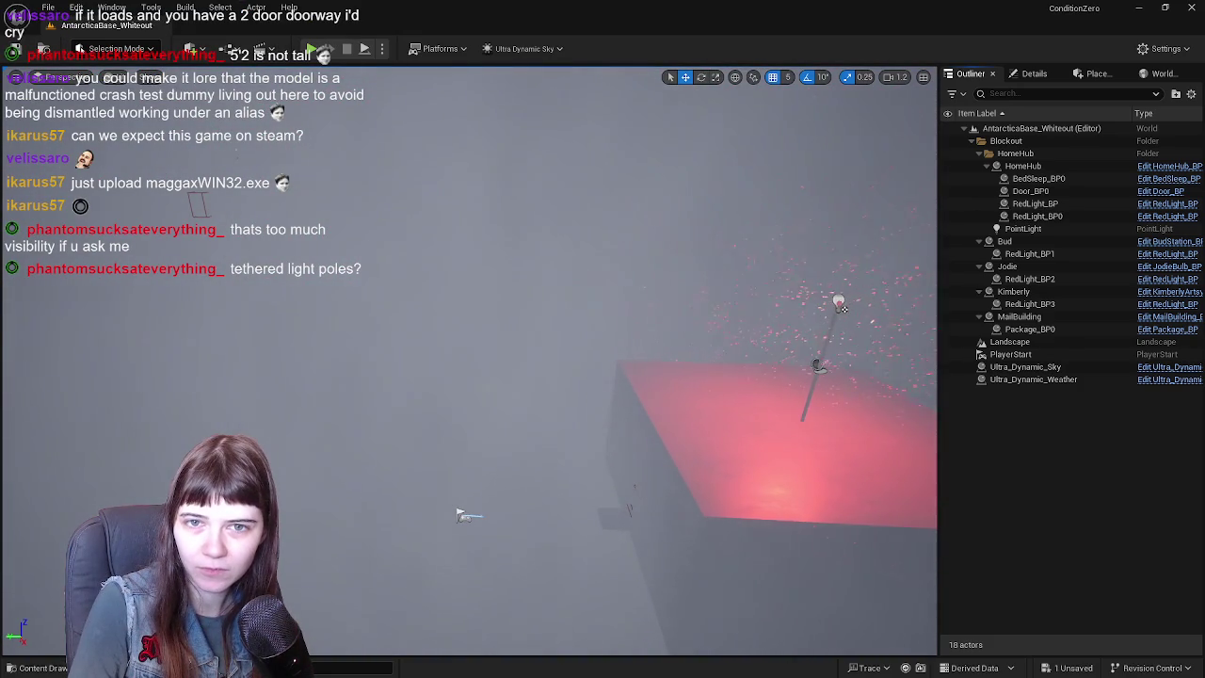
key(ctrl+s)
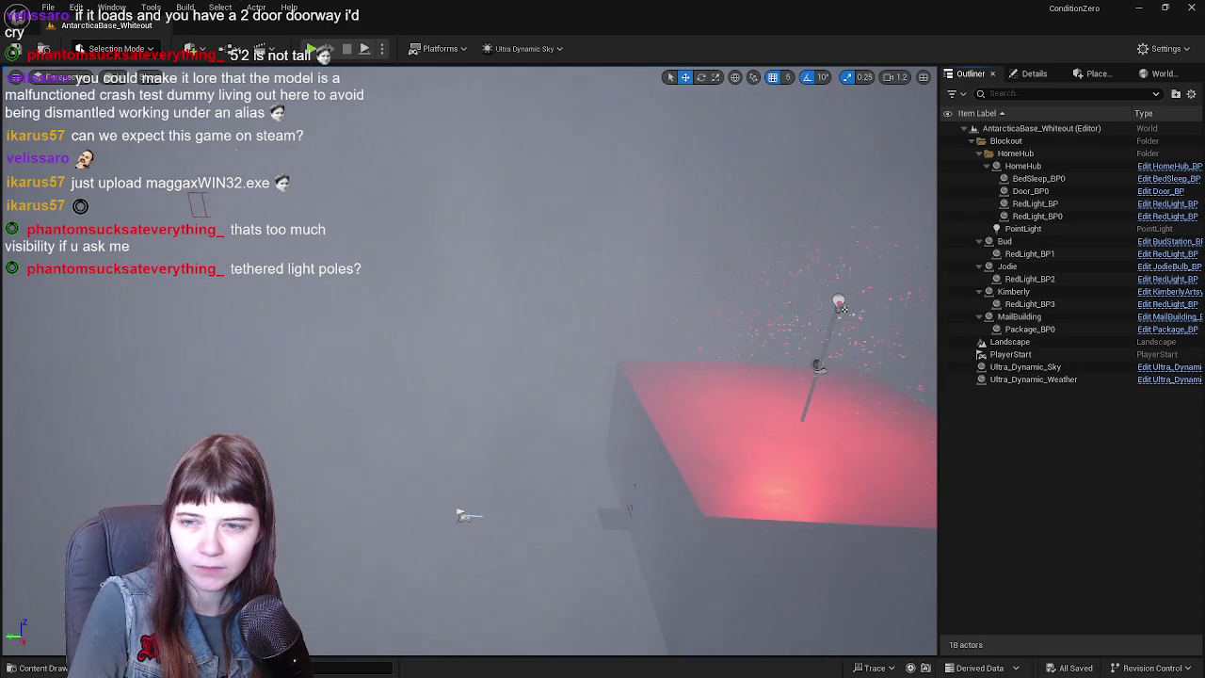
double_click(840, 305)
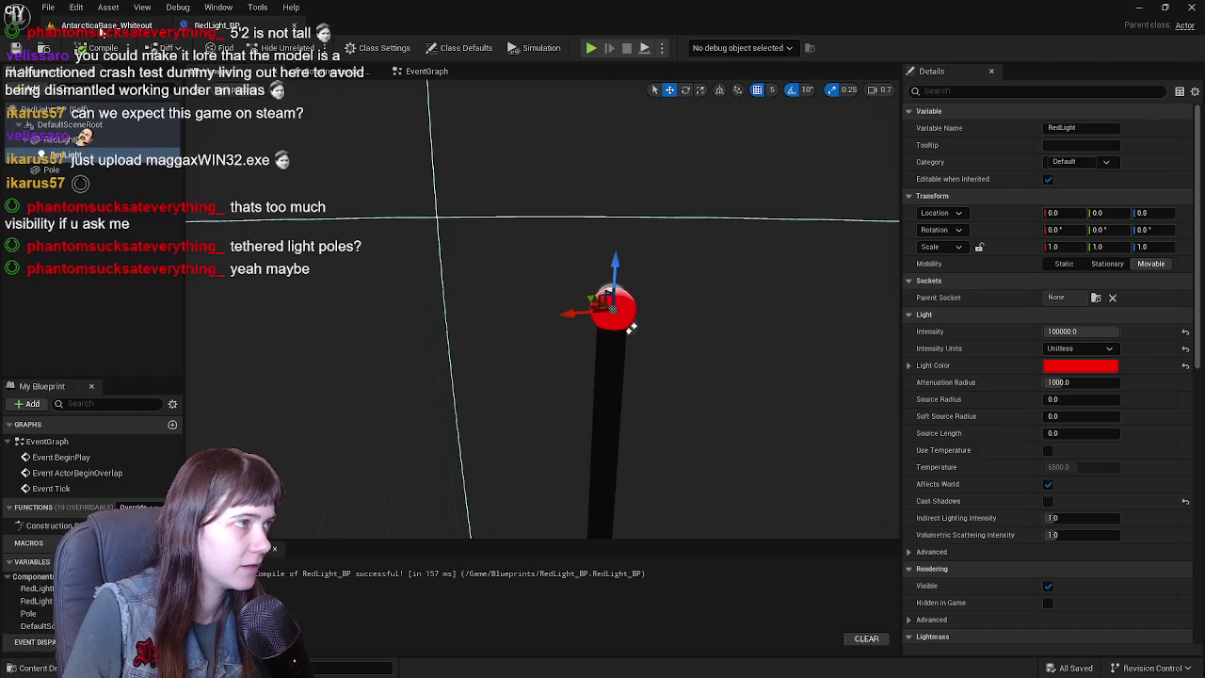
- Delete the duplicate RedLight_BP pole from HomeHub, then open the Content Drawer
click(99, 32)
mouse_move(462, 515)
right_down()
mouse_move(345, 530)
mouse_move(505, 530)
mouse_move(400, 455)
mouse_move(414, 435)
mouse_move(401, 476)
mouse_move(345, 477)
right_up()
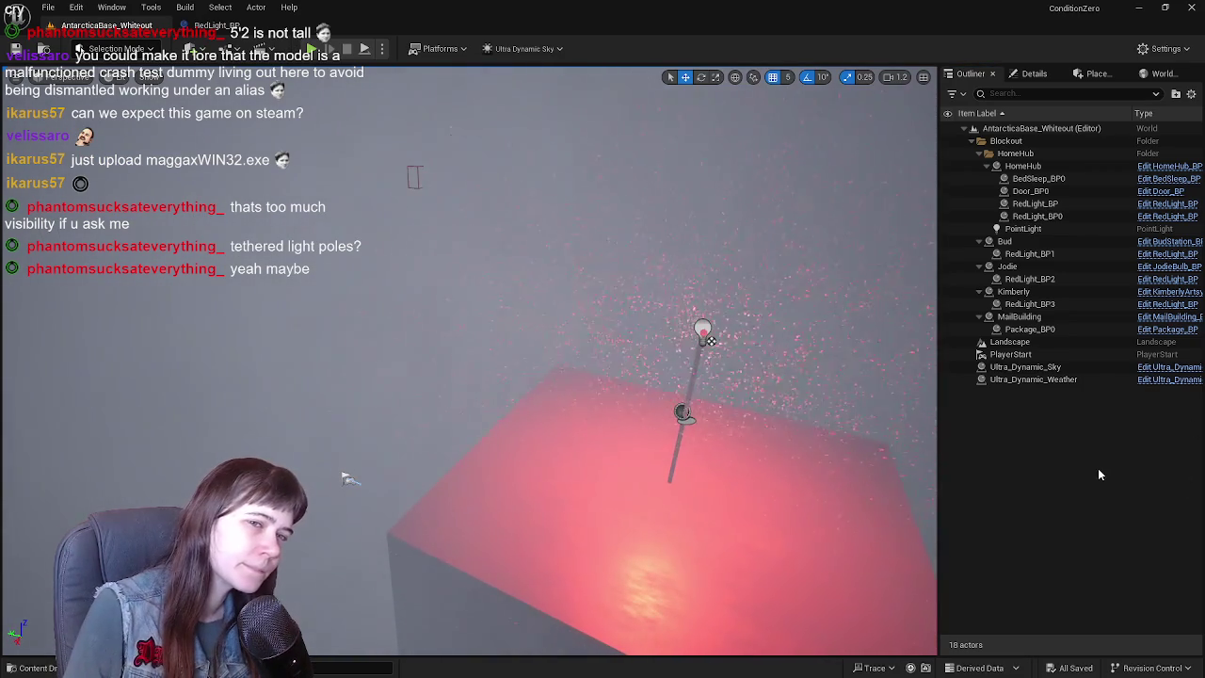
click(1047, 206)
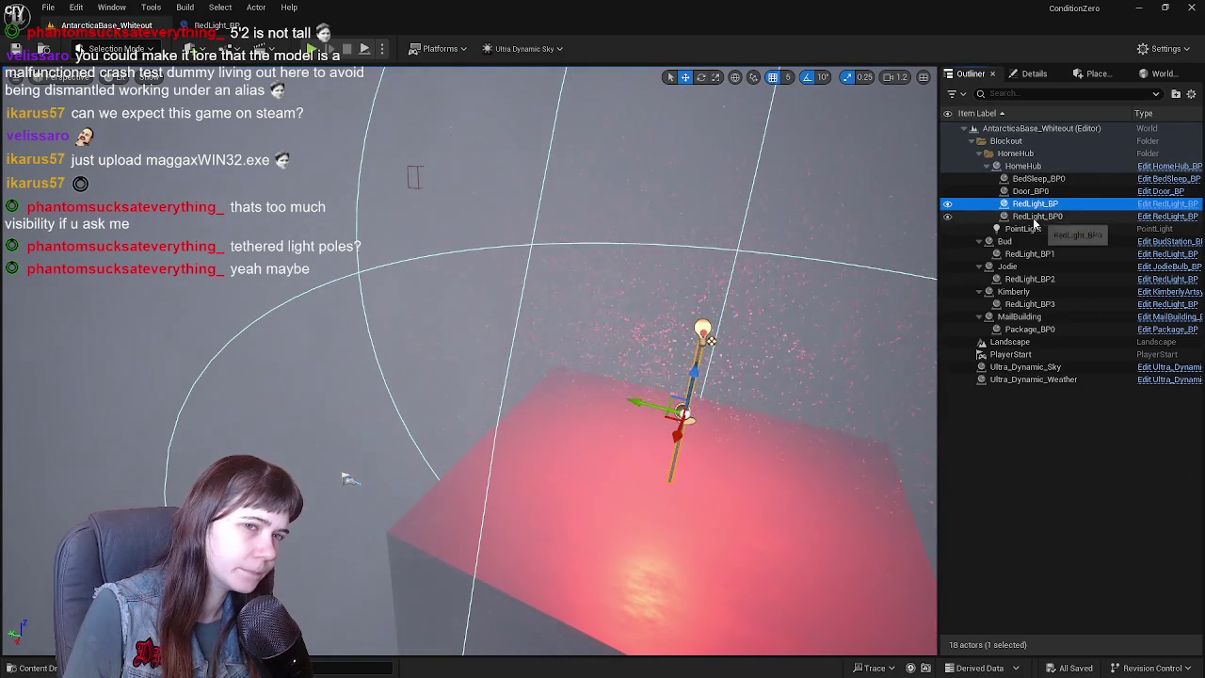
key(Left)
click(1043, 205)
key(Delete)
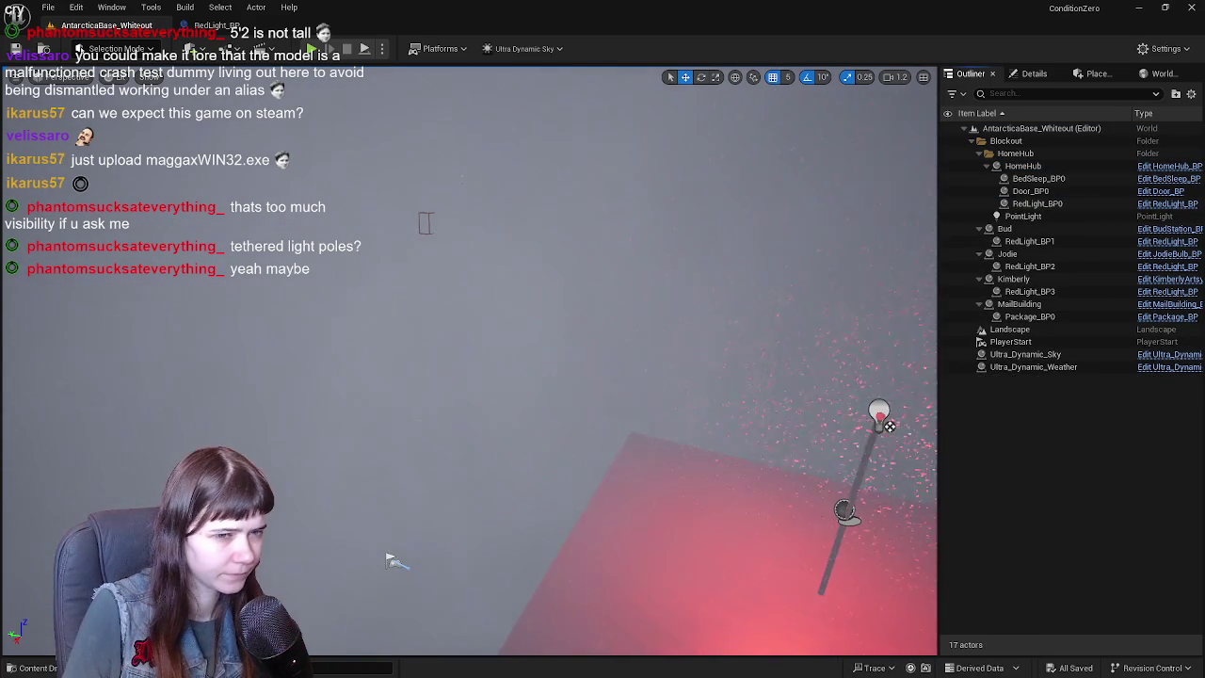
key(ctrl+space)
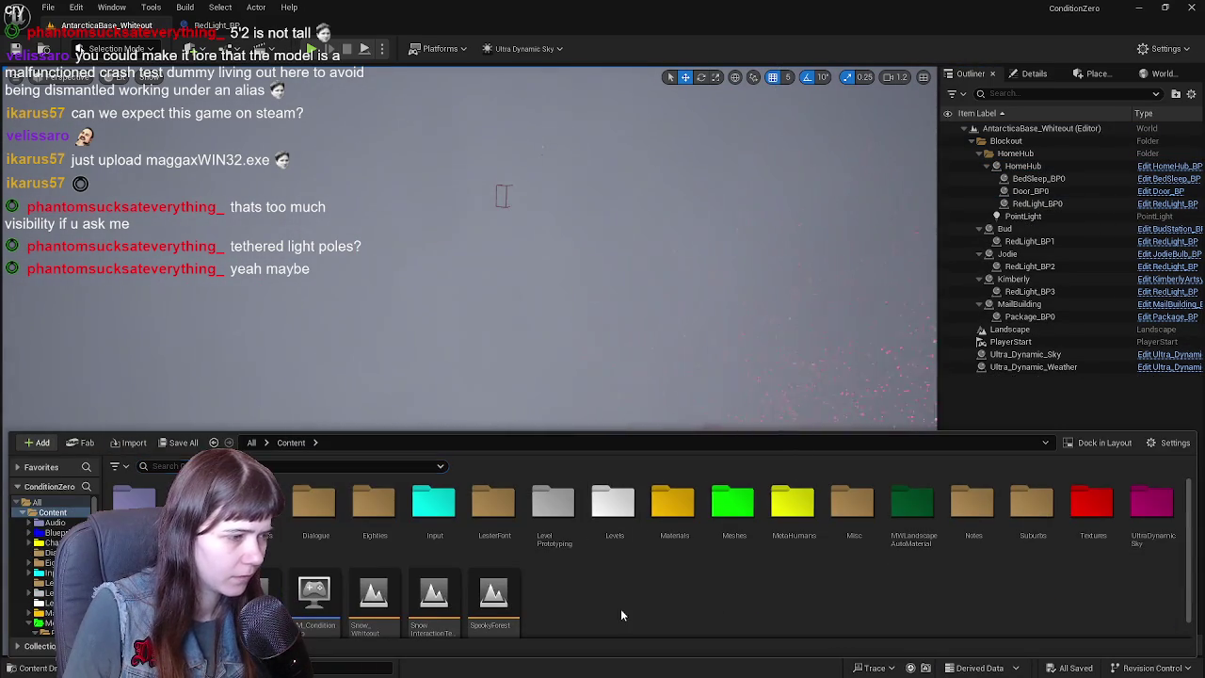
- Duplicate RedLight_BP in the Blueprints folder as RedLightSmall_BP and open the copy for editing
double_click(179, 499)
click(886, 535)
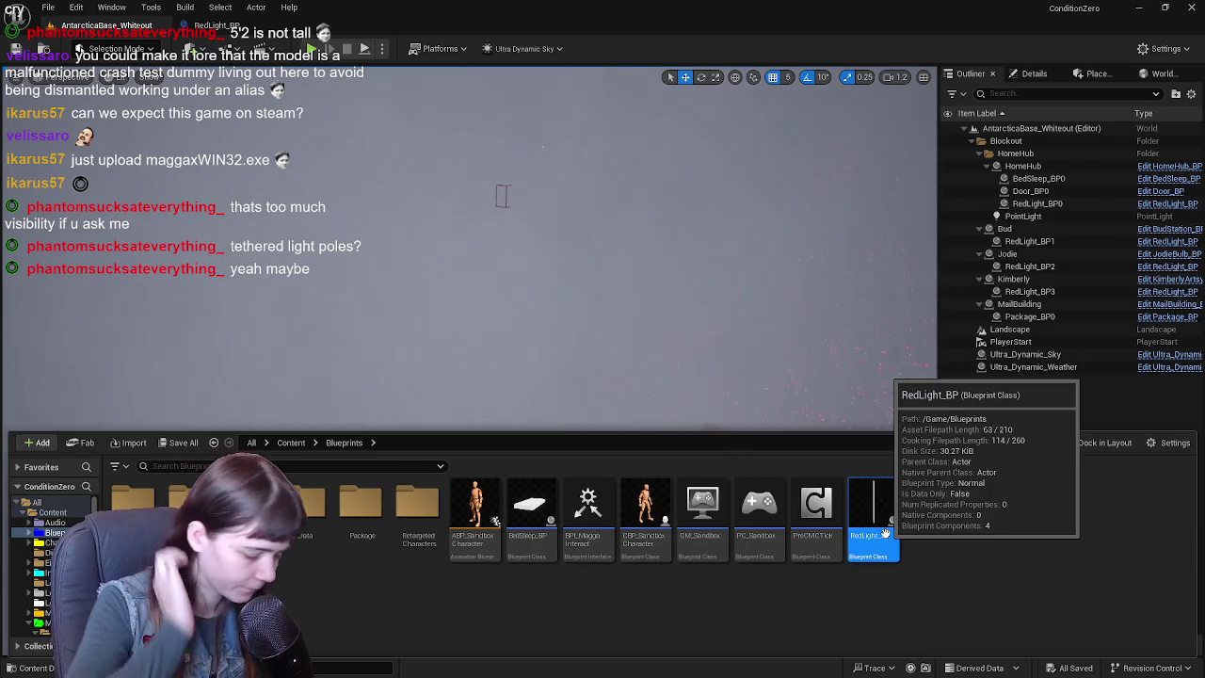
key(ctrl+d)
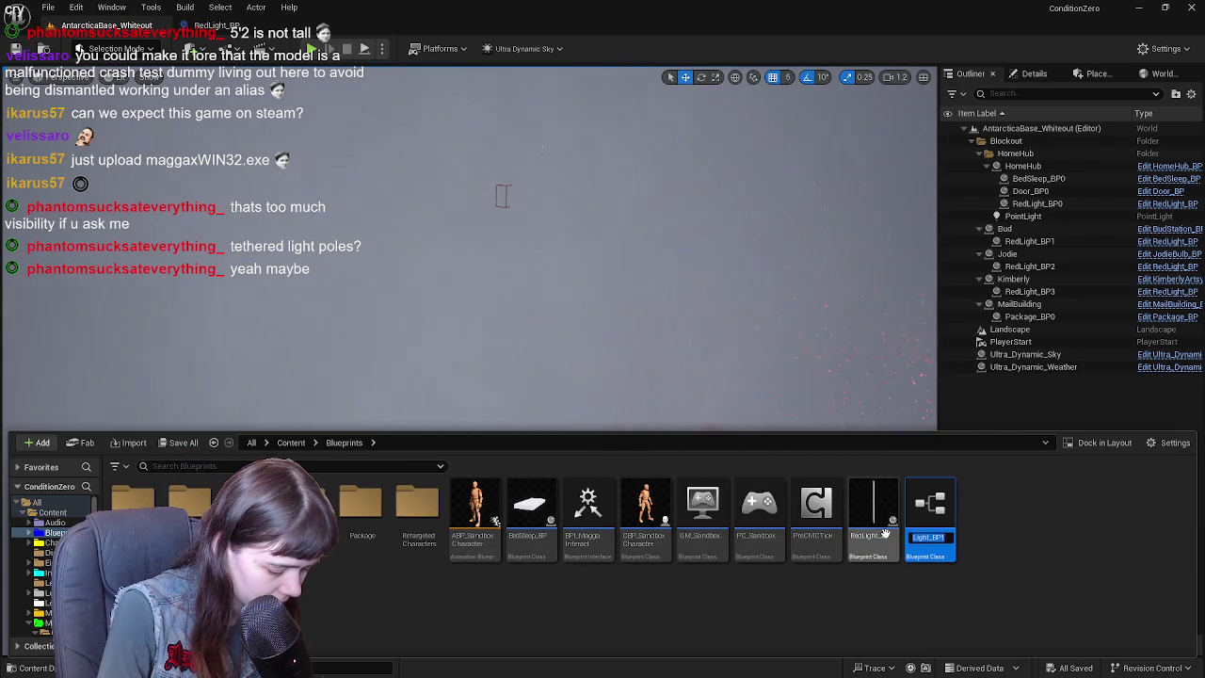
key(BackSpace)
key(BackSpace)
key(BackSpace)
text(Red)
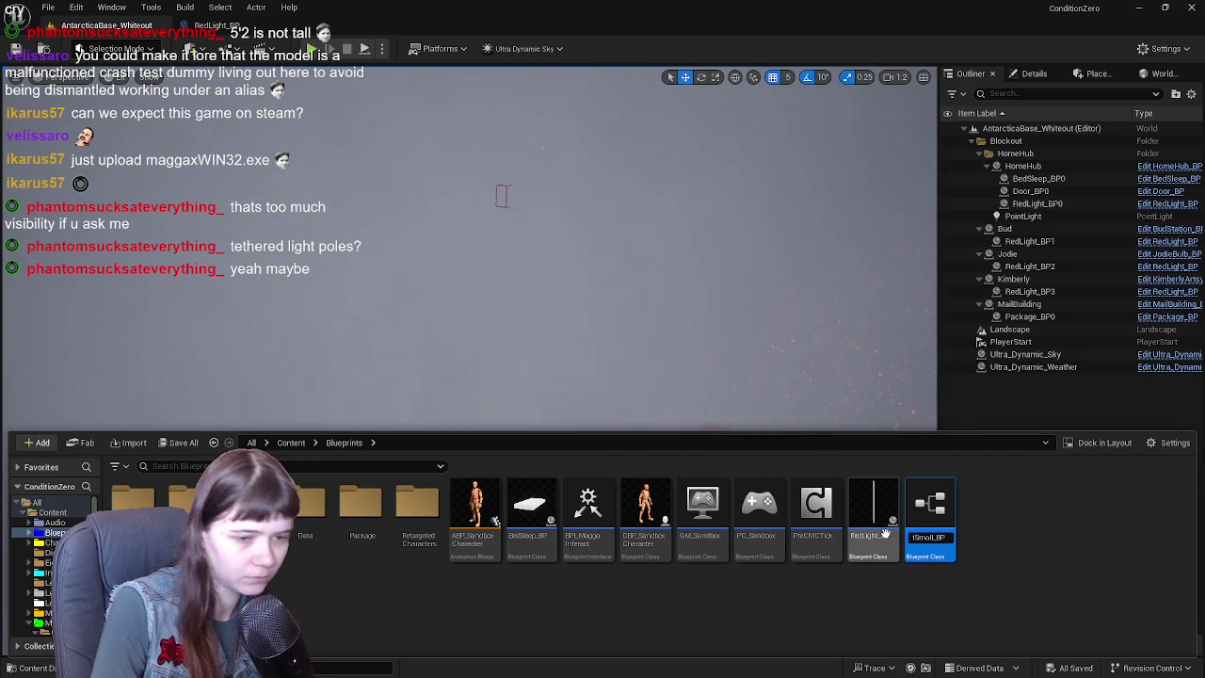
double_click(885, 533)
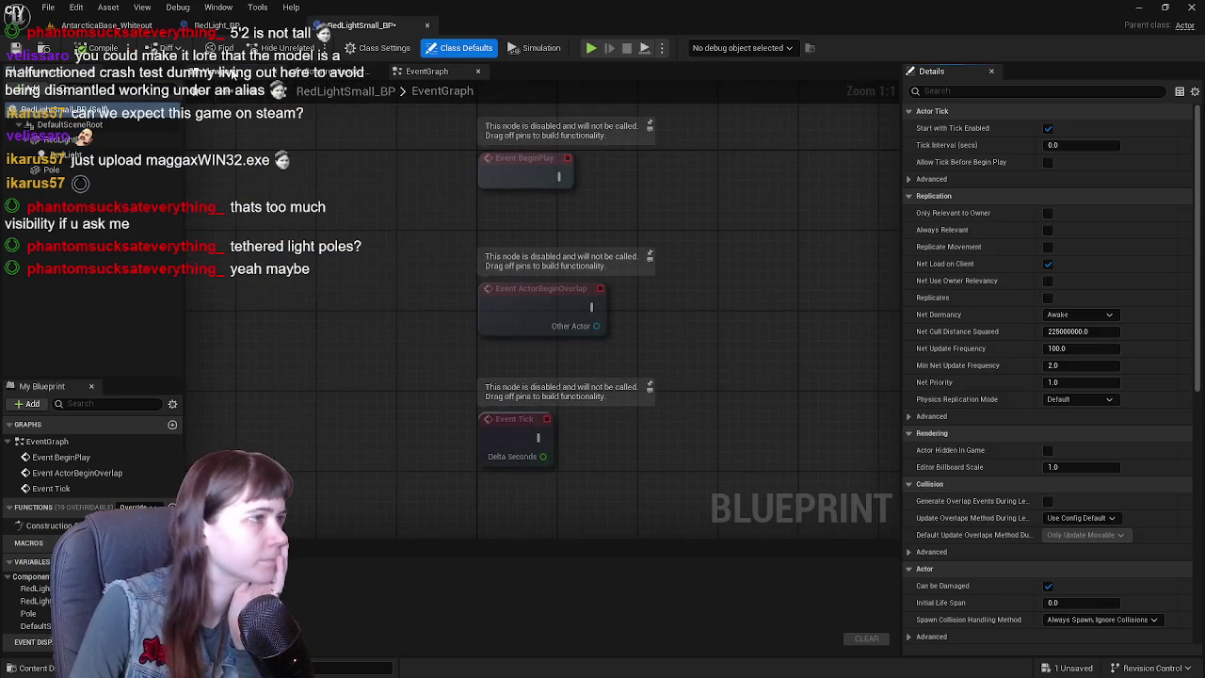
- Set the Pole component's Z scale to 0.5 in the blueprint viewport
click(231, 73)
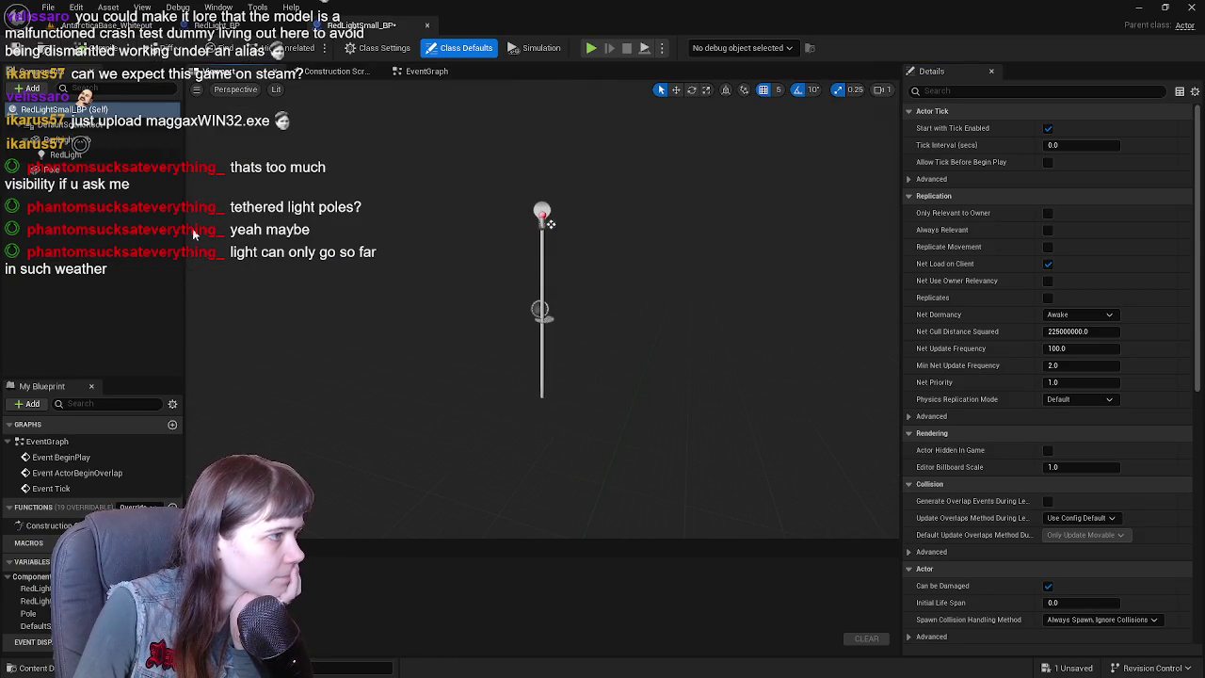
click(47, 170)
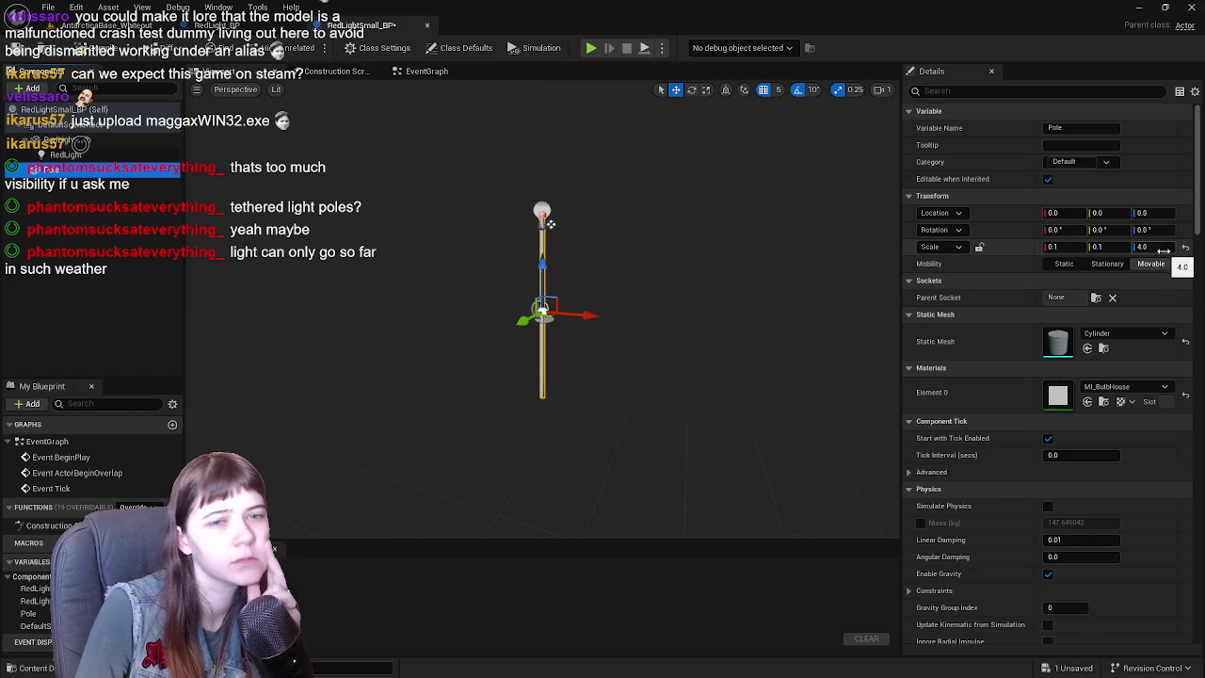
click(1165, 251)
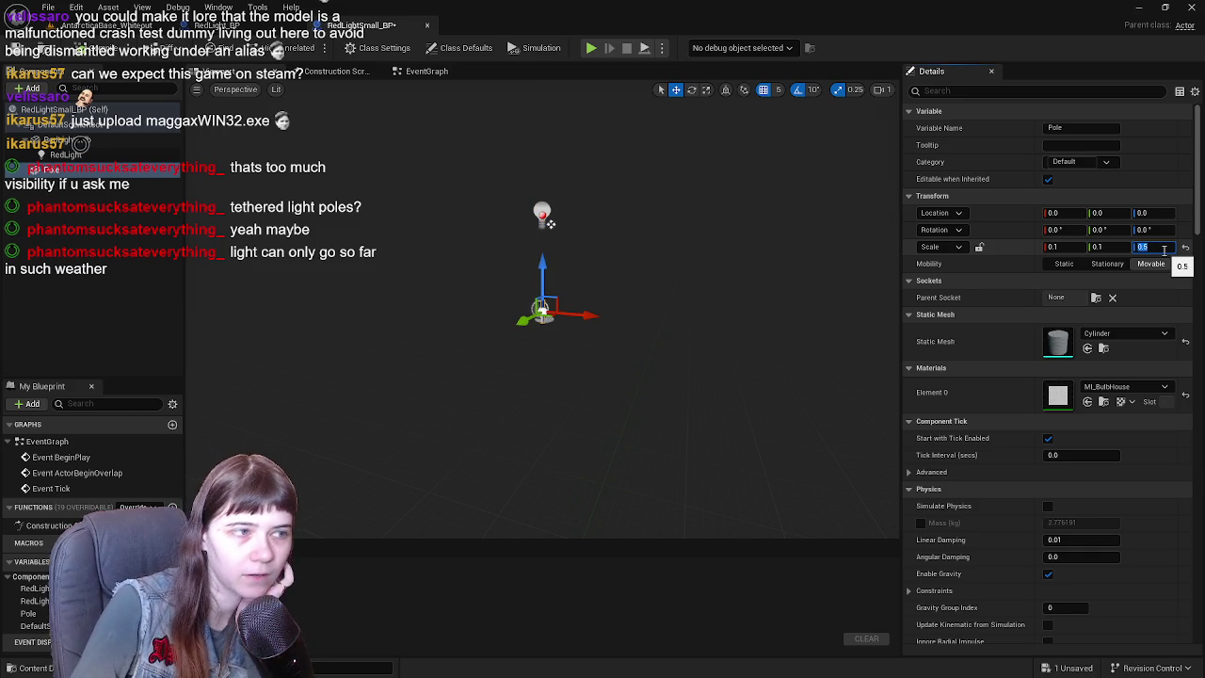
click(631, 279)
key(f)
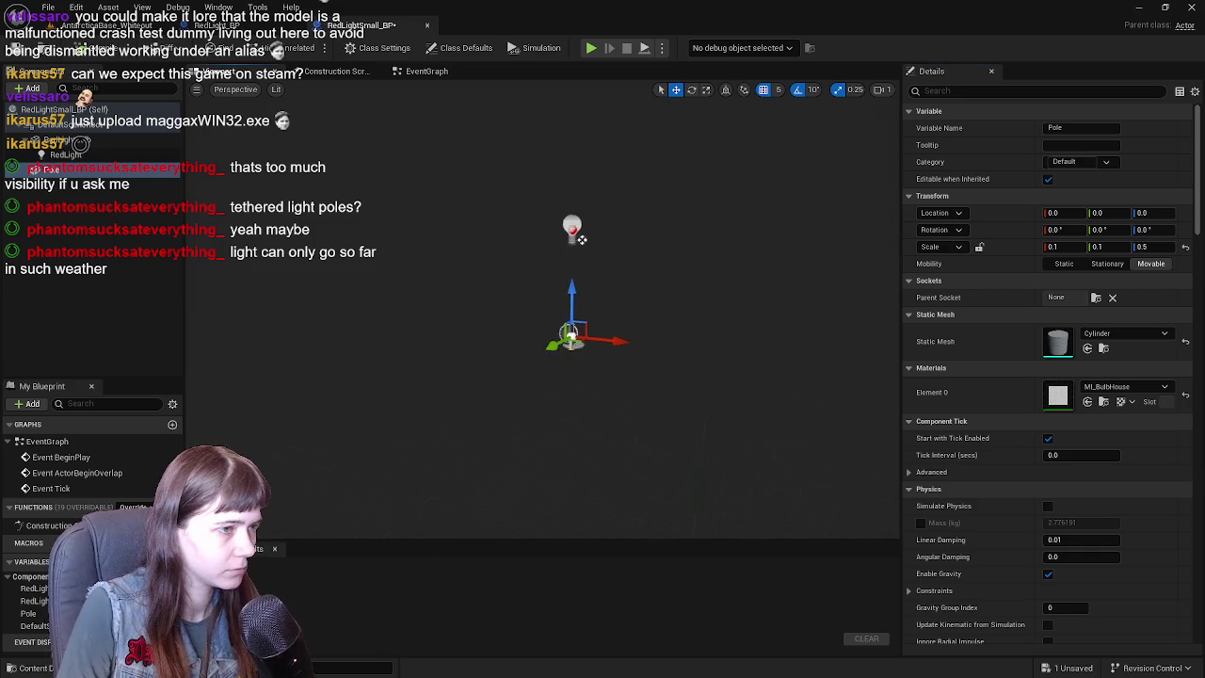
- Lower the RedLight bulb to Z 30 so it sits on the shorter pole
drag(586, 82, 584, 249)
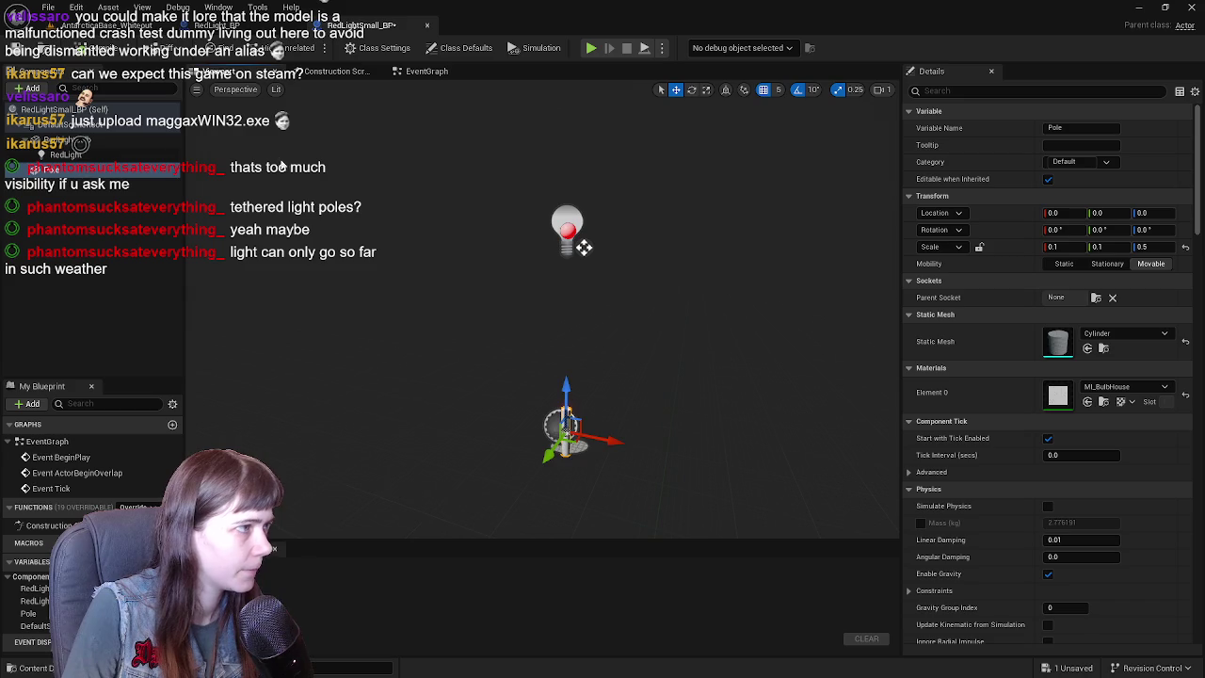
click(93, 141)
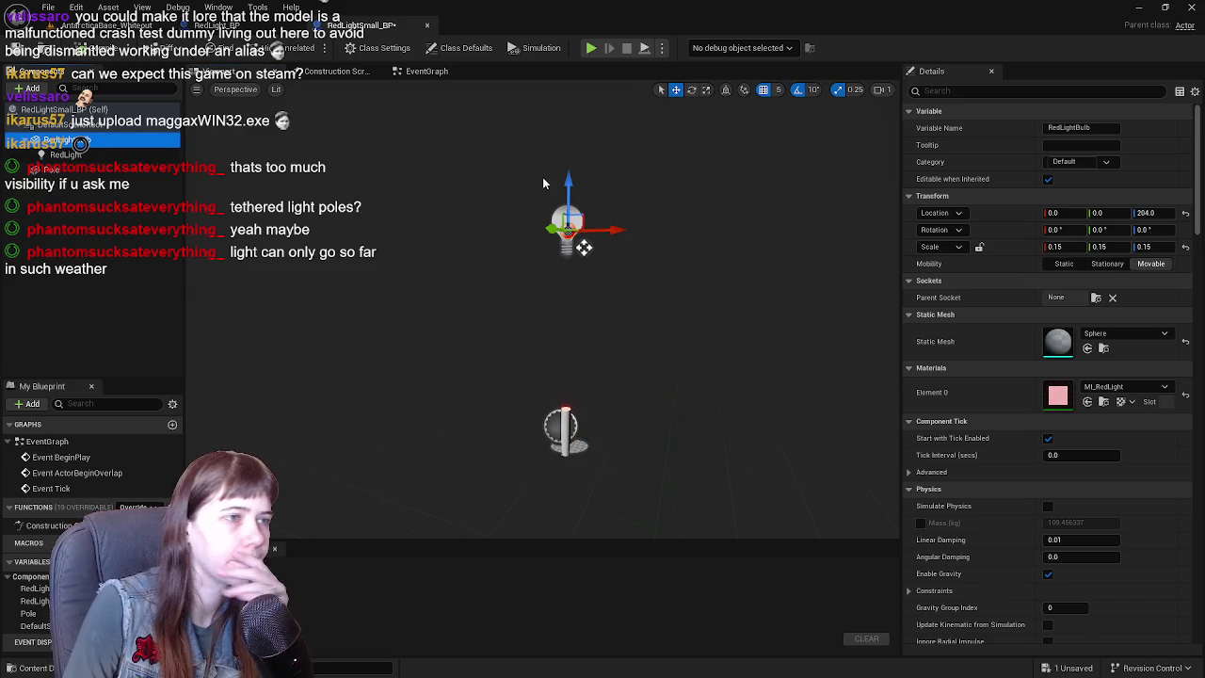
mouse_move(583, 247)
mouse_down()
mouse_move(583, 325)
mouse_move(564, 359)
mouse_up()
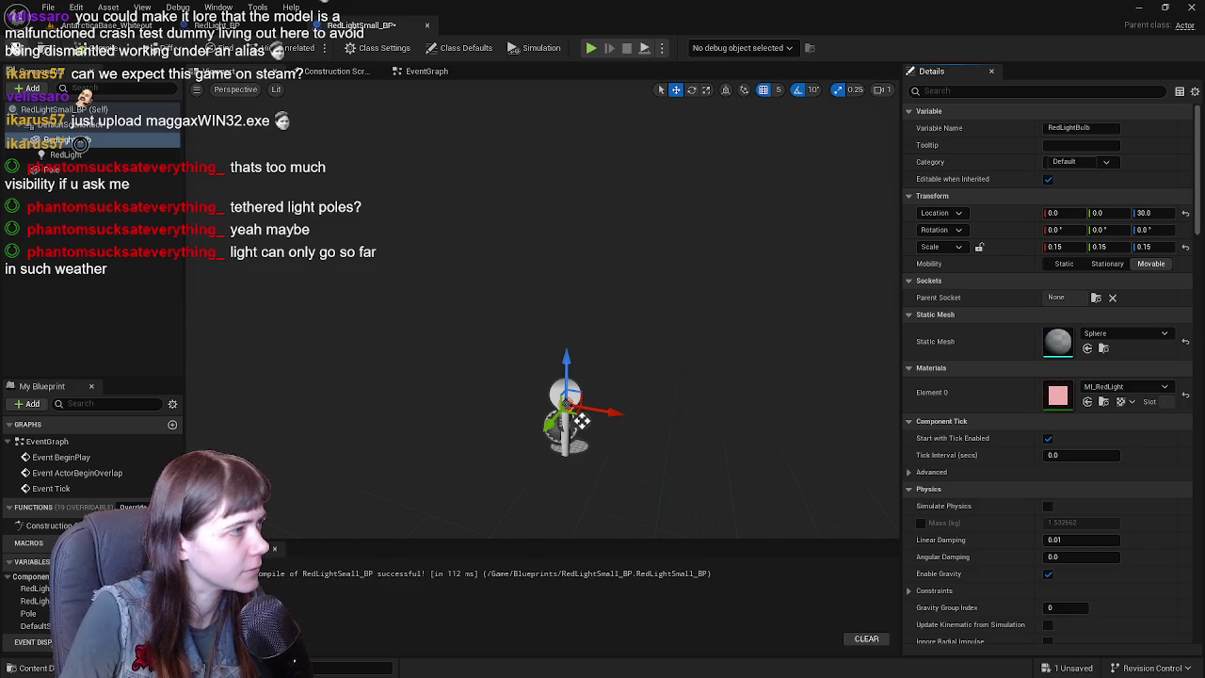
- Return to the AntarcticaBase_Whiteout level and bring up the content assets
click(103, 25)
mouse_move(450, 527)
right_down()
mouse_move(726, 403)
mouse_move(740, 377)
right_up()
key(ctrl+space)
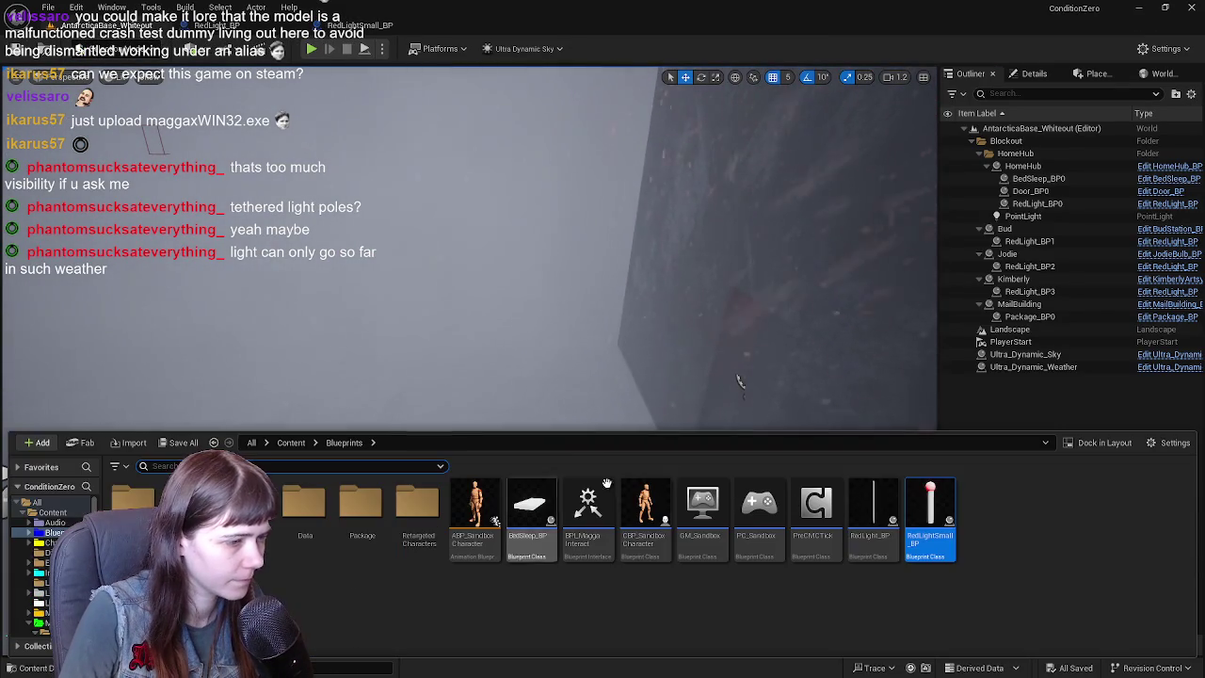
- Place a RedLightSmall_BP light in the level and move it onto the snow away from the wall
drag(936, 518, 497, 465)
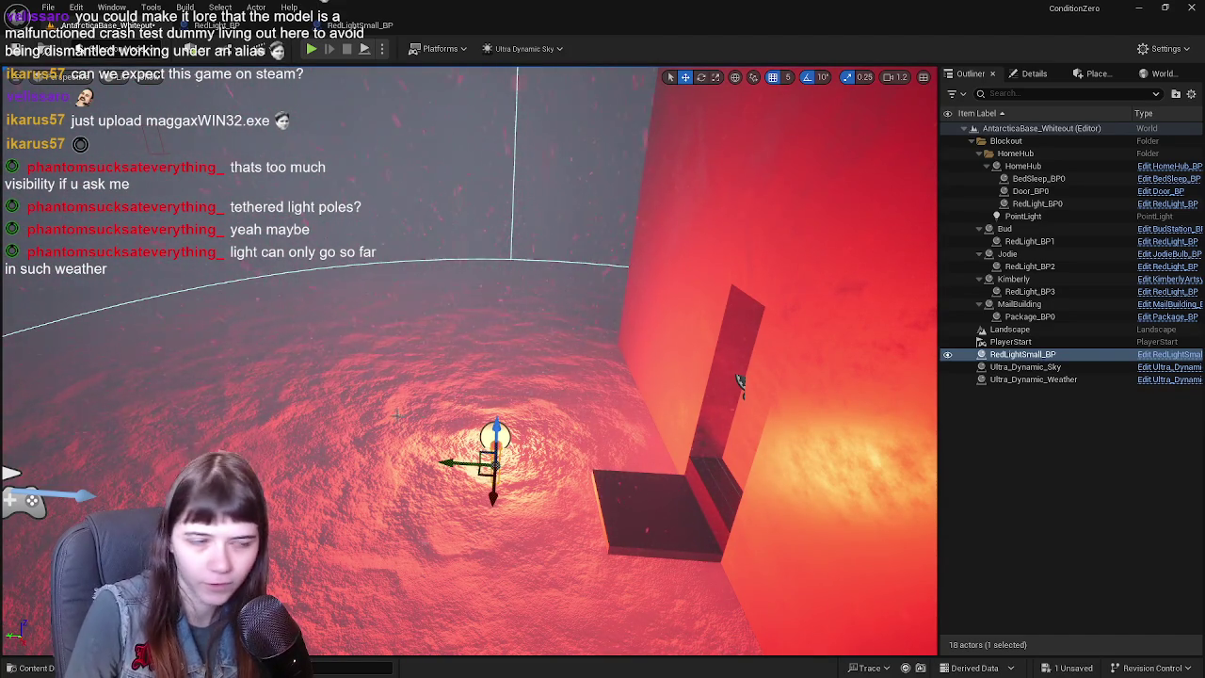
right_drag(740, 382, 740, 382)
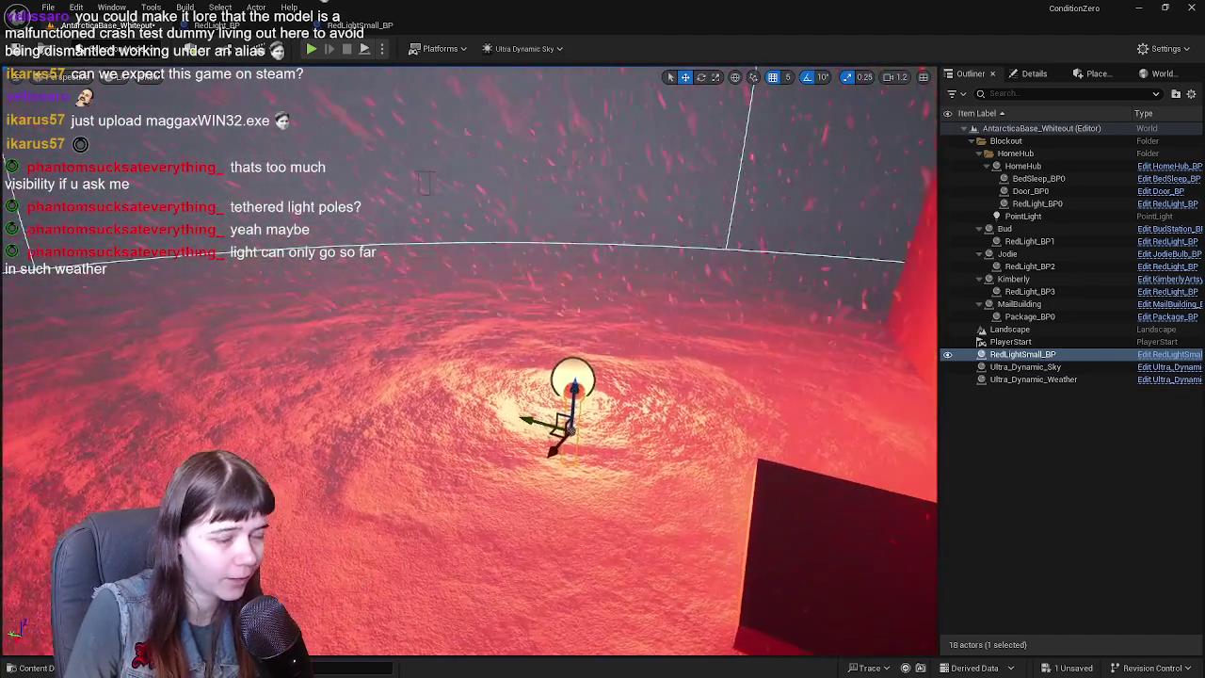
right_drag(573, 412, 573, 413)
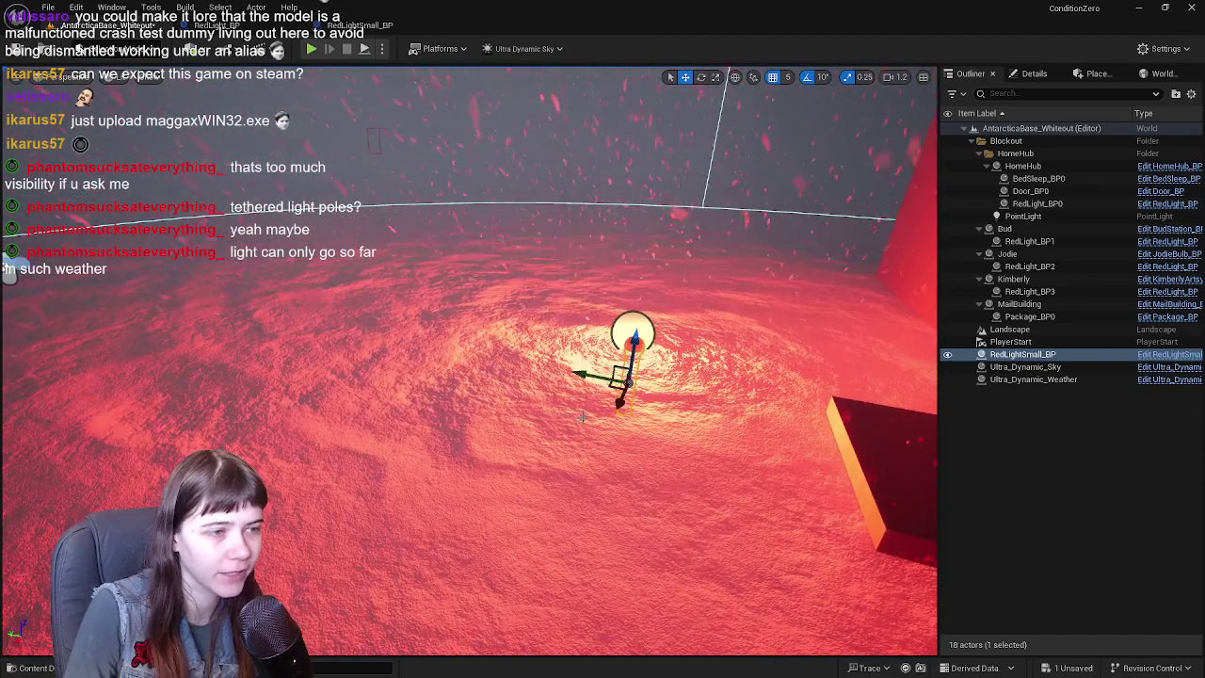
right_drag(739, 322, 738, 322)
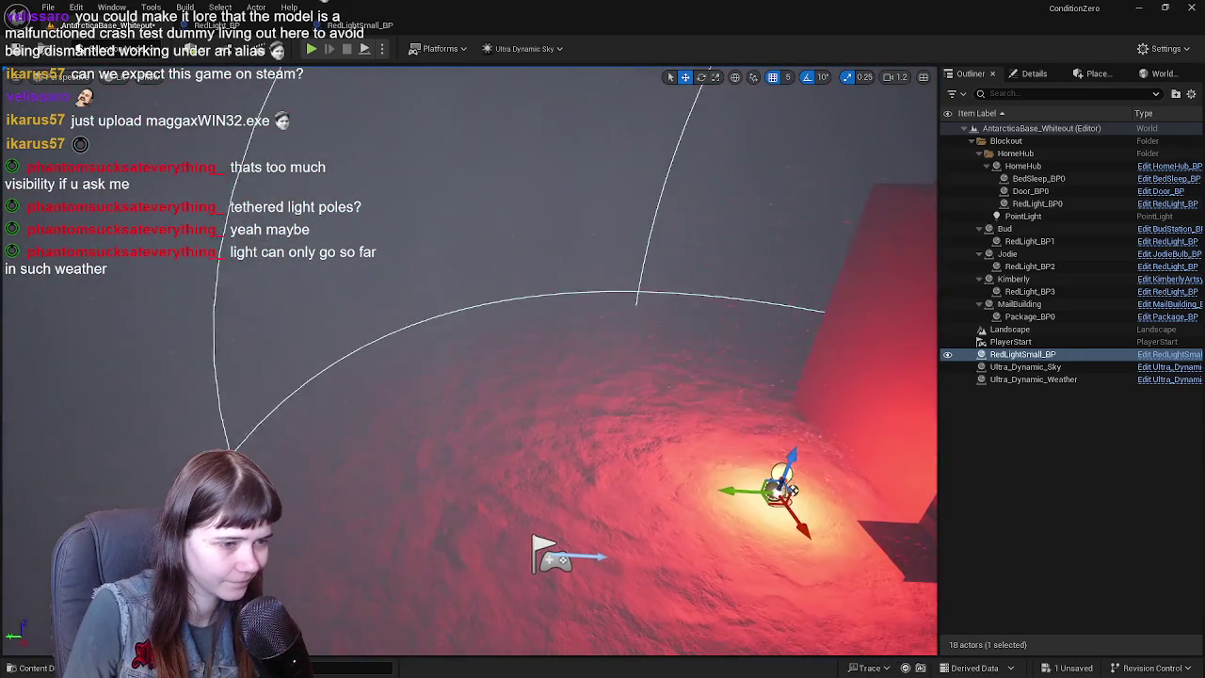
drag(789, 482, 290, 325)
right_drag(290, 325, 290, 325)
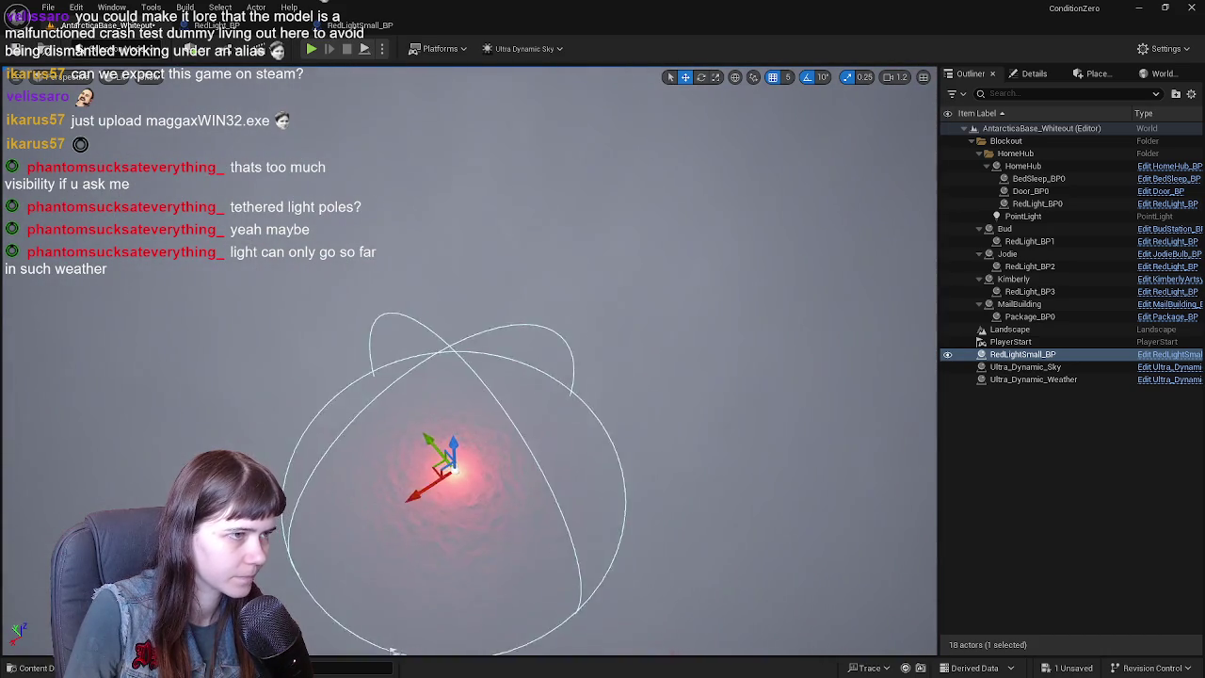
- Create a new Outliner folder named GuidingRedLights
click(1082, 421)
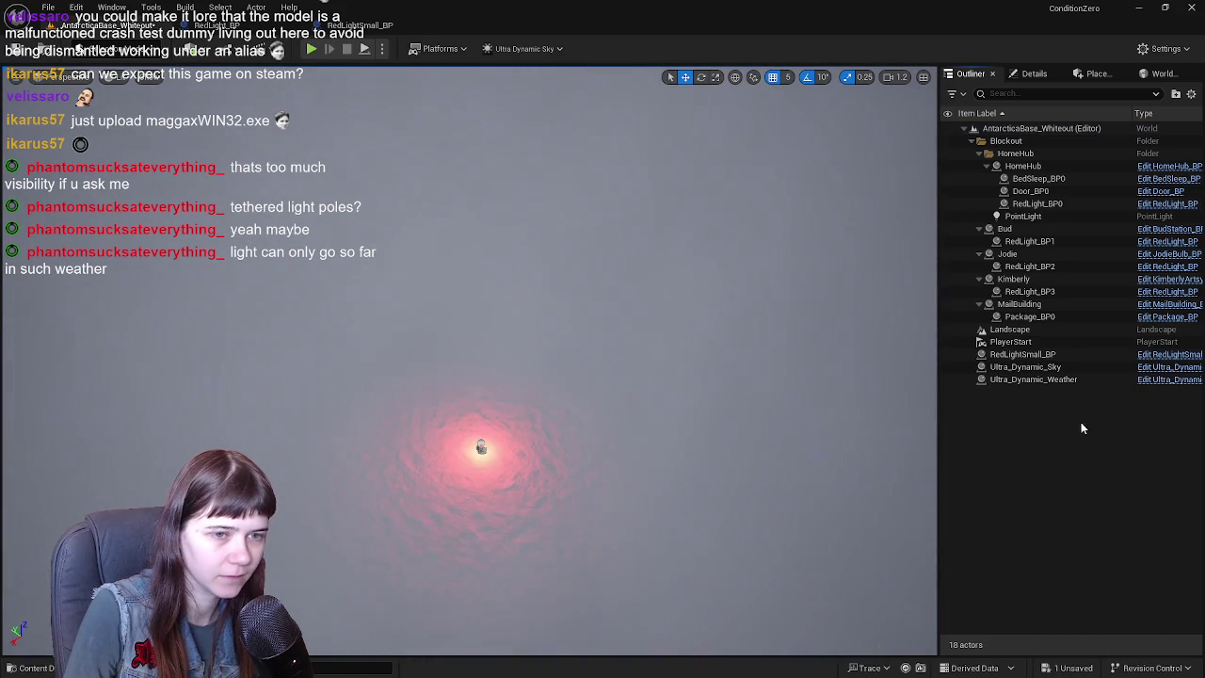
right_click(1052, 415)
click(1097, 459)
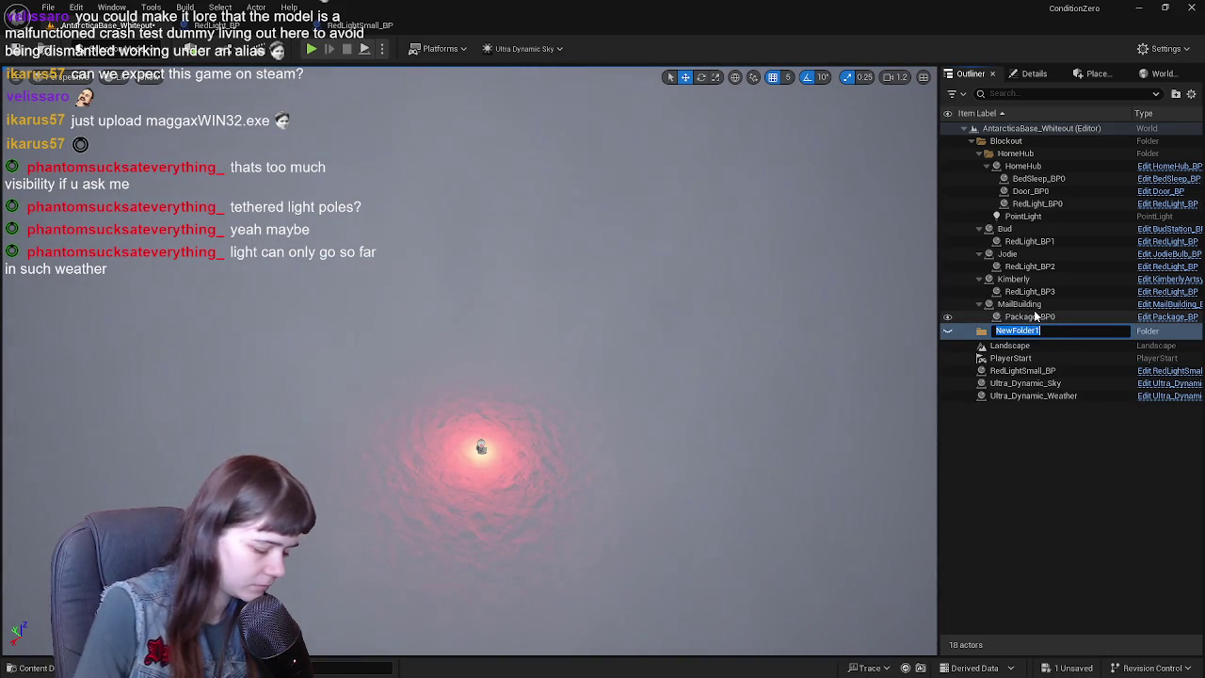
text(GuidingRed)
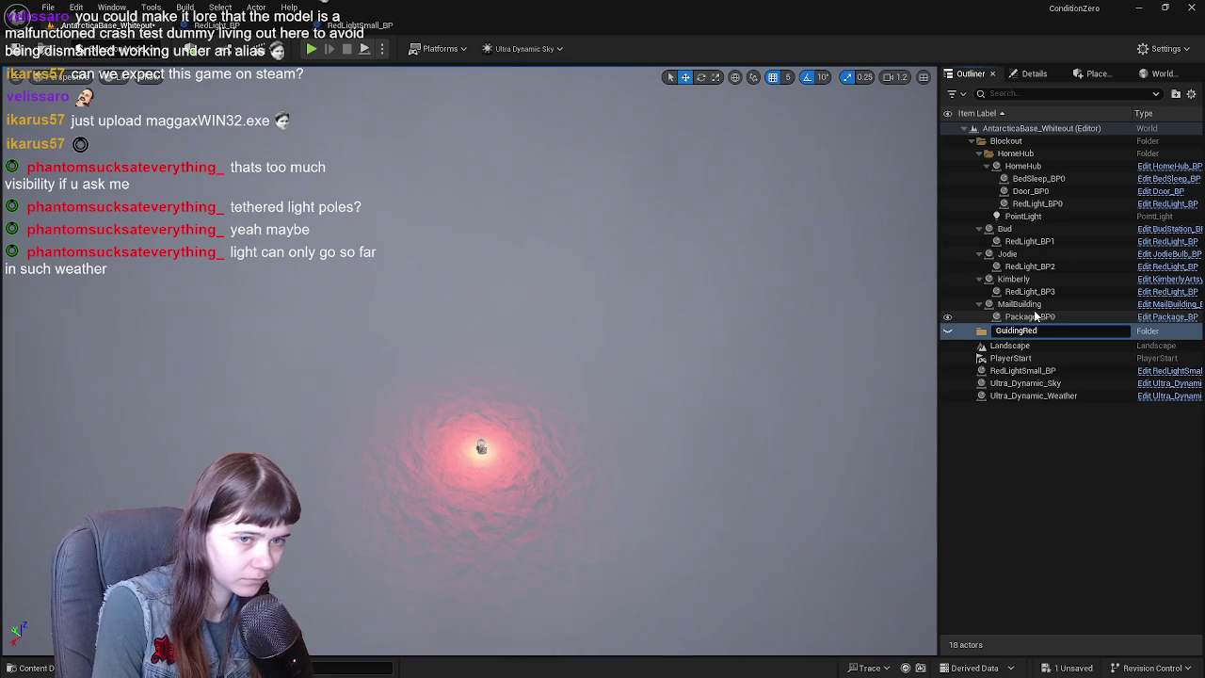
text(Lights)
key(Return)
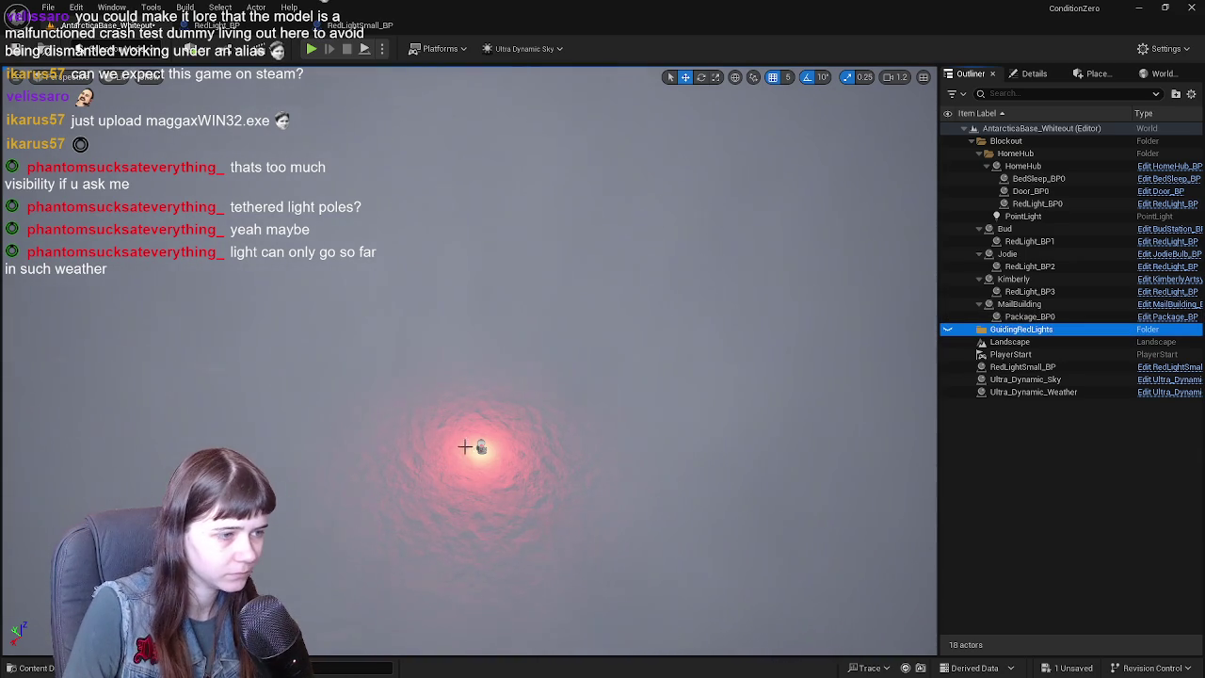
- Move the RedLightSmall_BP actor into the GuidingRedLights folder and focus the view on it
click(1035, 366)
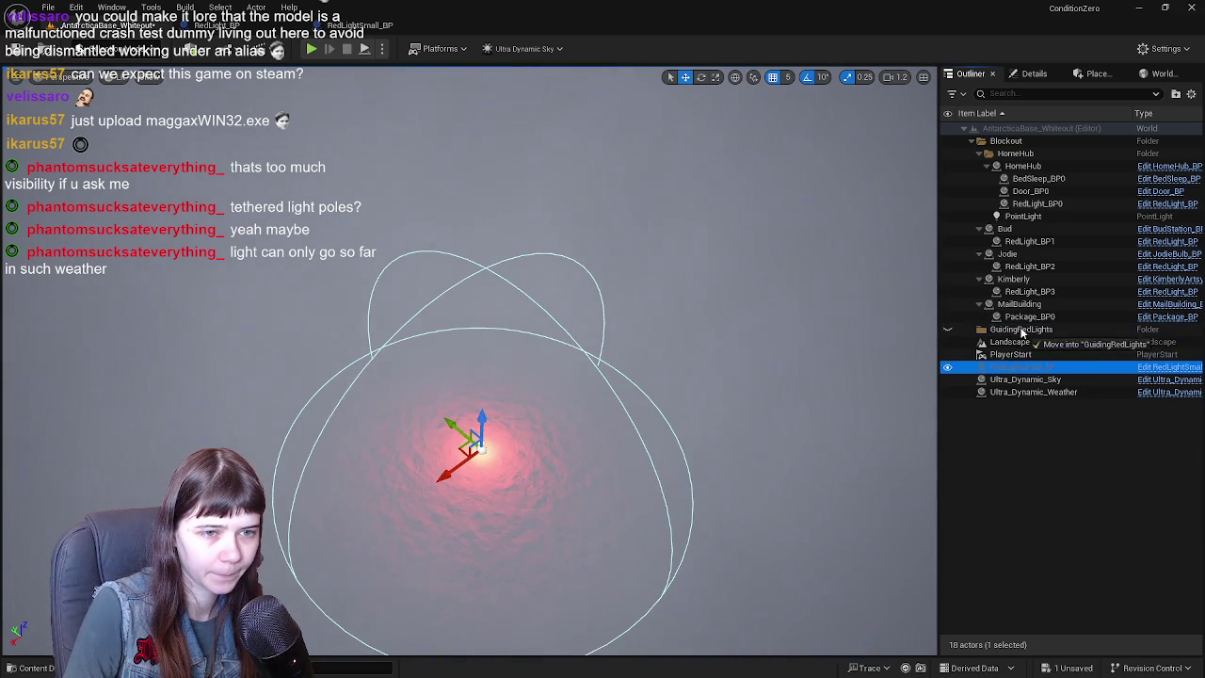
drag(1022, 332, 1021, 332)
scroll(504, 178, down, 2)
scroll(513, 183, down, 2)
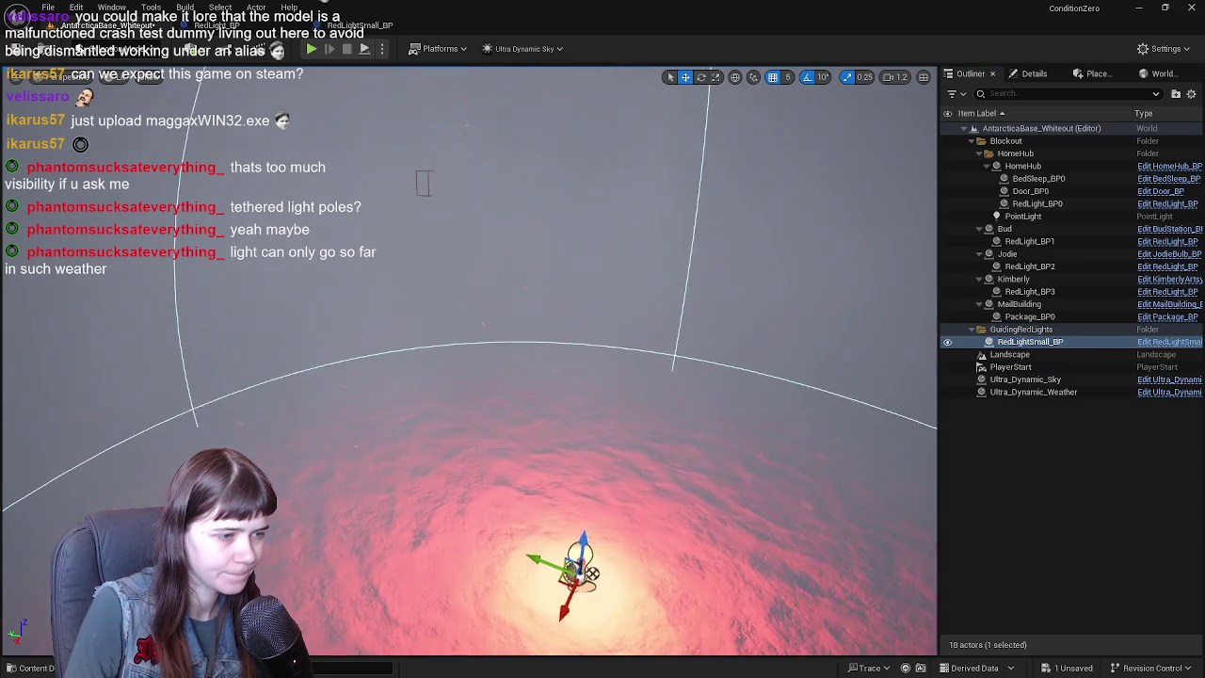
scroll(523, 188, down, 2)
scroll(532, 196, down, 2)
double_click(1092, 344)
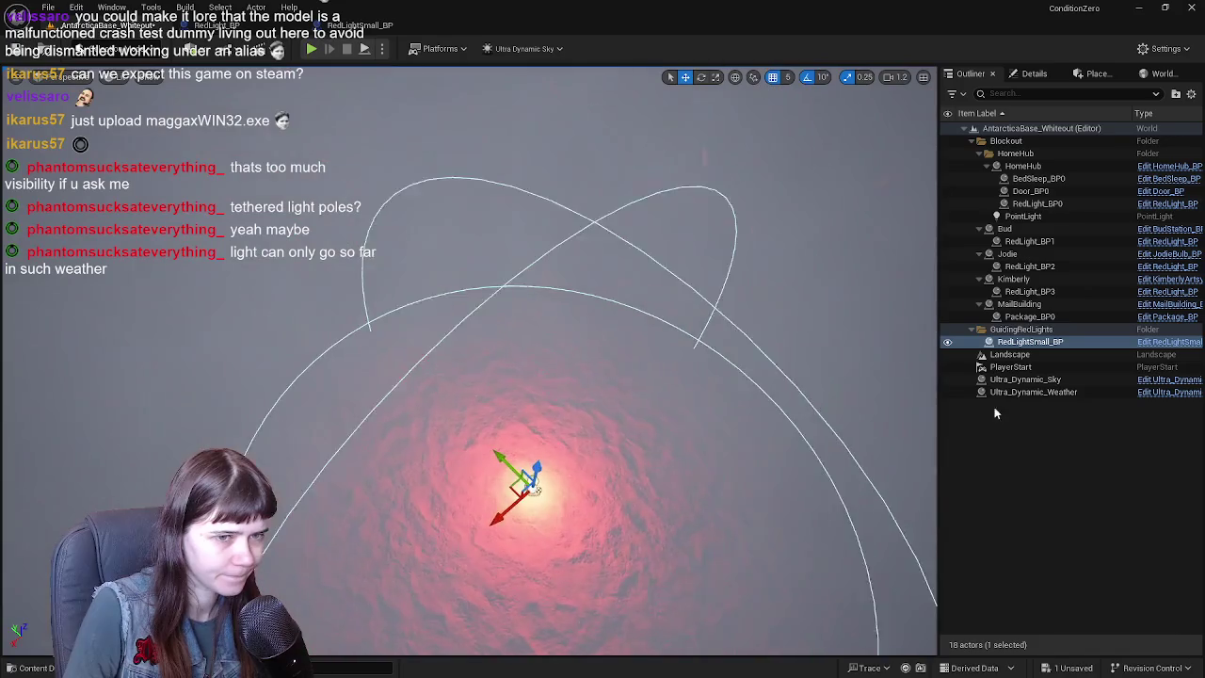
right_drag(908, 374, 909, 358)
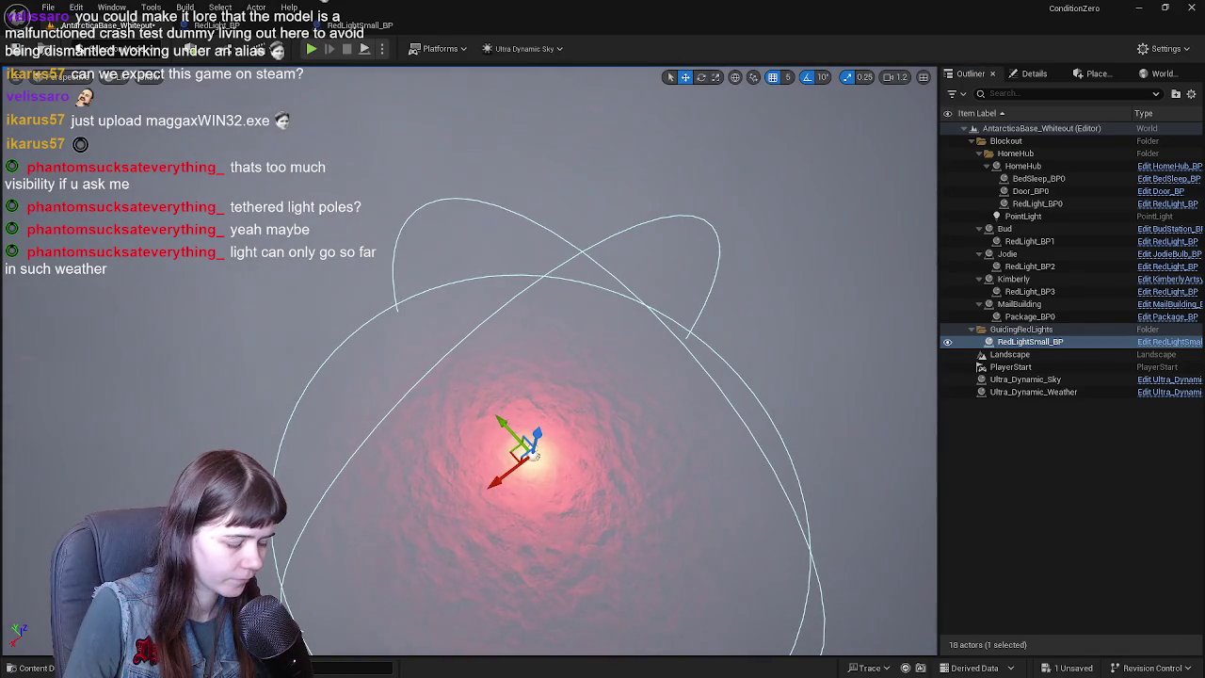
- Duplicate the small red light and push the copies out along the snow path
key(ctrl+d)
drag(514, 455, 549, 232)
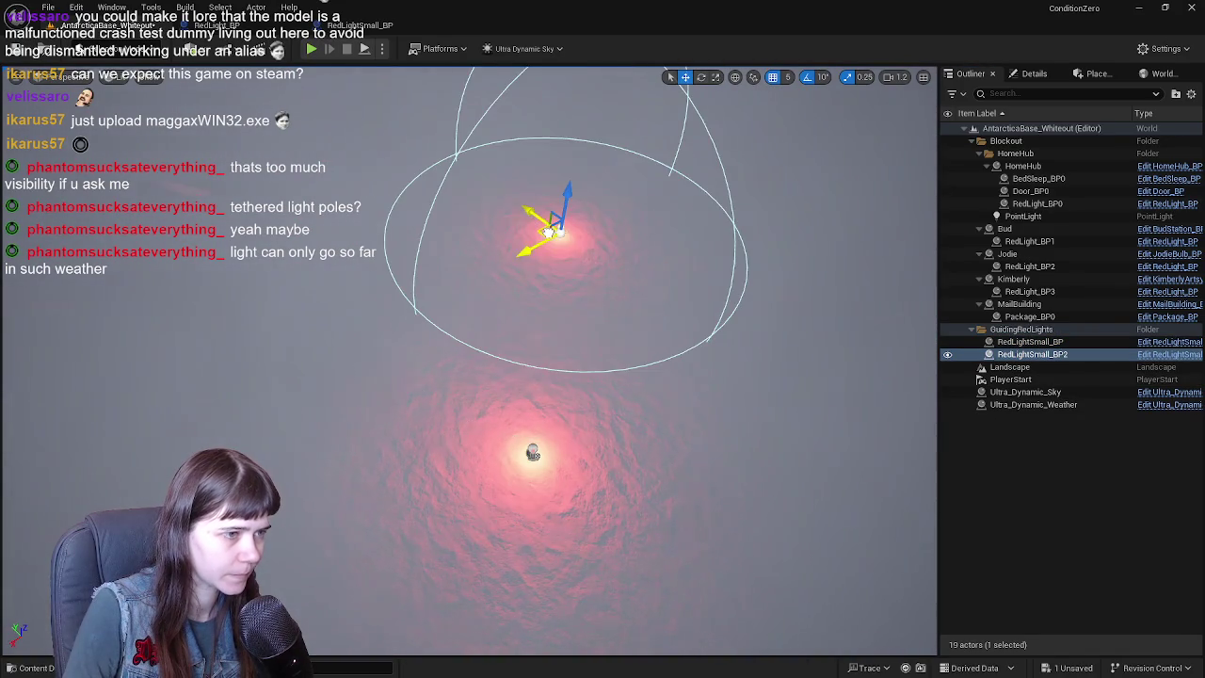
right_drag(544, 386, 545, 358)
drag(520, 414, 405, 237)
right_drag(405, 238, 425, 252)
key(ctrl+d)
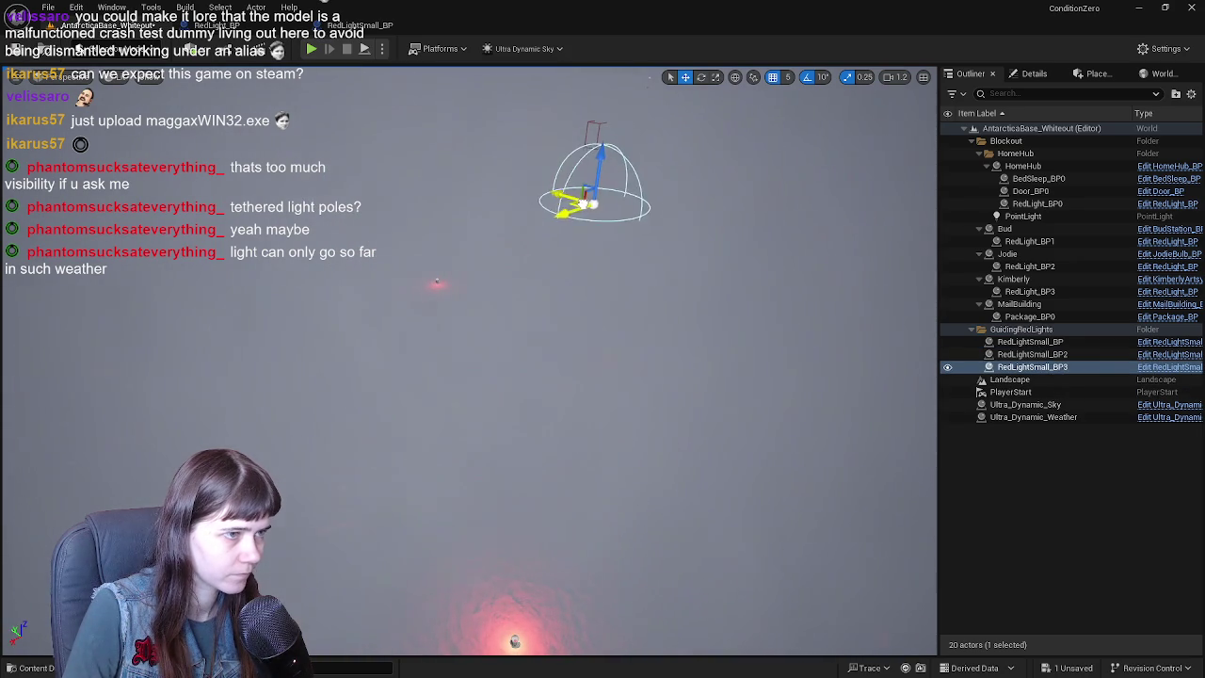
key(f)
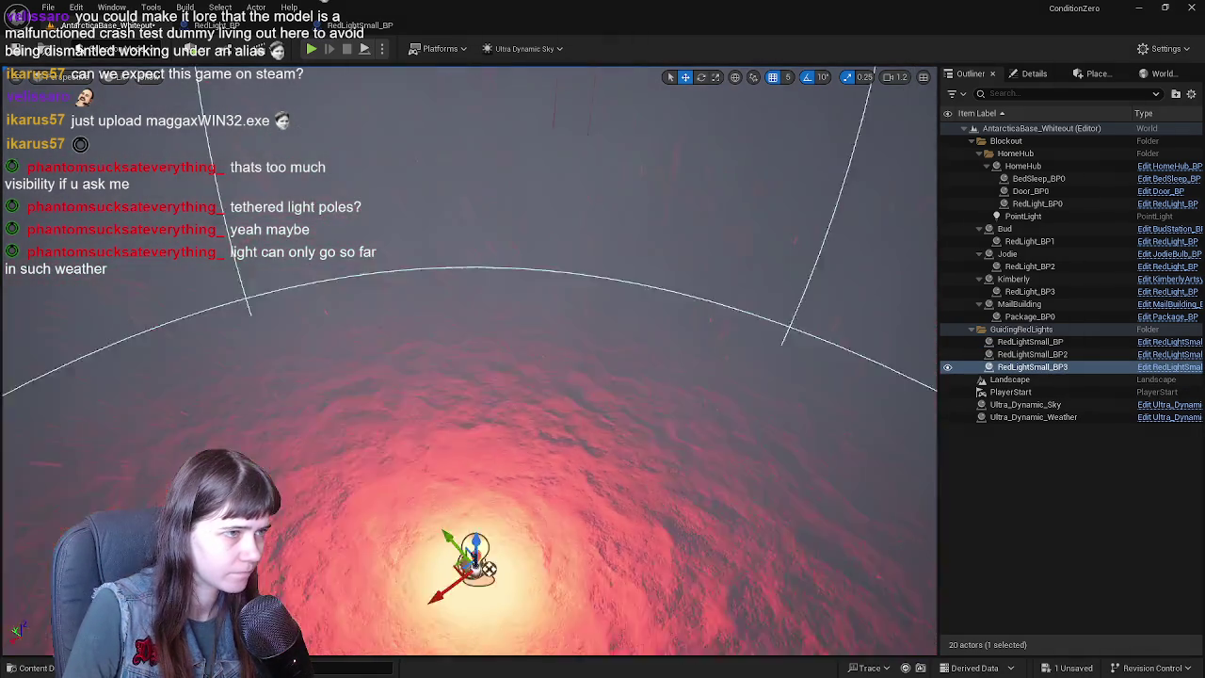
mouse_move(565, 377)
right_down()
mouse_move(489, 423)
mouse_move(565, 386)
right_up()
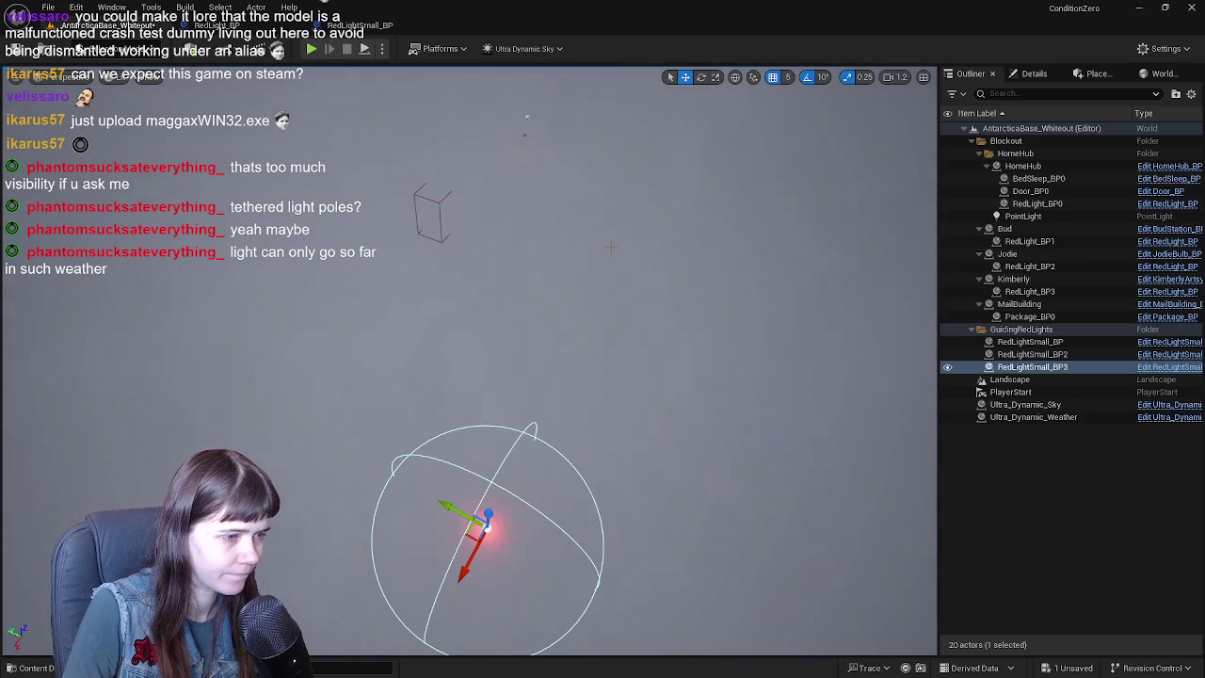
- Add a further spaced-out copy, up to RedLightSmall_BP4, and delete the extra BP5 duplicate
key(ctrl+d)
mouse_move(465, 539)
mouse_down()
mouse_move(461, 343)
mouse_move(386, 292)
mouse_move(339, 287)
mouse_move(315, 269)
mouse_up()
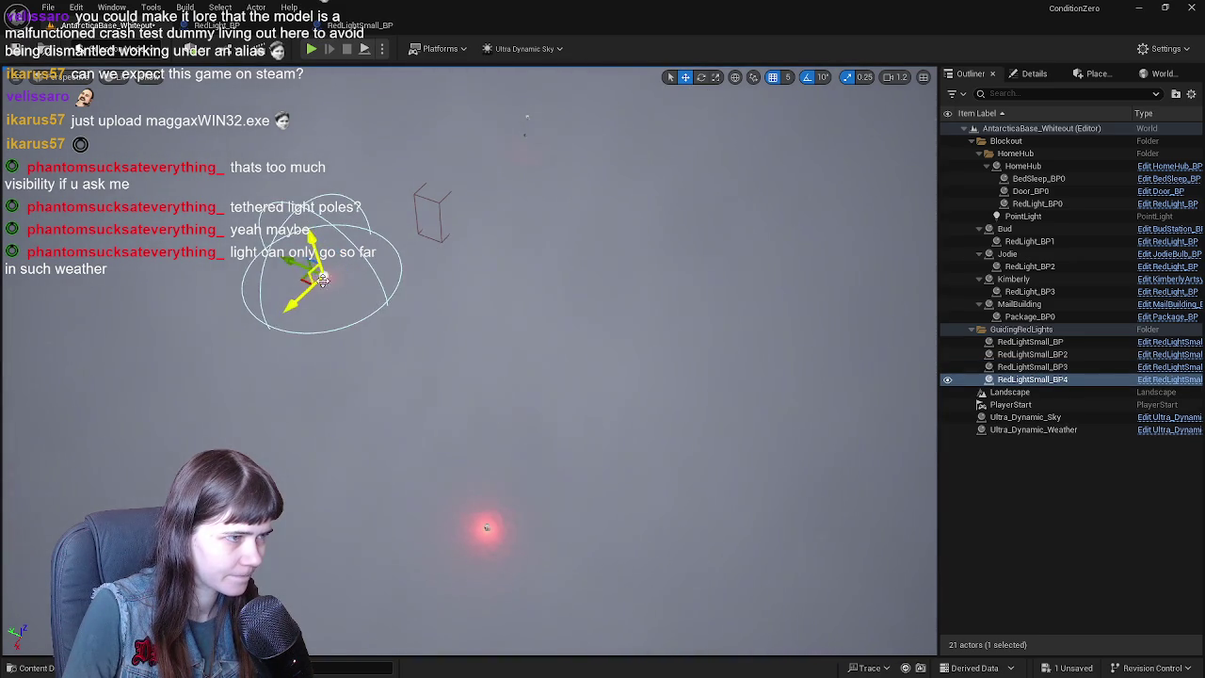
key(f)
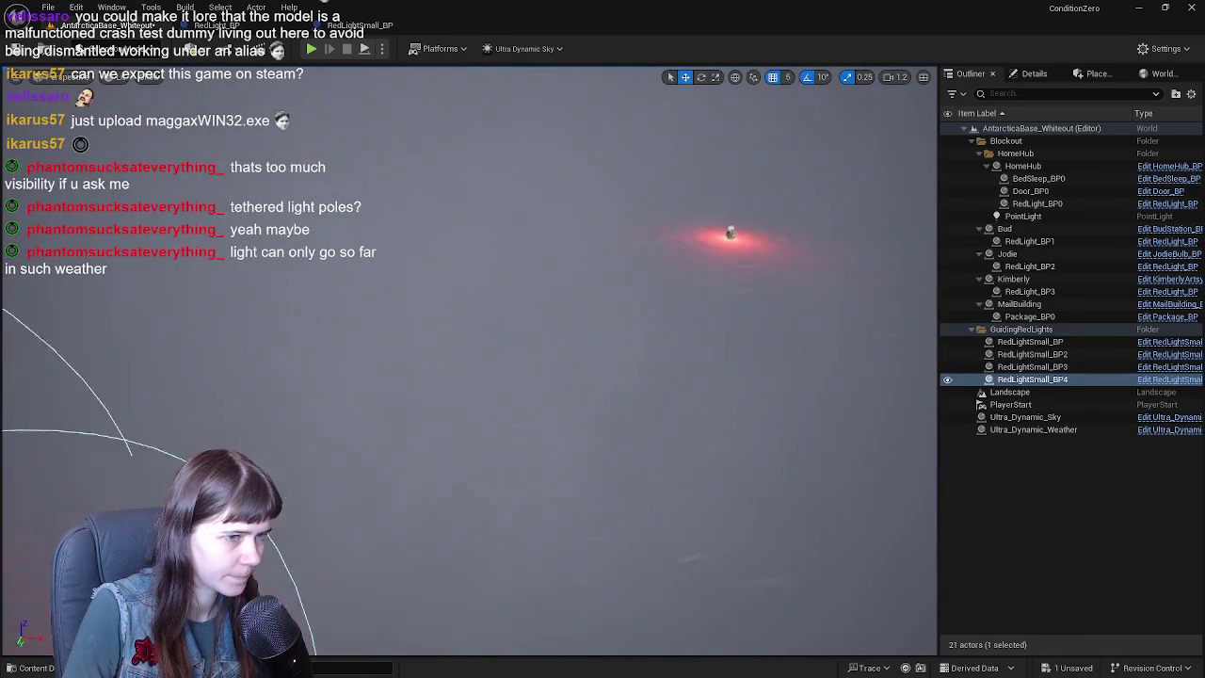
right_drag(503, 91, 278, 148)
right_drag(565, 282, 654, 320)
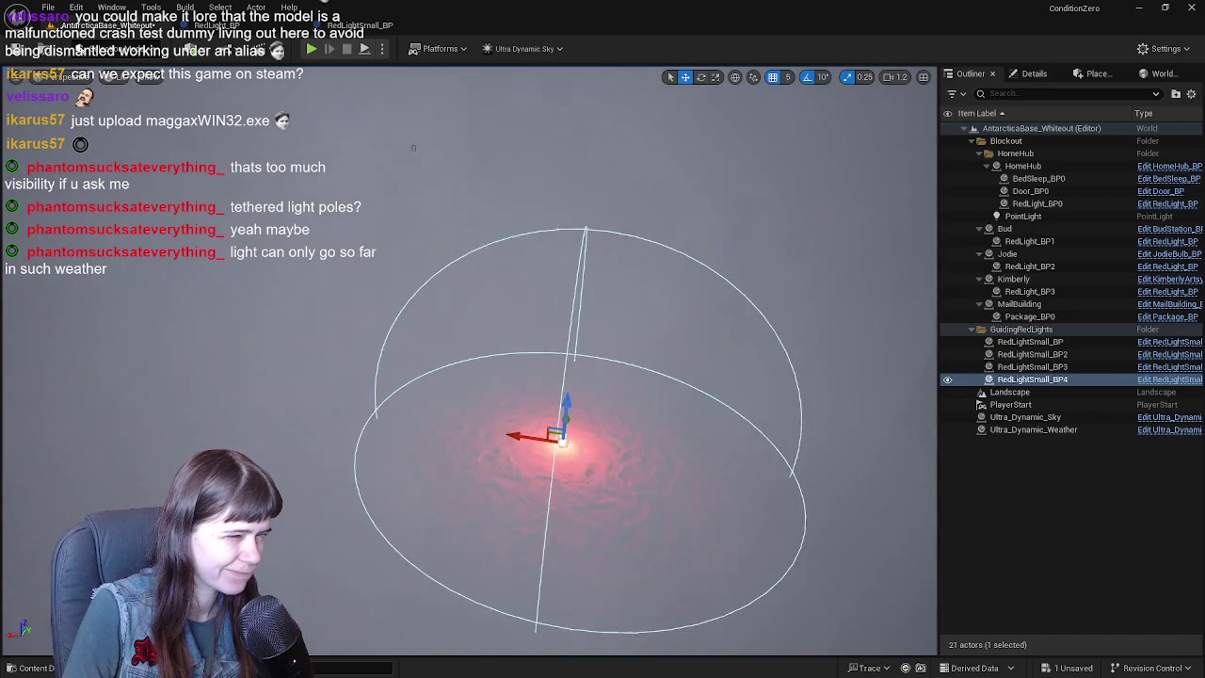
key(ctrl+d)
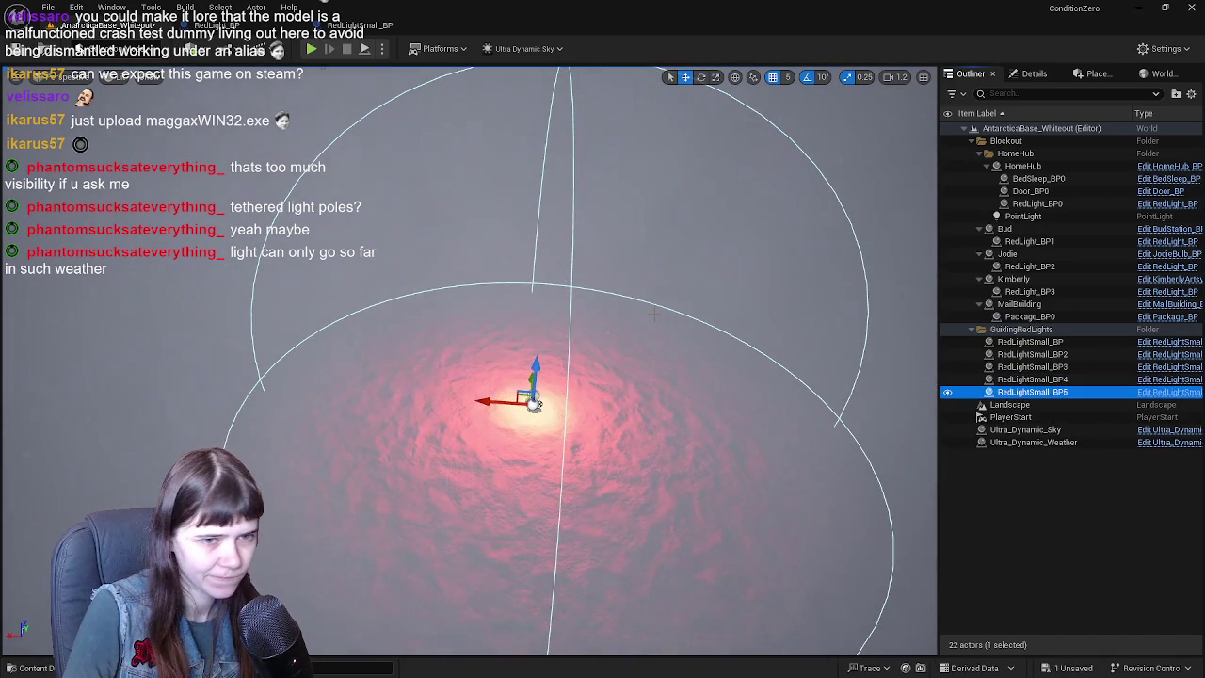
right_drag(534, 404, 592, 467)
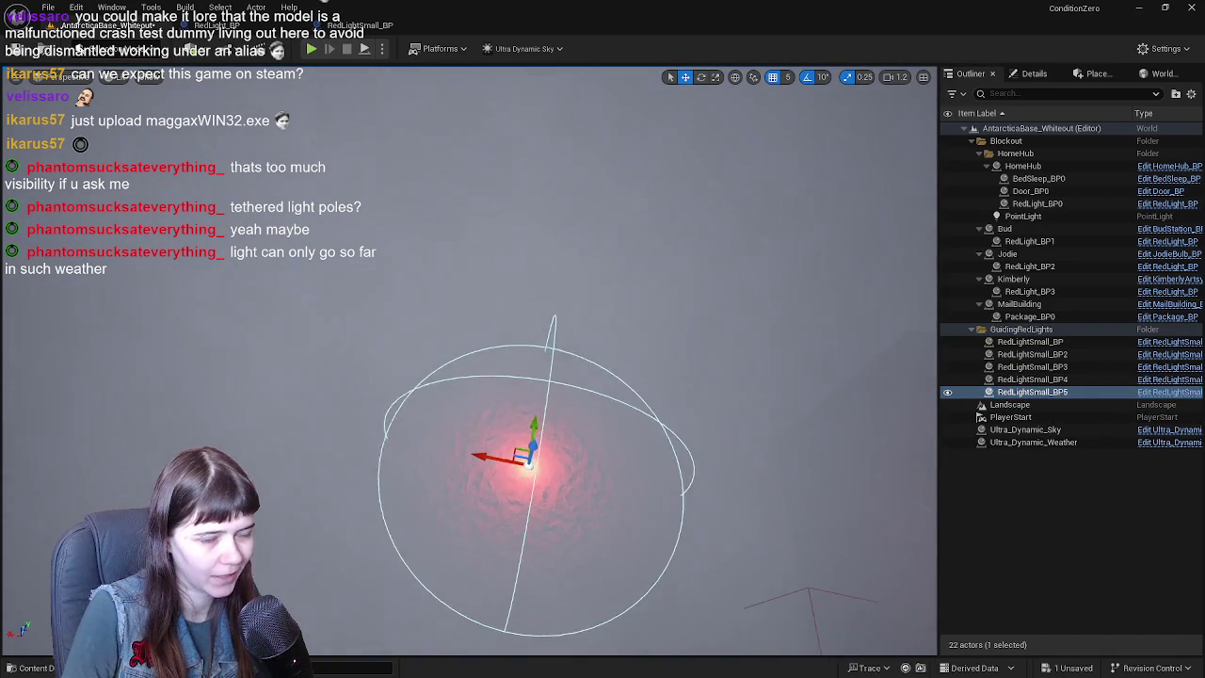
drag(579, 456, 419, 232)
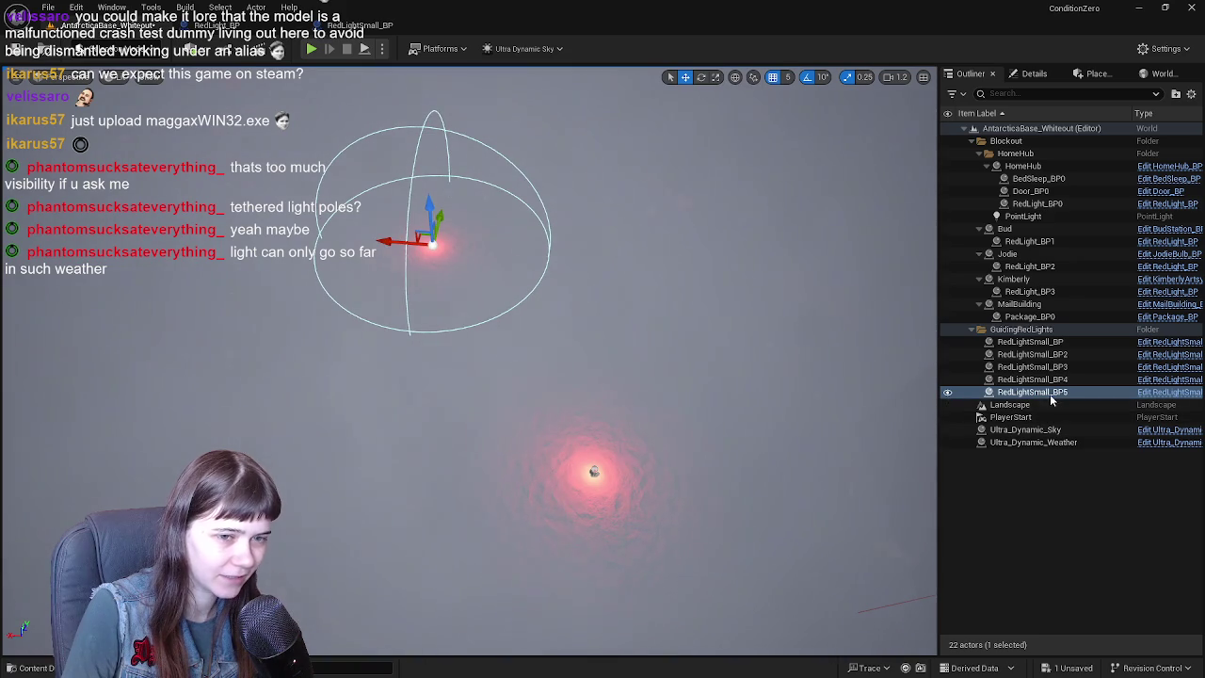
key(Delete)
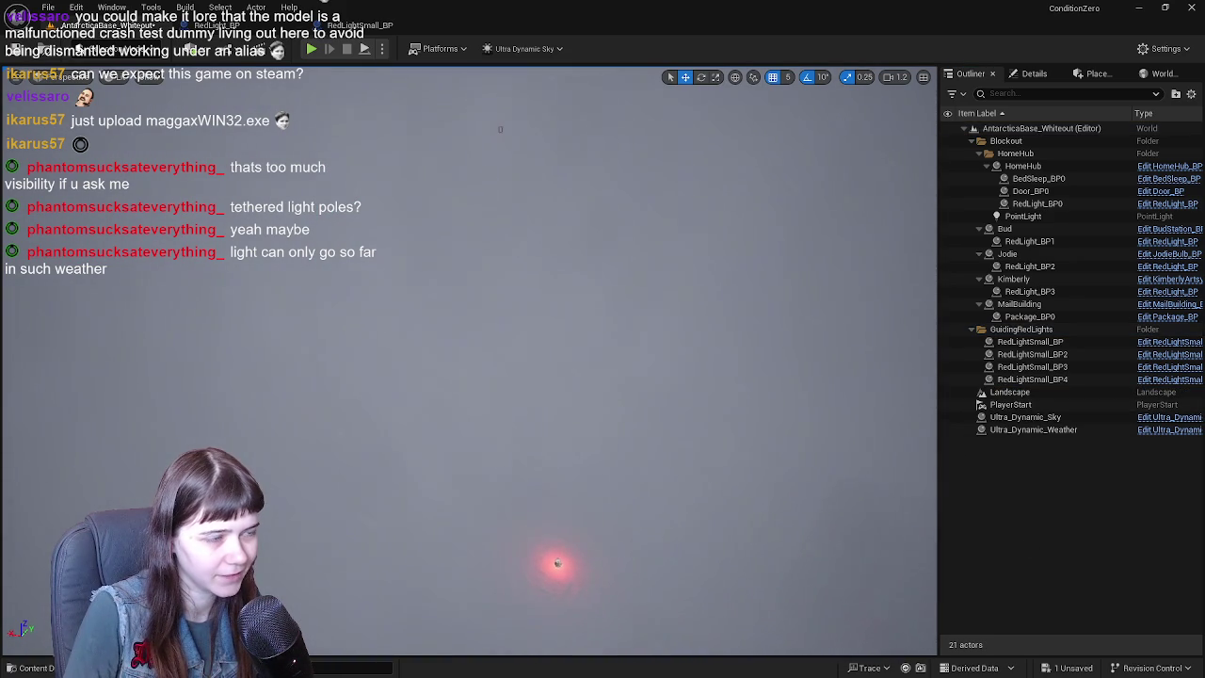
- Restore RedLightSmall_BP5 and duplicate it into BP6, BP7 and BP8 spaced along the trail
key(ctrl+z)
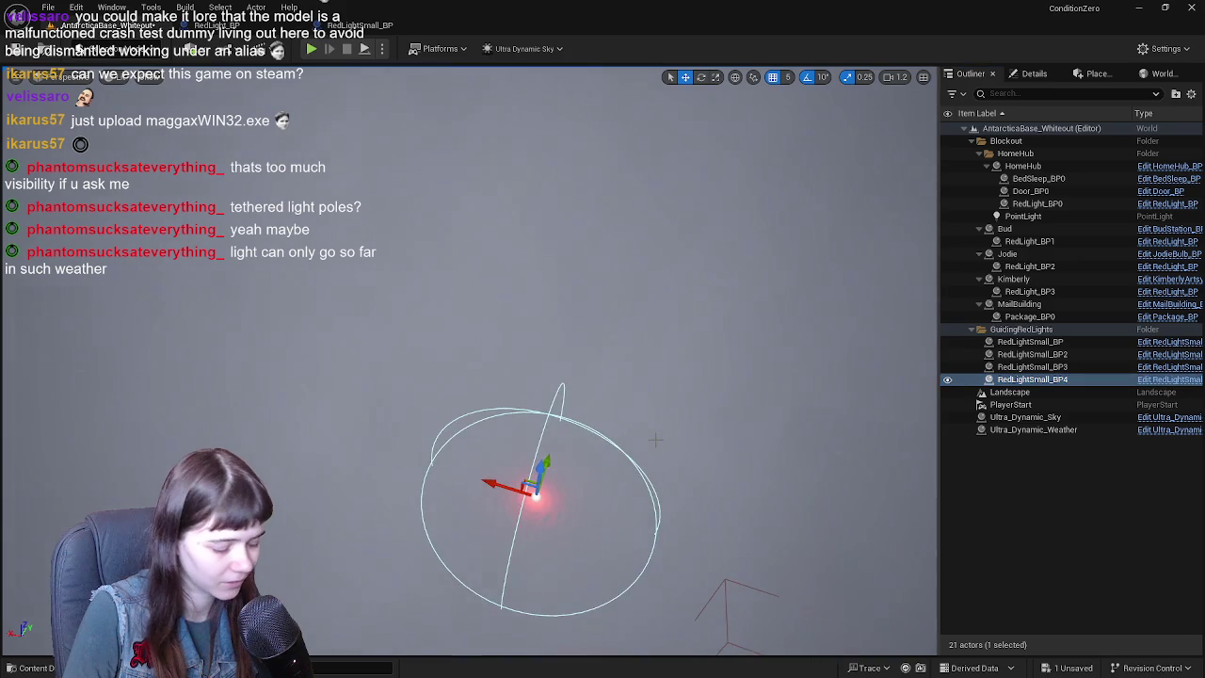
drag(530, 479, 458, 325)
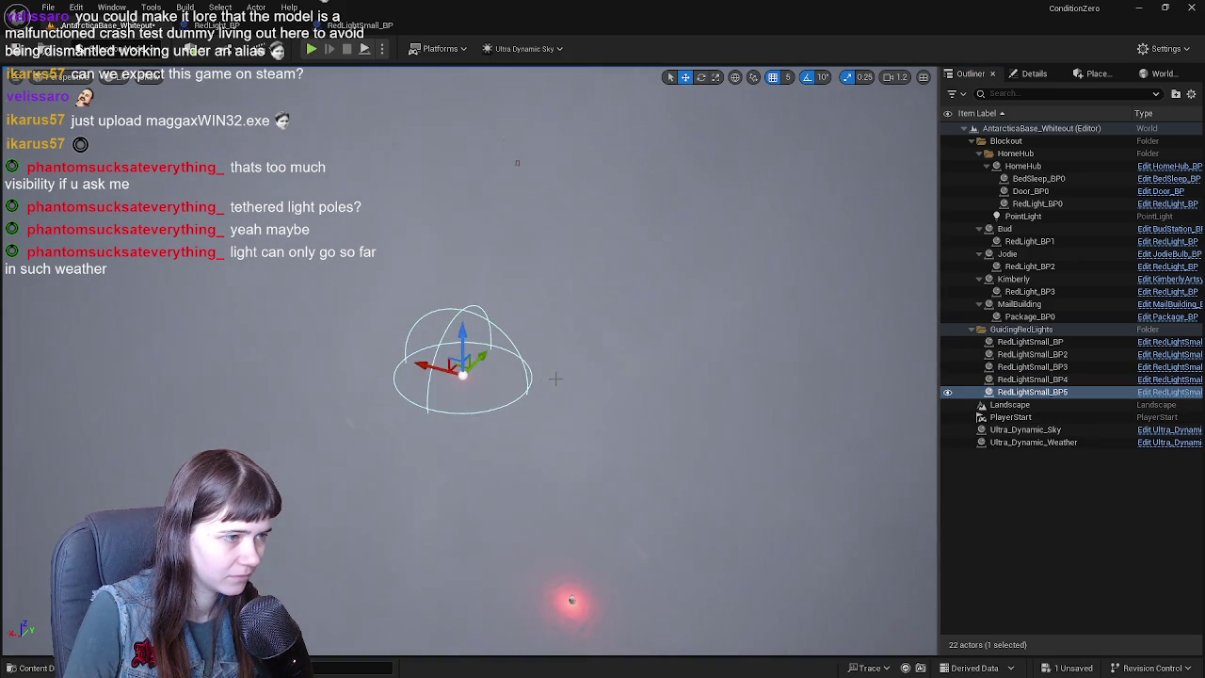
right_drag(557, 381, 555, 369)
key(ctrl+d)
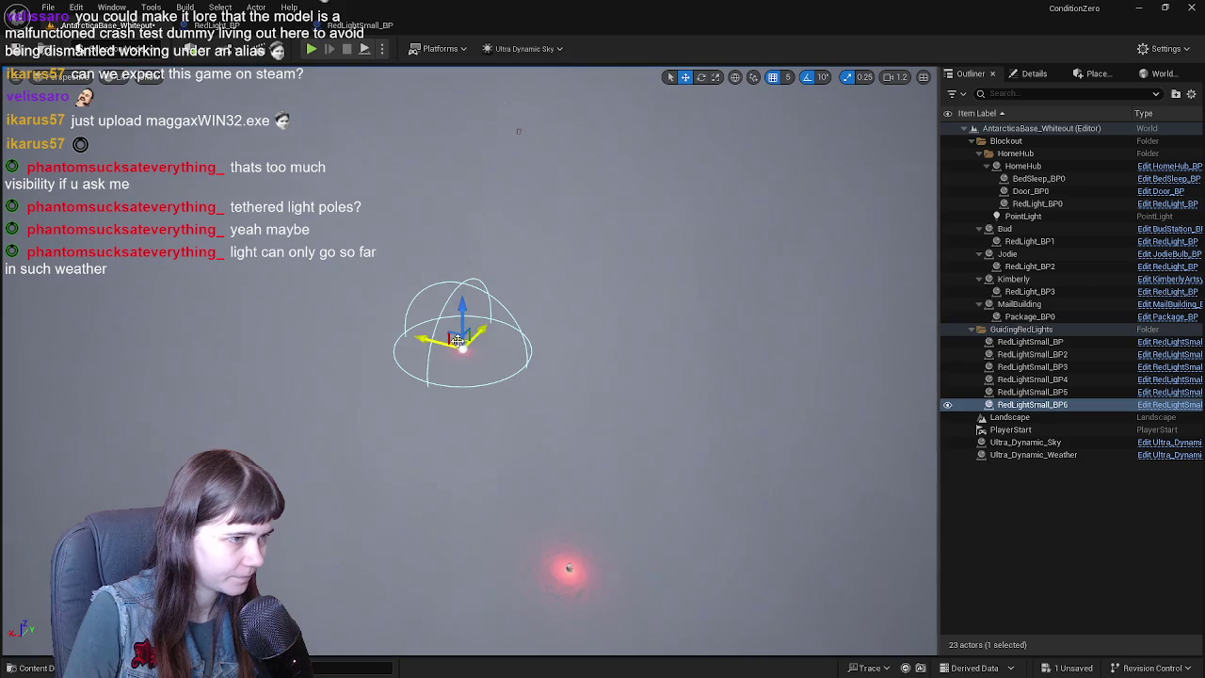
mouse_move(457, 338)
mouse_down()
mouse_move(524, 245)
mouse_move(490, 542)
mouse_move(589, 276)
mouse_up()
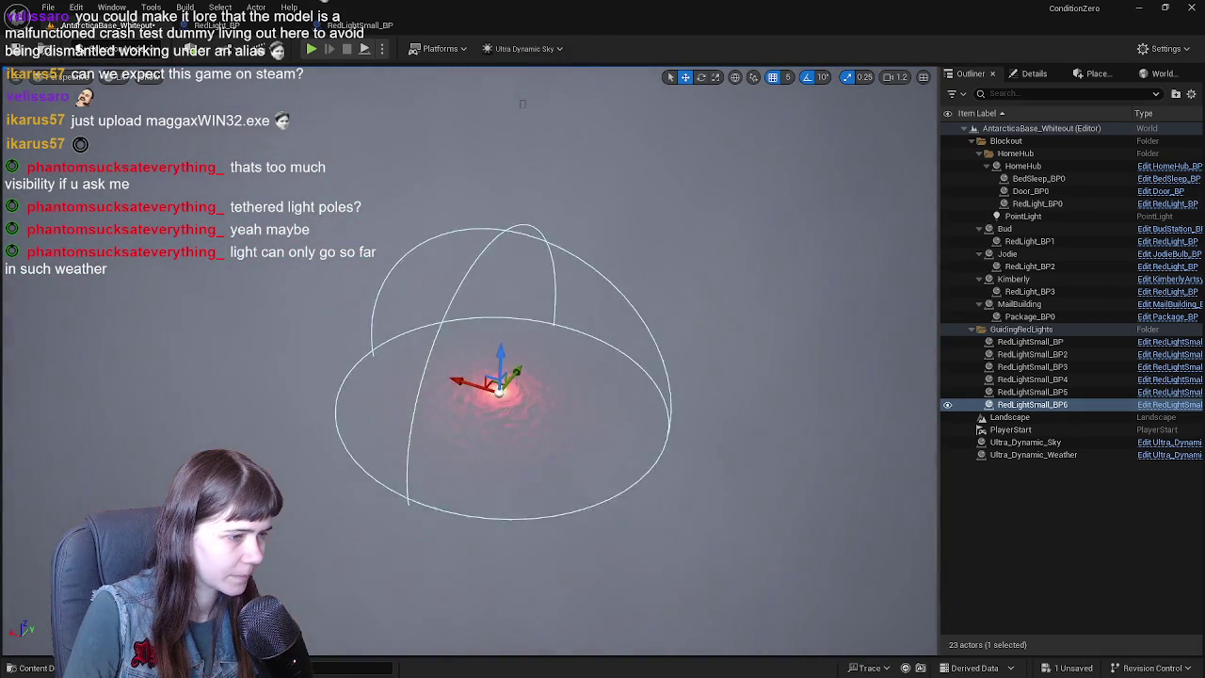
key(ctrl+d)
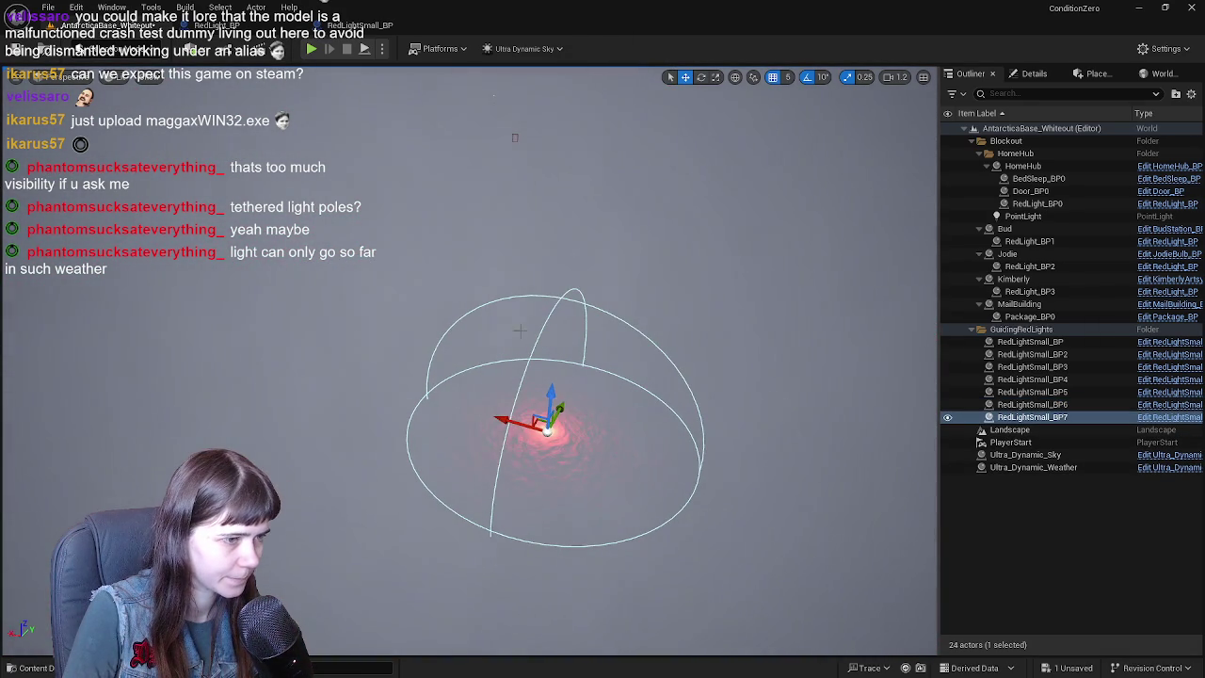
mouse_move(539, 423)
mouse_down()
mouse_move(478, 266)
mouse_move(462, 349)
mouse_move(468, 476)
mouse_up()
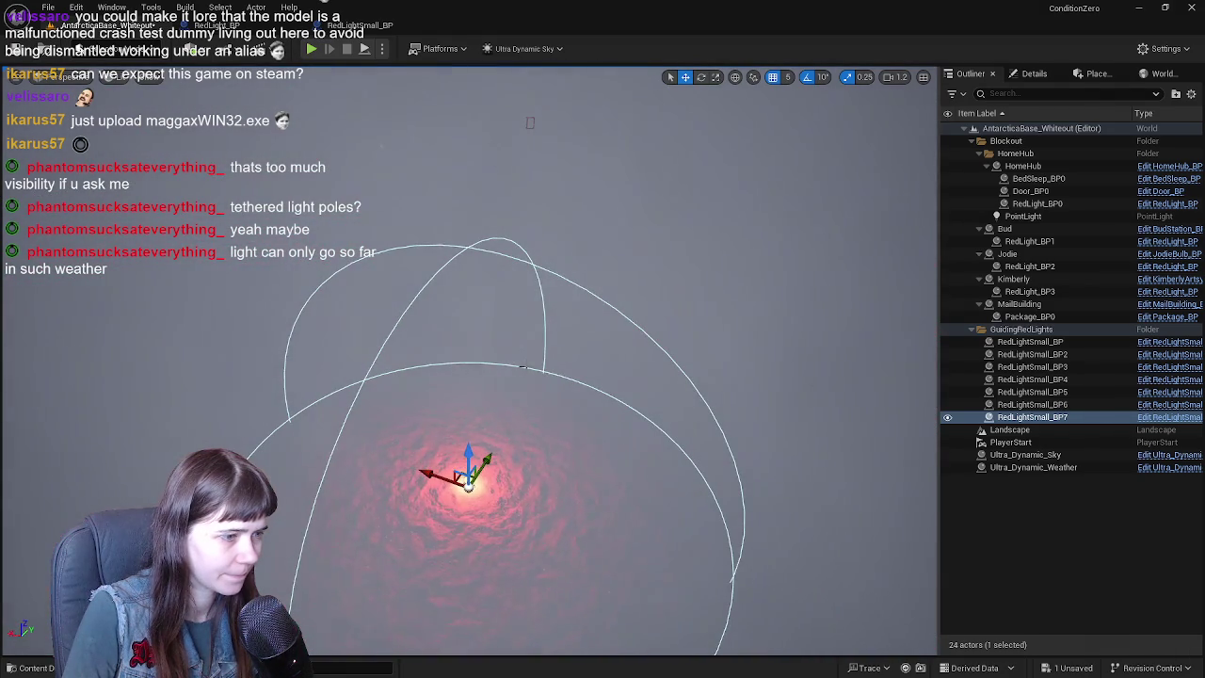
key(ctrl+d)
mouse_move(459, 476)
mouse_down()
mouse_move(533, 311)
mouse_move(537, 350)
mouse_move(463, 350)
mouse_move(468, 363)
mouse_move(606, 360)
mouse_move(538, 358)
mouse_move(591, 383)
mouse_move(531, 302)
mouse_up()
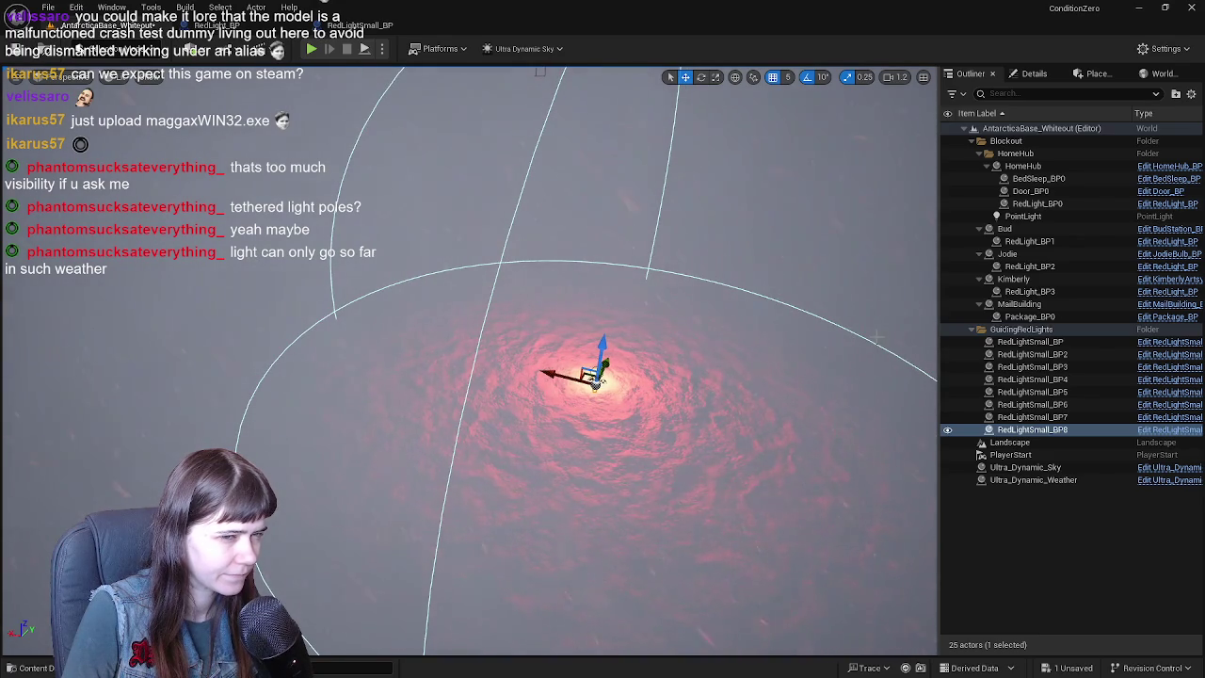
shift+click(1036, 344)
- Delete the eight selected small red lights and the empty GuidingRedLights folder
key(Delete)
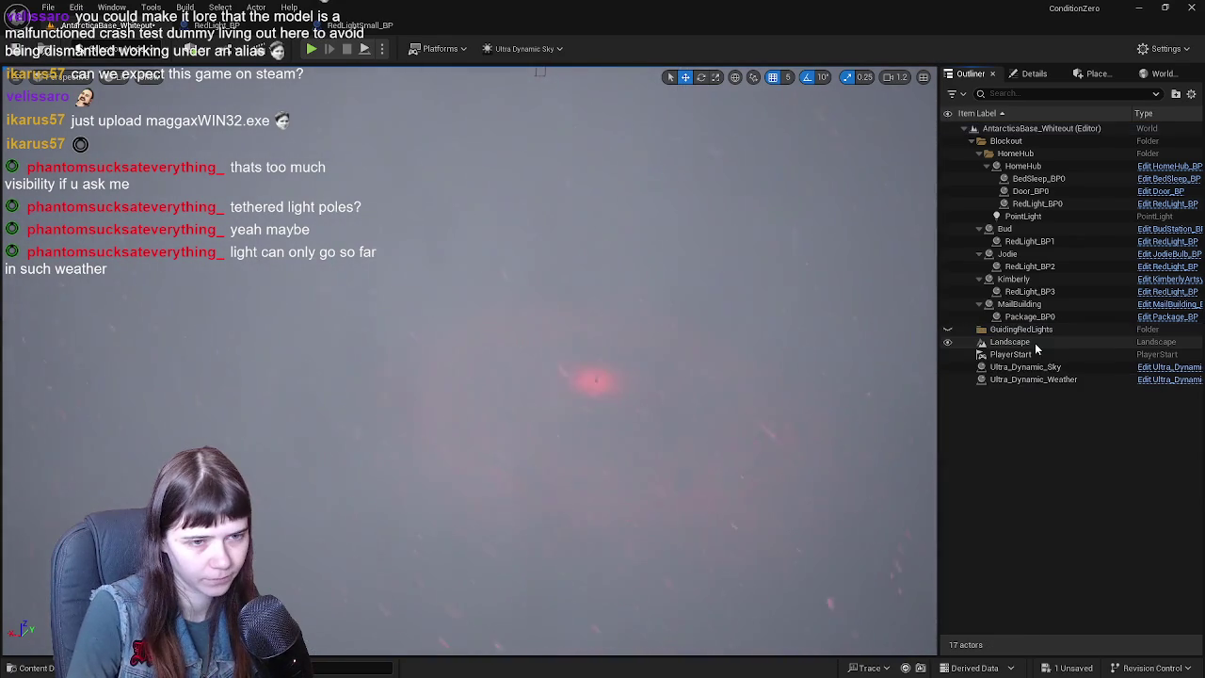
right_click(1035, 330)
mouse_move(1083, 398)
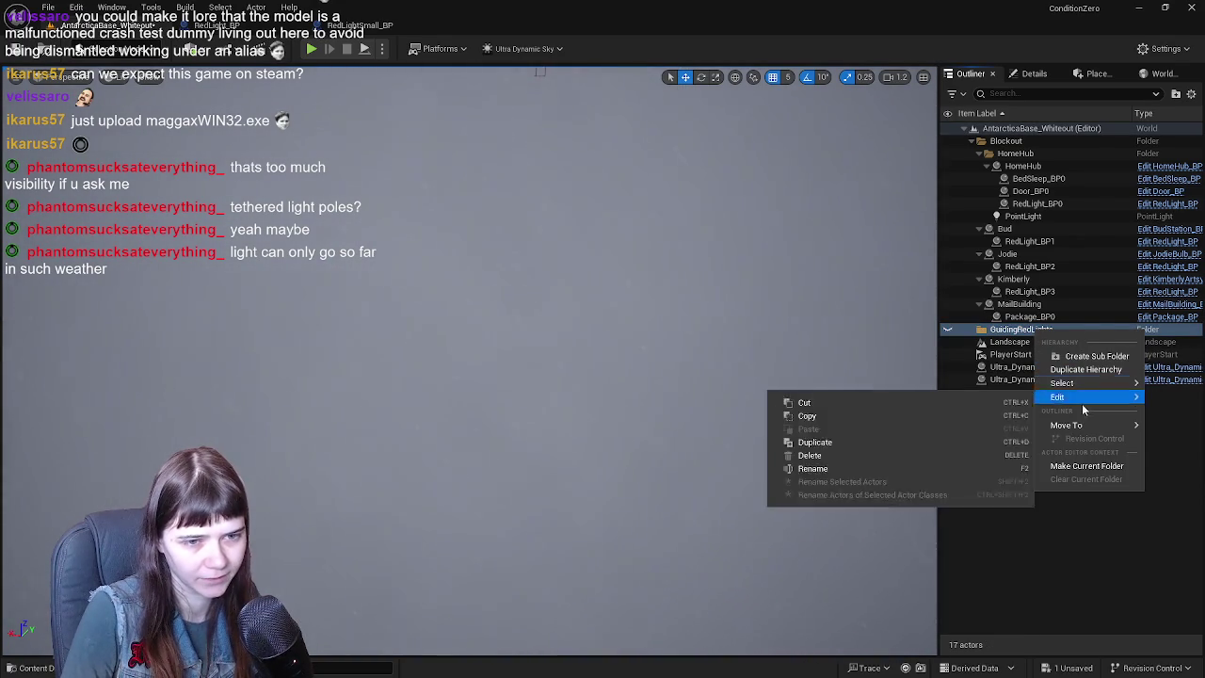
click(842, 457)
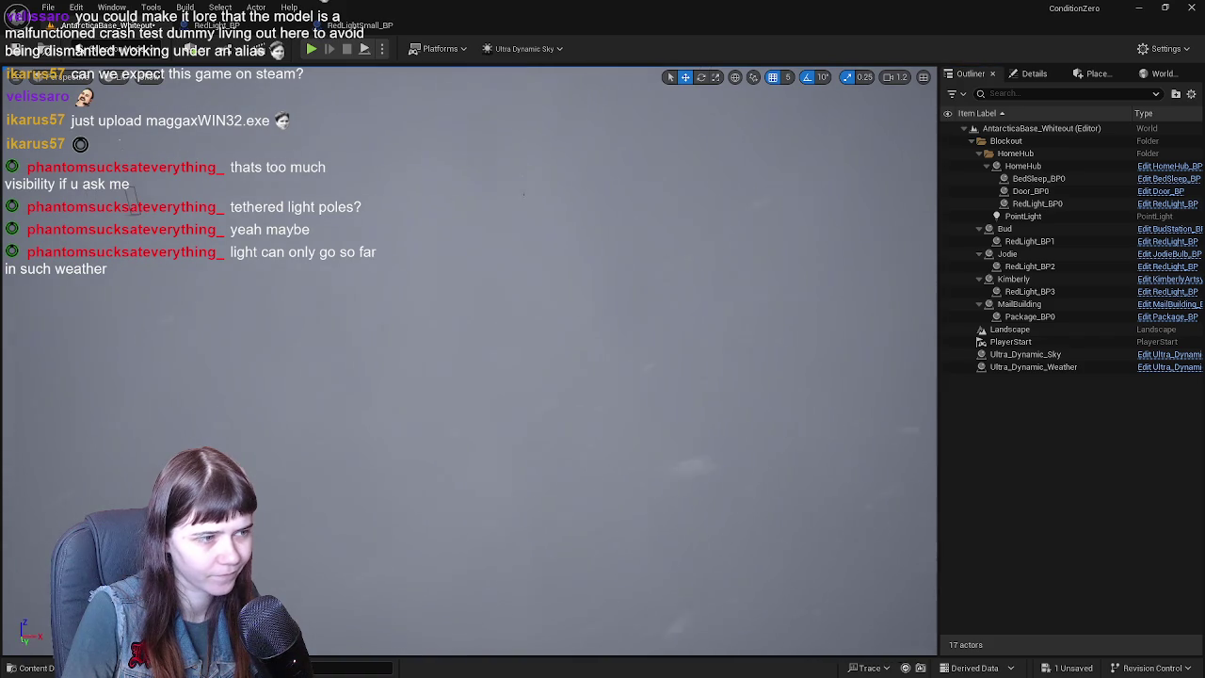
double_click(1039, 167)
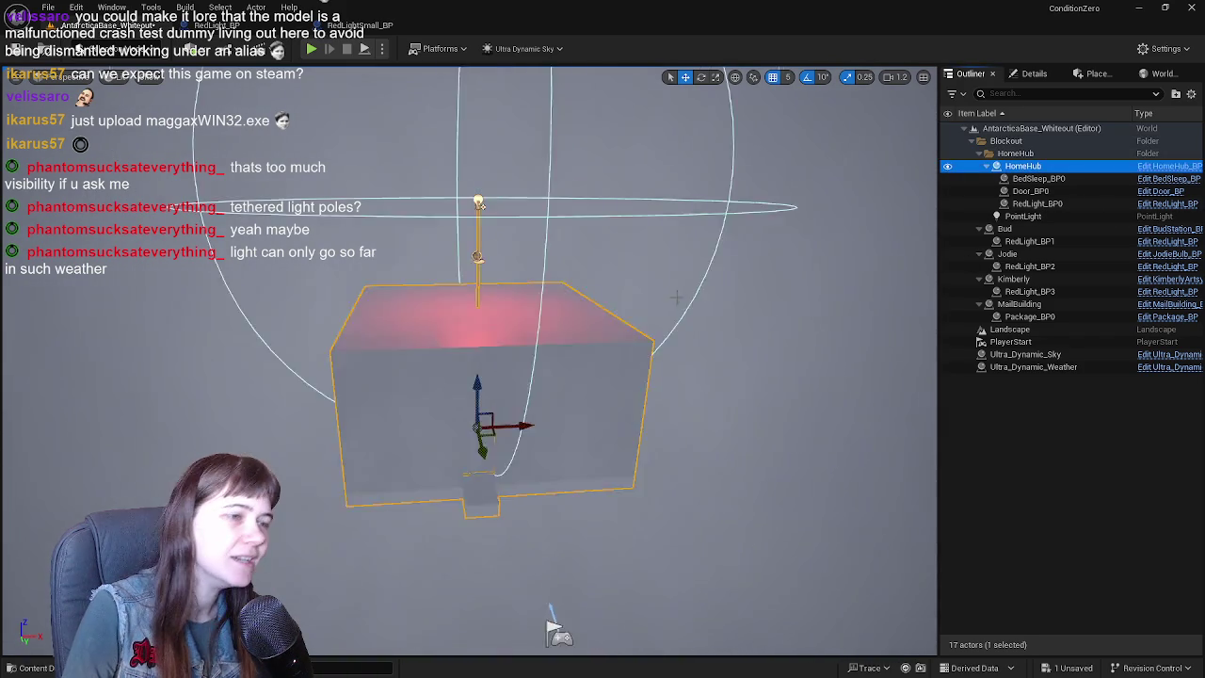
- Orbit and zoom around the HomeHub box to see it with its red light pole
alt+drag(602, 282, 678, 256)
scroll(676, 256, up, 3)
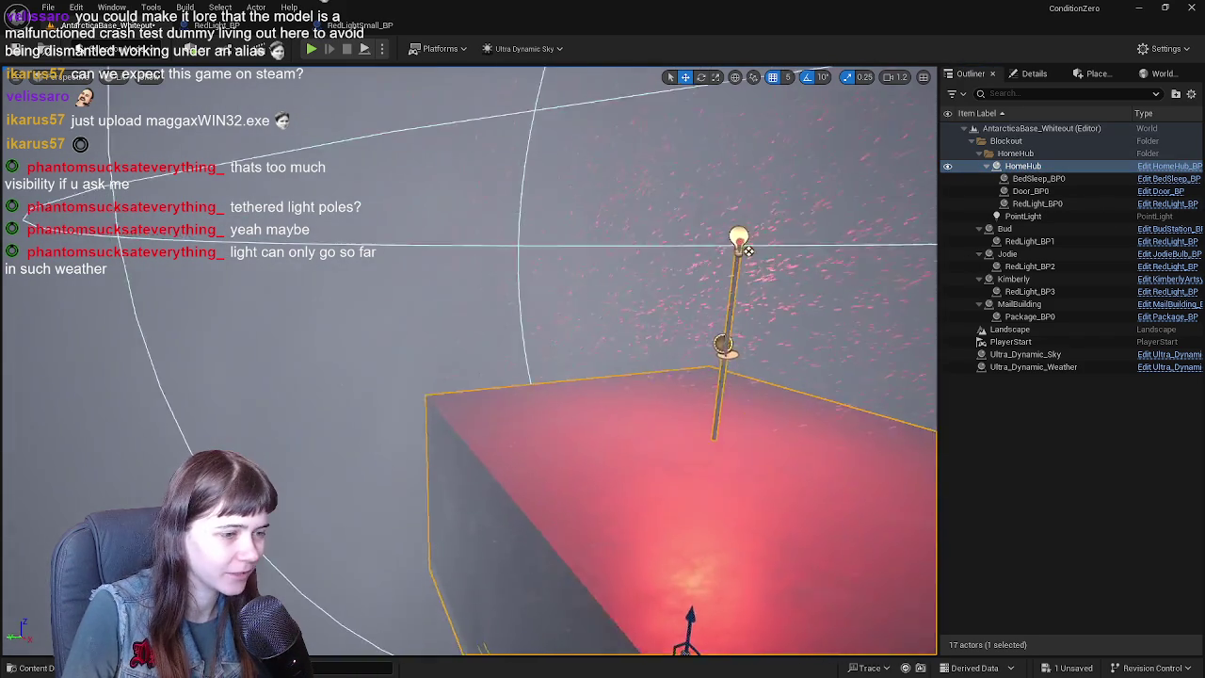
scroll(770, 275, up, 3)
scroll(551, 279, down, 3)
scroll(550, 280, down, 2)
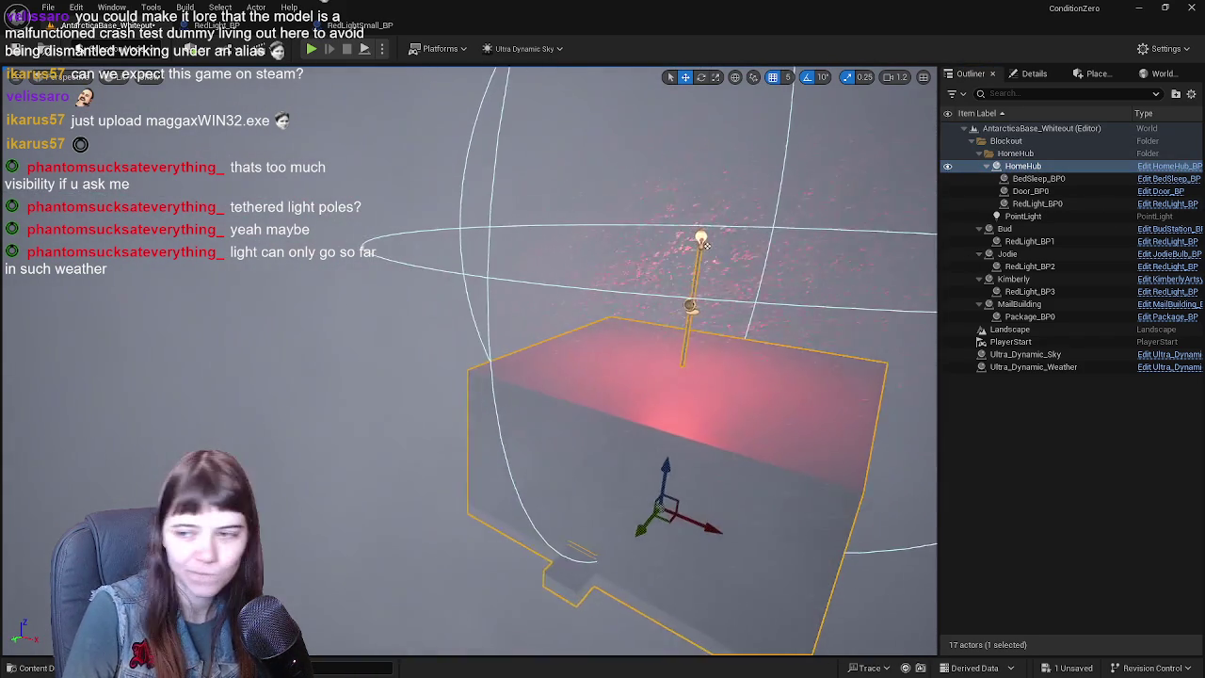
scroll(551, 279, down, 2)
scroll(550, 279, down, 1)
alt+drag(608, 205, 697, 171)
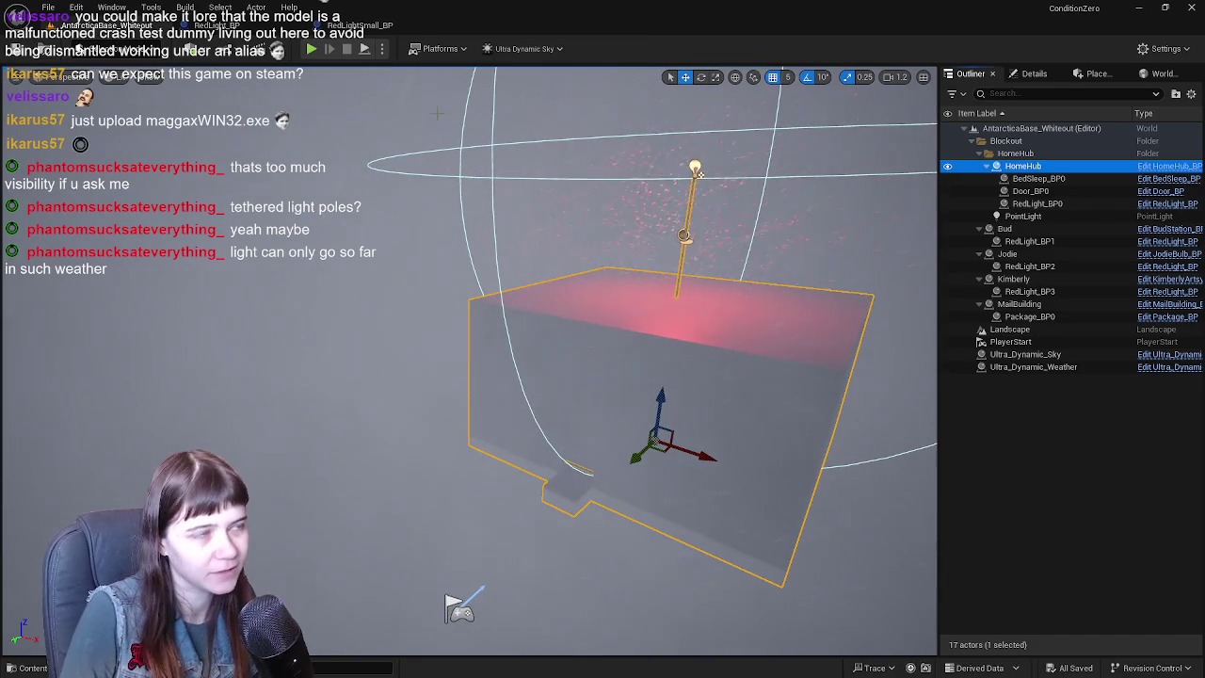
- Glance at the RedLightSmall_BP tab, return to the level and start a Play-in-Editor test
click(372, 25)
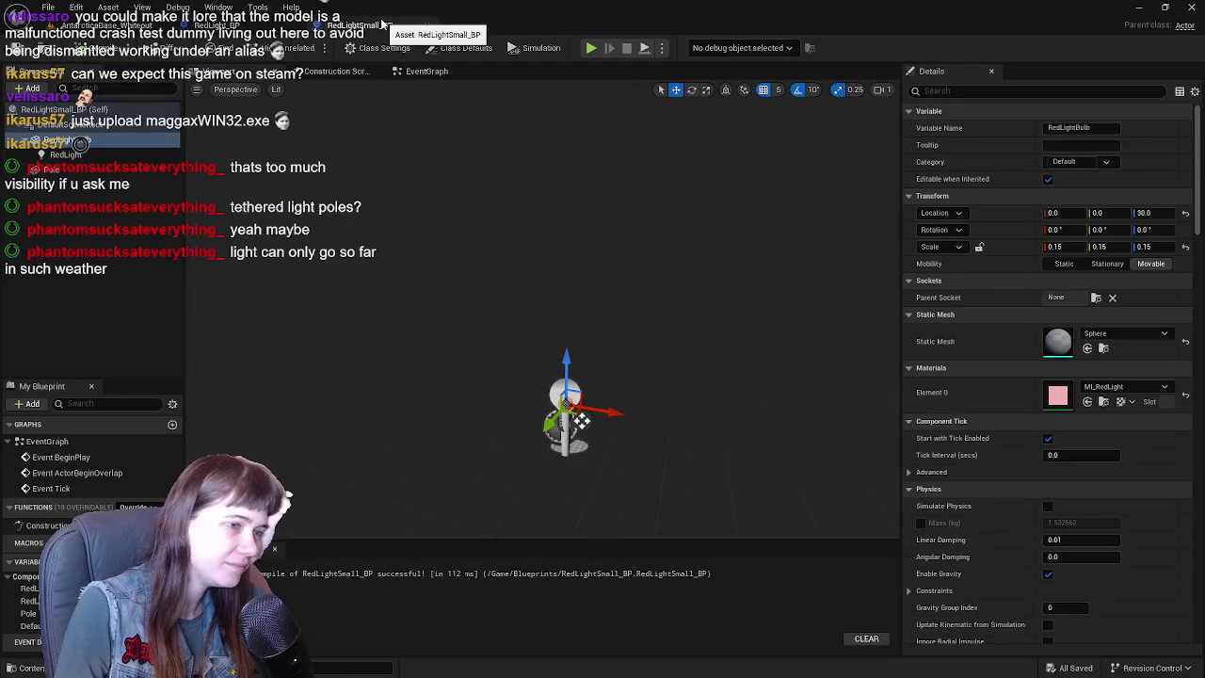
click(104, 26)
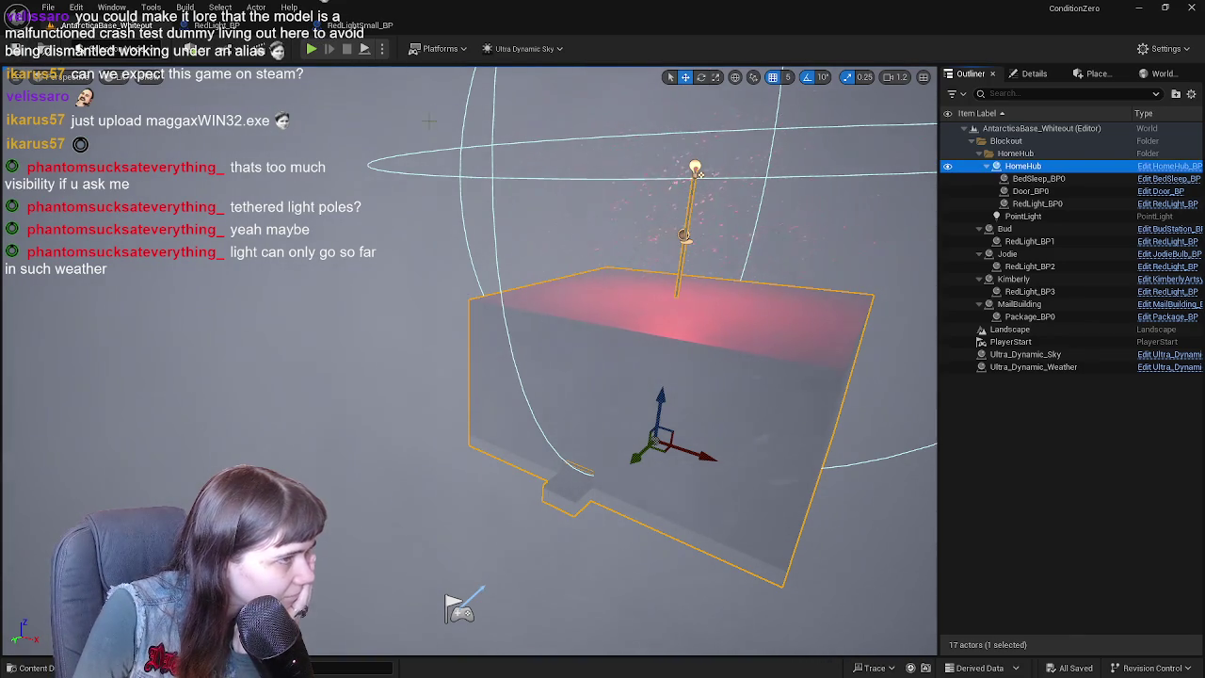
click(312, 49)
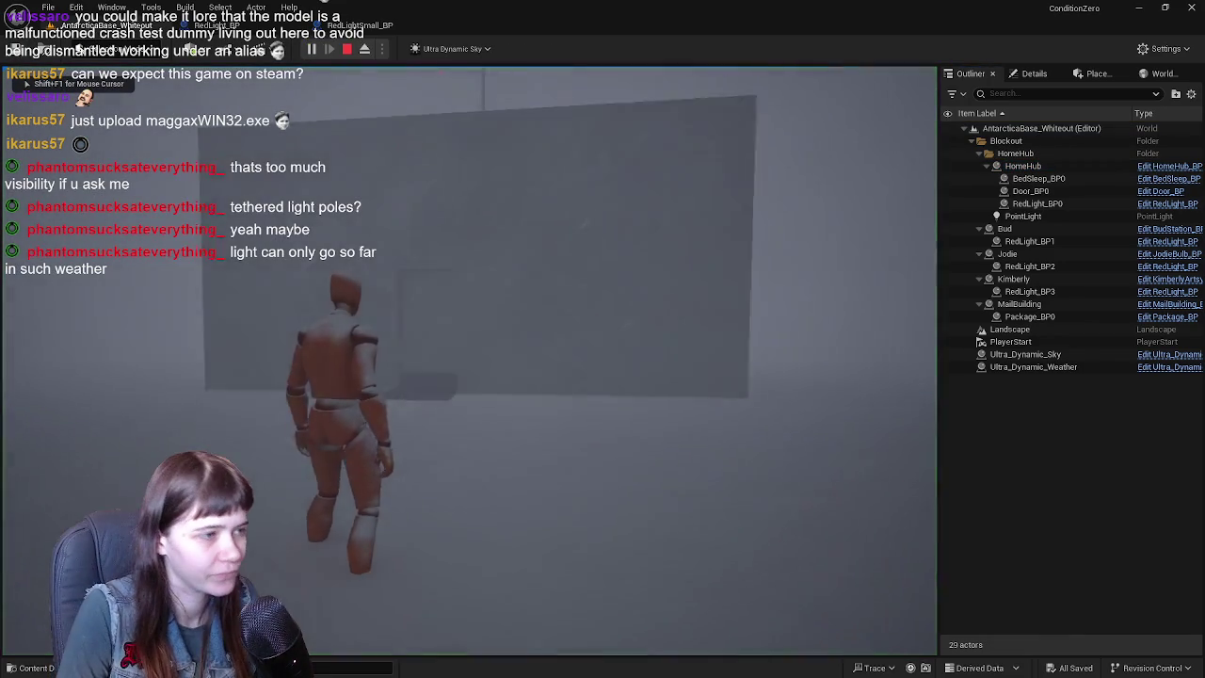
key(w)
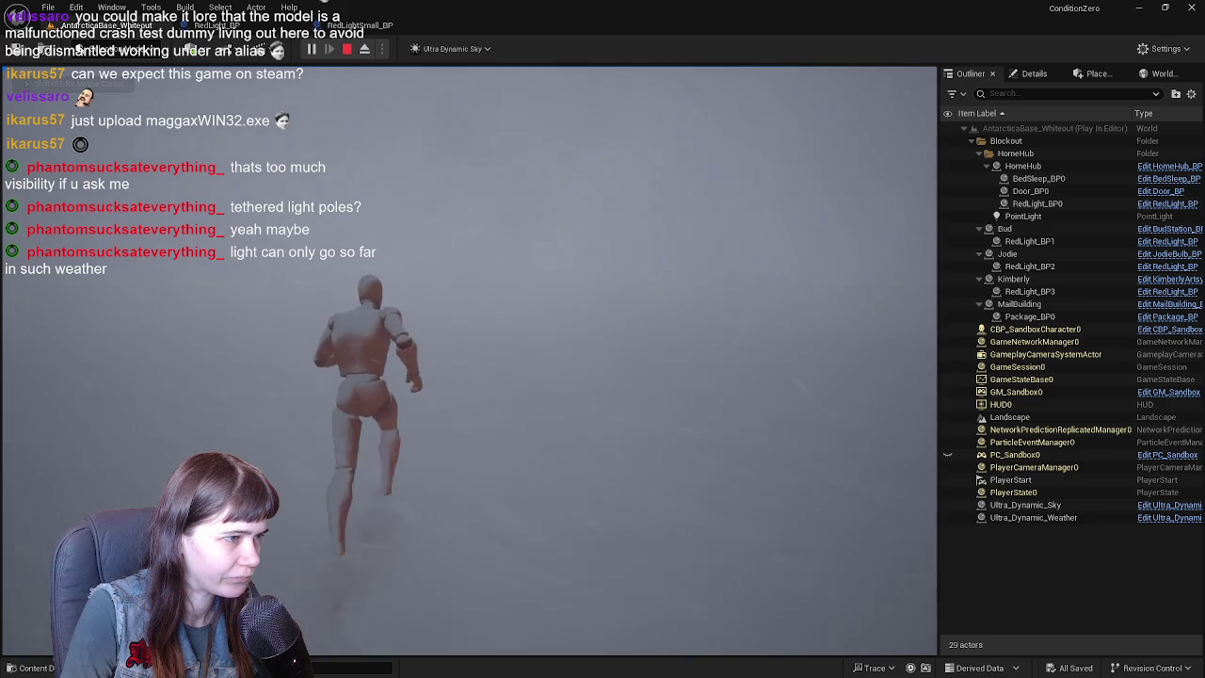
key(Escape)
key(f)
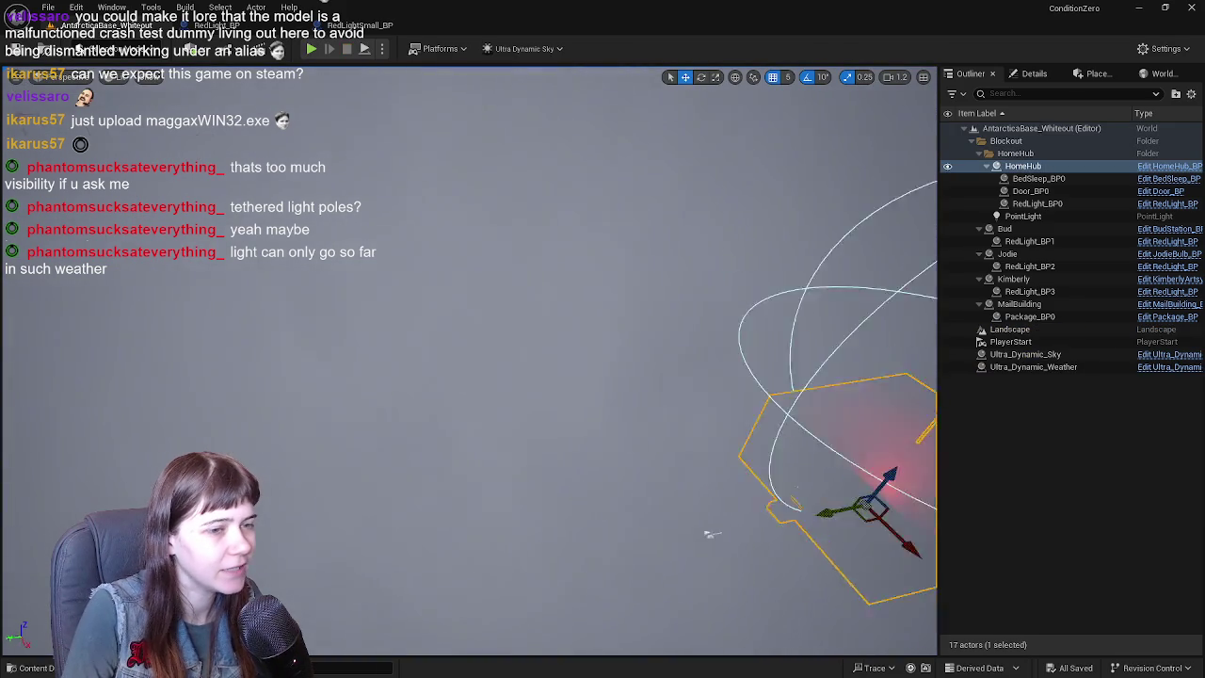
- Fly from HomeHub over to the Bud station, select it and open BudStation_BP for editing
right_drag(524, 443, 520, 483)
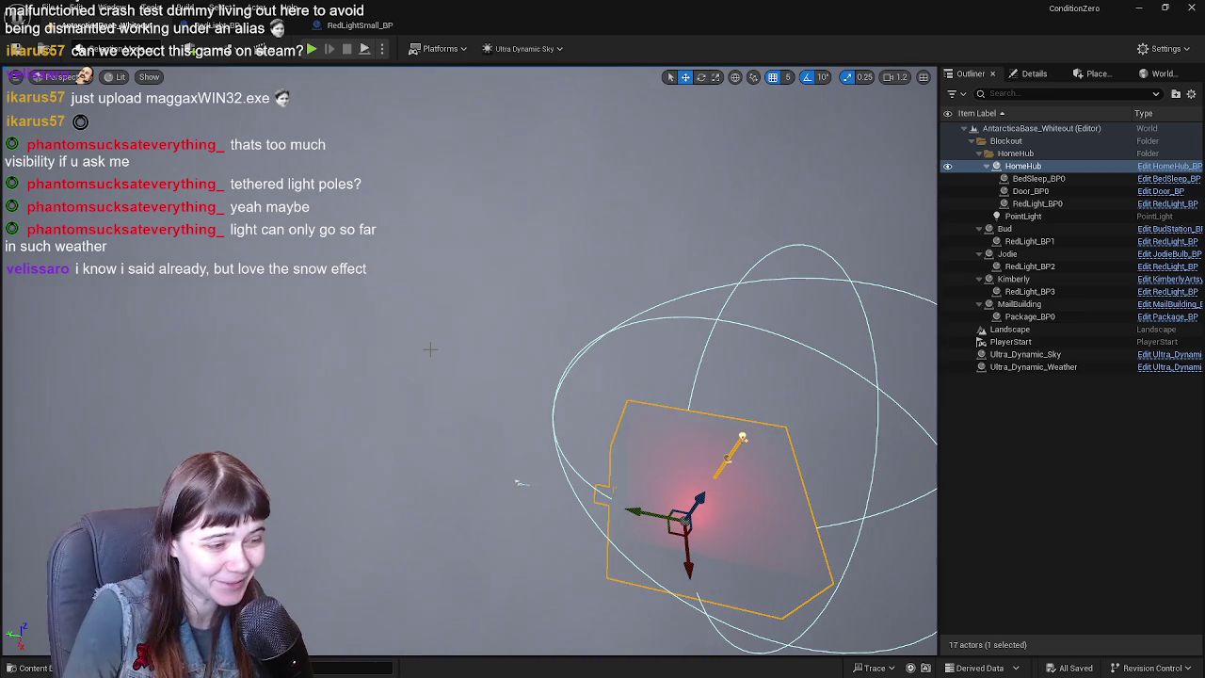
click(968, 450)
click(1033, 366)
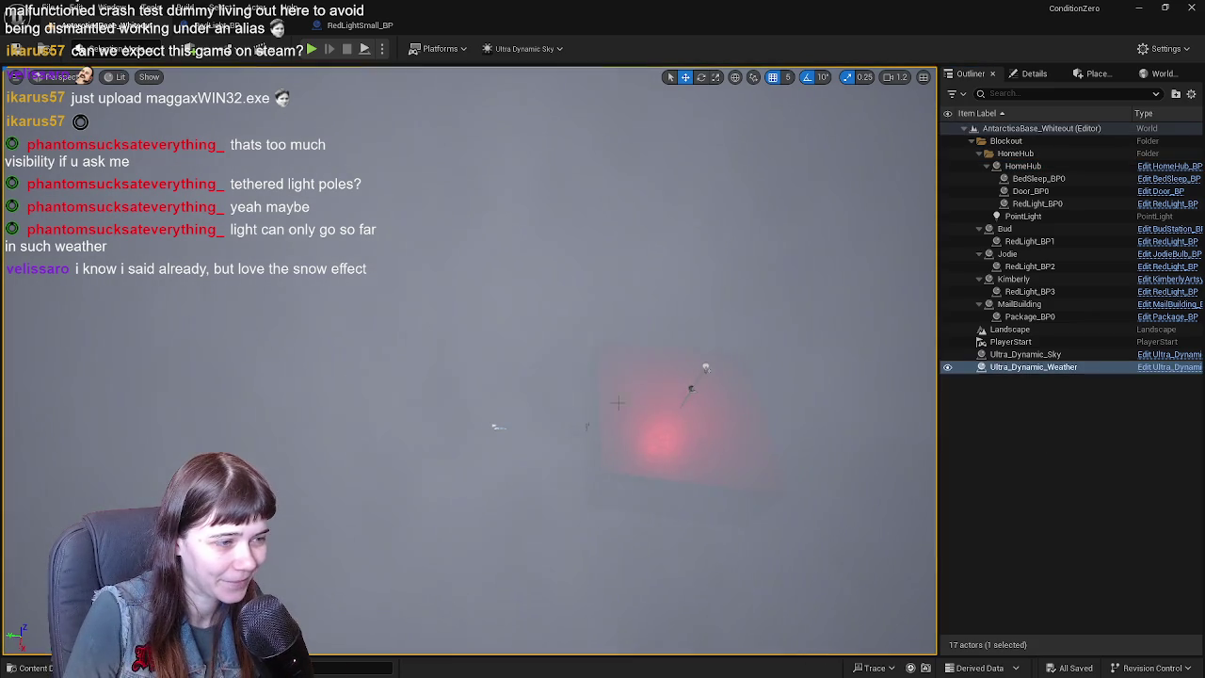
right_drag(489, 505, 513, 483)
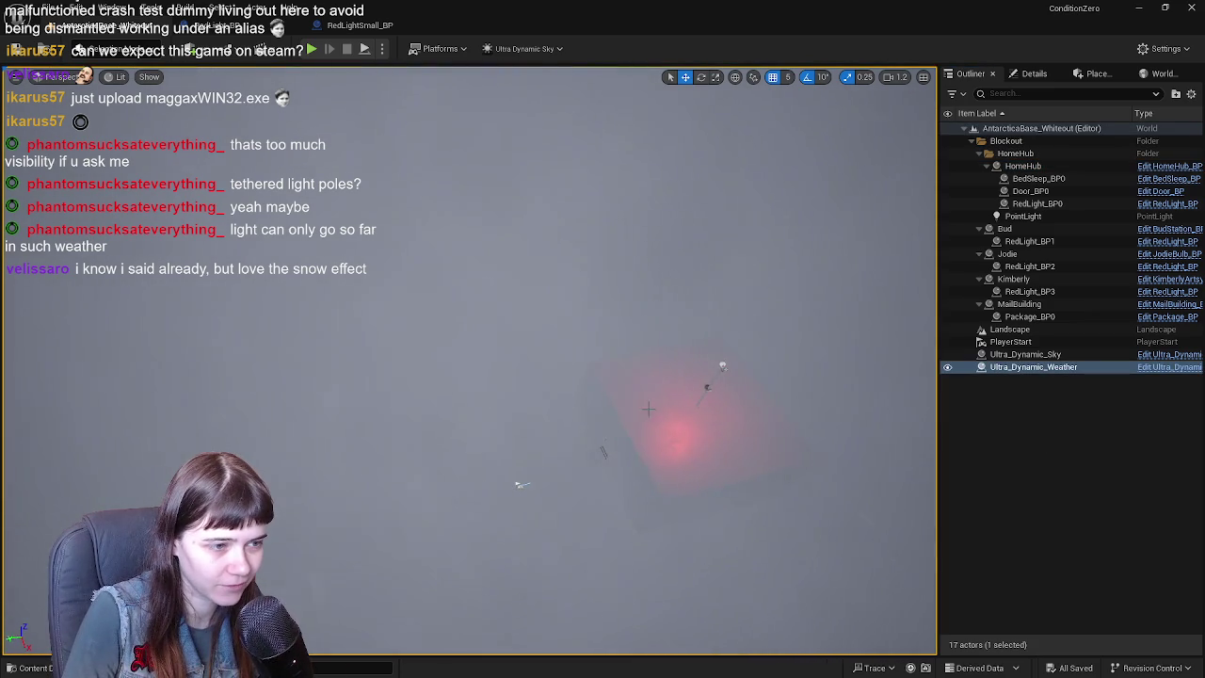
click(1012, 391)
mouse_move(565, 358)
right_down()
mouse_move(584, 395)
mouse_move(317, 597)
right_up()
click(317, 597)
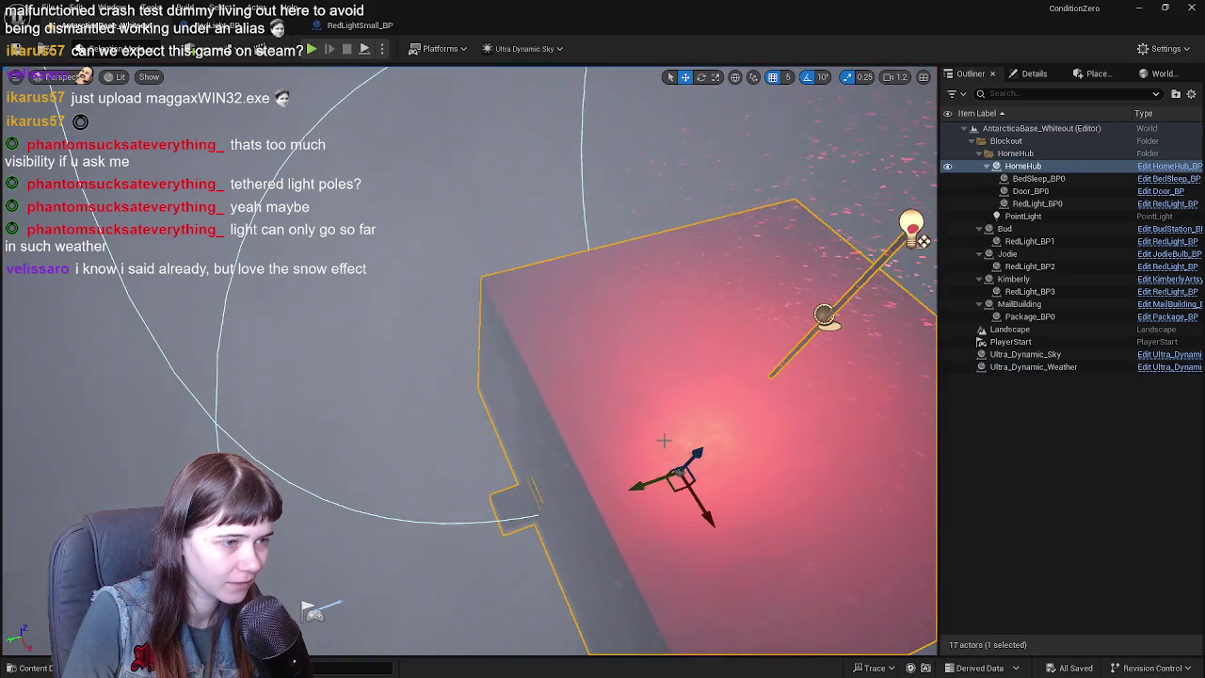
right_drag(318, 650, 524, 366)
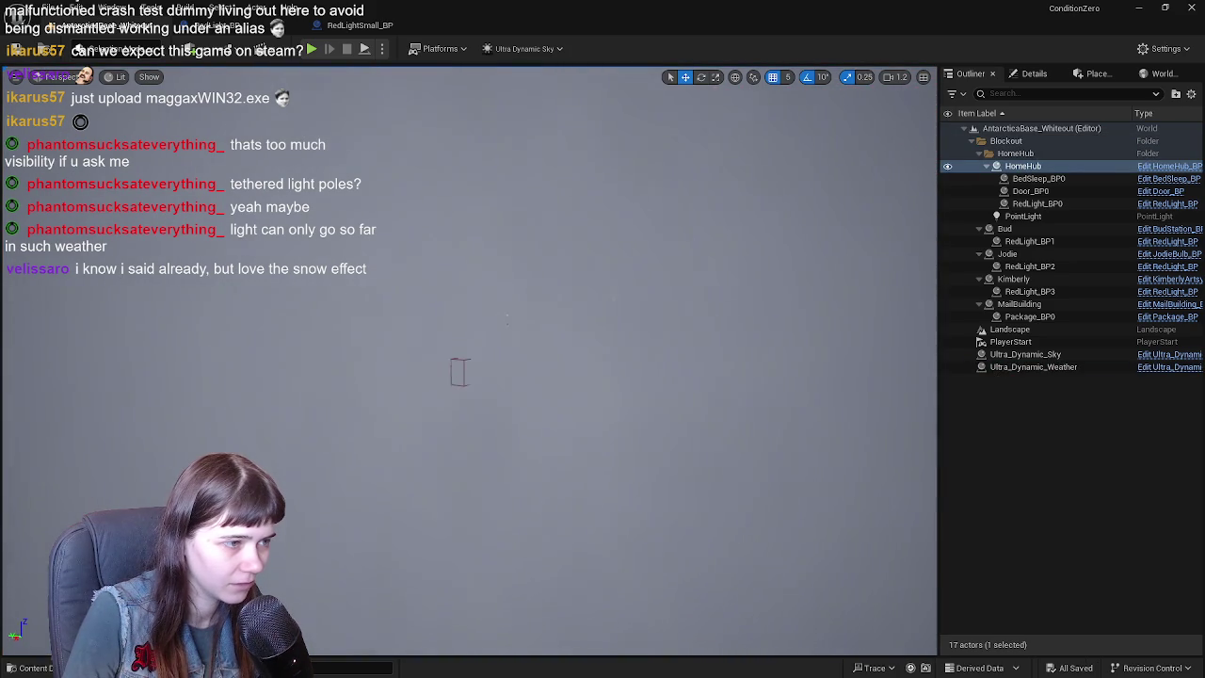
mouse_move(523, 365)
right_down()
mouse_move(527, 377)
mouse_move(489, 358)
right_up()
click(471, 423)
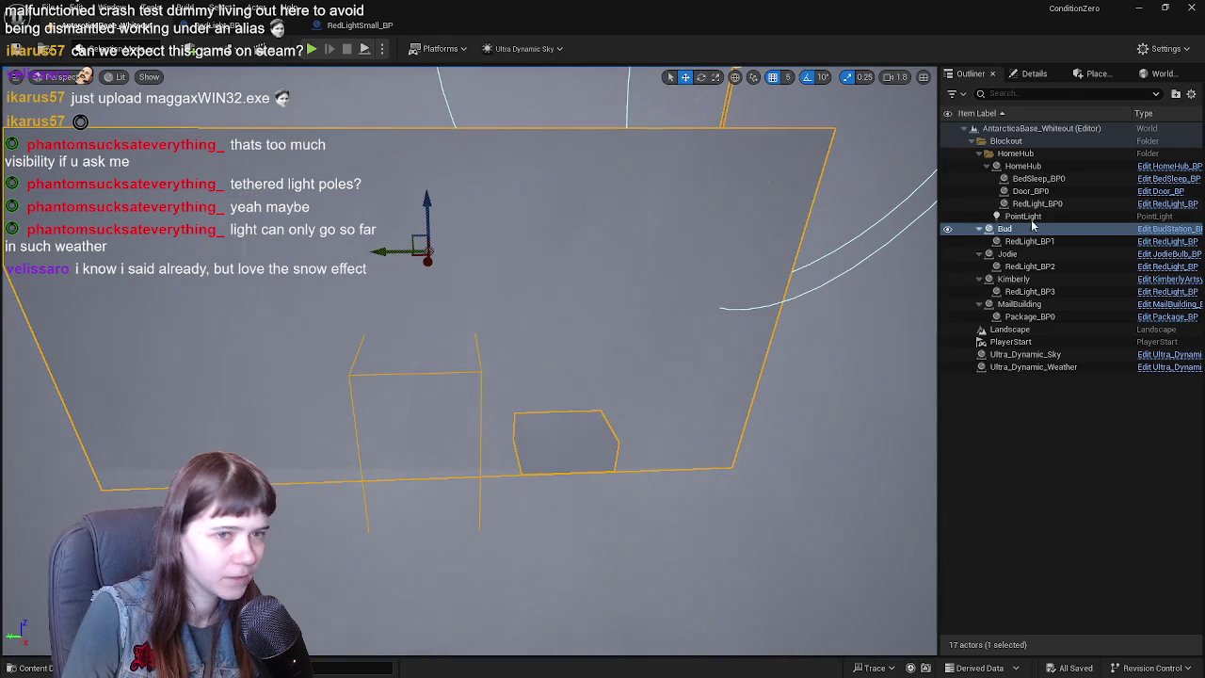
click(1167, 229)
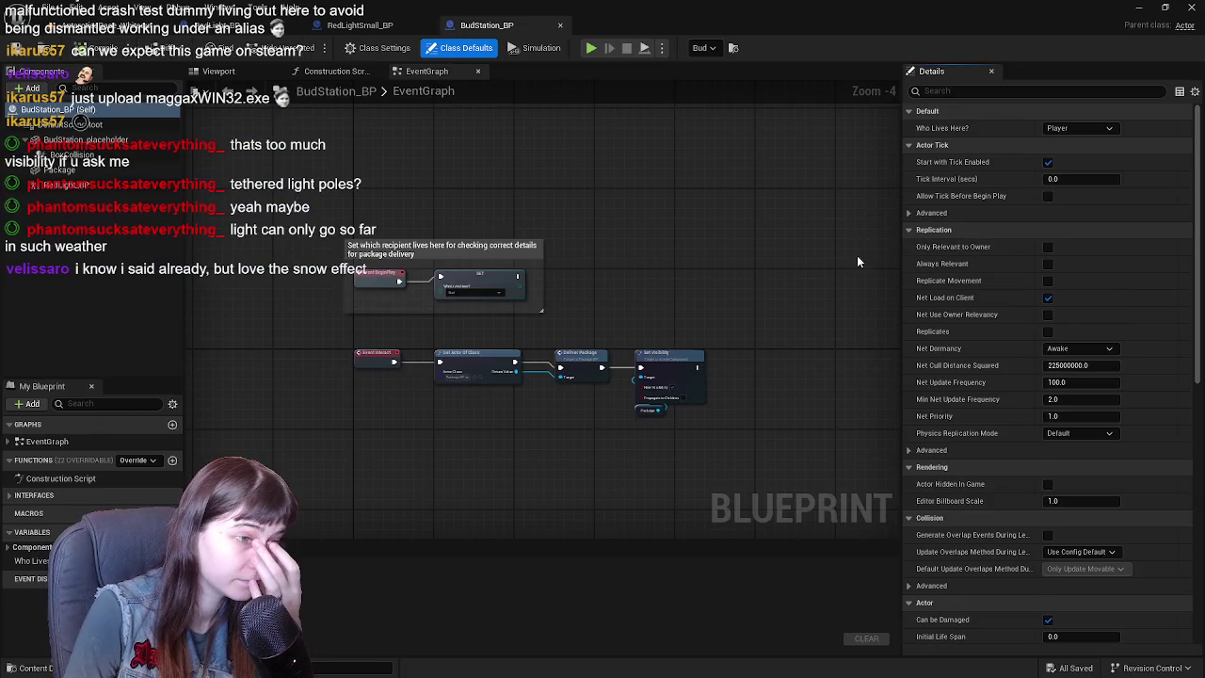
- Uncheck Rendering > Visible on the Package component and check the 3D preview
scroll(597, 363, up, 2)
scroll(740, 355, up, 1)
scroll(1035, 376, down, 5)
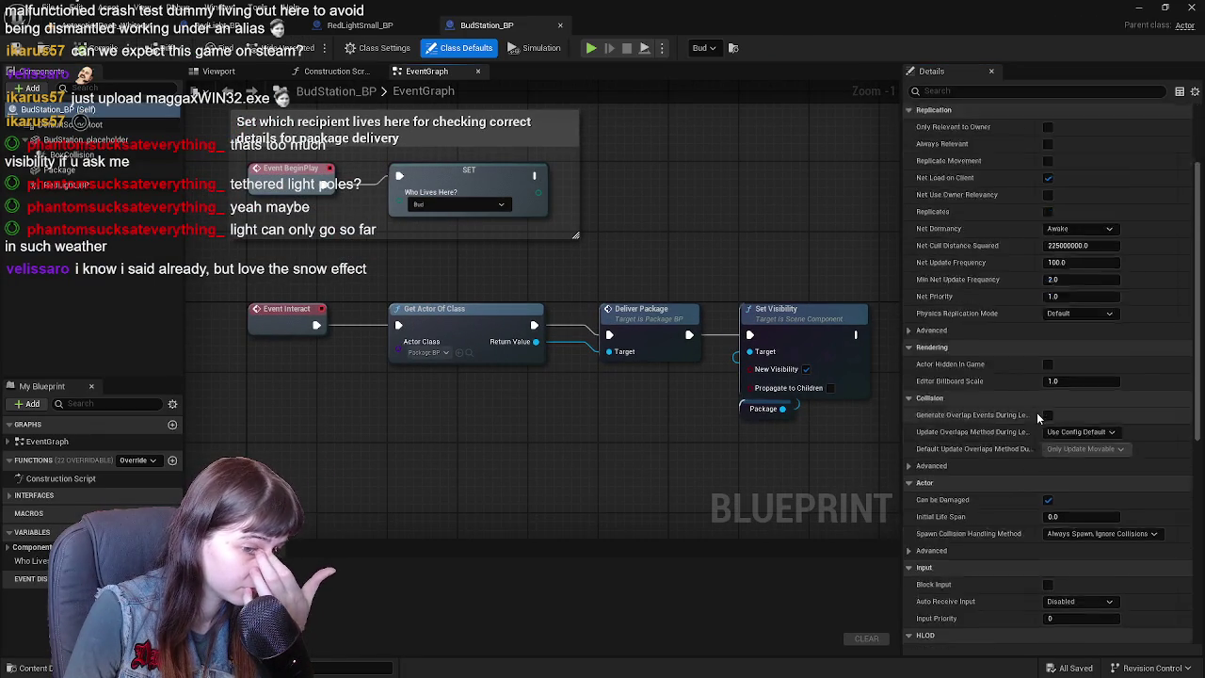
click(88, 173)
scroll(1011, 476, down, 3)
scroll(1010, 476, down, 3)
scroll(1005, 476, down, 2)
scroll(1033, 385, down, 3)
scroll(1035, 385, down, 3)
scroll(1041, 403, down, 3)
click(1048, 319)
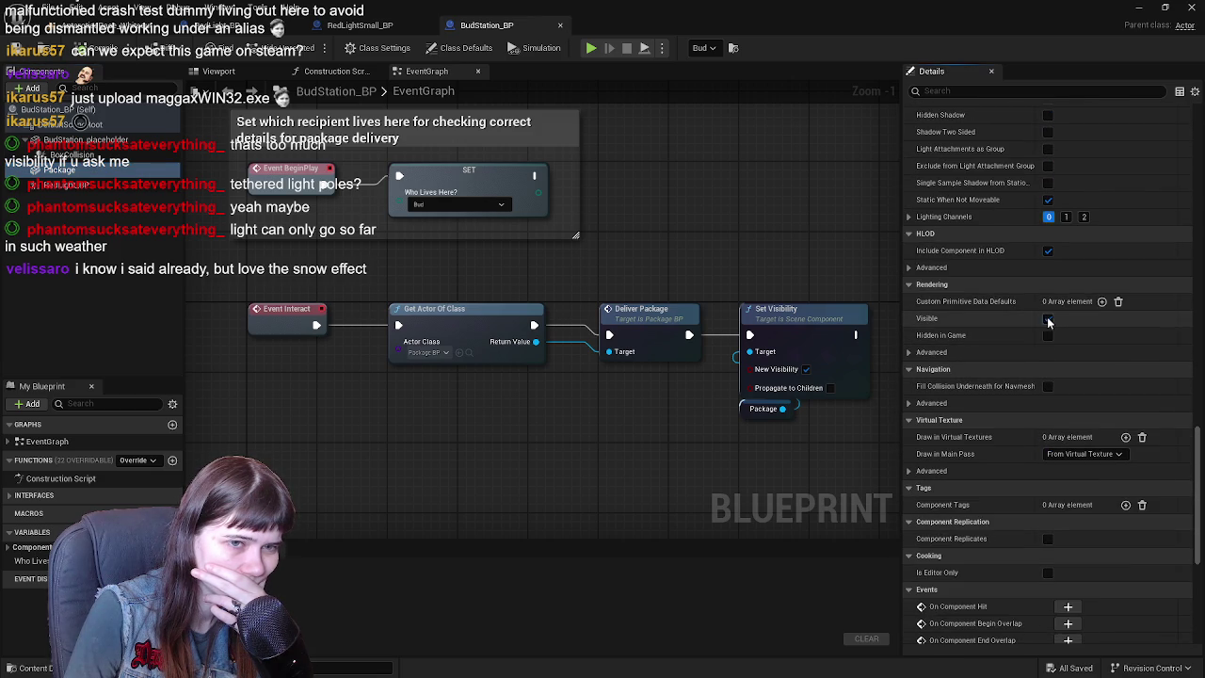
click(214, 72)
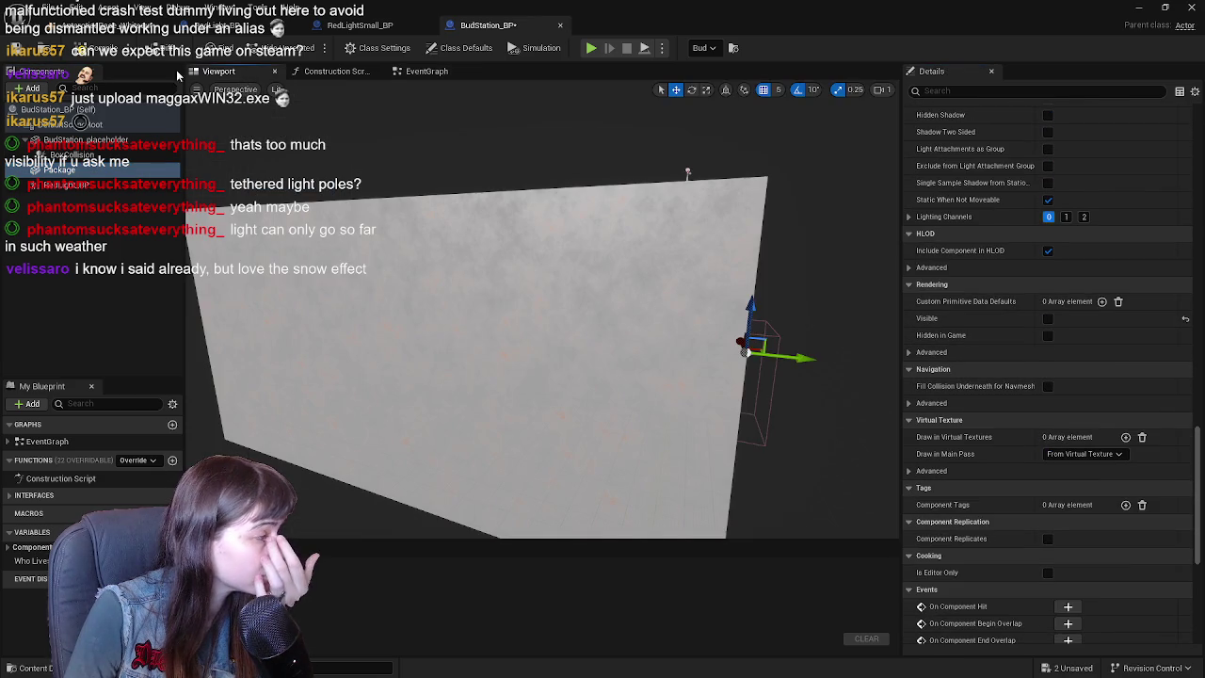
- Save all changes and close the BudStation_BP tab, returning to the level editor
click(101, 27)
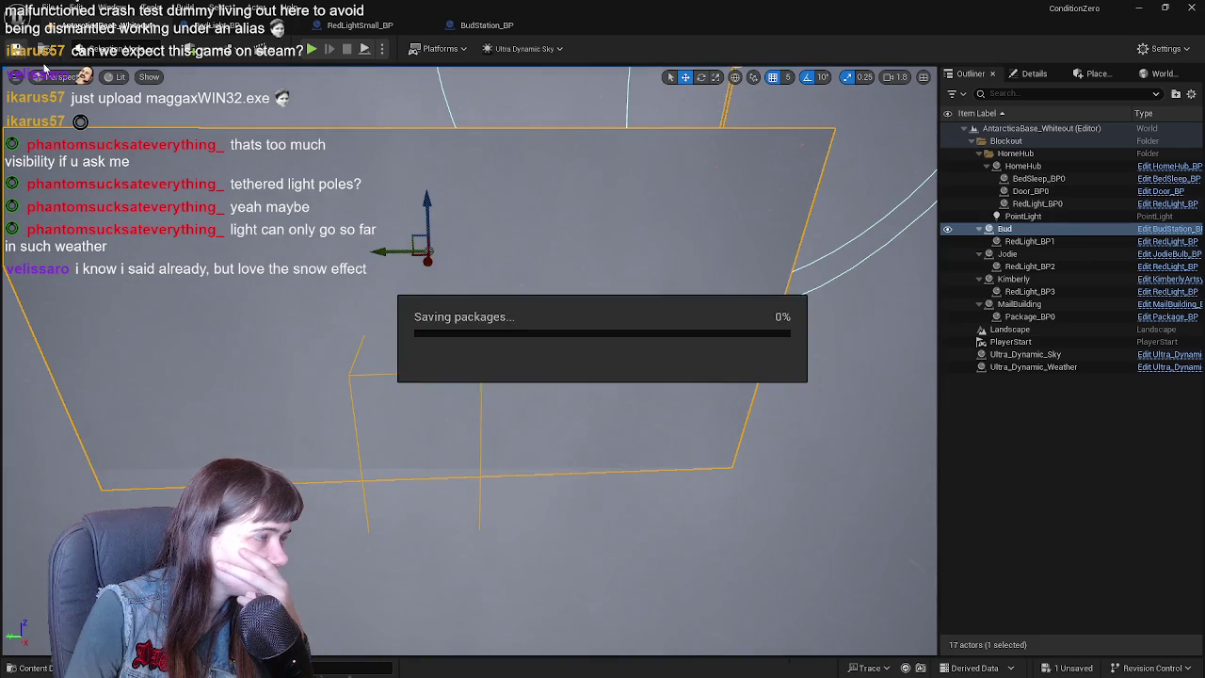
key(ctrl+s)
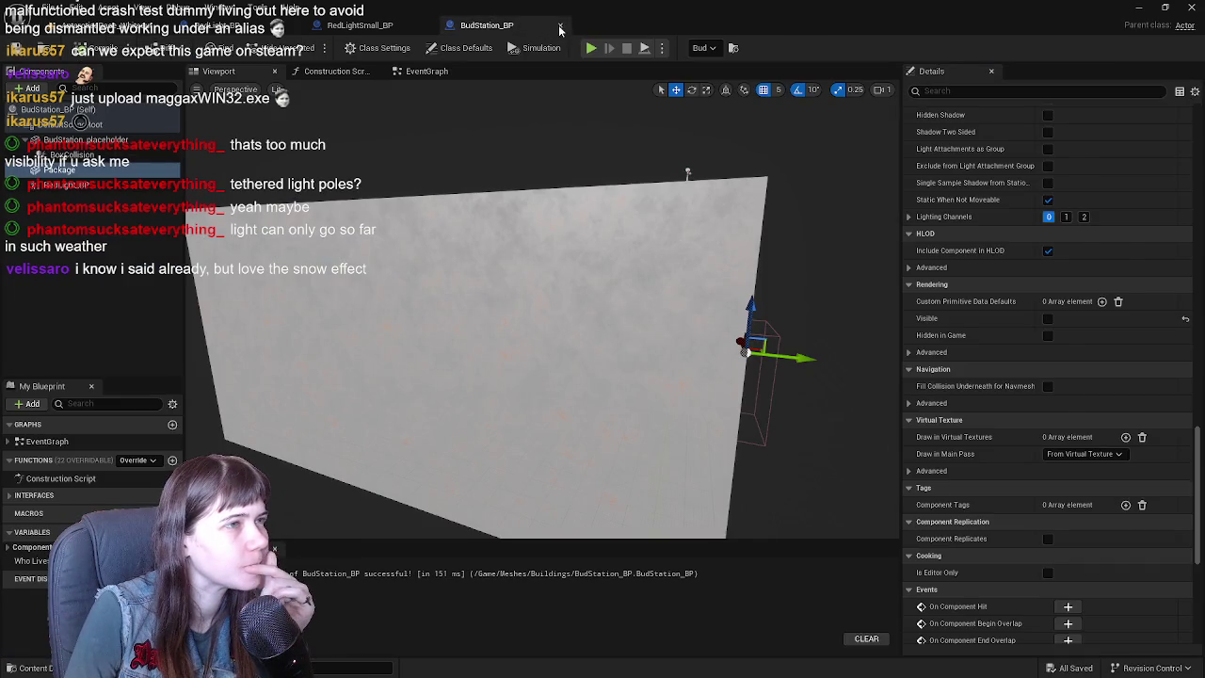
click(560, 25)
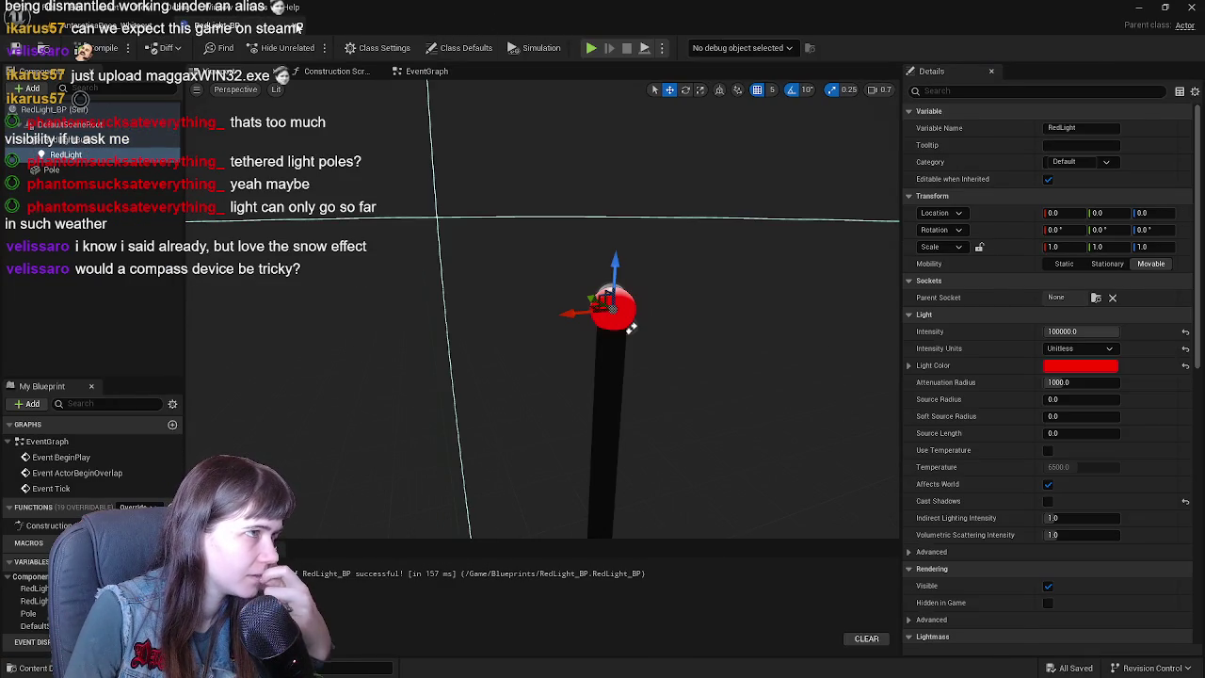
key(alt+Tab)
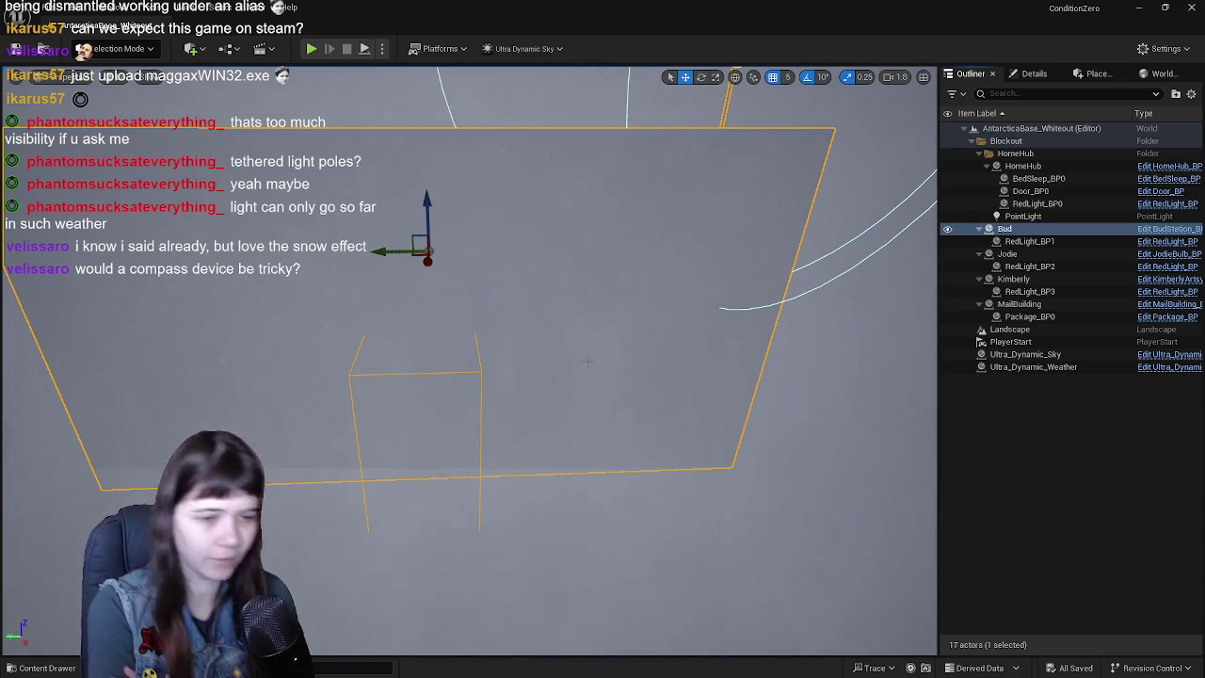
- Load the AntarcticaBase map from the Content root and frame the red-lit building
right_drag(576, 419, 551, 412)
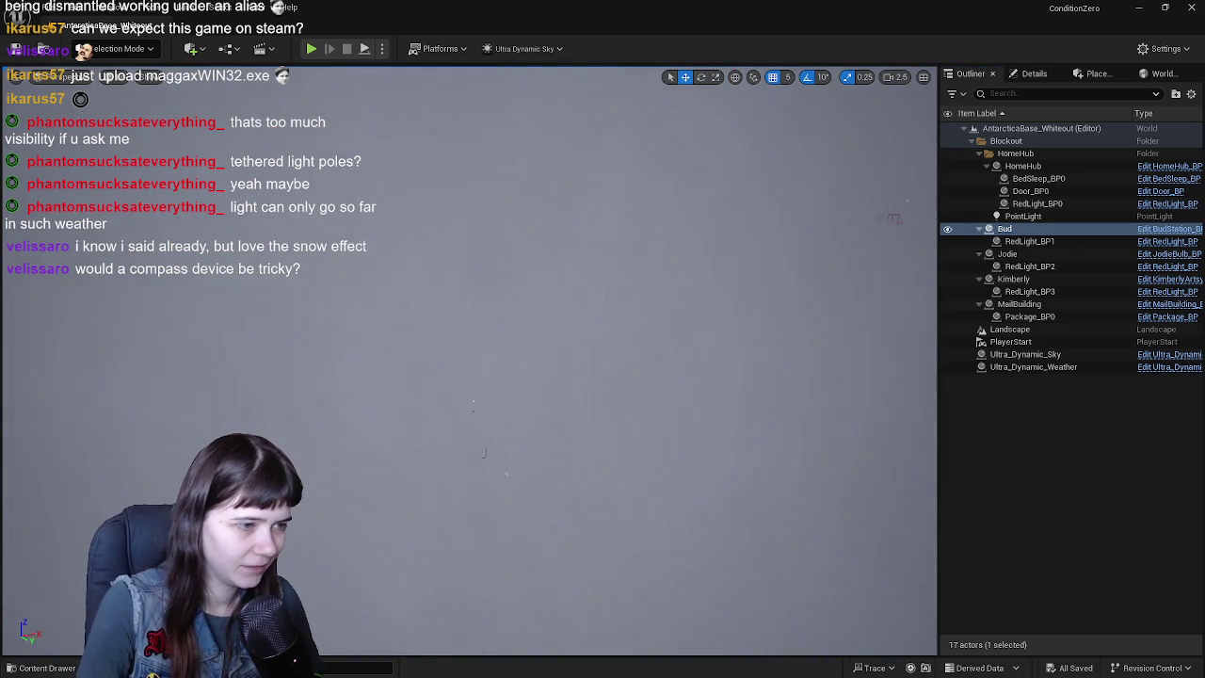
mouse_move(495, 419)
right_down()
mouse_move(487, 453)
mouse_move(483, 443)
right_up()
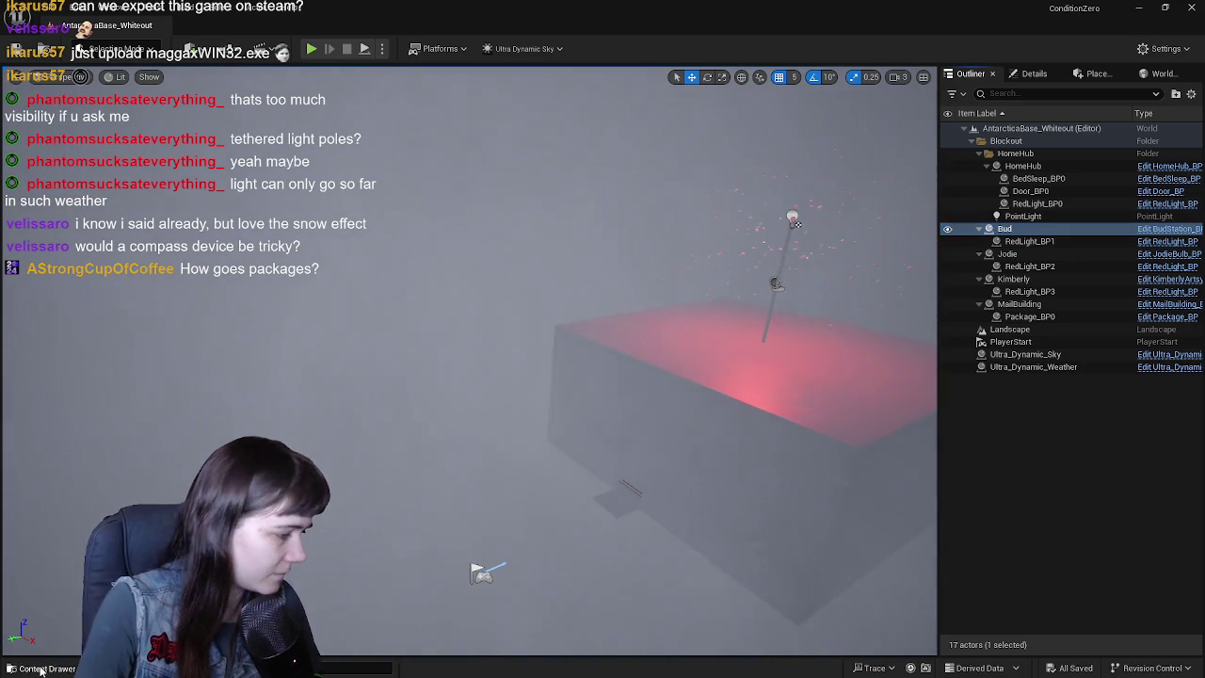
click(42, 668)
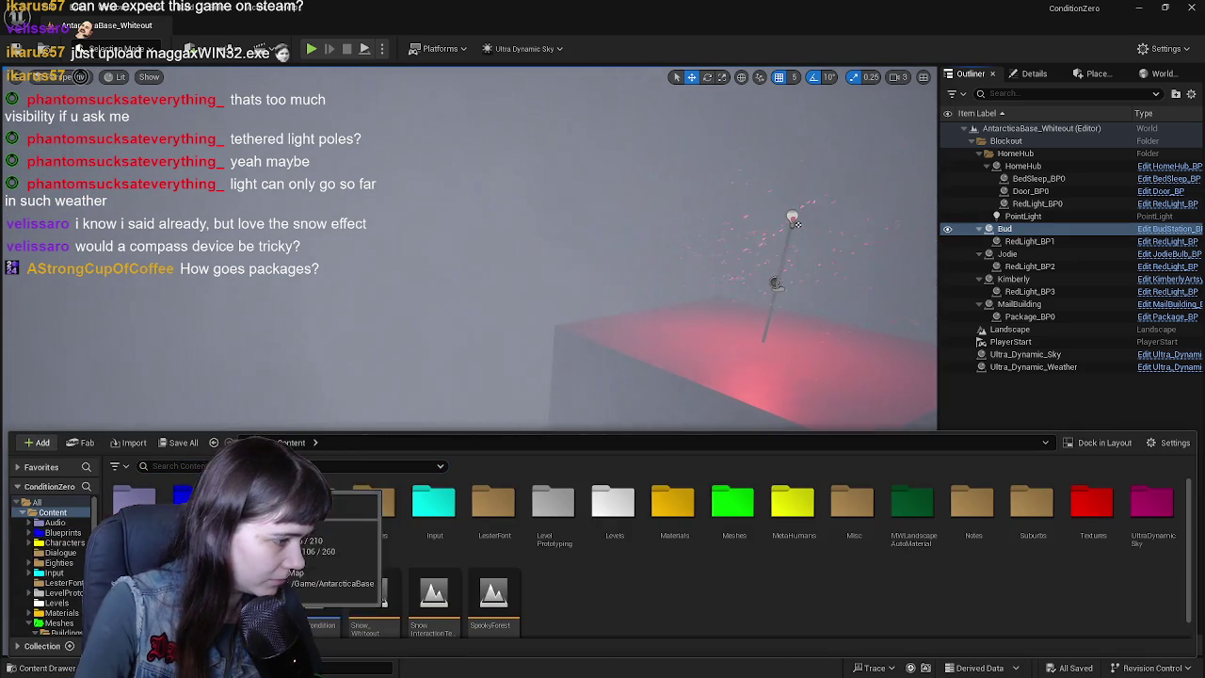
double_click(320, 593)
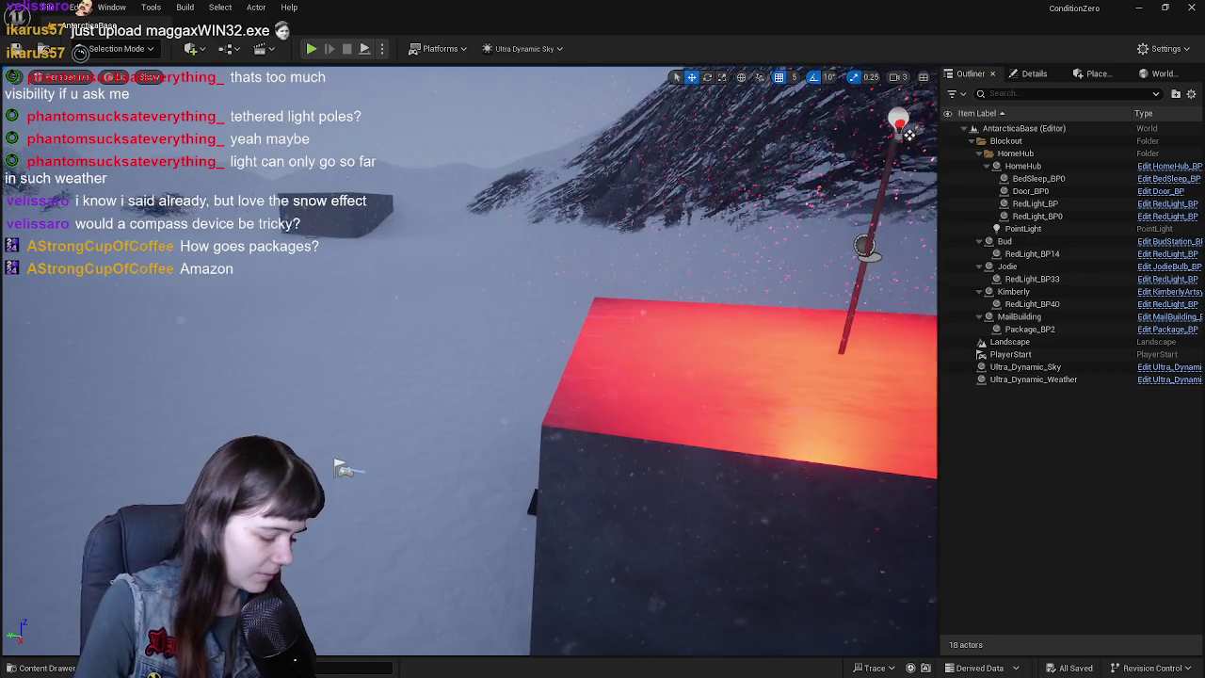
right_drag(471, 376, 527, 395)
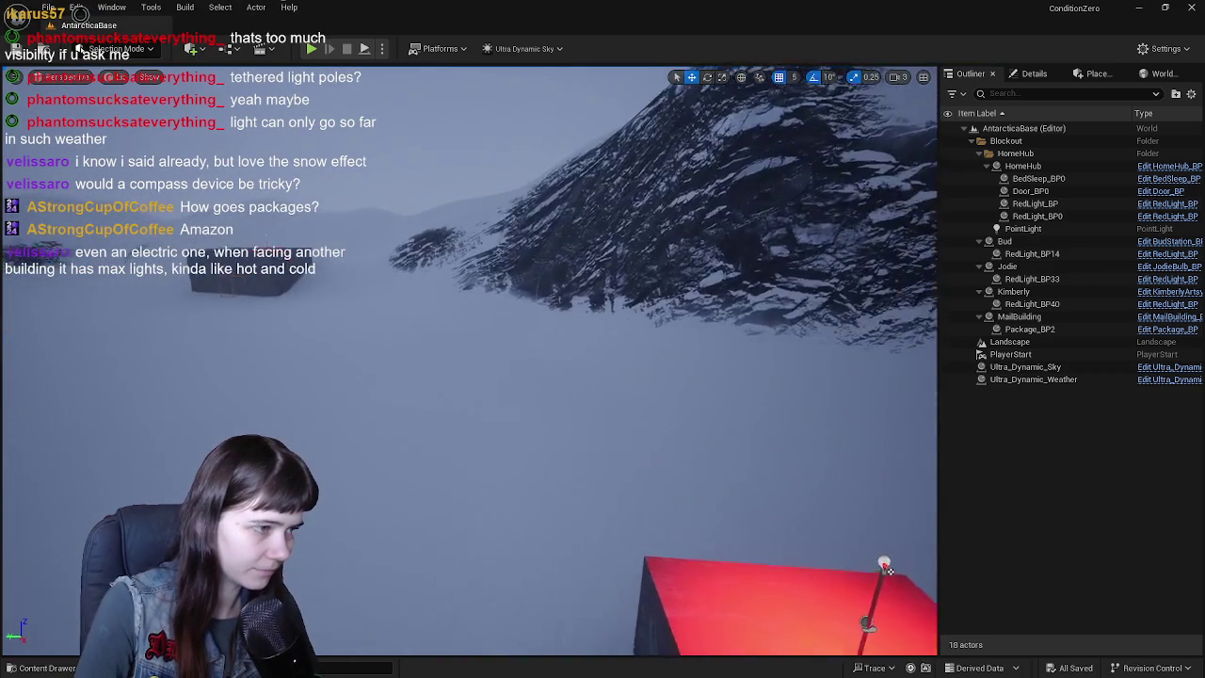
right_drag(551, 571, 581, 502)
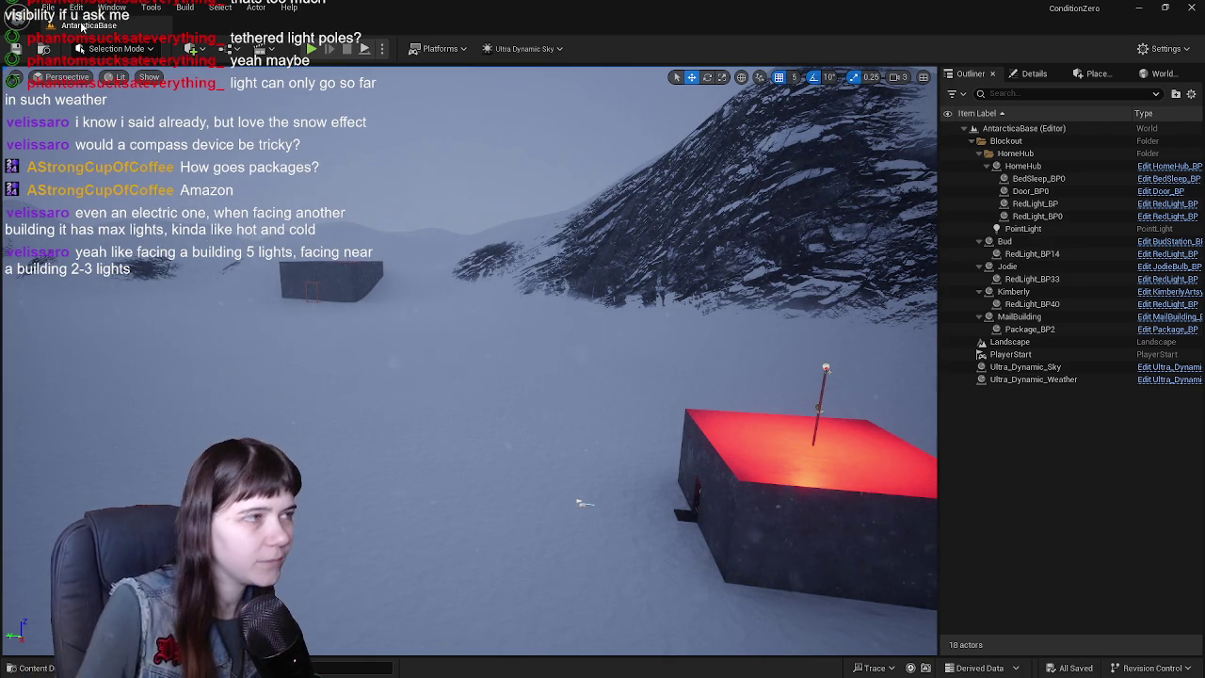
- Save the AntarcticaBase level with its 18 actors, including the HomeHub PointLight
click(16, 48)
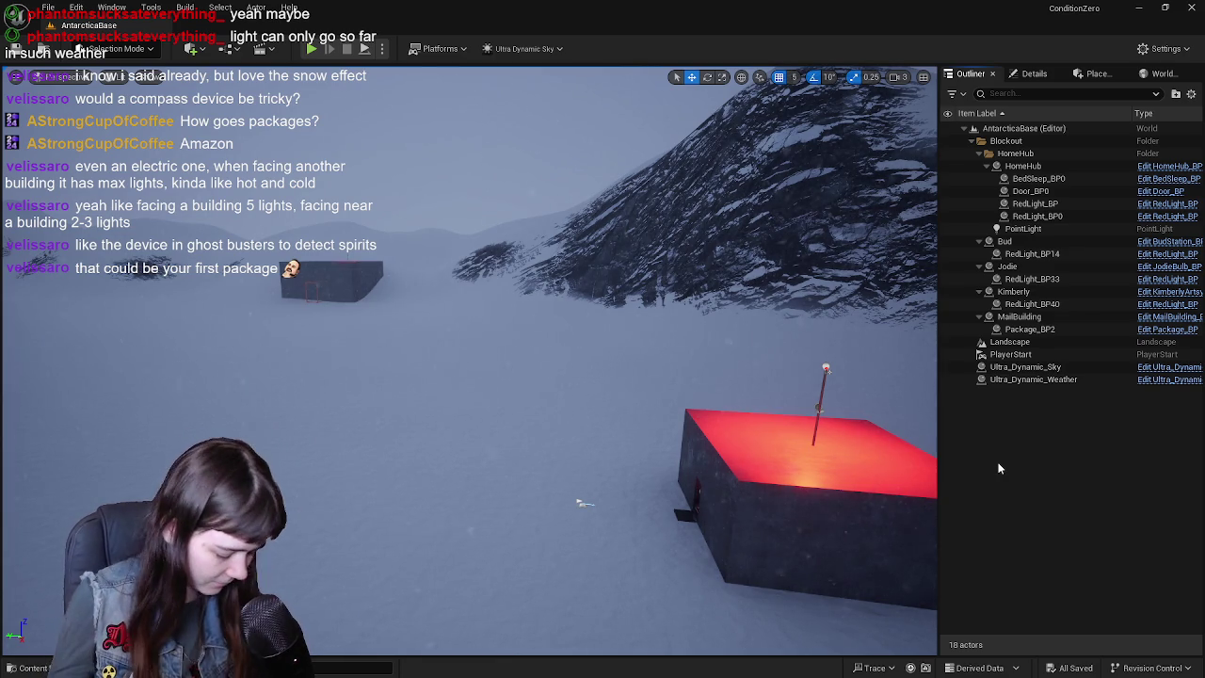
right_drag(705, 409, 723, 421)
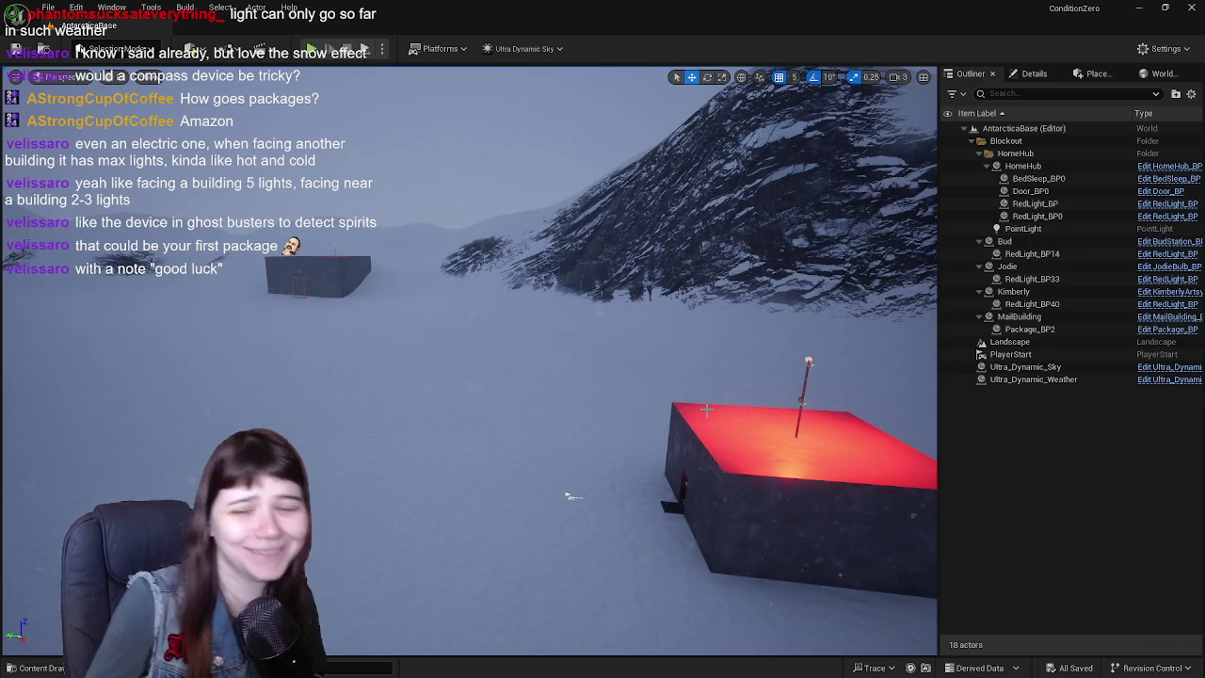
- Select the MailBuilding actor and open its Blueprint's 3D Viewport preview
middle_drag(704, 409, 516, 415)
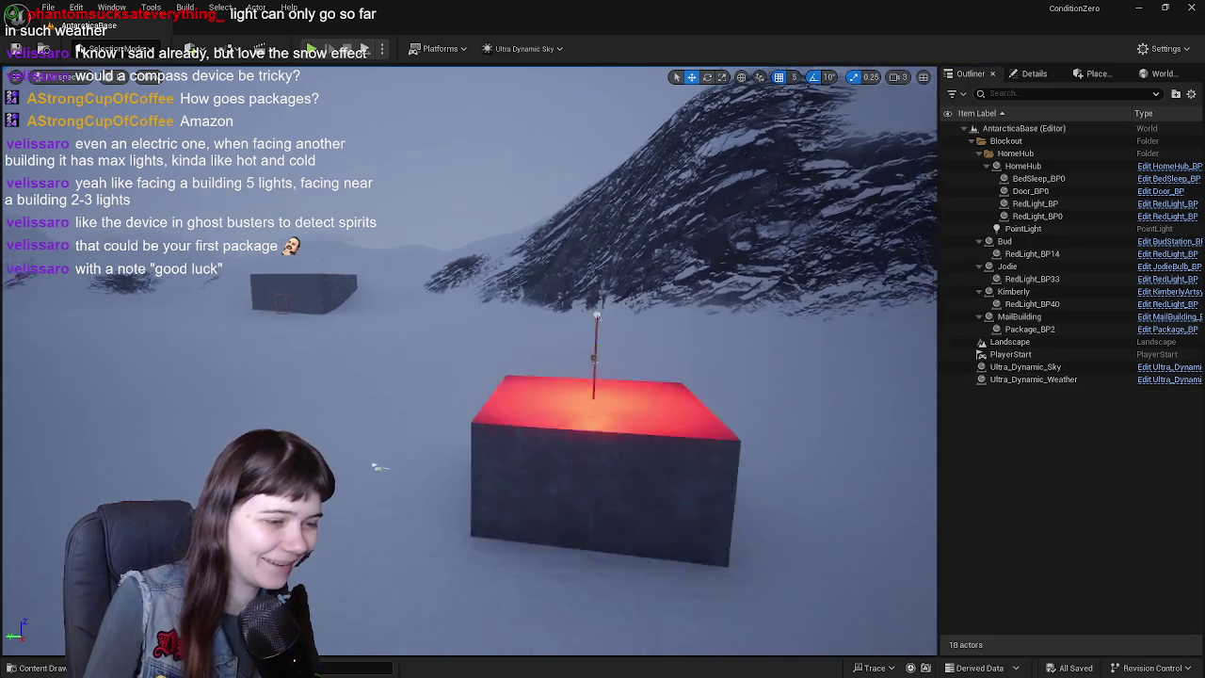
right_drag(516, 414, 377, 405)
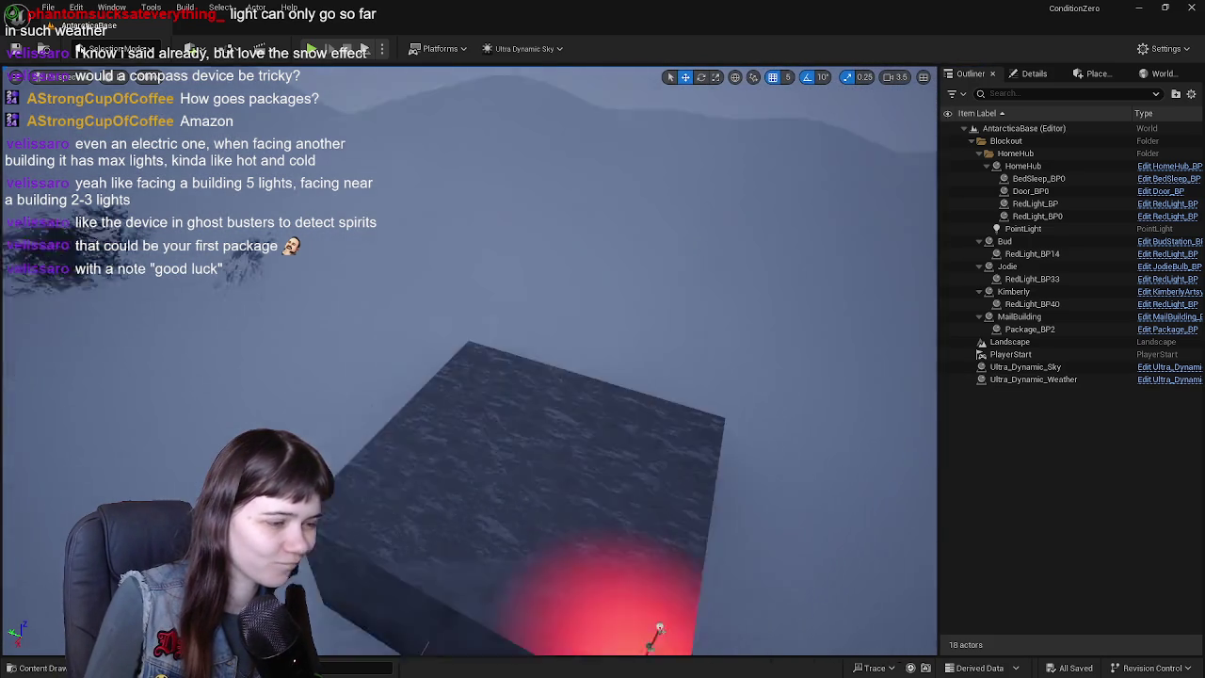
mouse_move(376, 405)
right_down()
mouse_move(471, 376)
mouse_move(490, 395)
mouse_move(508, 377)
mouse_move(515, 332)
right_up()
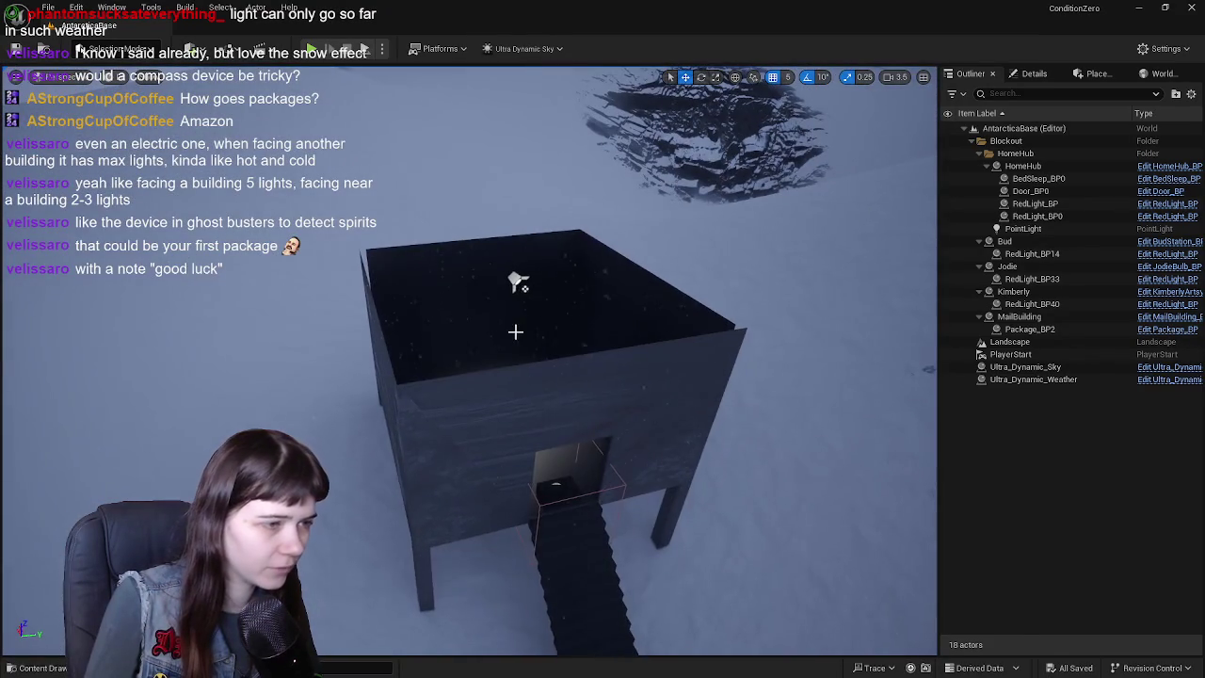
click(516, 332)
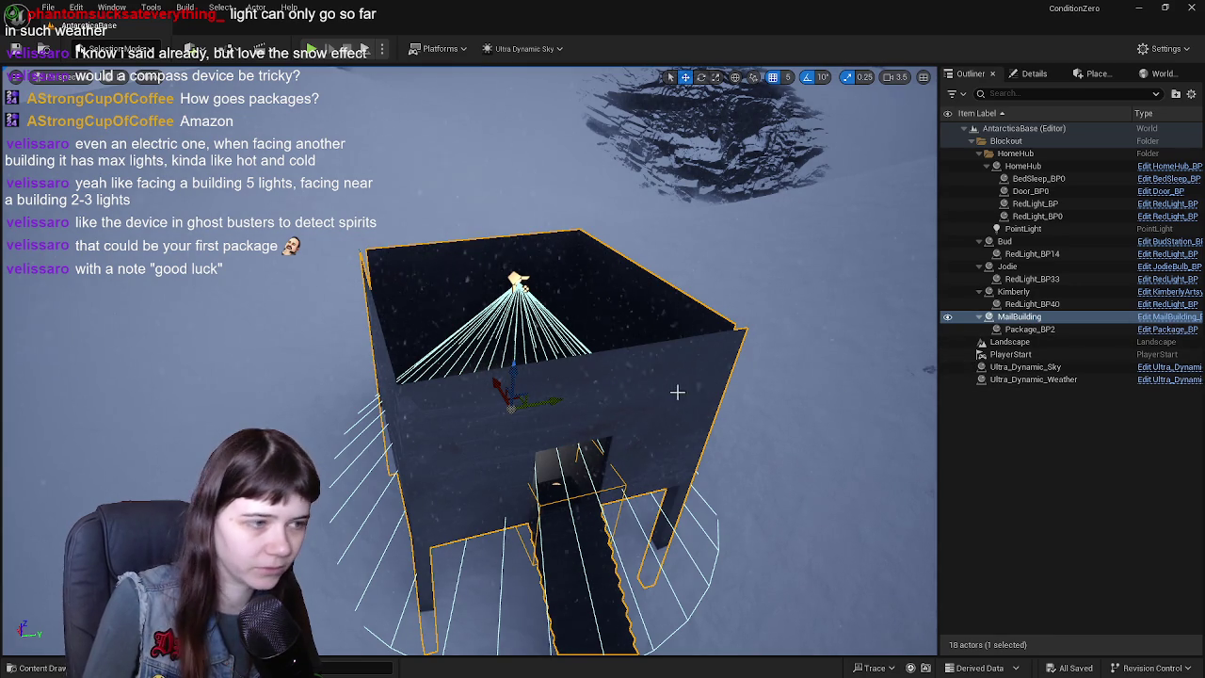
click(1172, 317)
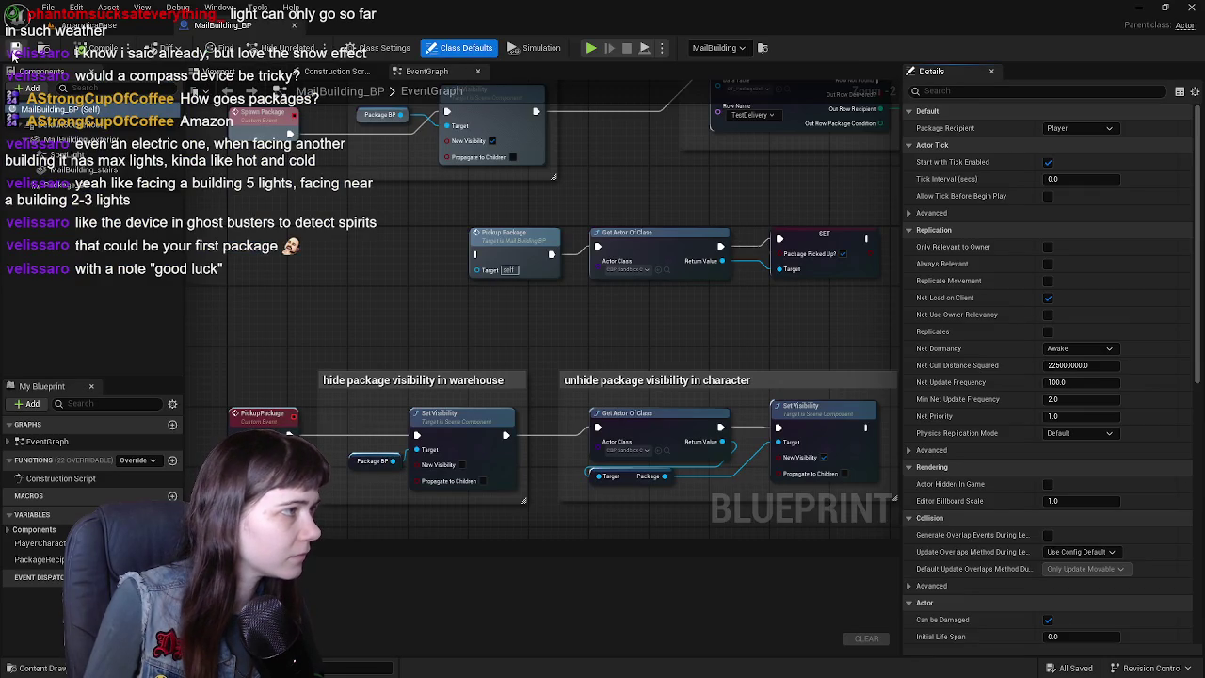
click(240, 71)
- Drop RedLightSmall_BP from the Content Drawer into the building, then remove it again
scroll(605, 263, down, 5)
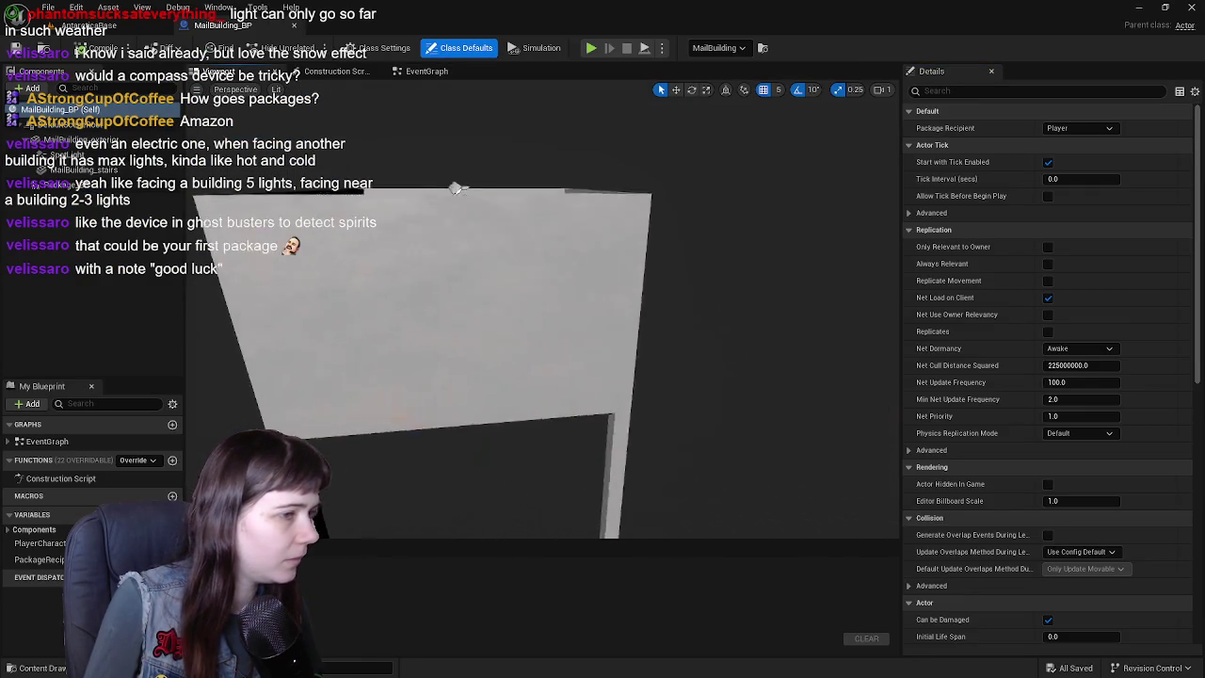
right_drag(606, 262, 606, 263)
key(ctrl+space)
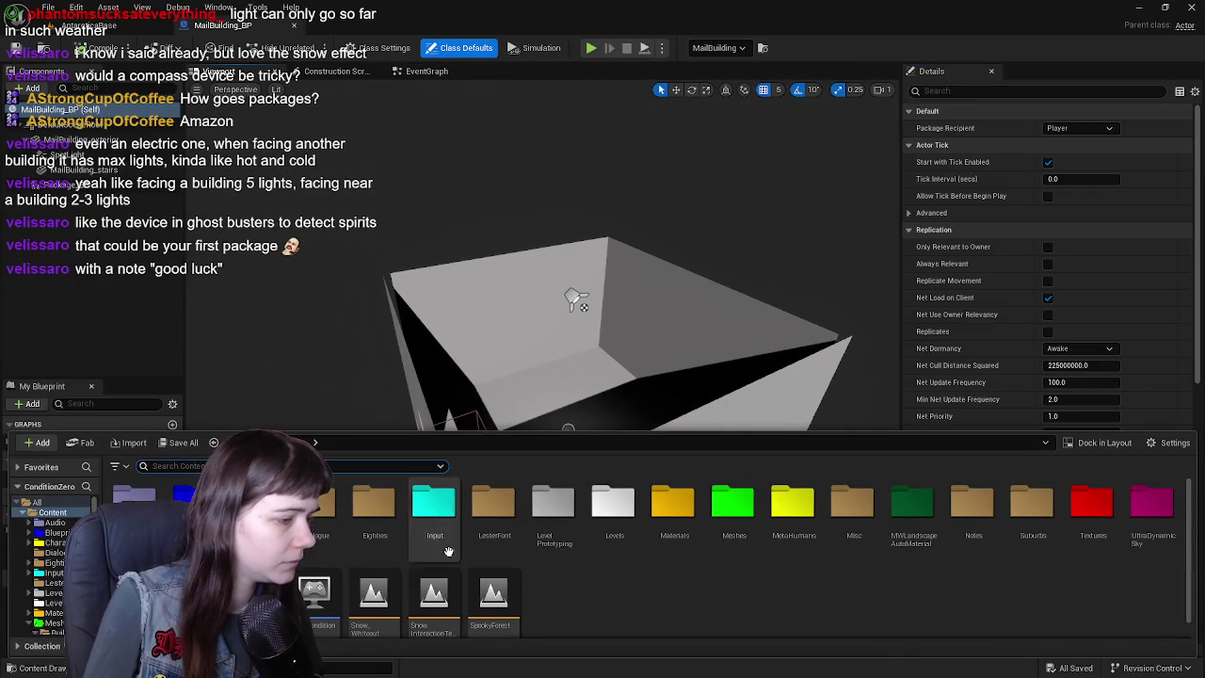
double_click(188, 500)
mouse_move(930, 513)
mouse_down()
mouse_move(38, 259)
mouse_move(89, 209)
mouse_up()
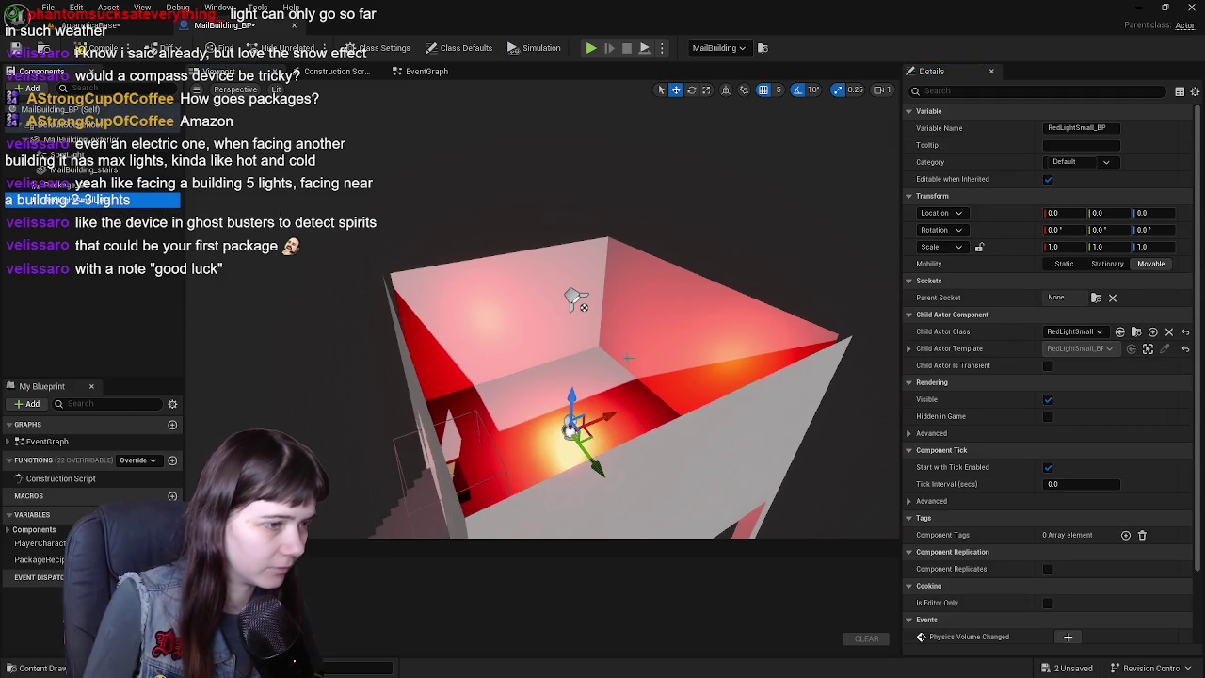
key(Delete)
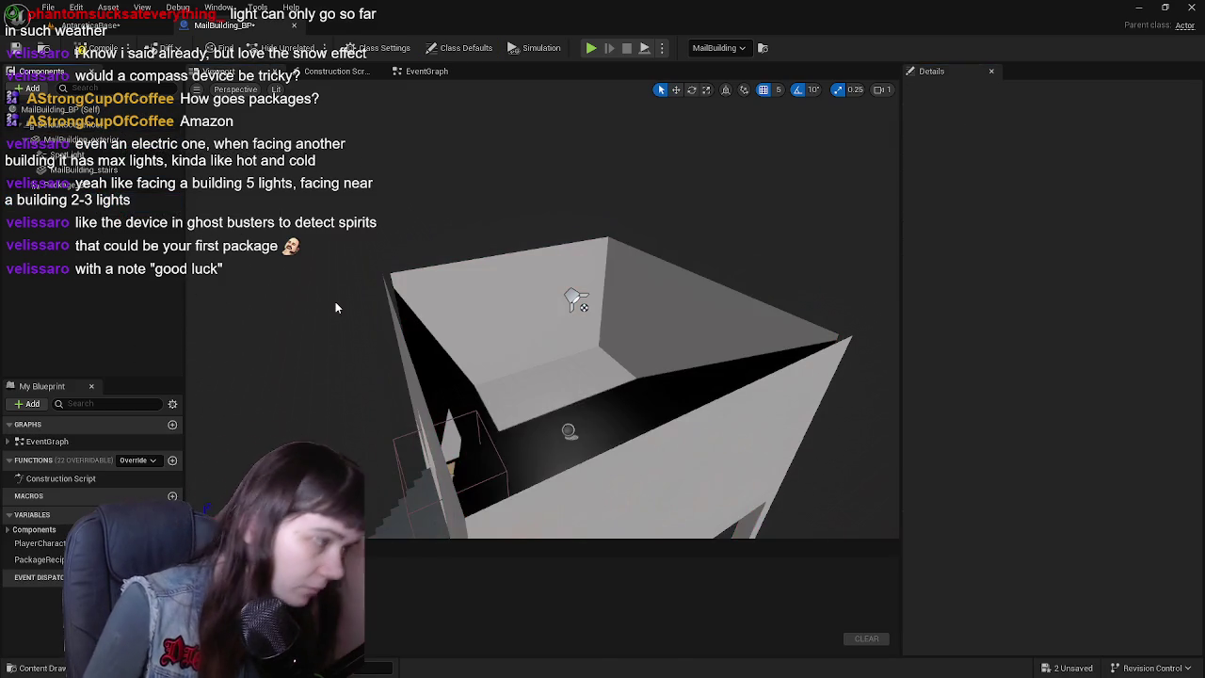
key(ctrl+space)
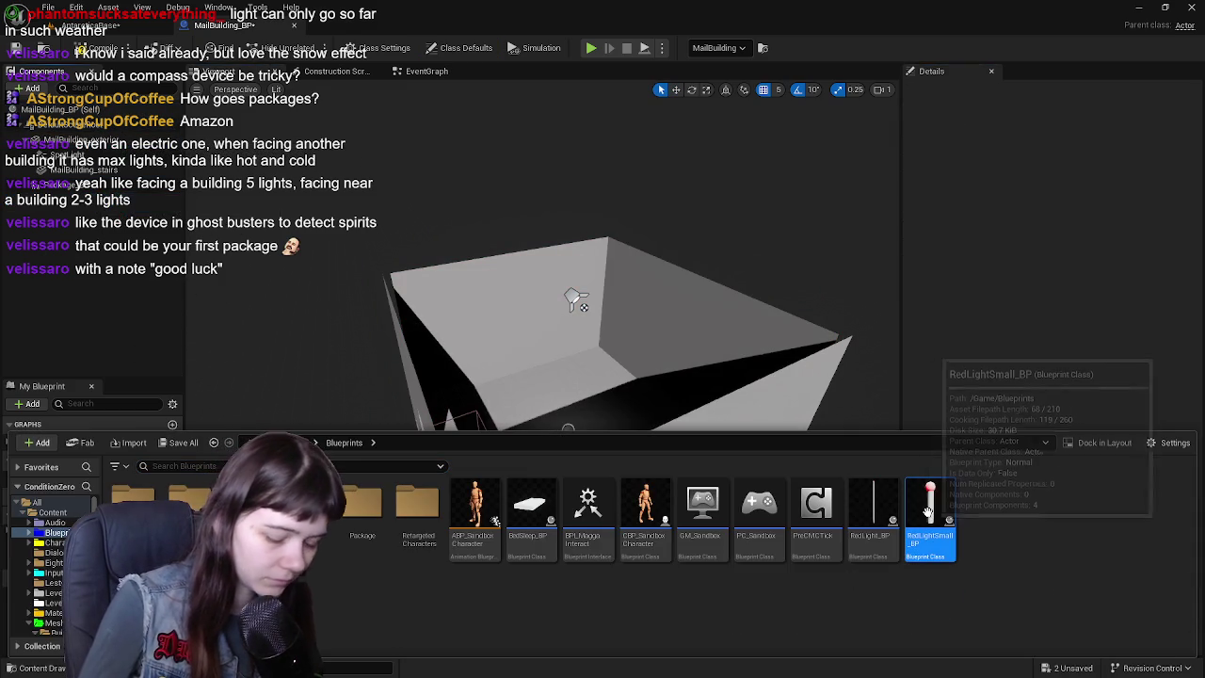
- Delete the RedLightSmall_BP asset and add a RedLight_BP pole to the mail building
key(Delete)
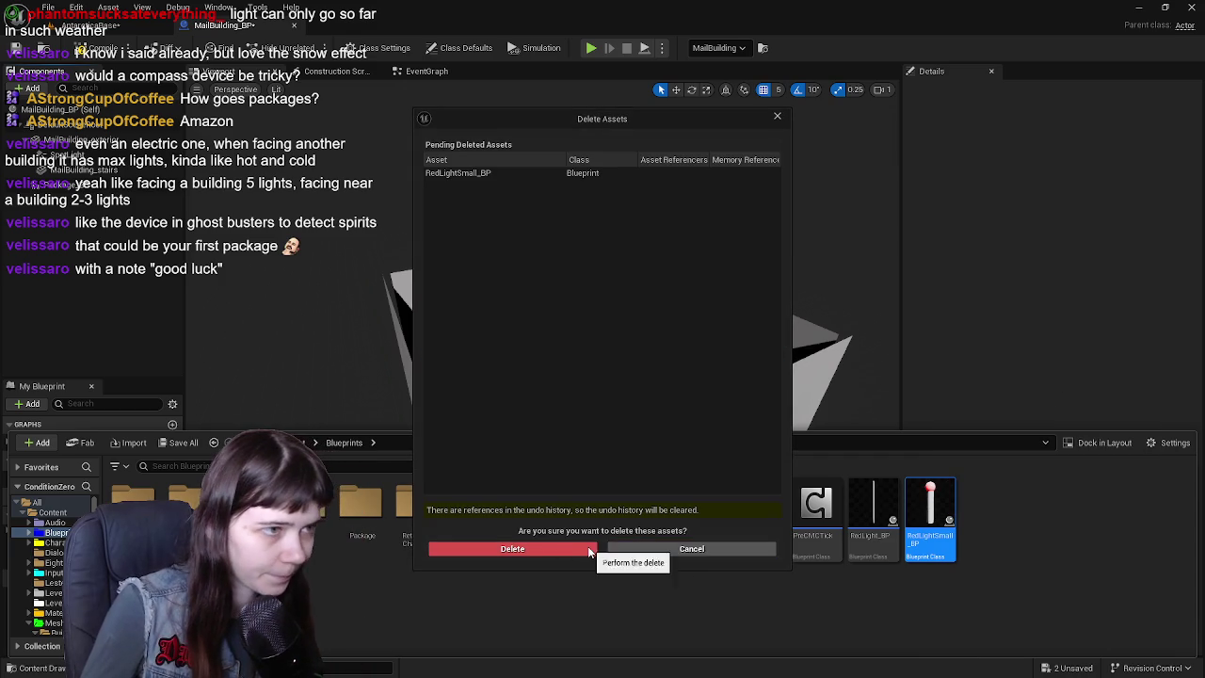
click(583, 546)
mouse_move(874, 504)
mouse_down()
mouse_move(573, 381)
mouse_move(552, 196)
mouse_up()
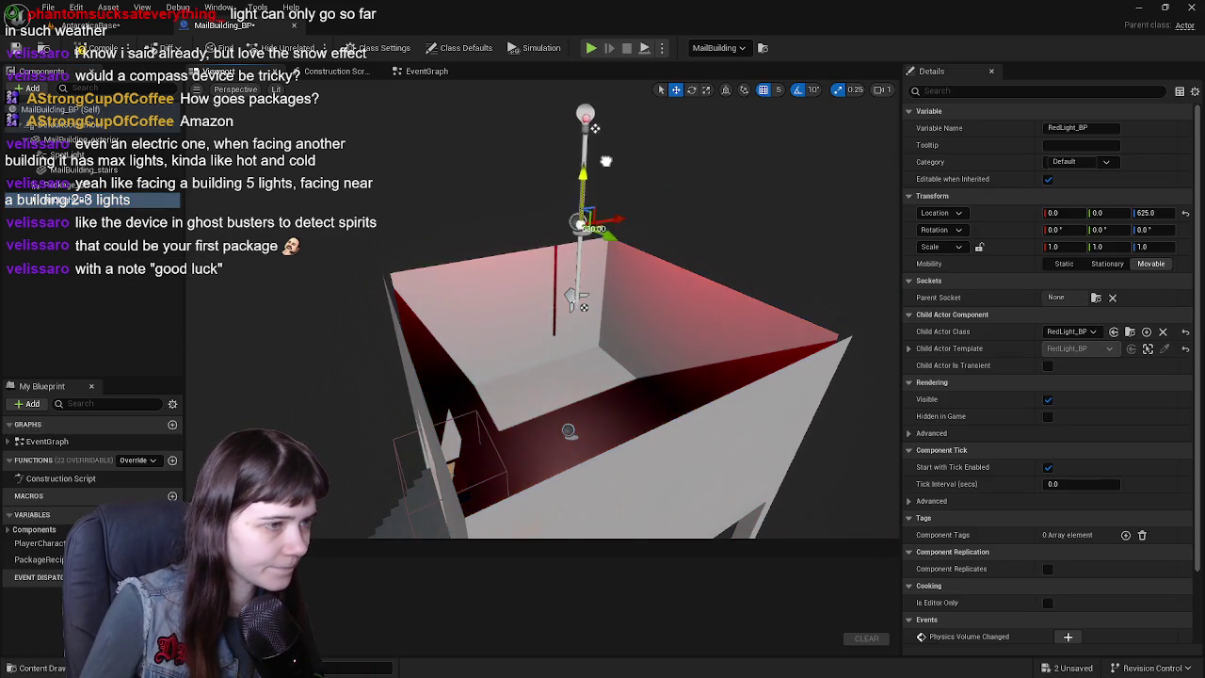
middle_drag(551, 196, 580, 285)
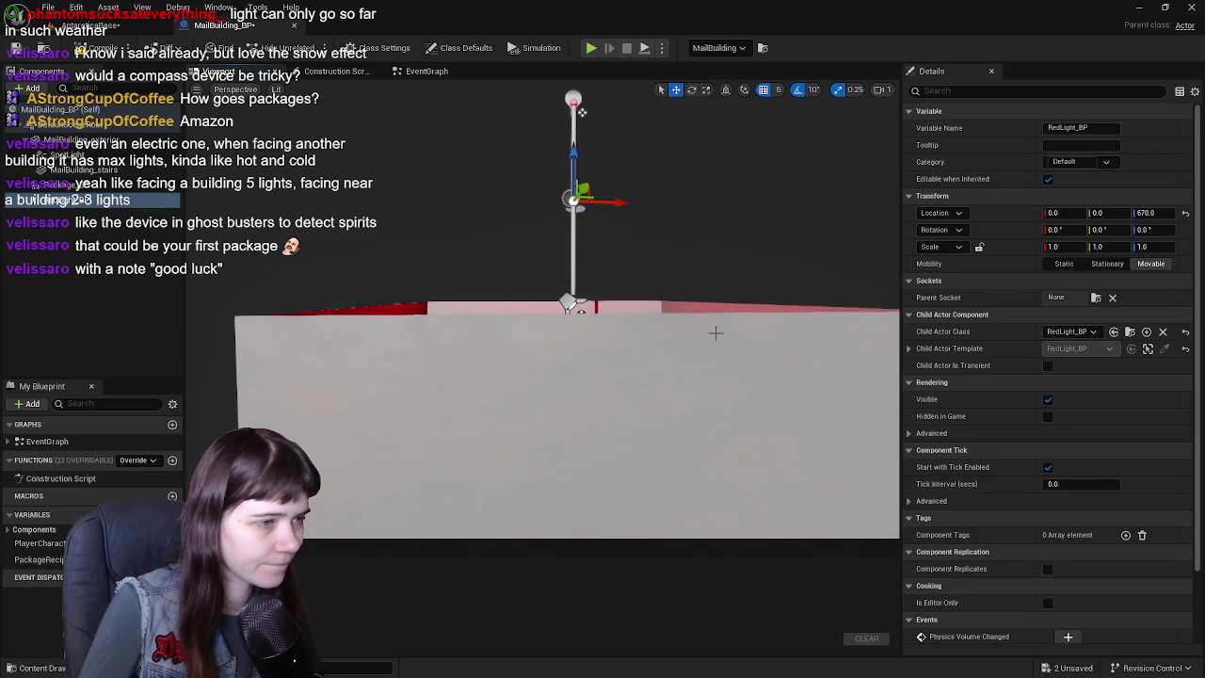
- Set the light pole's Z location to 650, then compile and save the Blueprint
drag(582, 111, 582, 117)
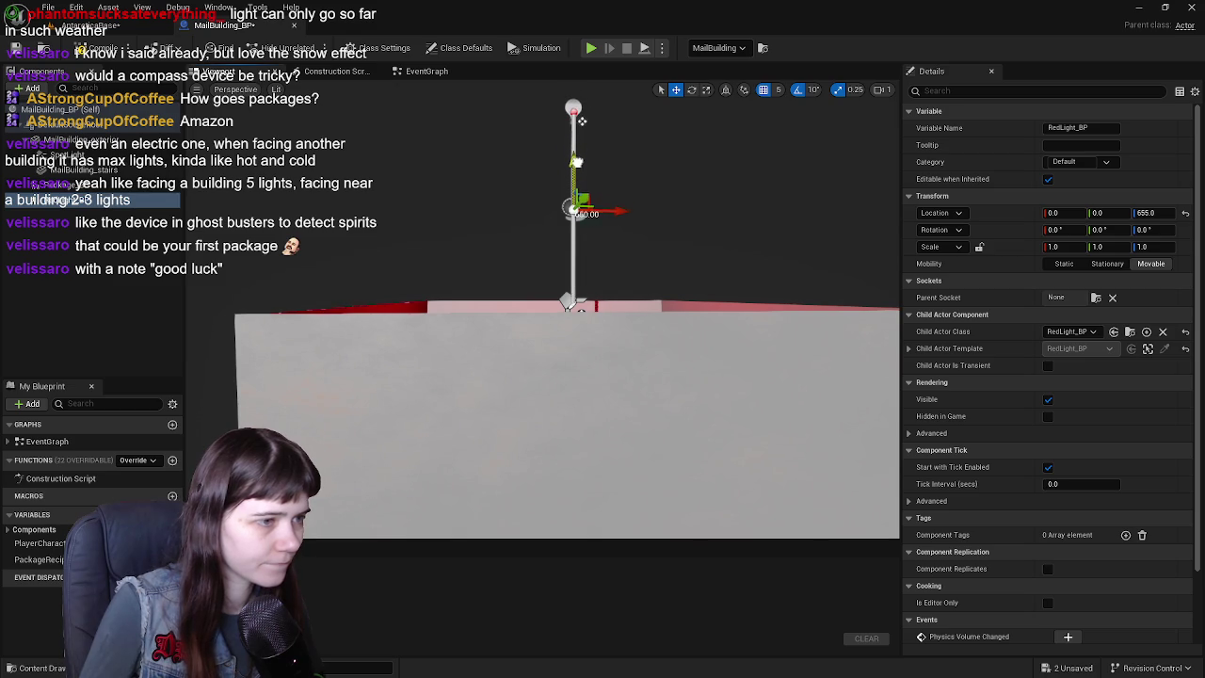
click(1145, 213)
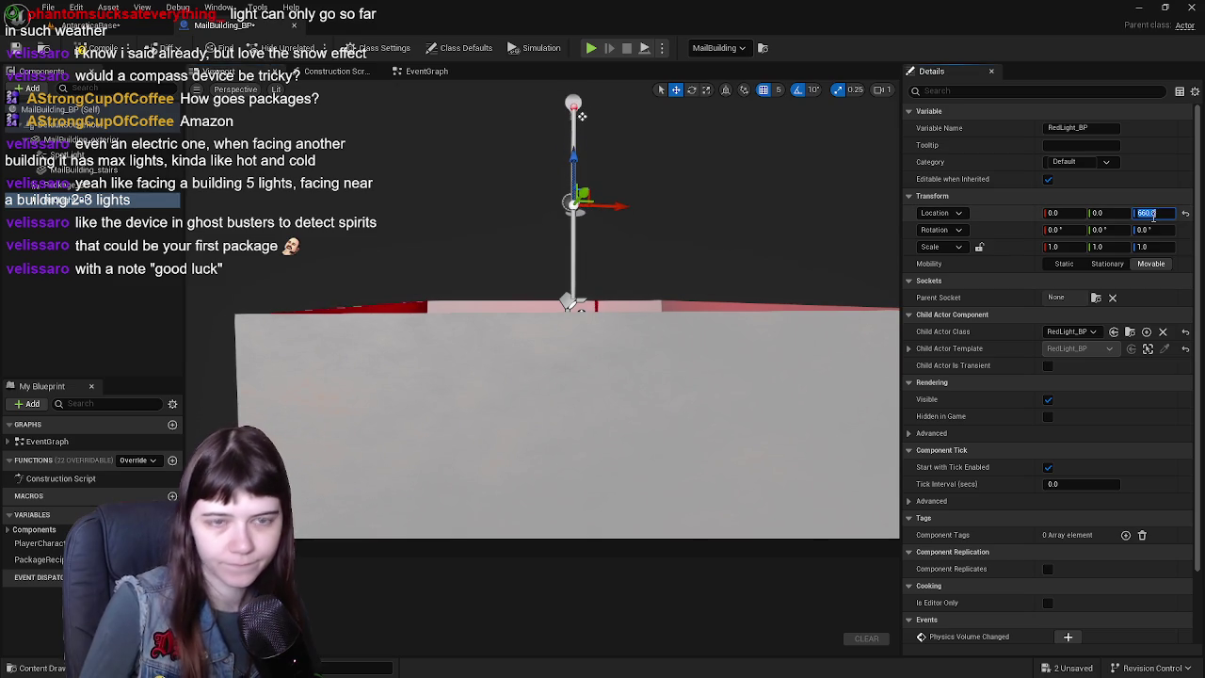
text(650)
key(Return)
click(103, 47)
click(104, 25)
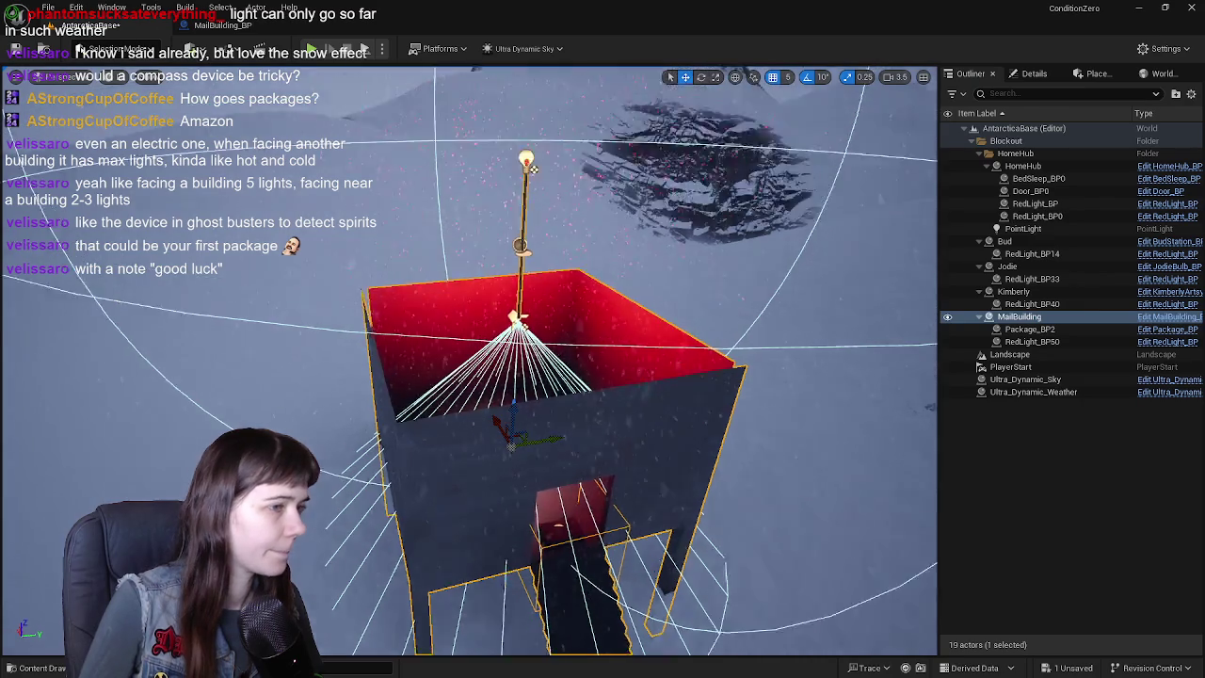
- Open the MailBuilding Blueprint and slide its light pole to X −265
right_drag(532, 134, 533, 135)
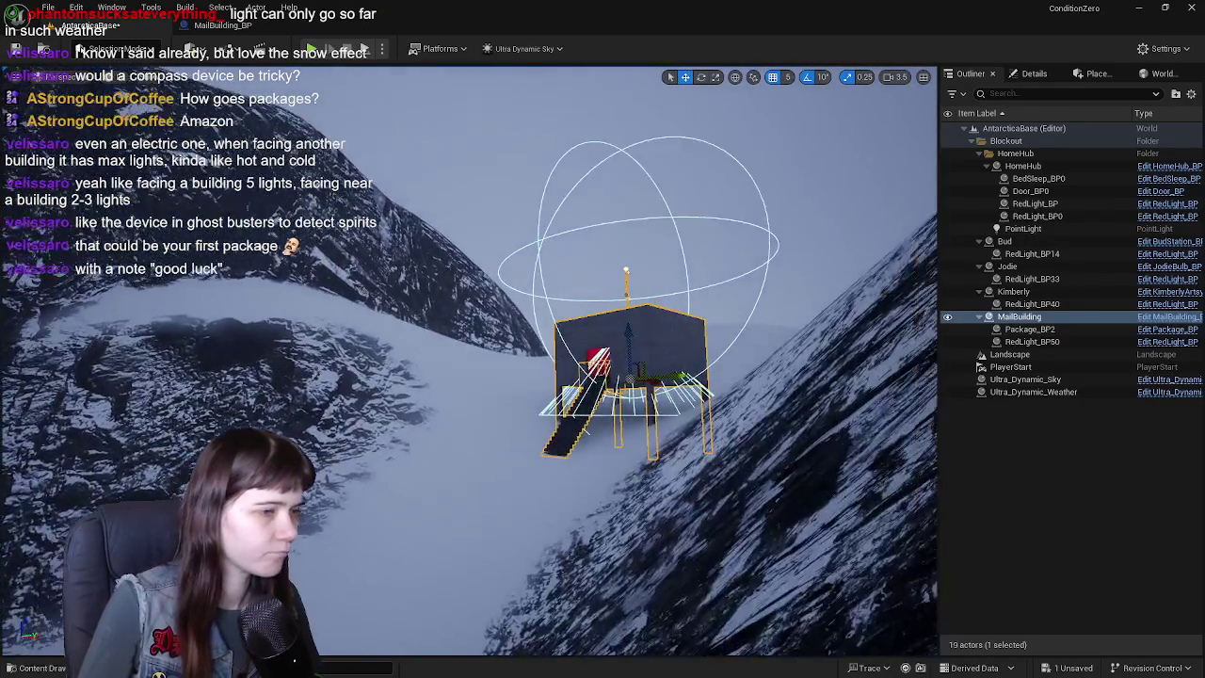
right_drag(533, 134, 533, 135)
right_drag(700, 207, 701, 207)
double_click(655, 361)
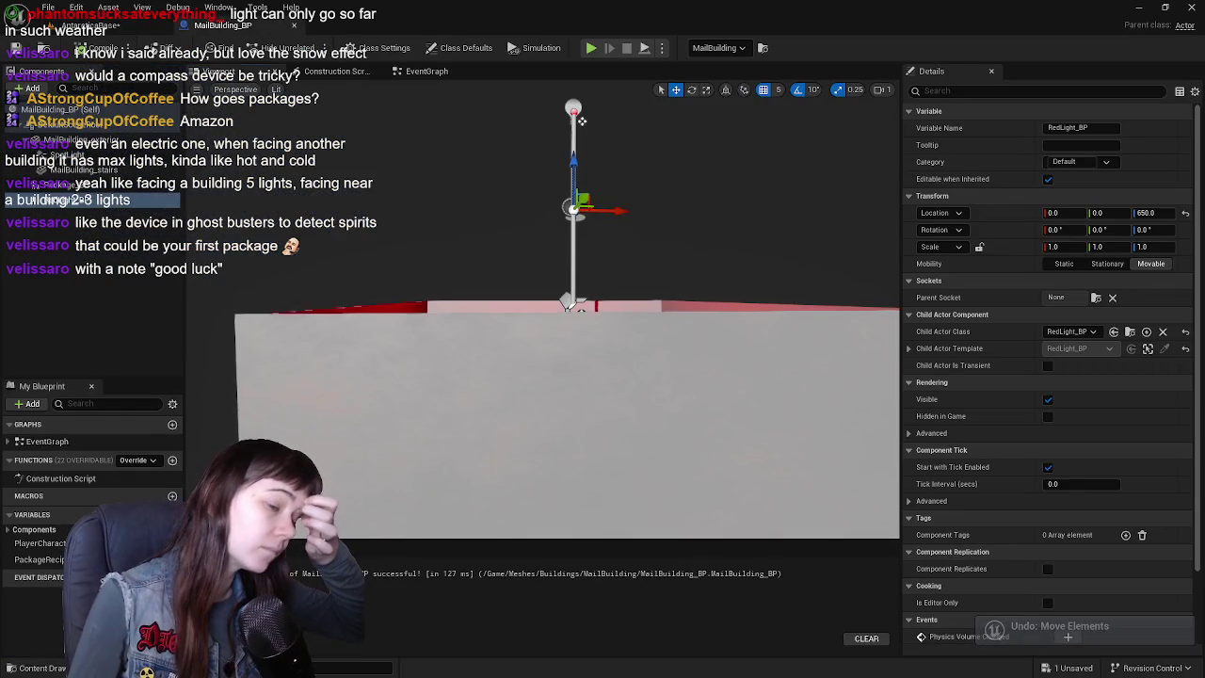
right_drag(613, 223, 698, 232)
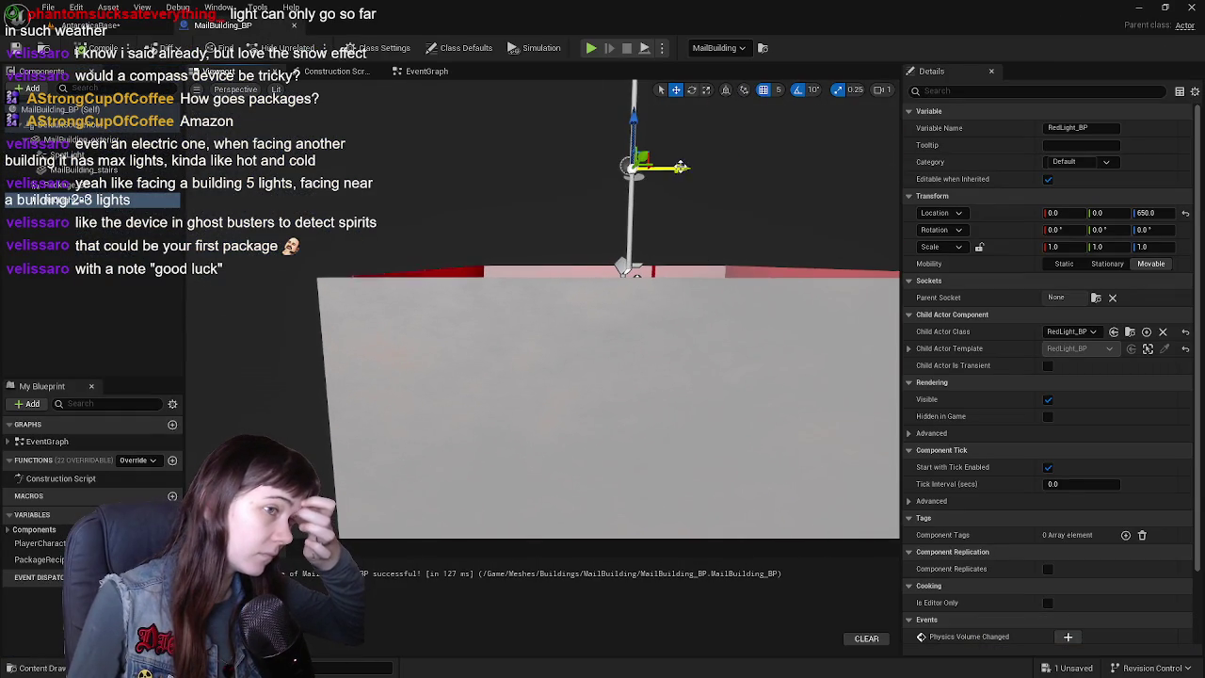
drag(680, 166, 549, 162)
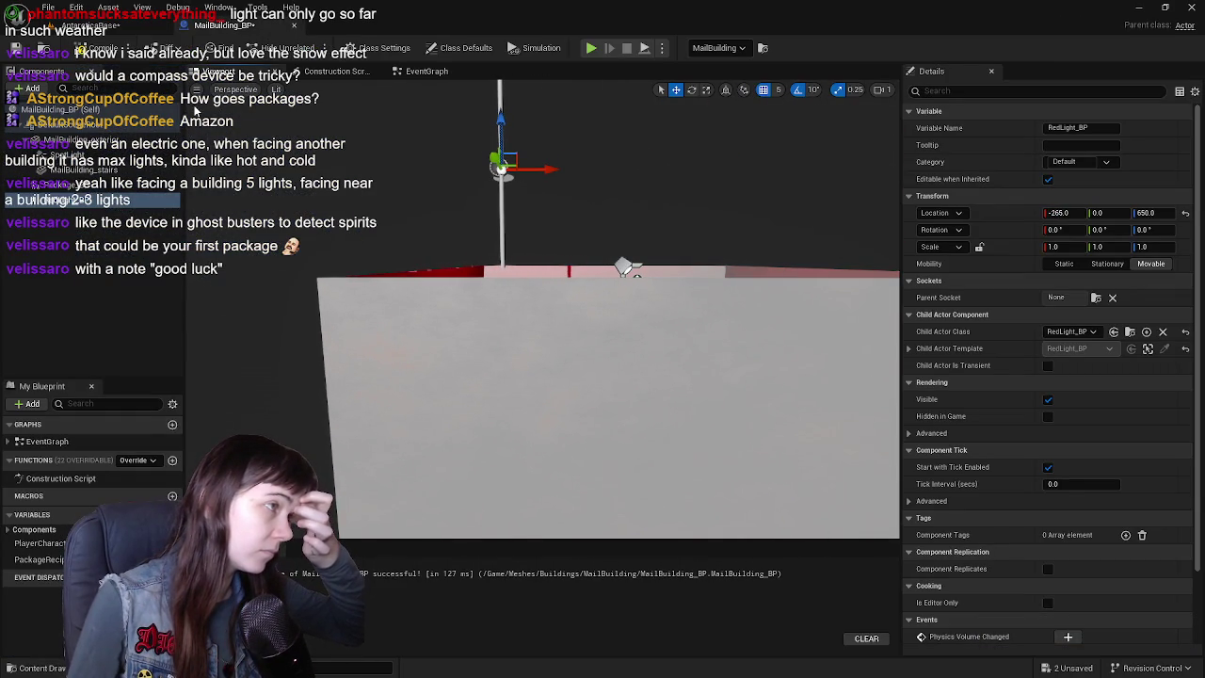
click(103, 26)
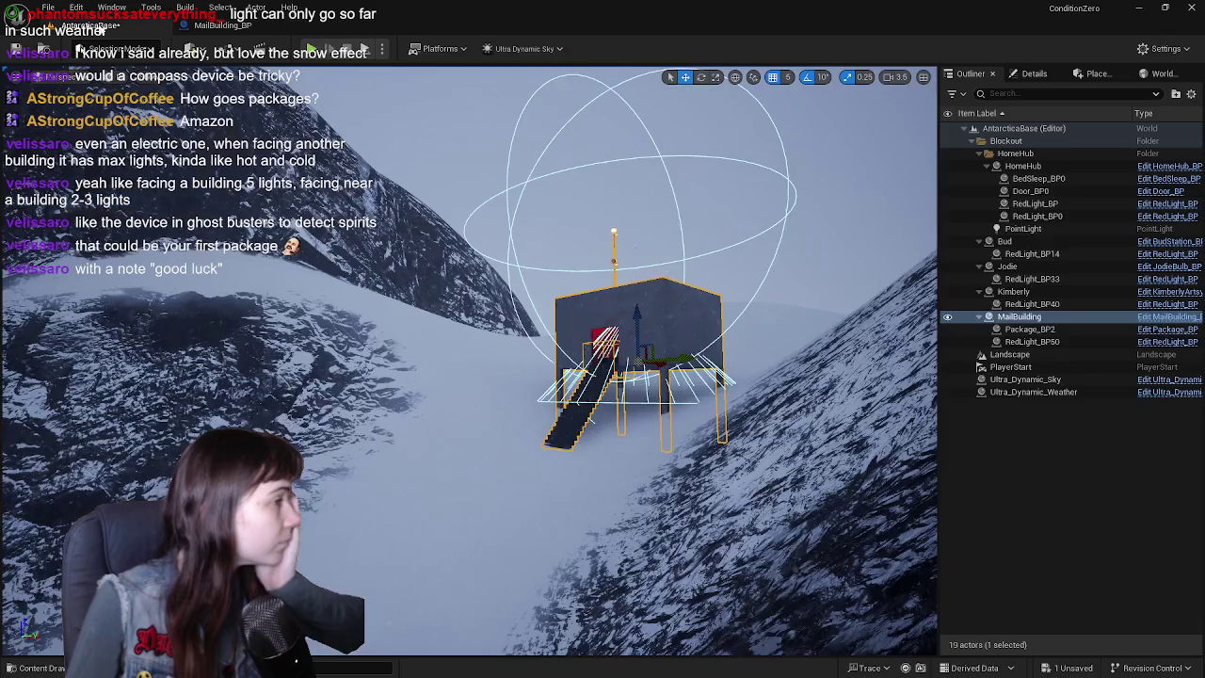
- Fly the level camera inside the red-lit building to inspect its back wall and corners
click(1132, 470)
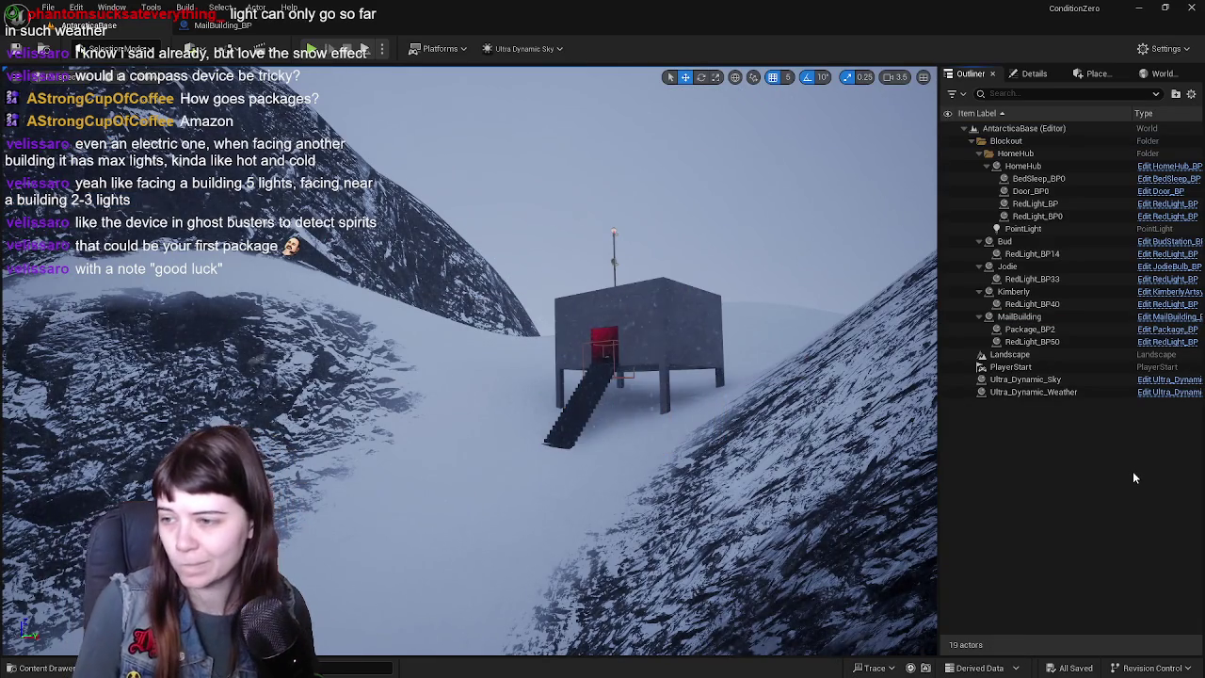
right_drag(659, 424, 716, 414)
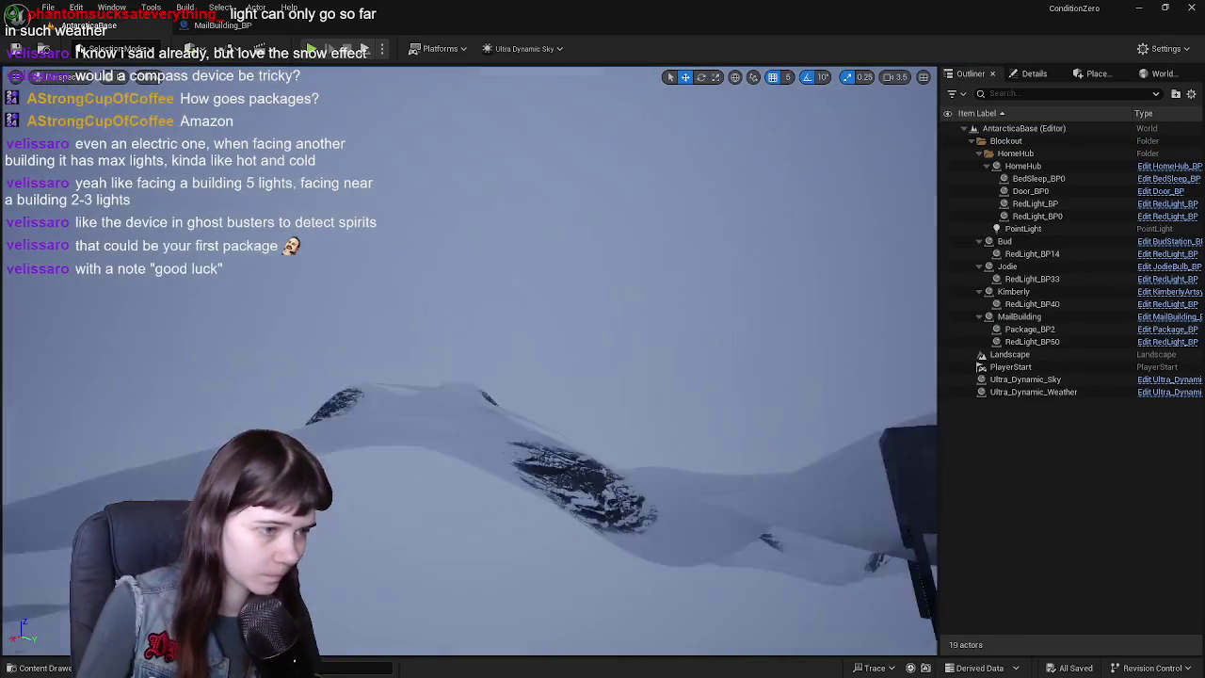
right_drag(470, 377, 357, 377)
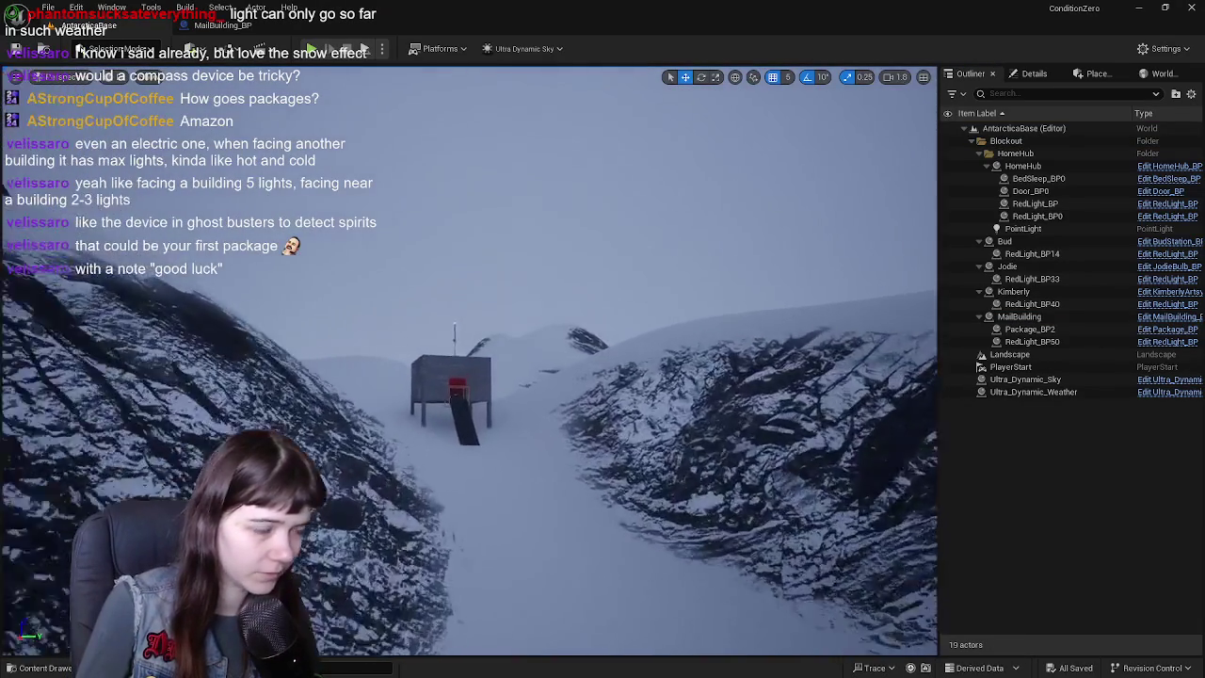
right_drag(839, 86, 839, 86)
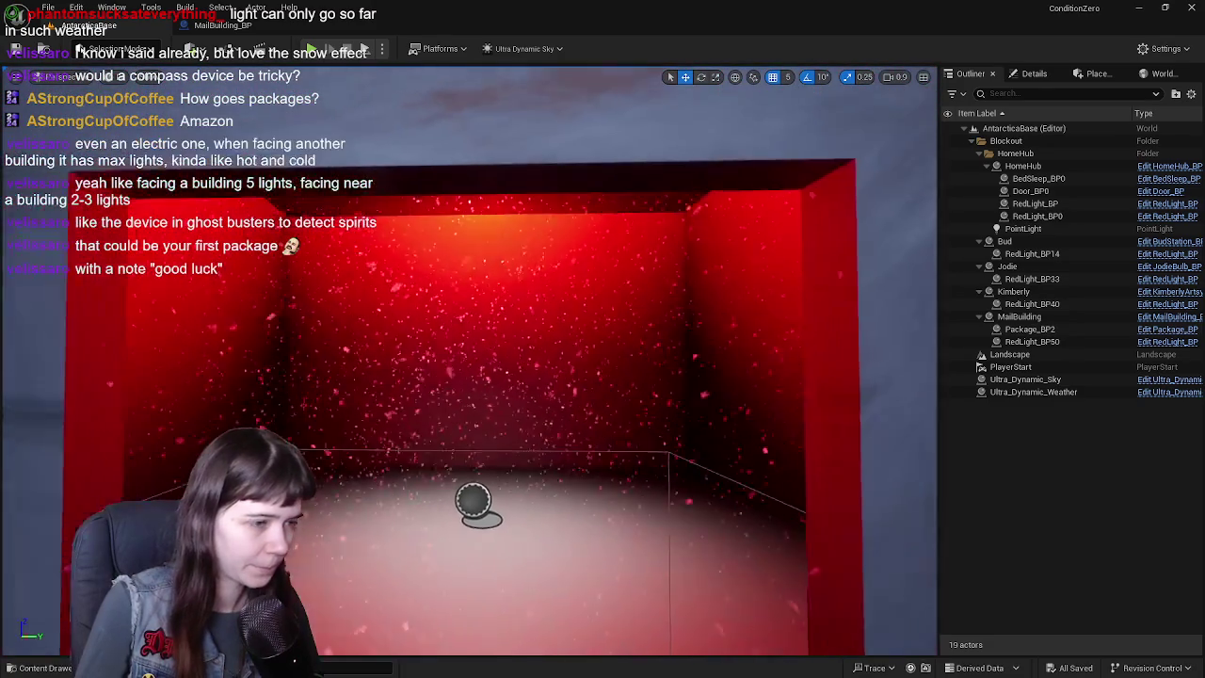
right_drag(631, 444, 631, 444)
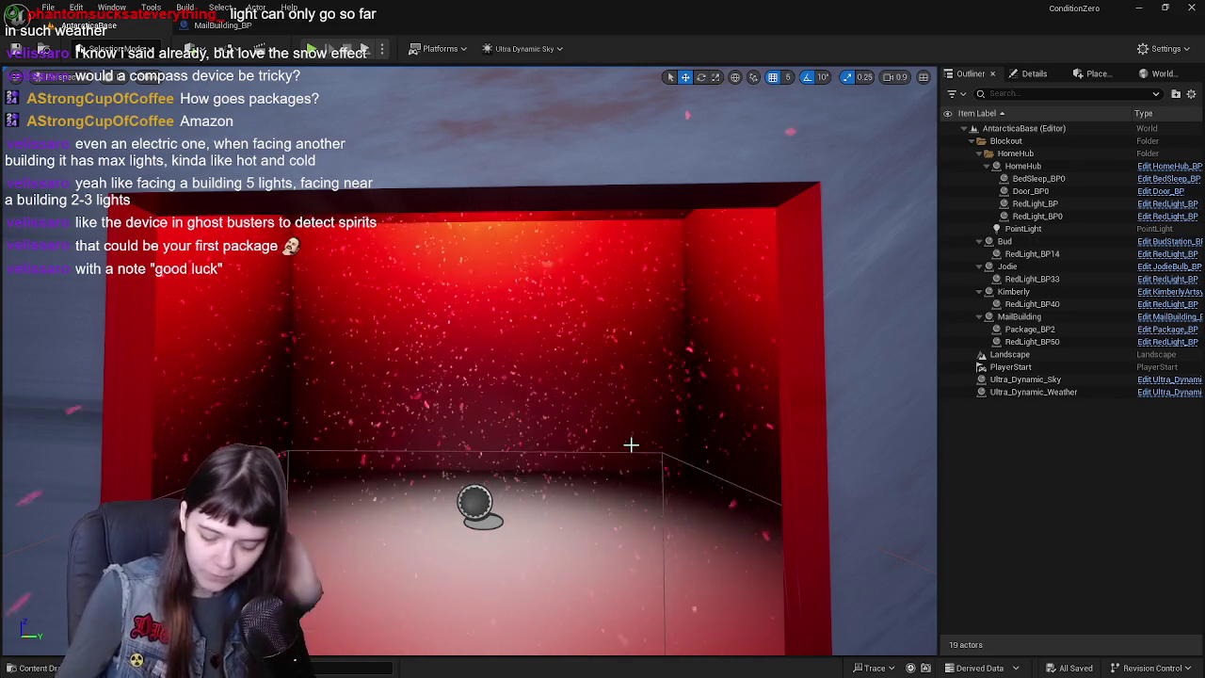
mouse_move(592, 408)
right_down()
mouse_move(666, 75)
mouse_move(702, 367)
mouse_move(928, 125)
mouse_move(781, 438)
mouse_move(578, 408)
right_up()
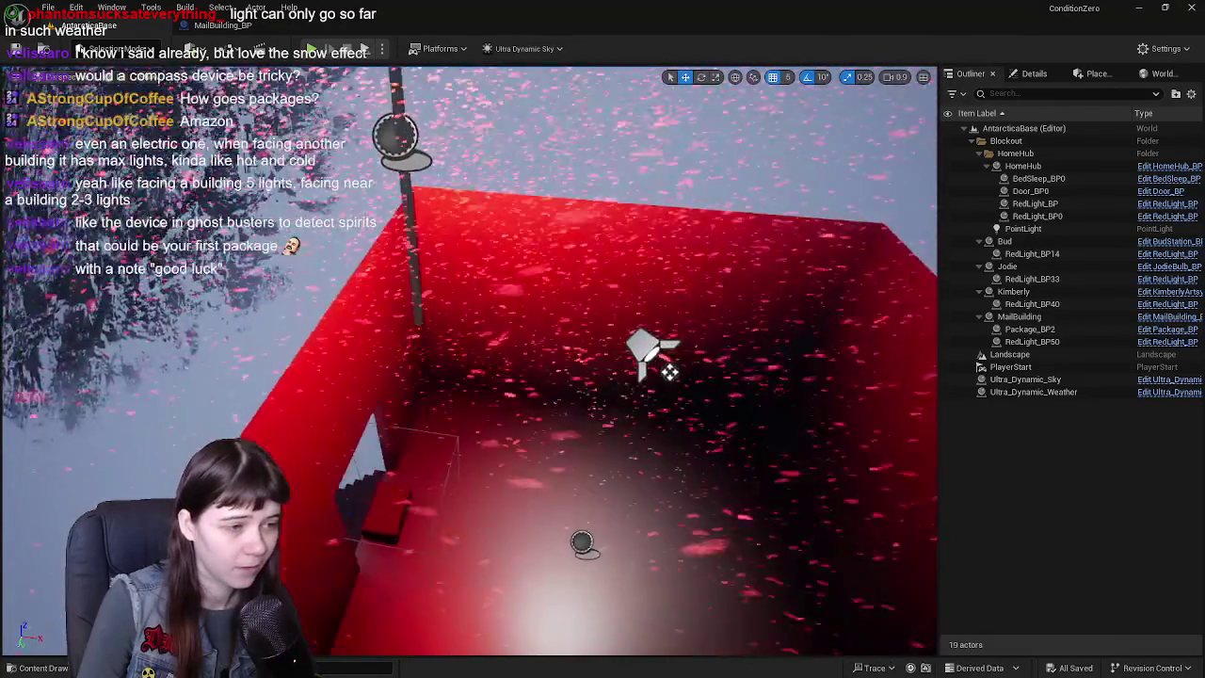
key(ctrl+e)
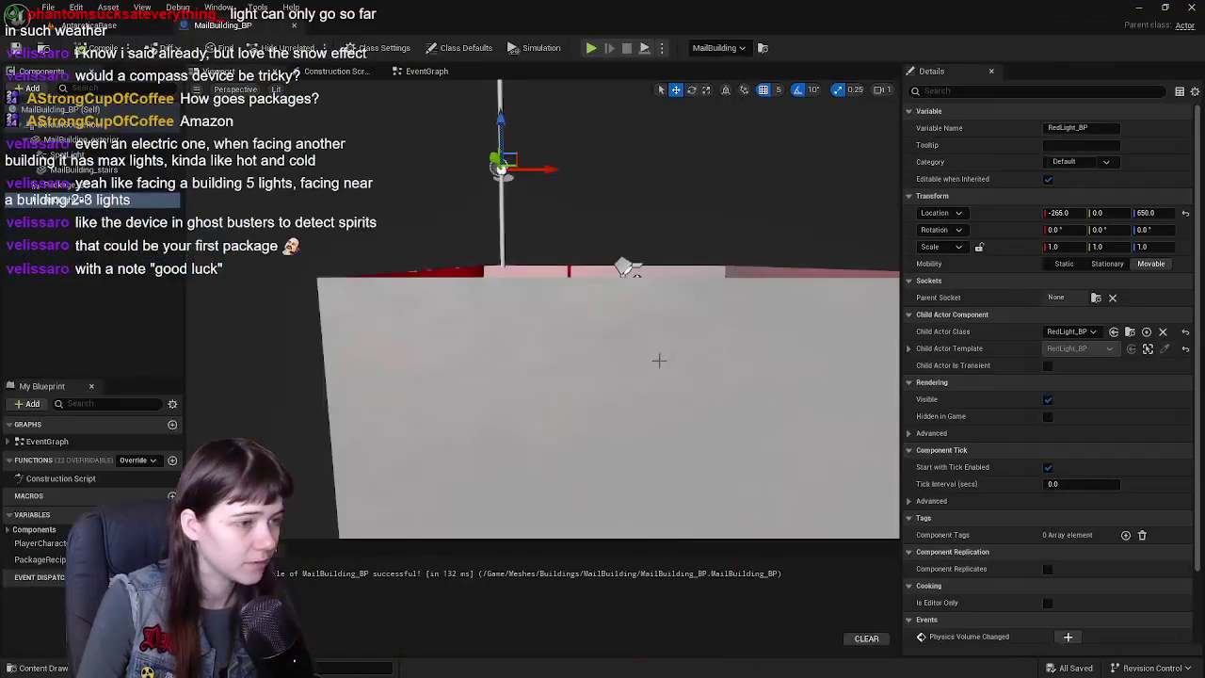
- Reset the light pole's X location to 0 in the Blueprint, then save all
mouse_move(584, 311)
right_down()
mouse_move(588, 339)
mouse_move(649, 295)
right_up()
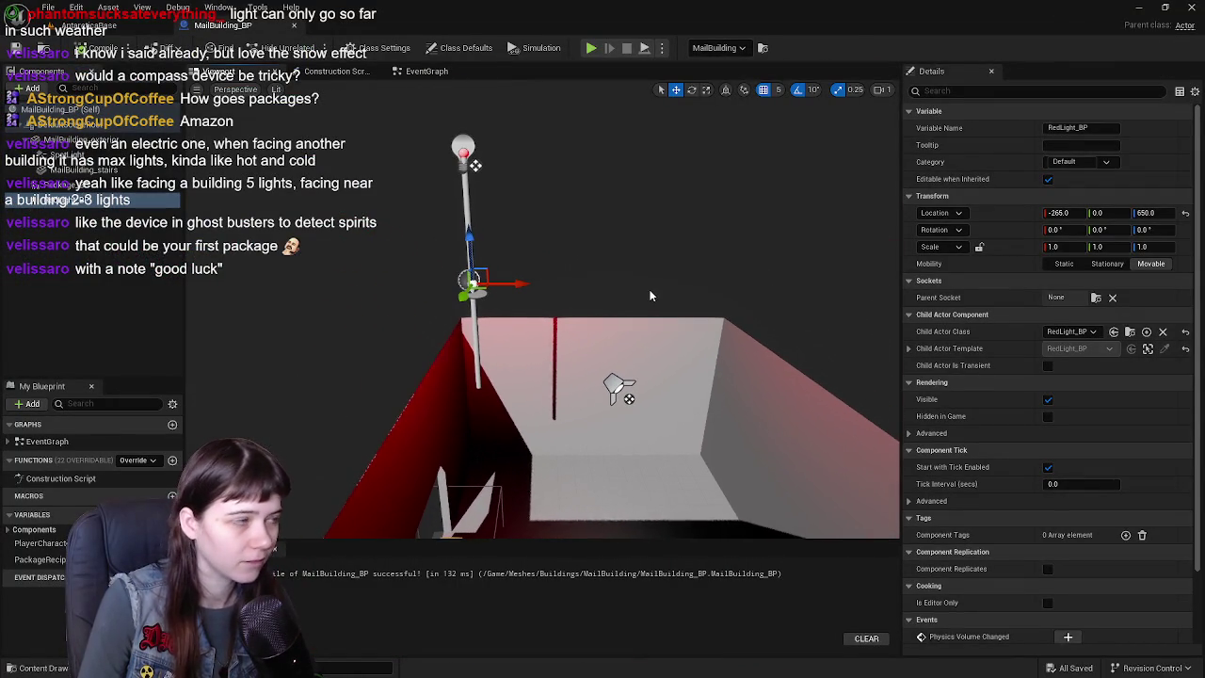
right_drag(248, 276, 254, 258)
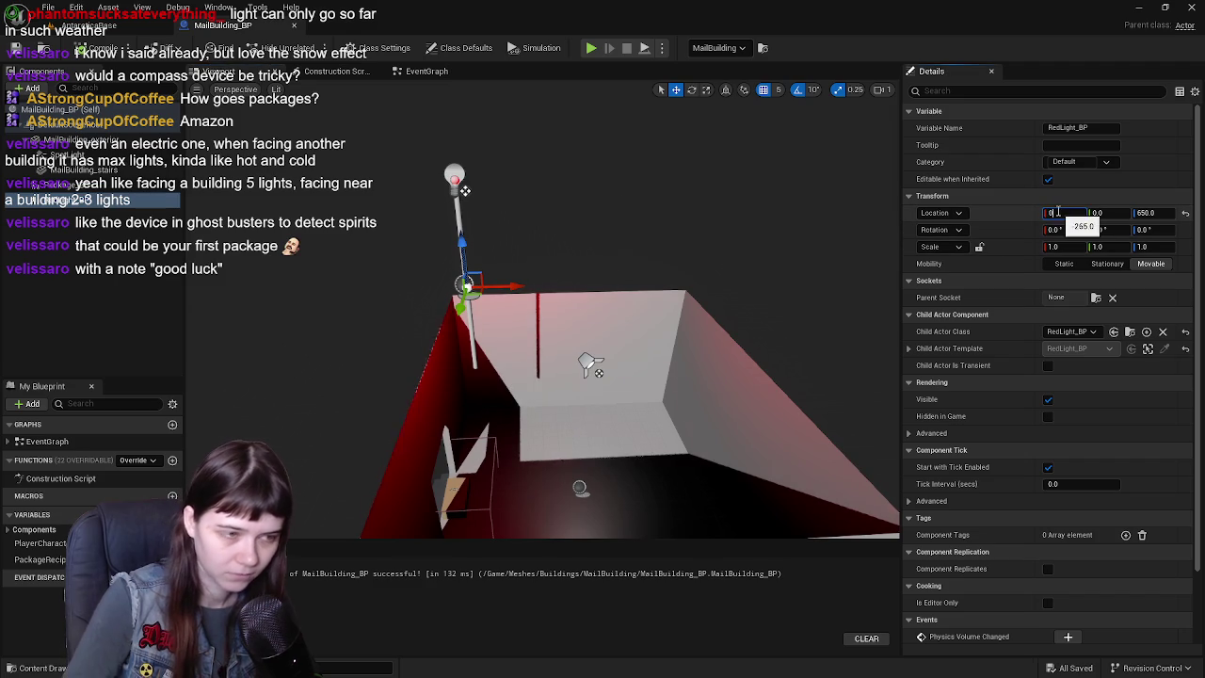
key(Return)
click(14, 266)
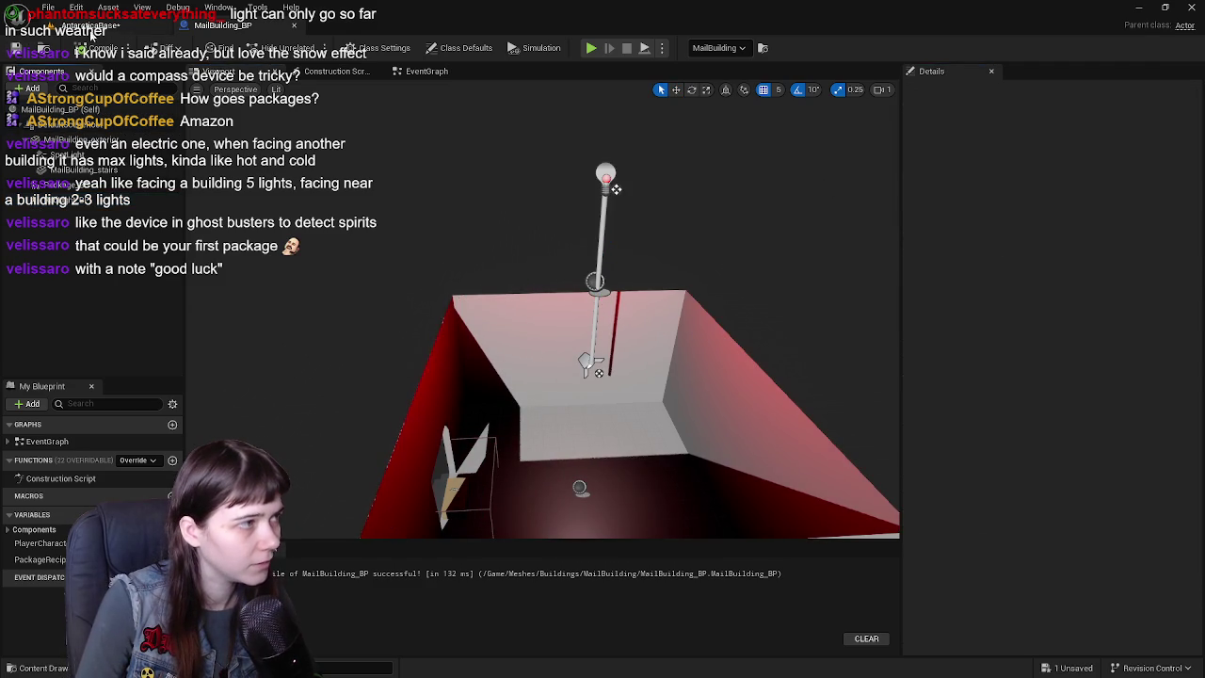
click(91, 28)
key(ctrl+s)
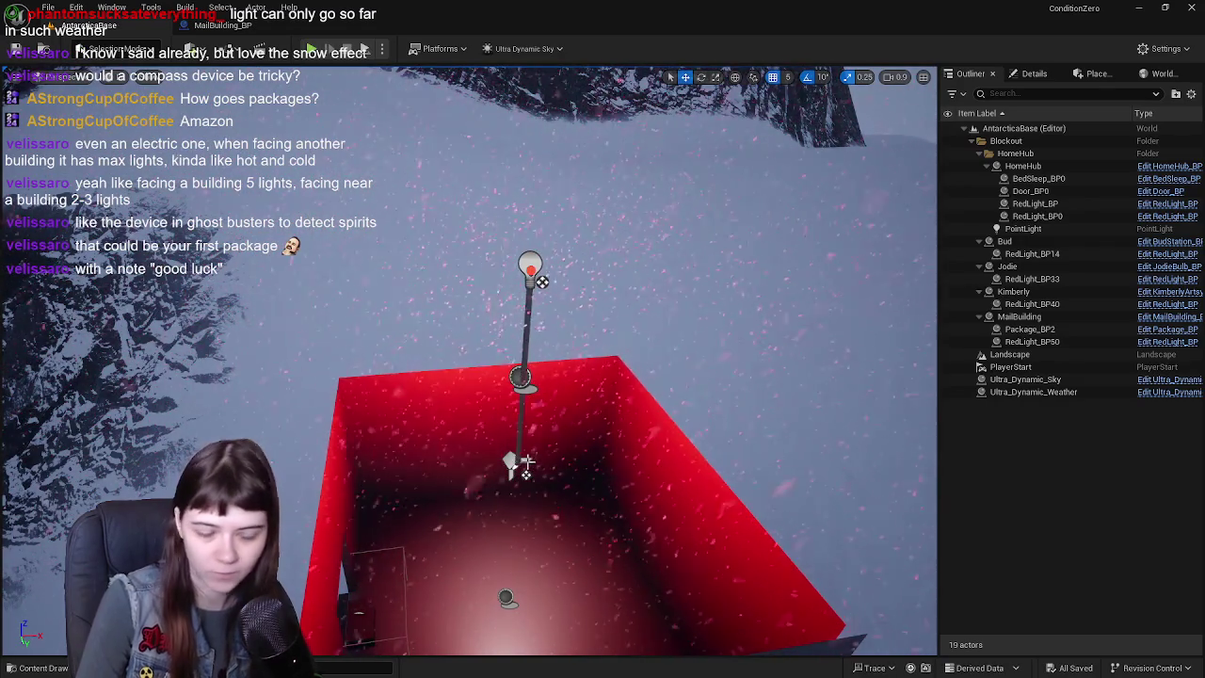
- Fly the level camera into the red room toward its corner and back out
right_drag(471, 376, 471, 282)
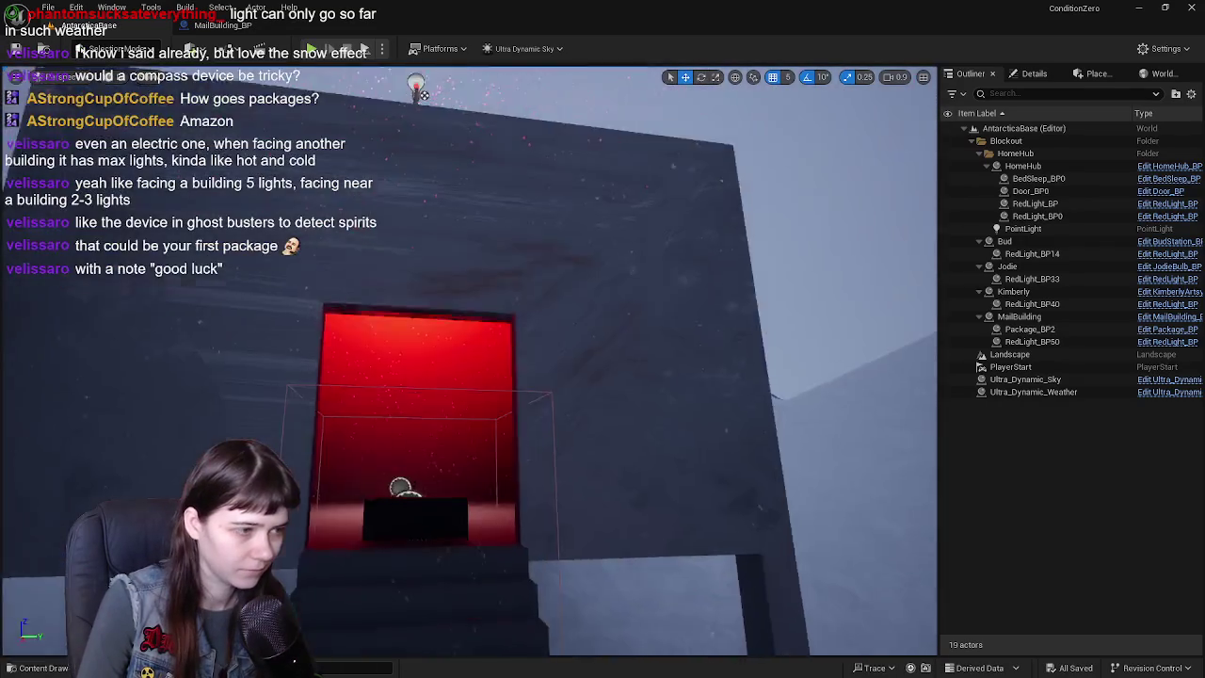
right_drag(421, 92, 515, 461)
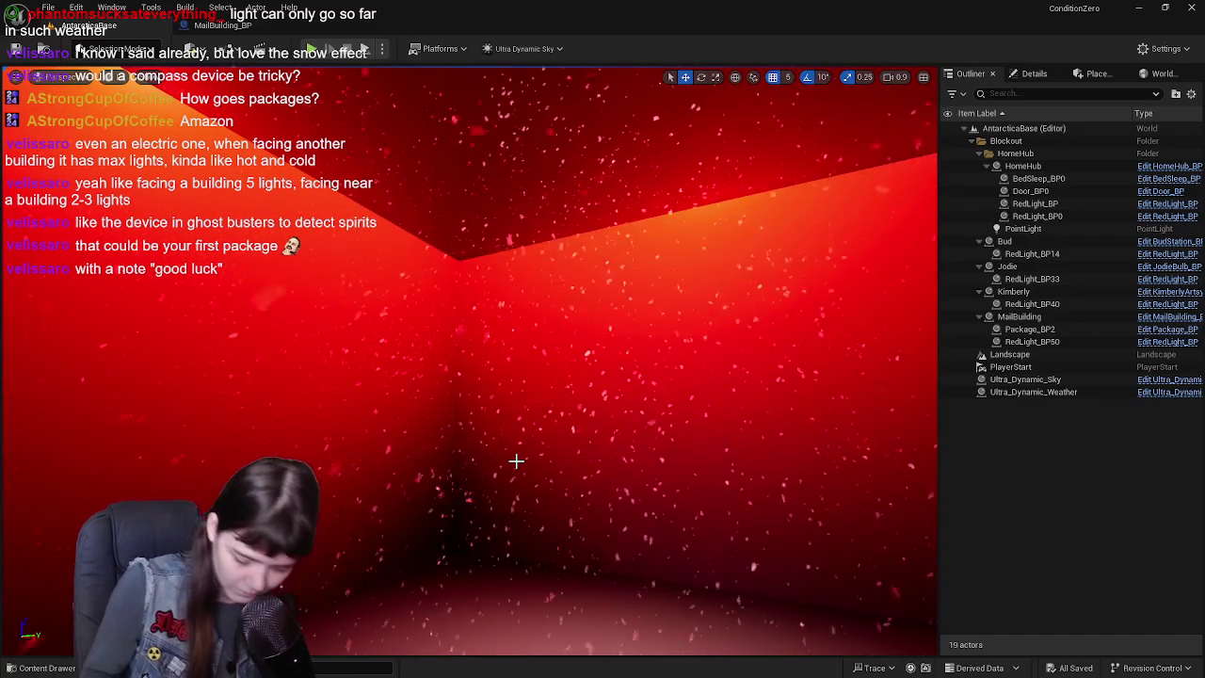
scroll(513, 459, down, 5)
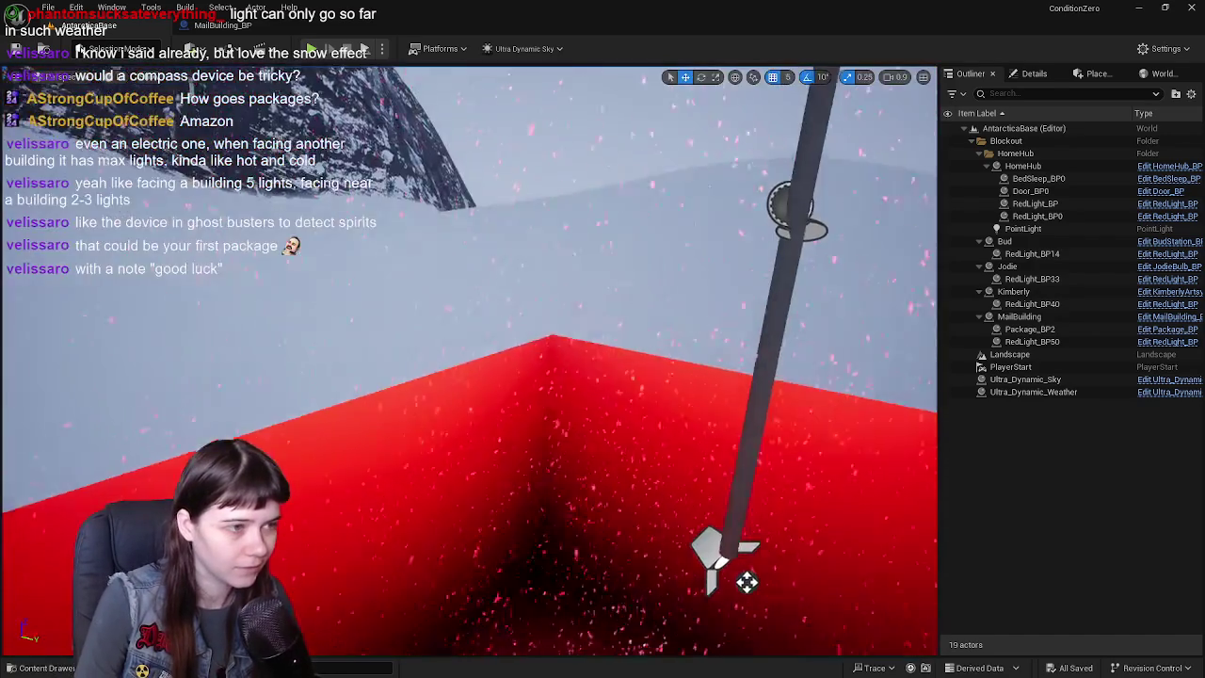
scroll(721, 317, up, 5)
drag(771, 129, 743, 160)
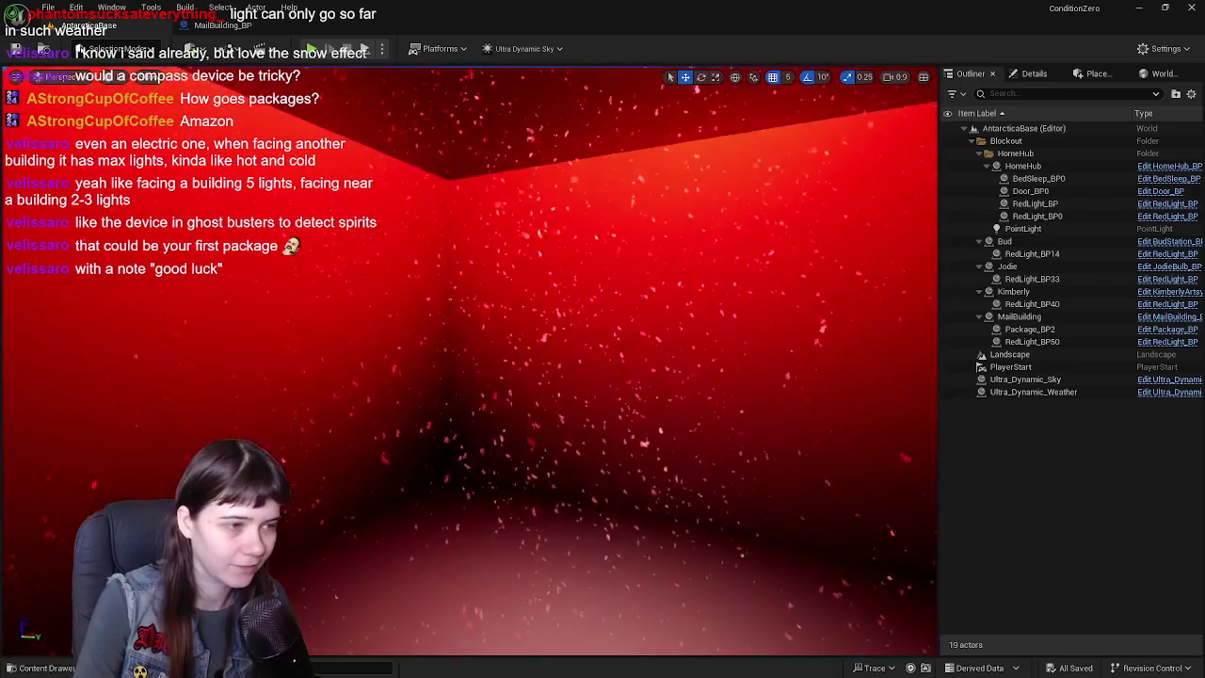
scroll(696, 441, down, 5)
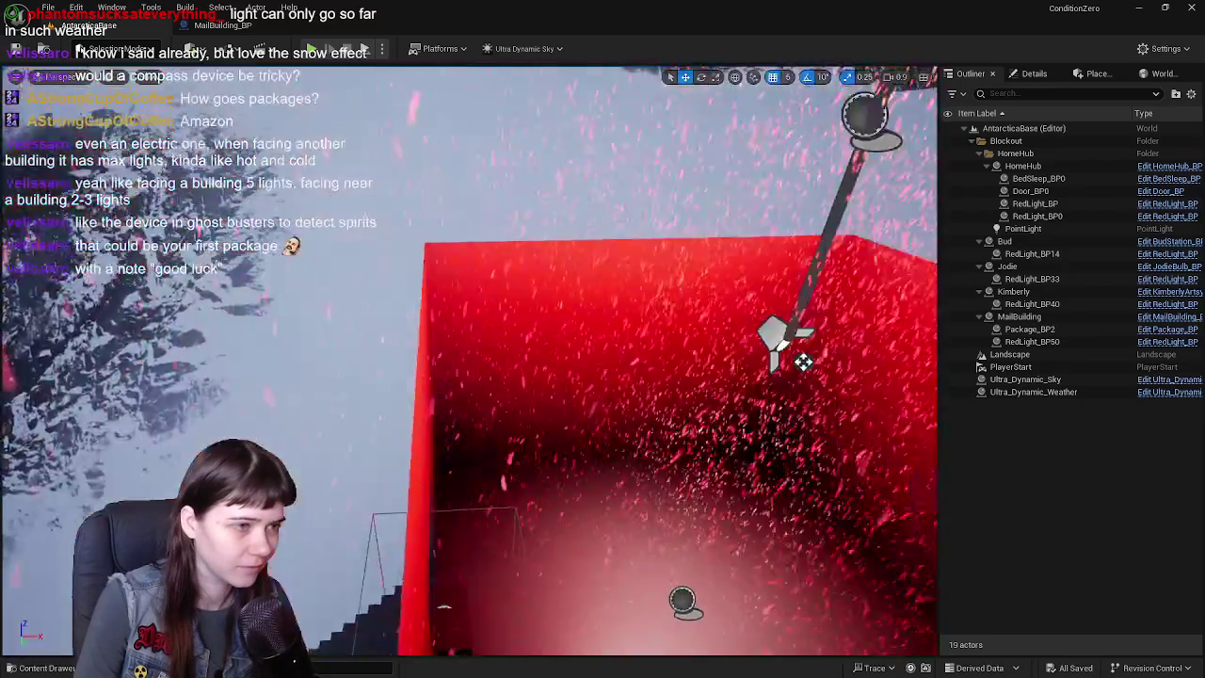
- Check the light child actor, view the room from above, save all, and launch Blender
click(223, 24)
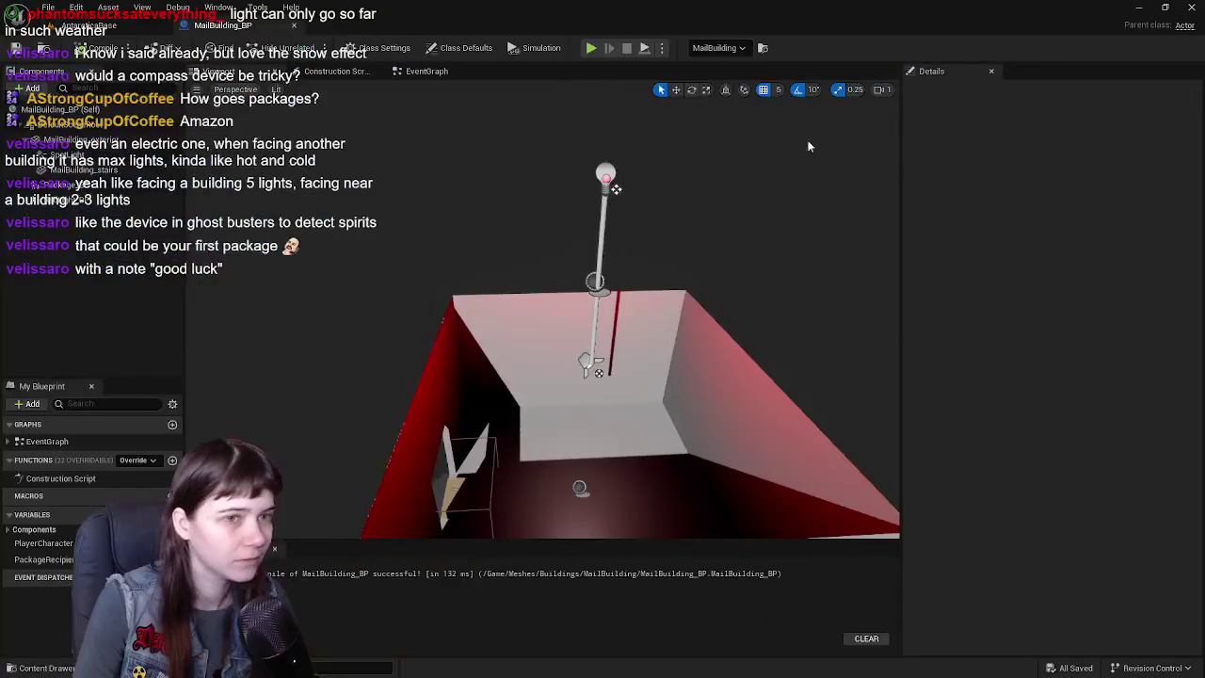
click(606, 176)
text(-265)
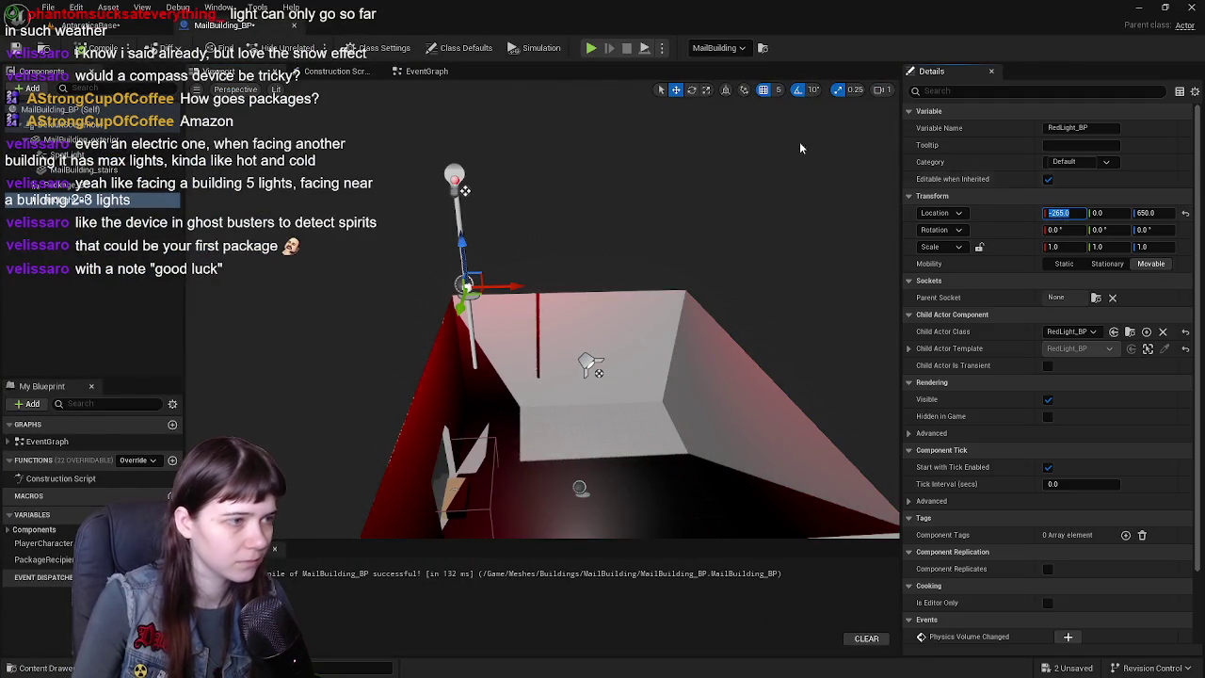
click(125, 31)
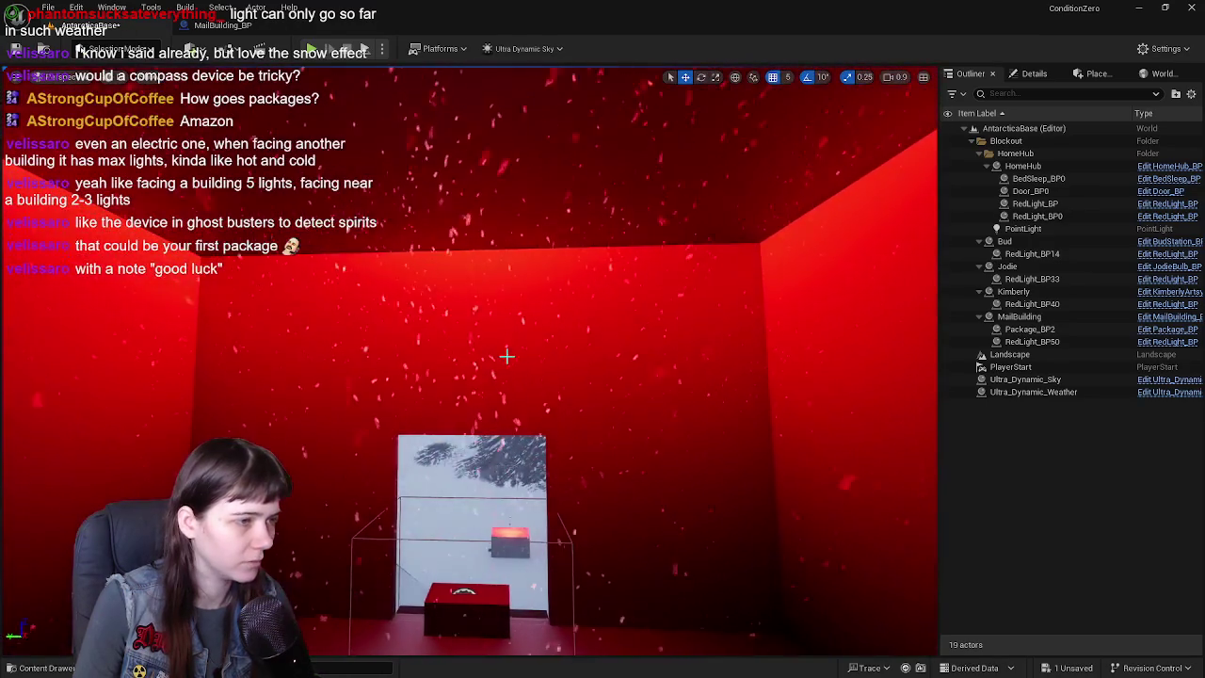
right_drag(503, 352, 705, 112)
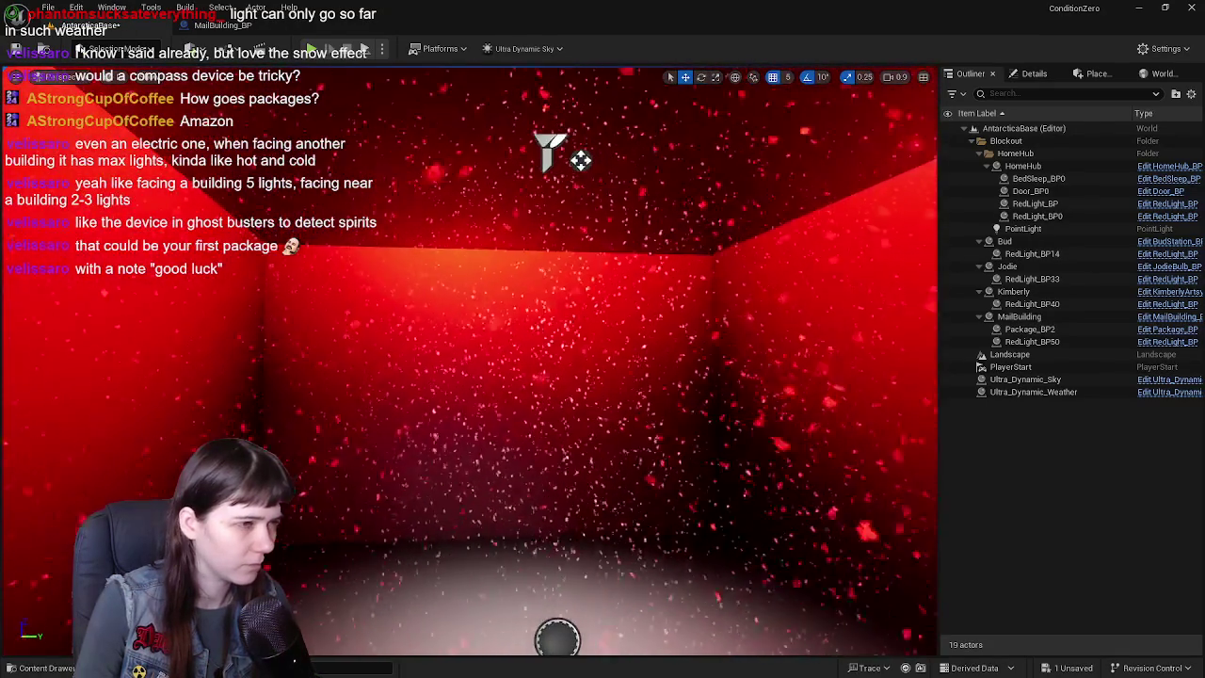
right_drag(705, 111, 376, 141)
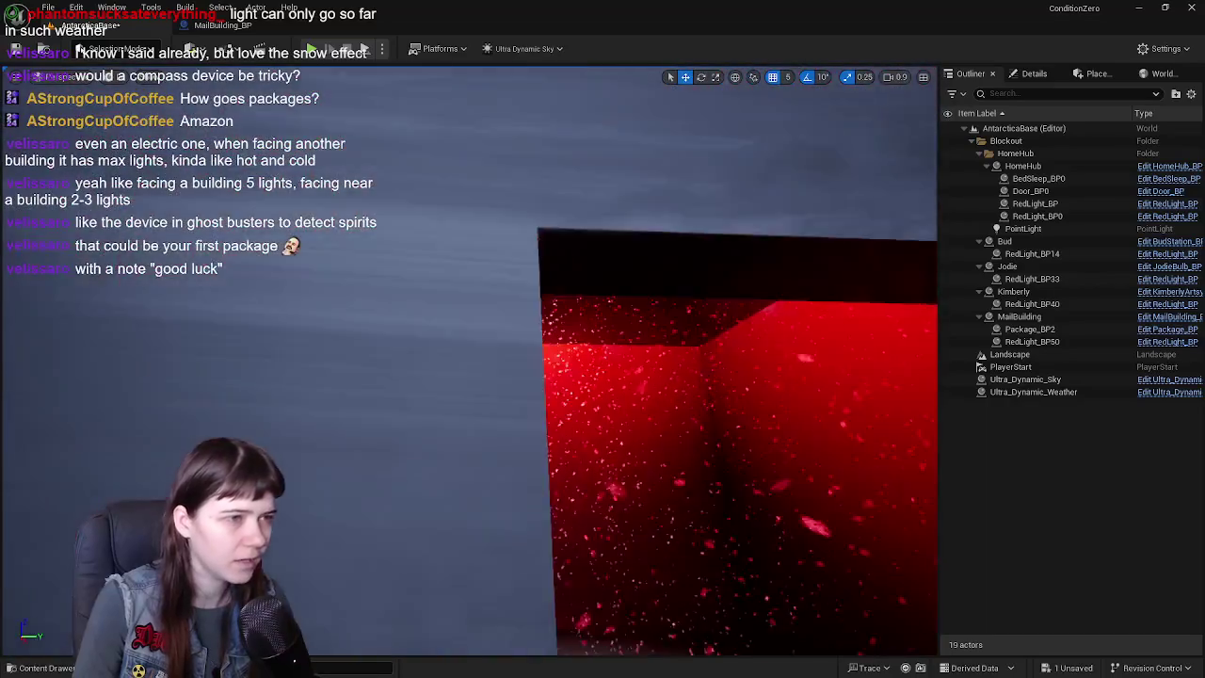
right_drag(552, 342, 552, 342)
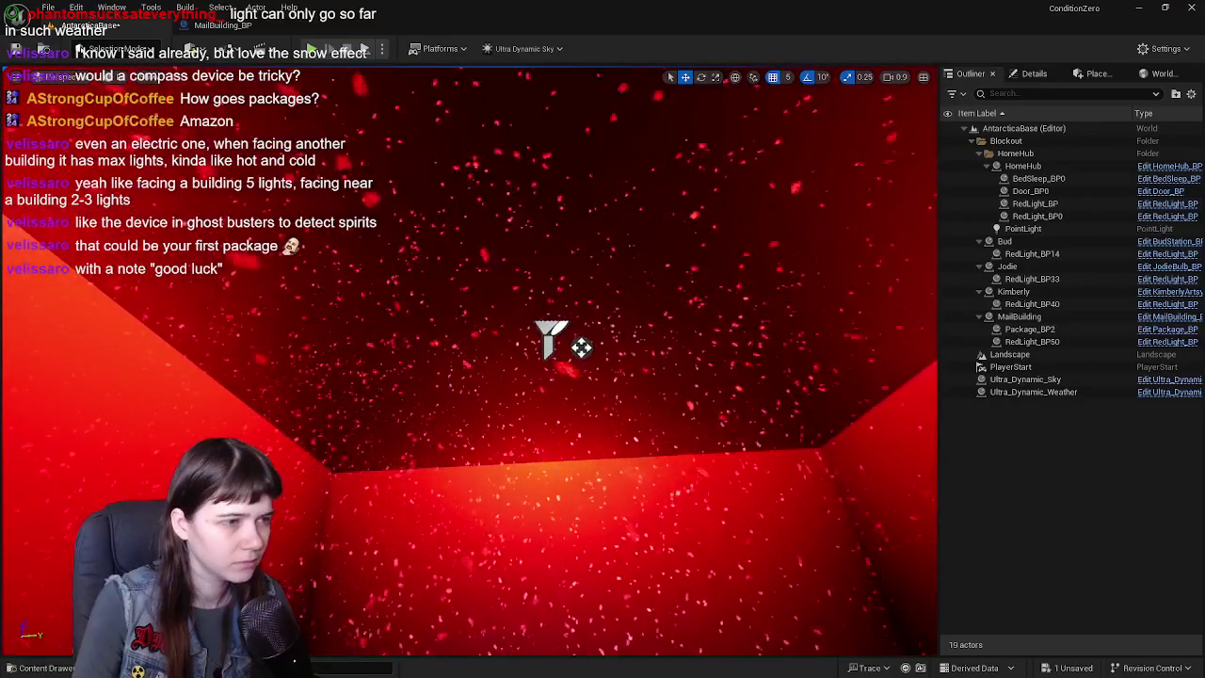
key(ctrl+s)
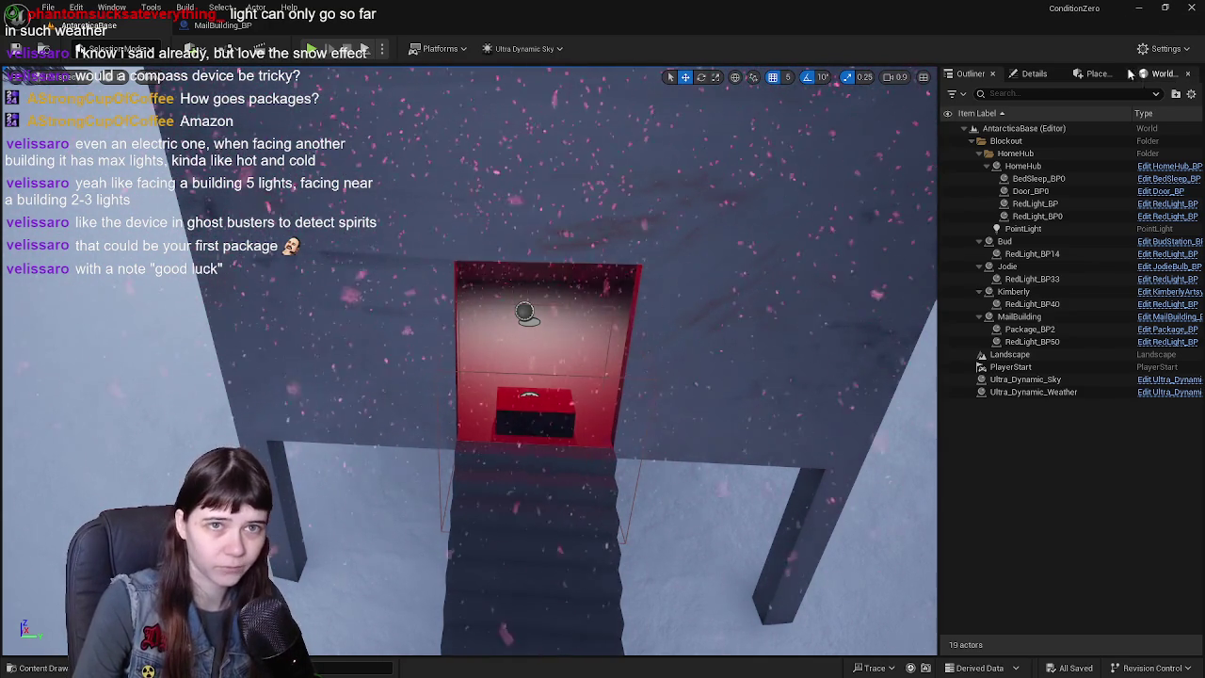
click(1138, 8)
double_click(1026, 636)
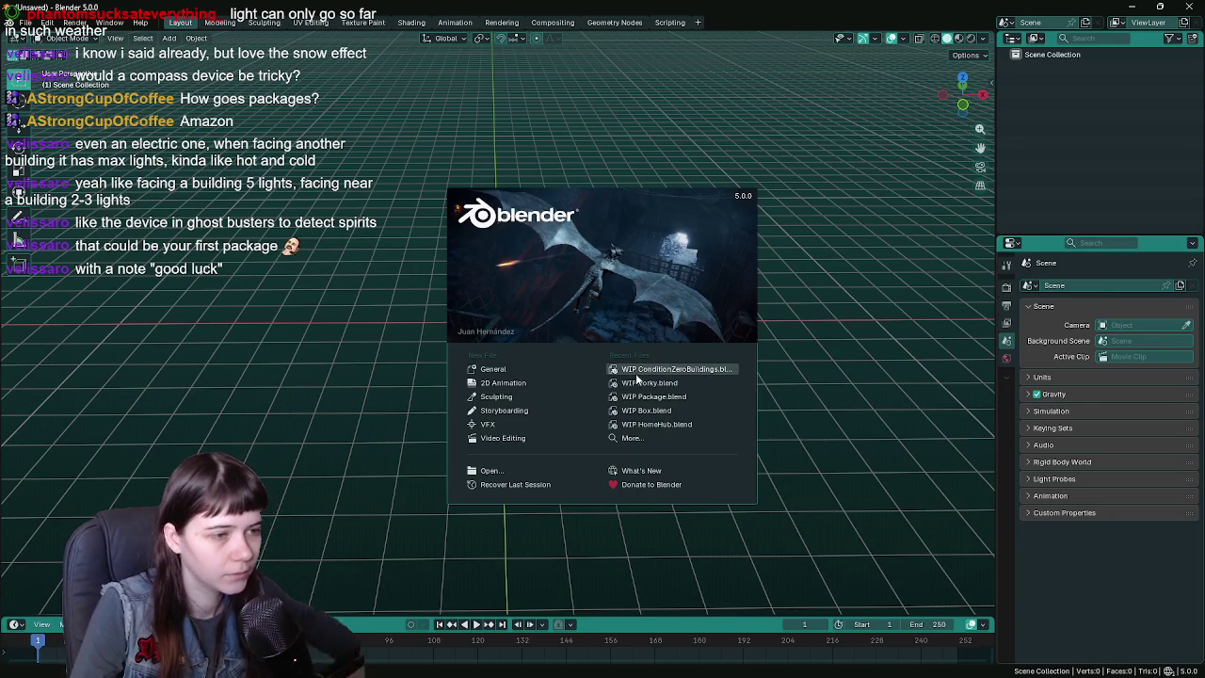
- Open the recent WIP ConditionZeroBuildings.blend file and look over its viewport
click(637, 373)
middle_drag(664, 338, 676, 338)
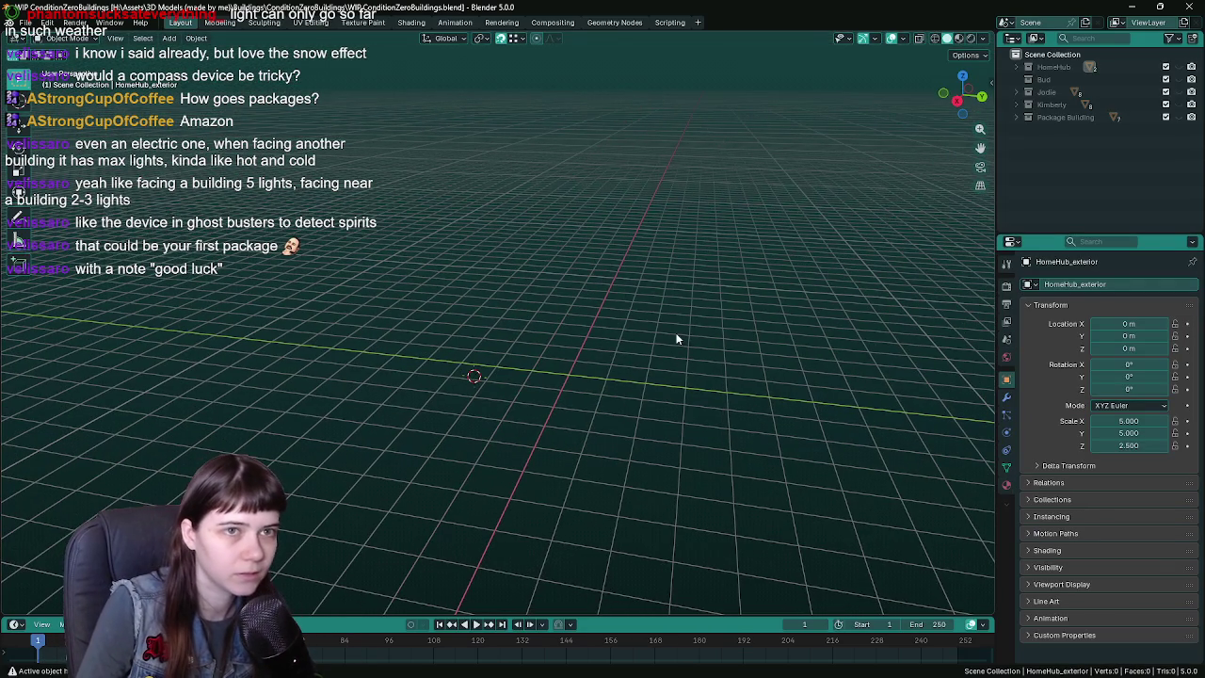
click(1005, 23)
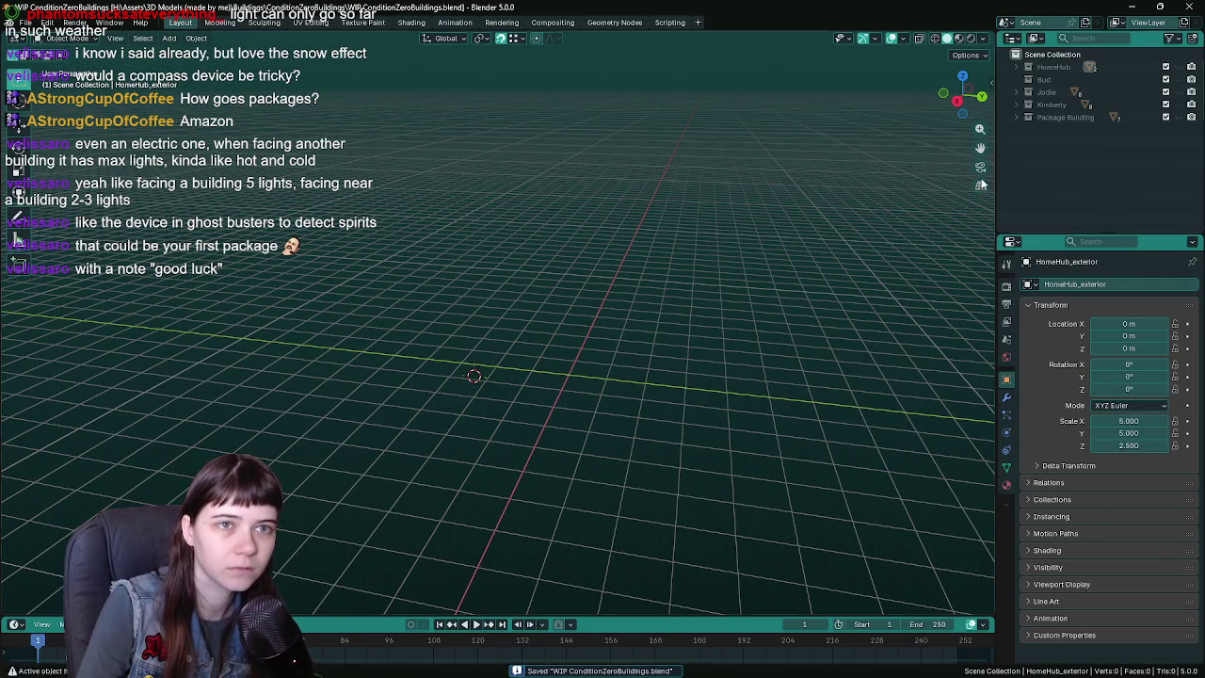
middle_drag(876, 185, 813, 185)
middle_drag(586, 299, 741, 245)
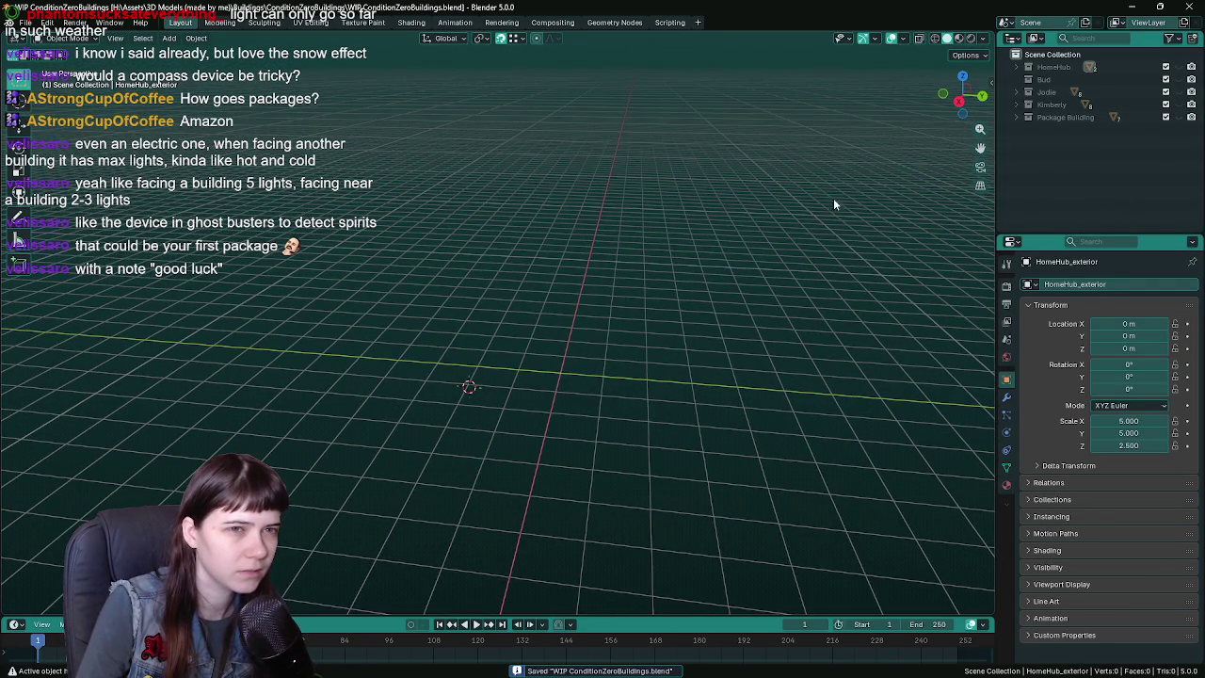
middle_drag(559, 311, 556, 311)
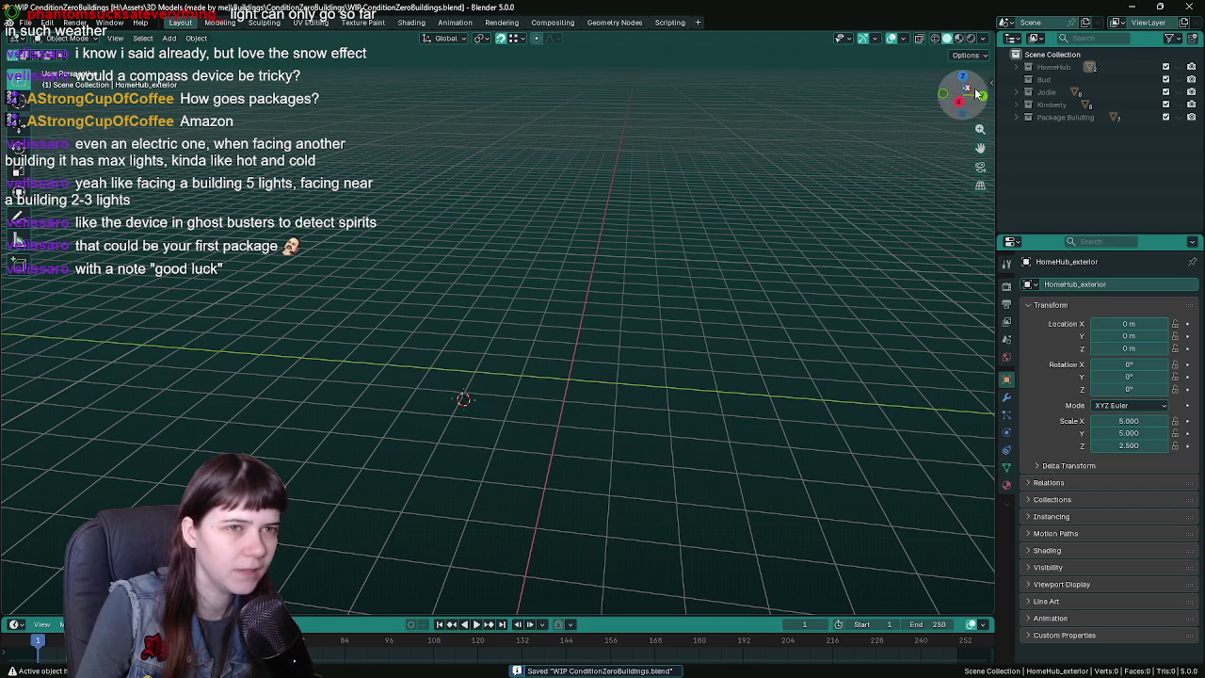
- Create a new empty scene named Furniture and Props and save the file
click(1085, 21)
click(1062, 33)
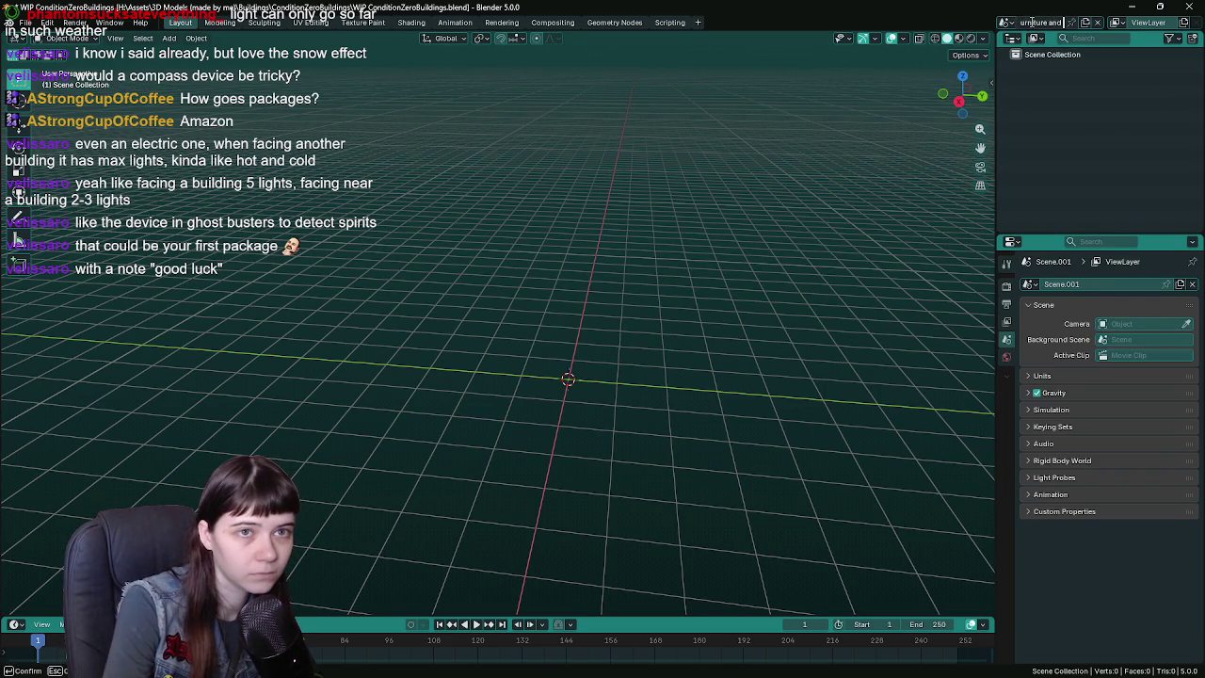
key(Return)
key(ctrl+s)
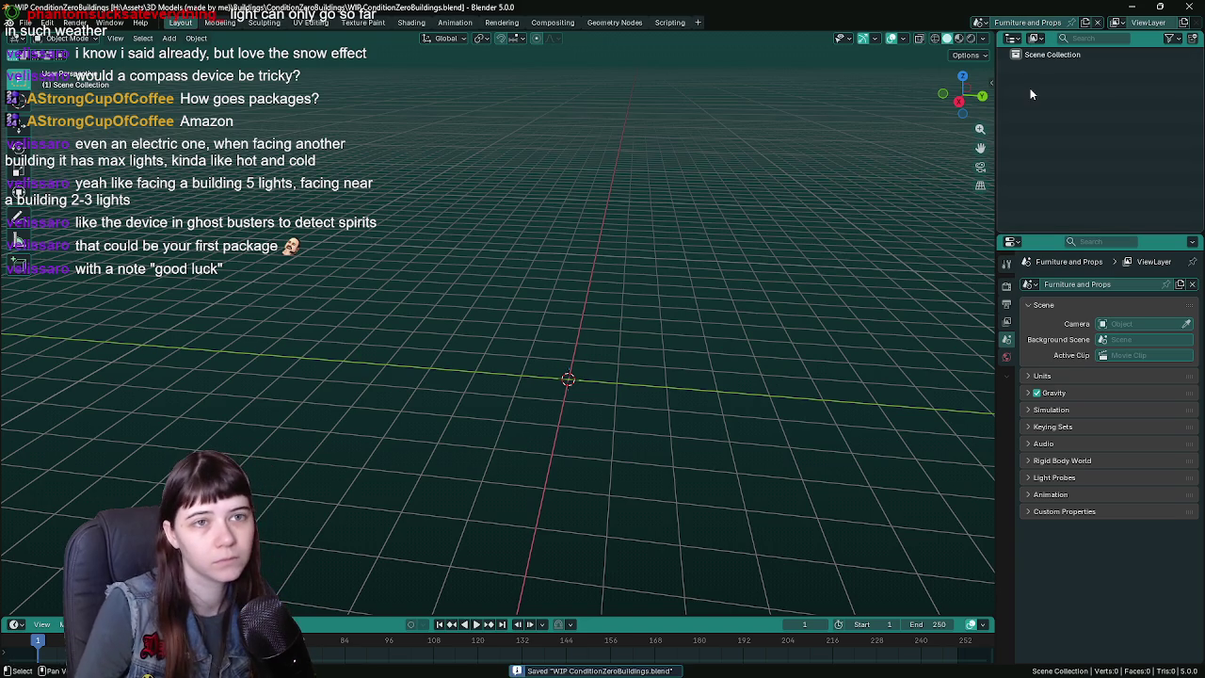
- Add a new collection to the scene and name it Tables
right_click(1030, 87)
click(1034, 89)
double_click(1057, 67)
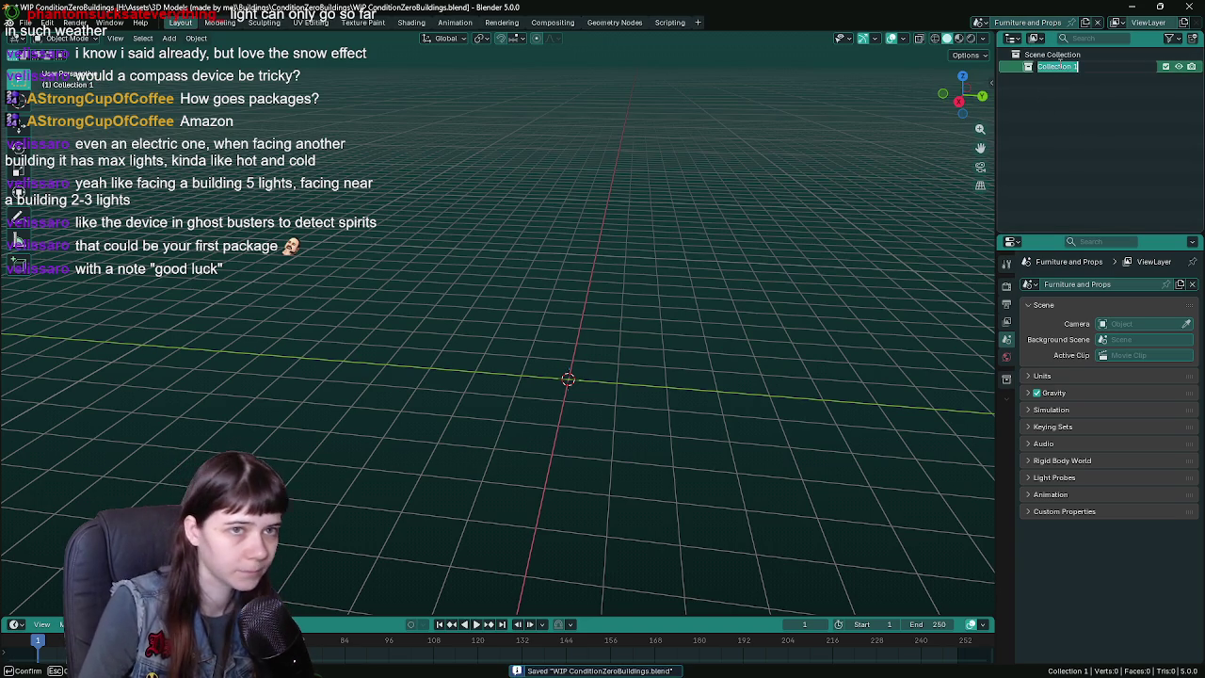
text(Tables)
key(Return)
- Add a second collection named Lights and save the file
right_click(1060, 84)
click(1060, 84)
click(1065, 81)
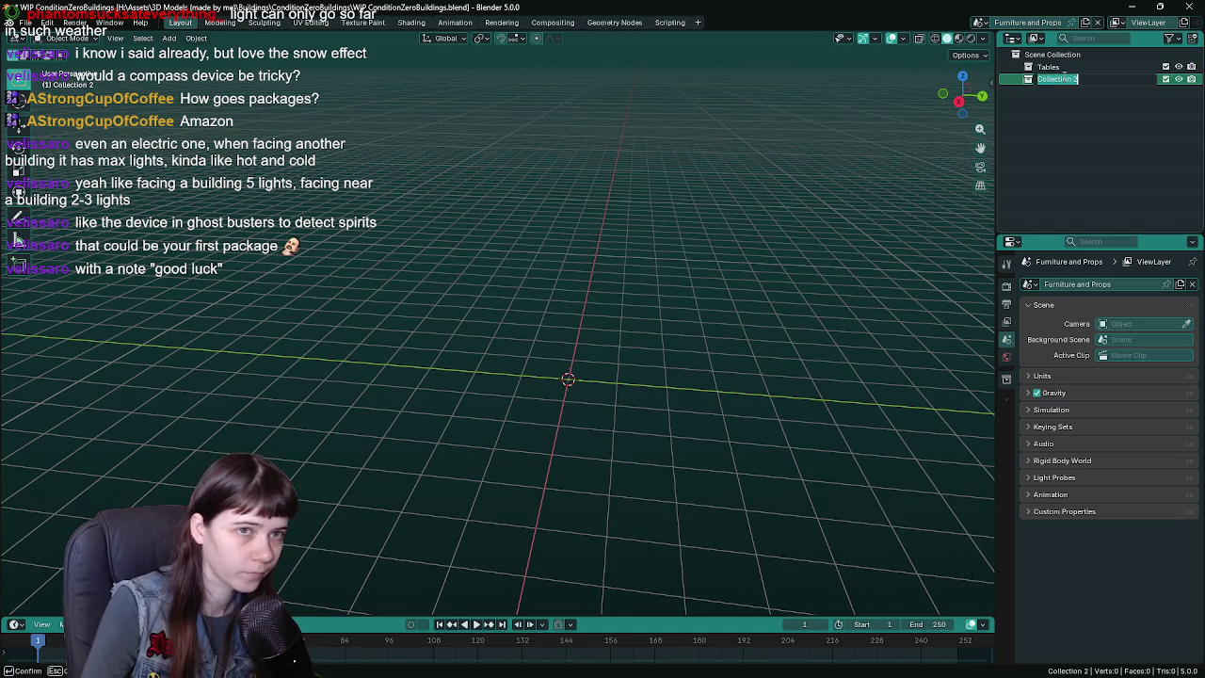
text(Lights)
key(Return)
key(ctrl+s)
key(ctrl+a)
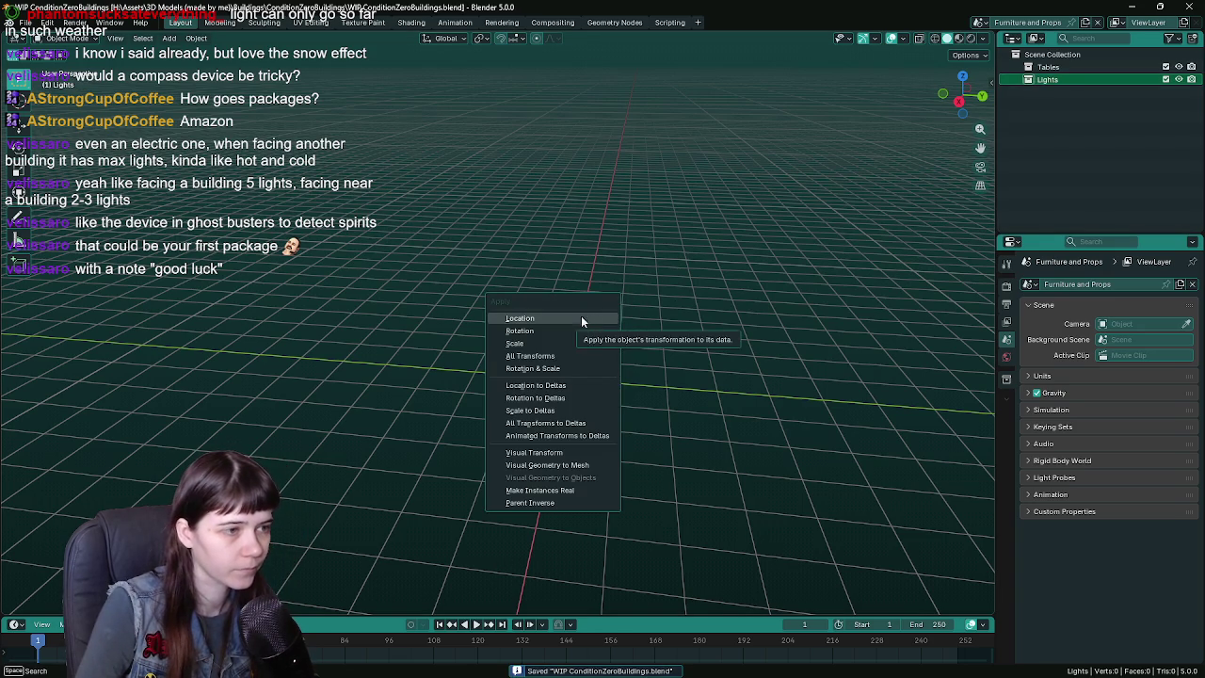
key(Escape)
key(shift+a)
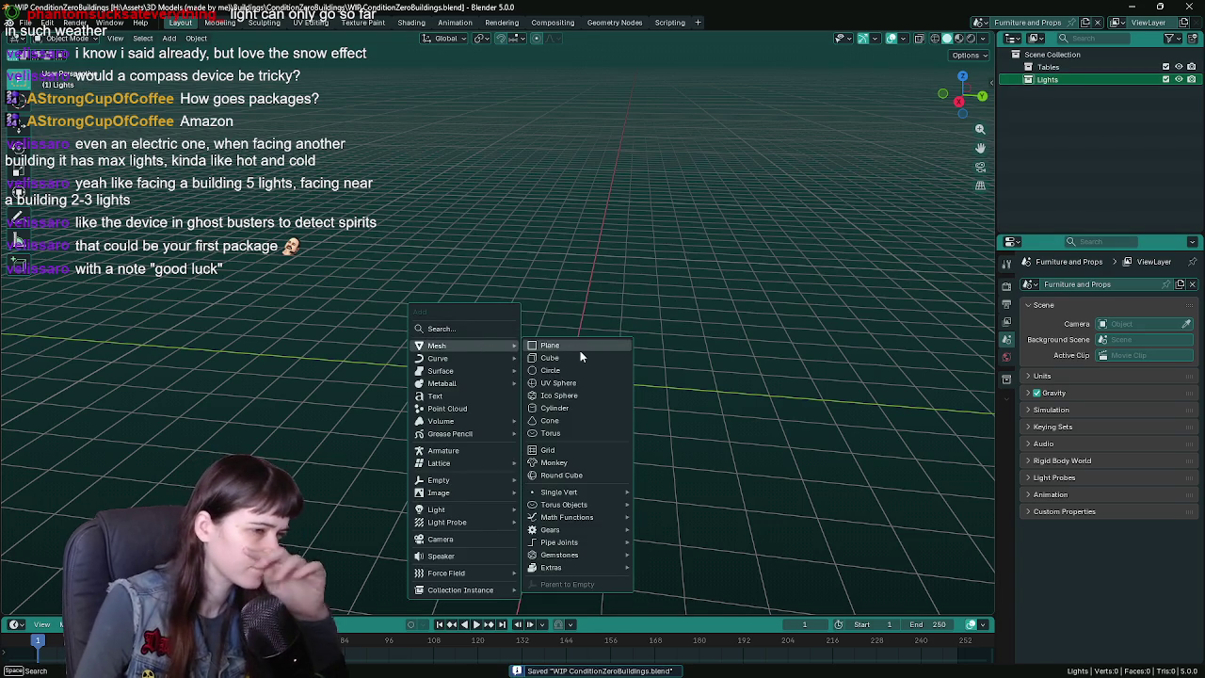
click(576, 383)
middle_drag(577, 383, 499, 444)
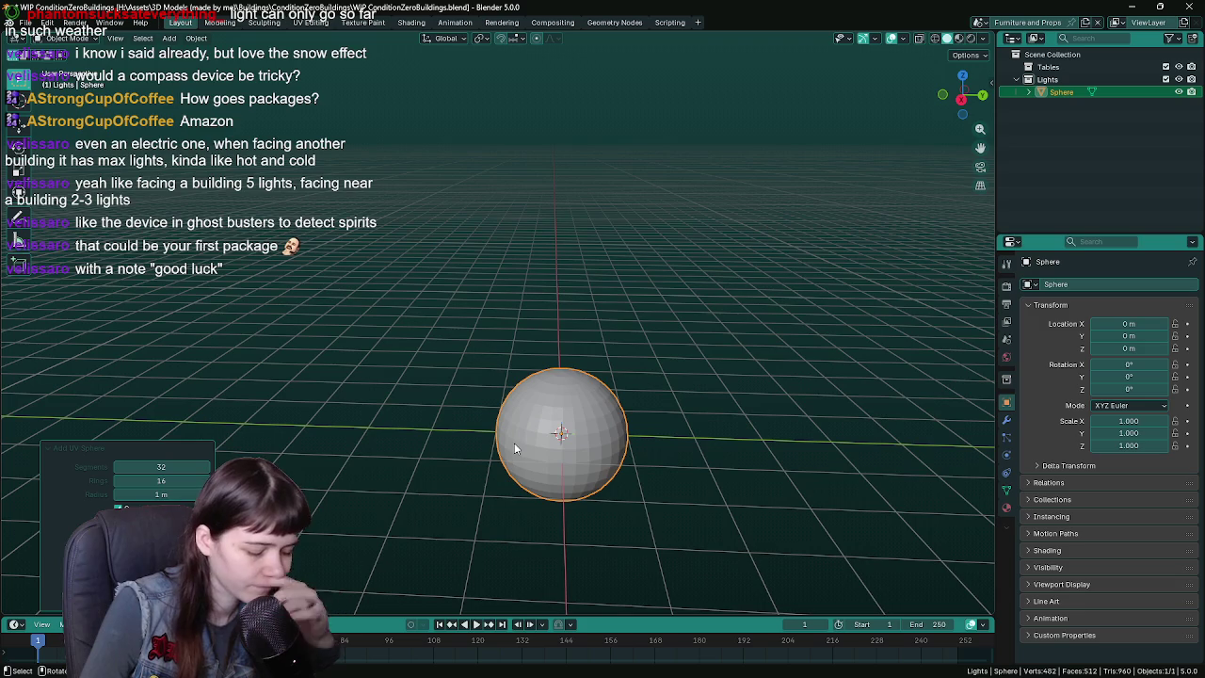
click(159, 465)
text(8)
key(Tab)
text(8)
key(Return)
middle_drag(377, 419, 395, 407)
scroll(394, 407, up, 1)
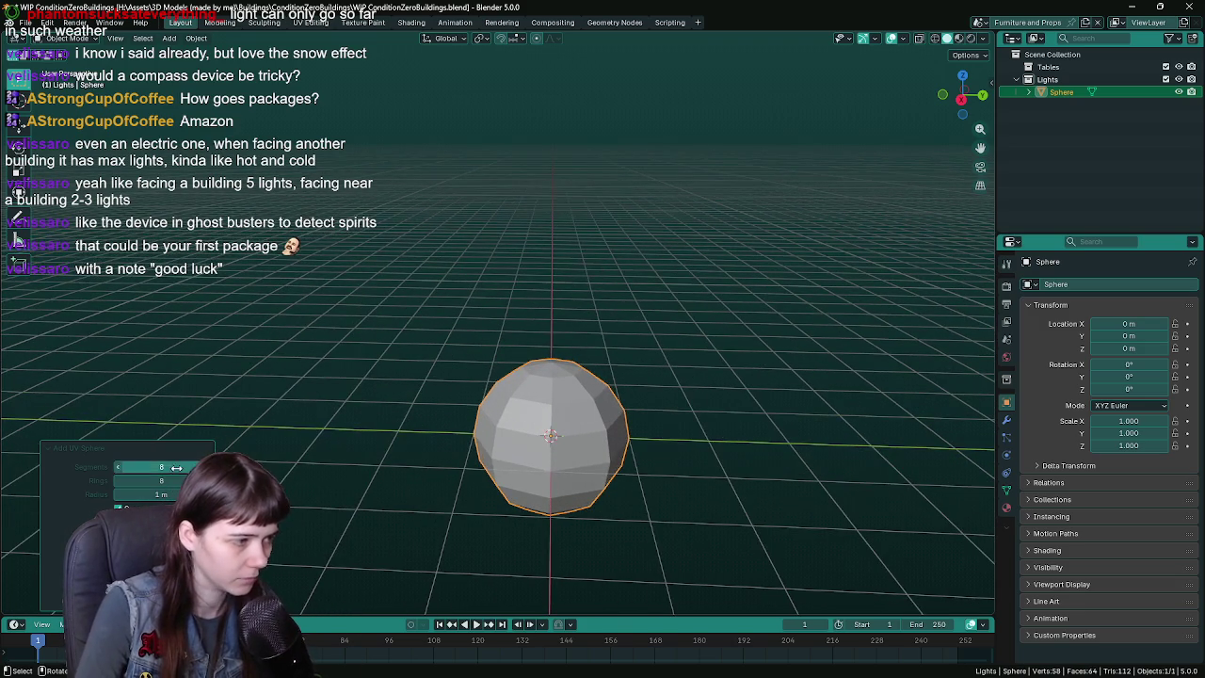
drag(155, 467, 176, 467)
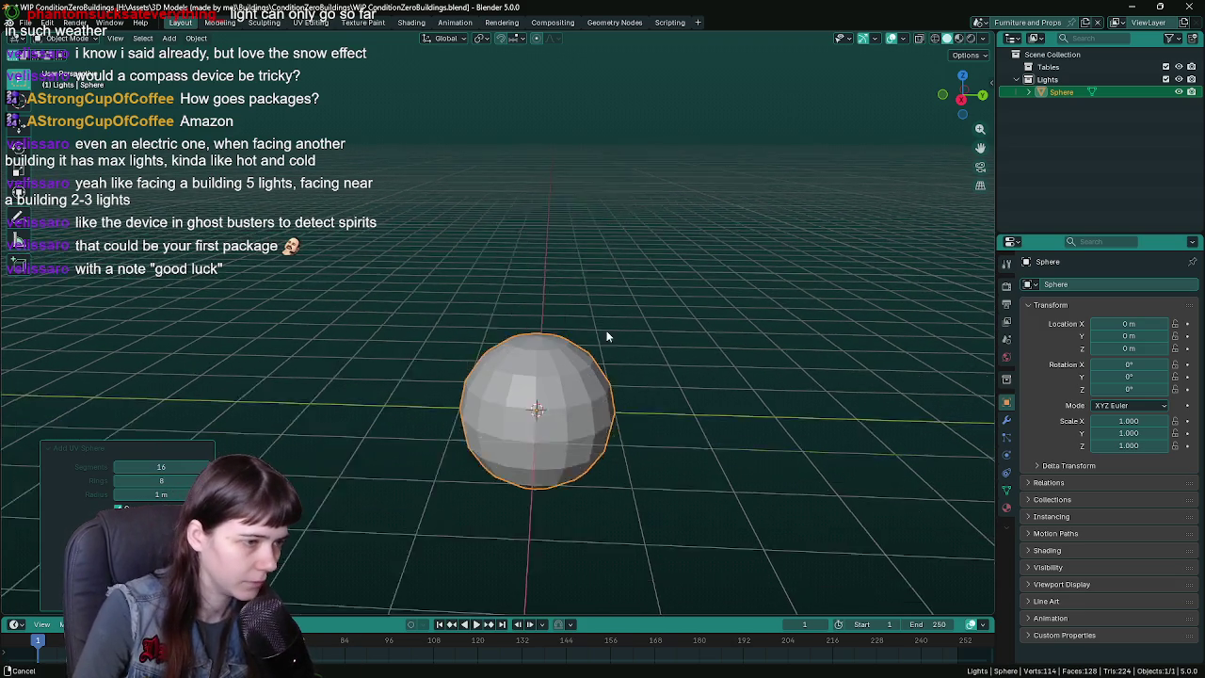
key(KP_Decimal)
scroll(584, 272, down, 5)
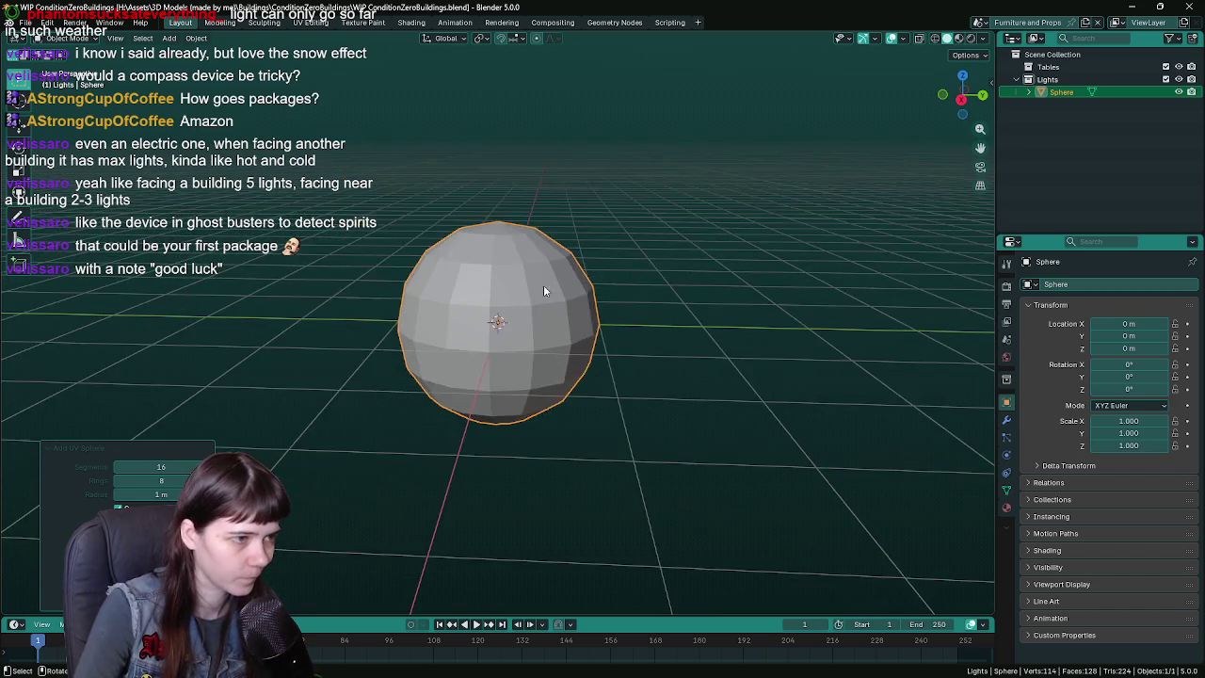
middle_drag(533, 291, 645, 376)
key(ctrl+s)
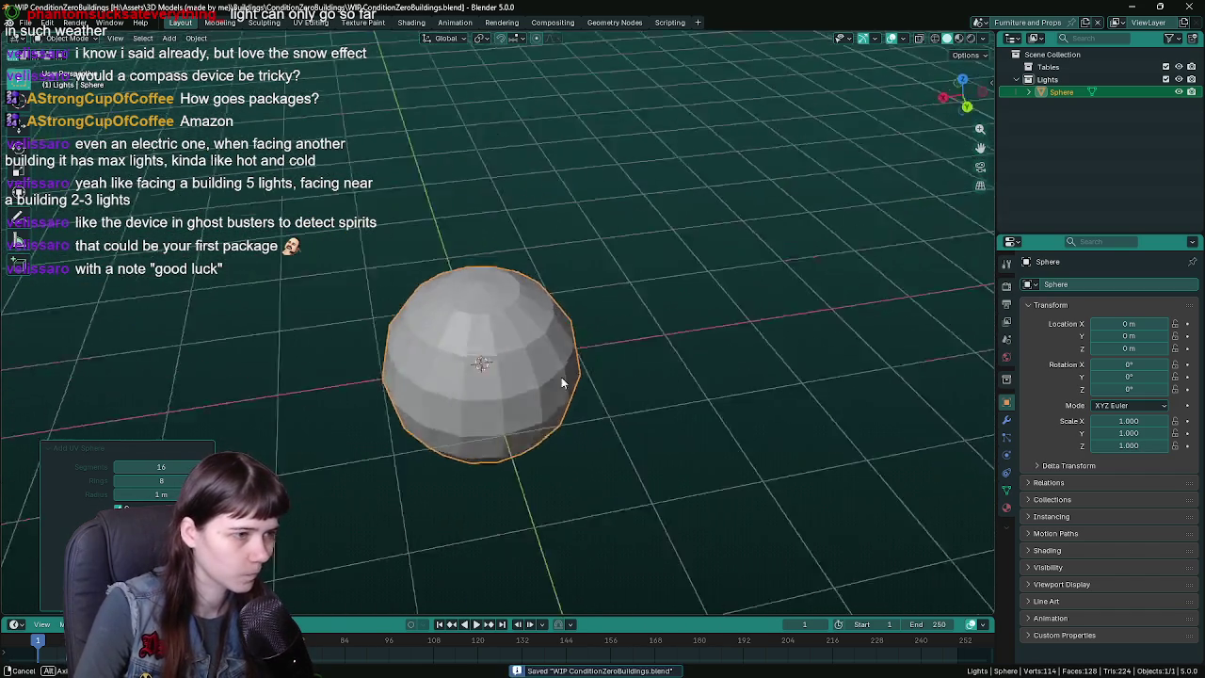
key(Delete)
key(shift+a)
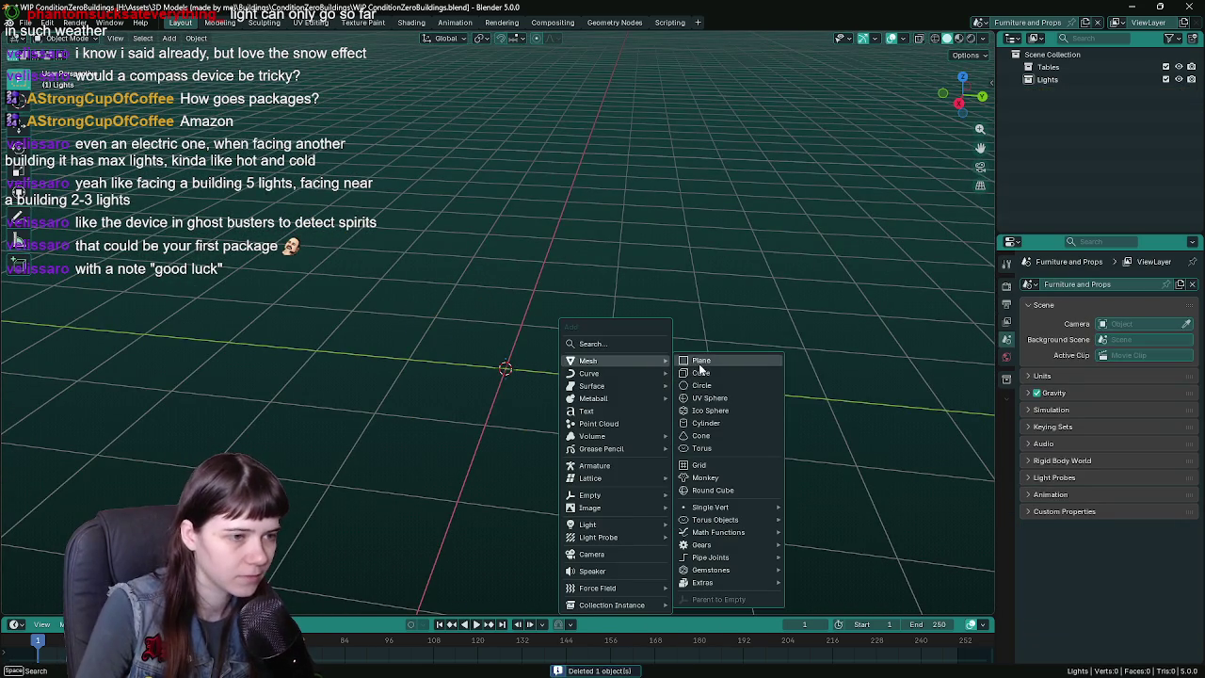
click(700, 373)
- Raise the new cube 1 m on Z, then cancel back to the origin
key(g)
key(z)
key(1)
key(Return)
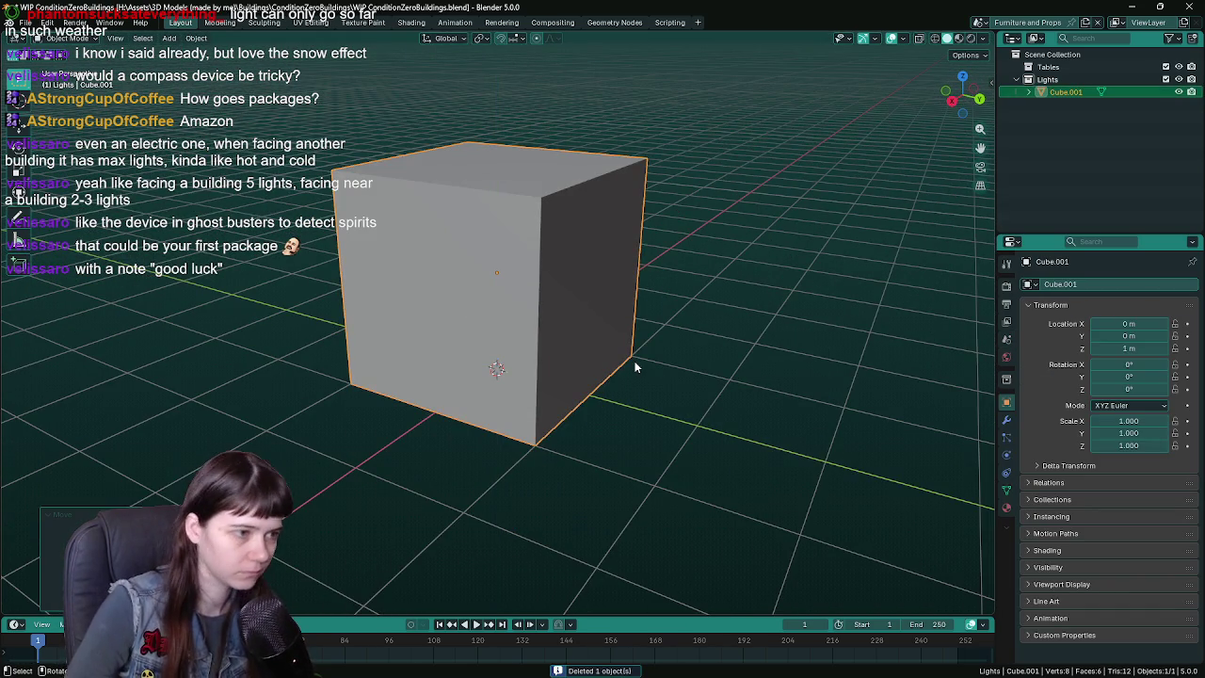
click(195, 38)
mouse_move(235, 65)
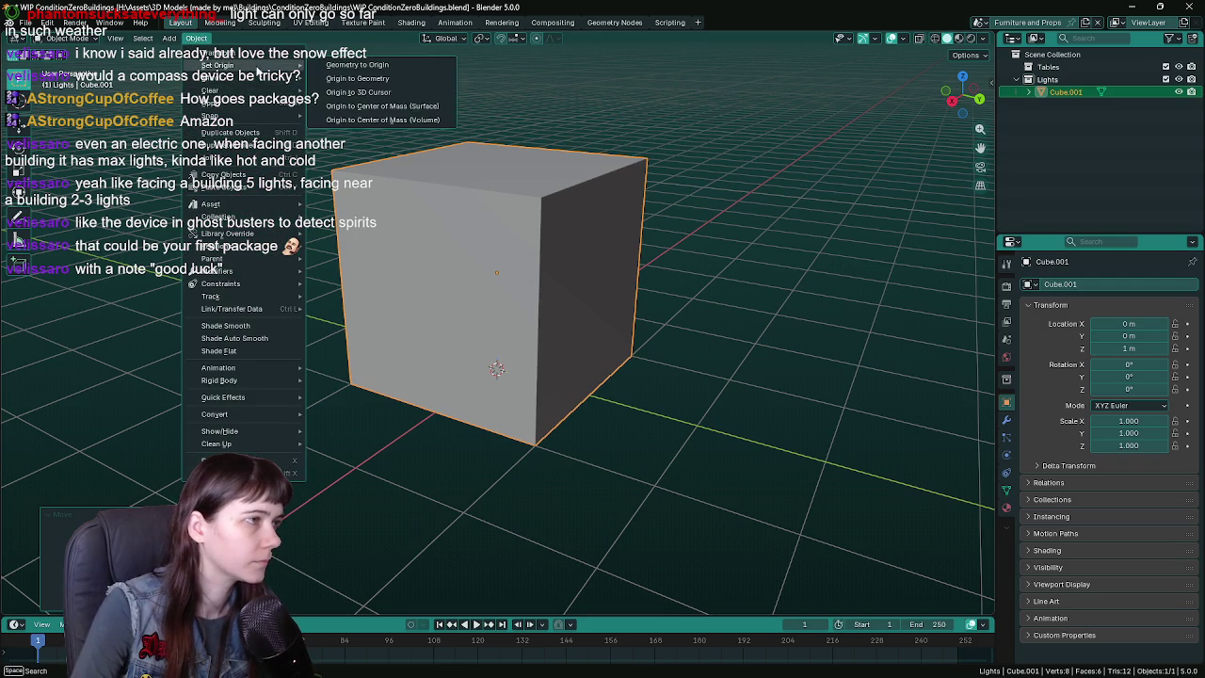
key(Escape)
mouse_move(648, 377)
middle_down()
mouse_move(621, 374)
mouse_move(747, 376)
middle_up()
- Move the cube 1 m along X, save, then clear its location back to 0
key(g)
key(x)
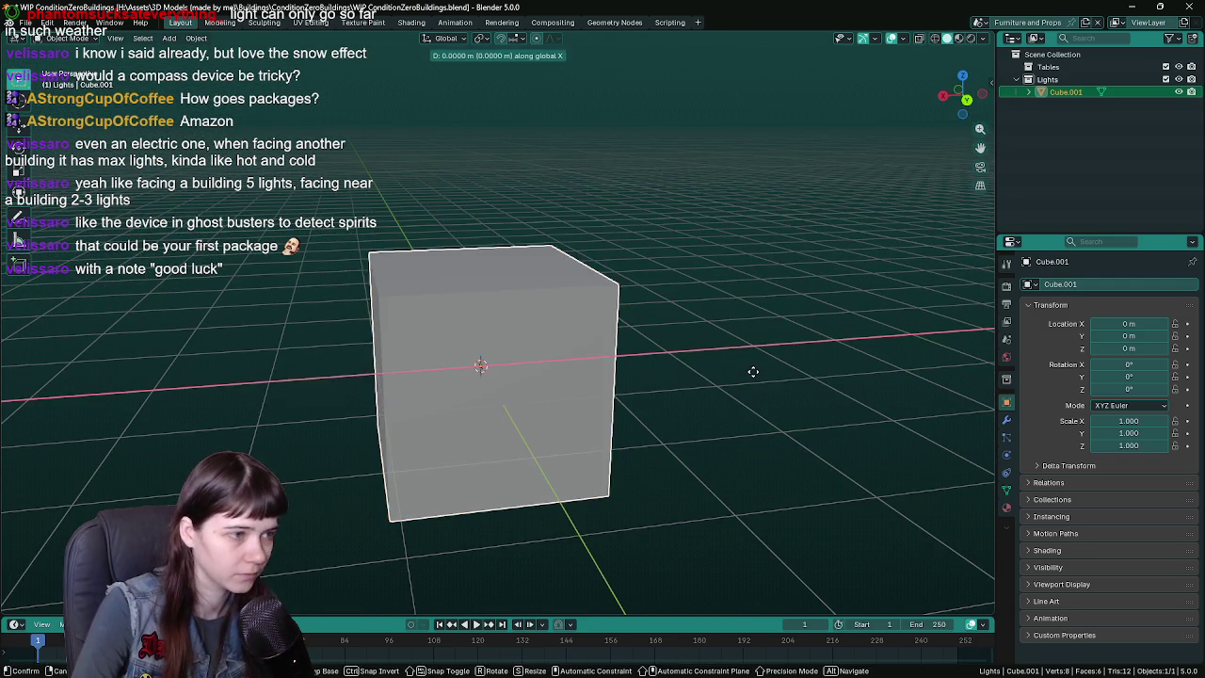
click(640, 391)
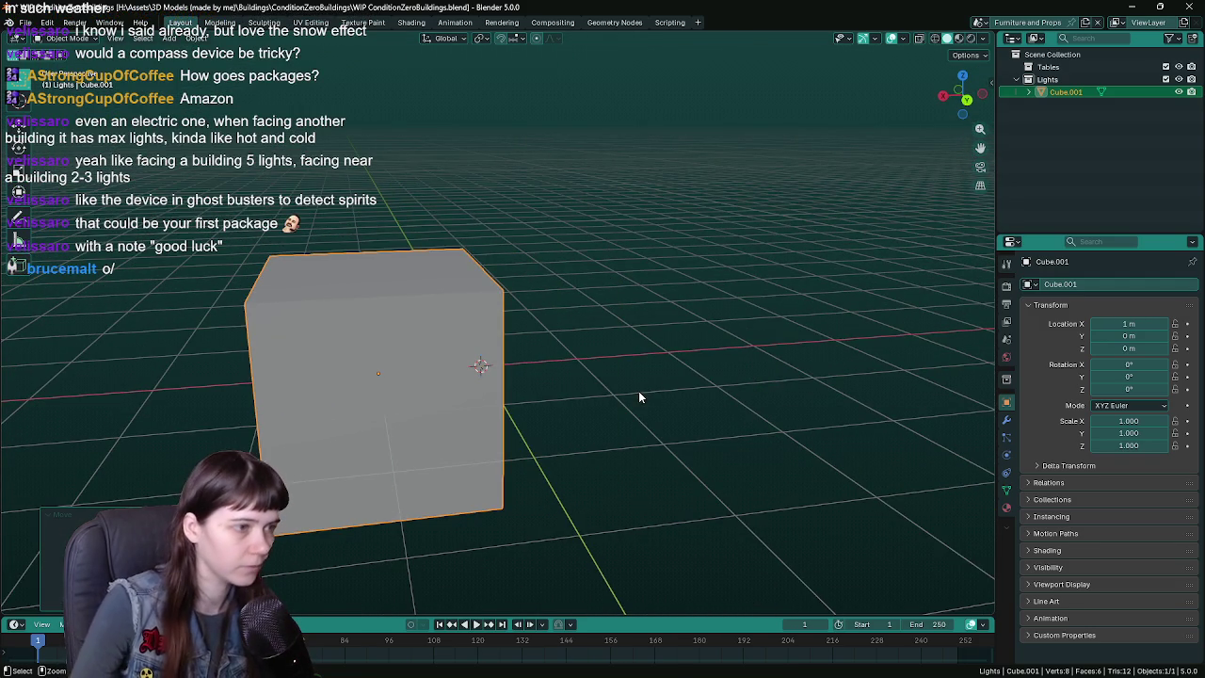
key(ctrl+s)
click(196, 38)
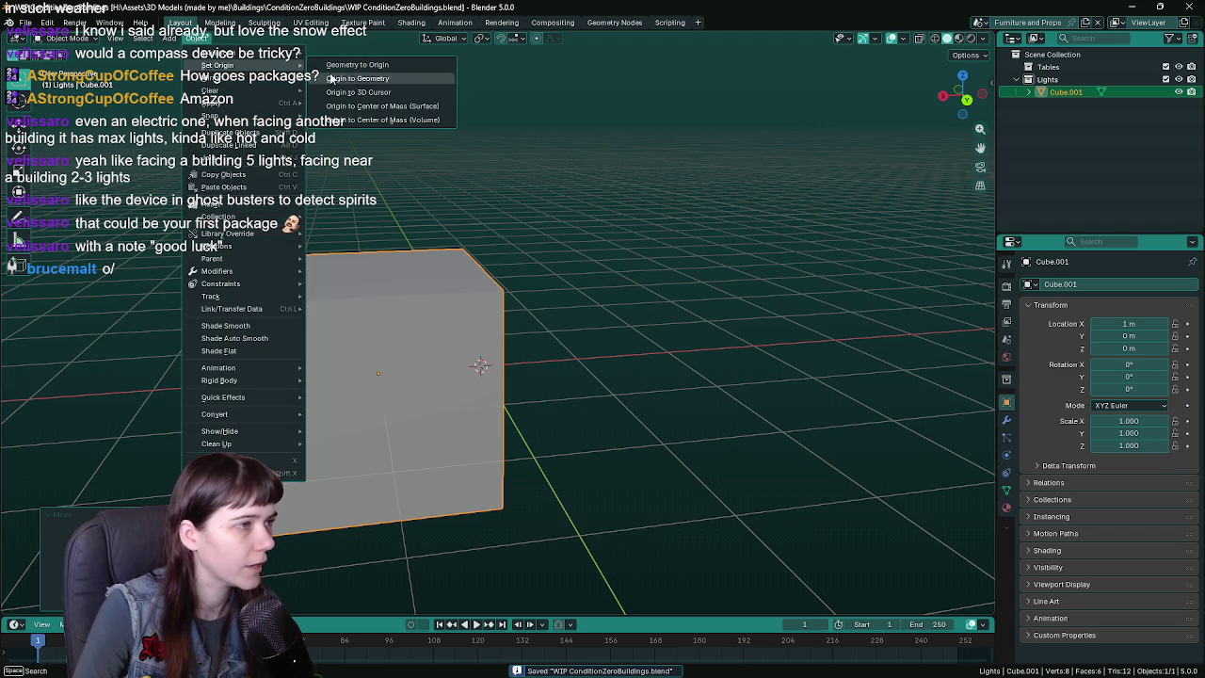
click(366, 86)
mouse_move(366, 87)
middle_down()
mouse_move(532, 187)
mouse_move(568, 313)
middle_up()
- Delete the cube's right face in Edit Mode, leaving five faces
key(Tab)
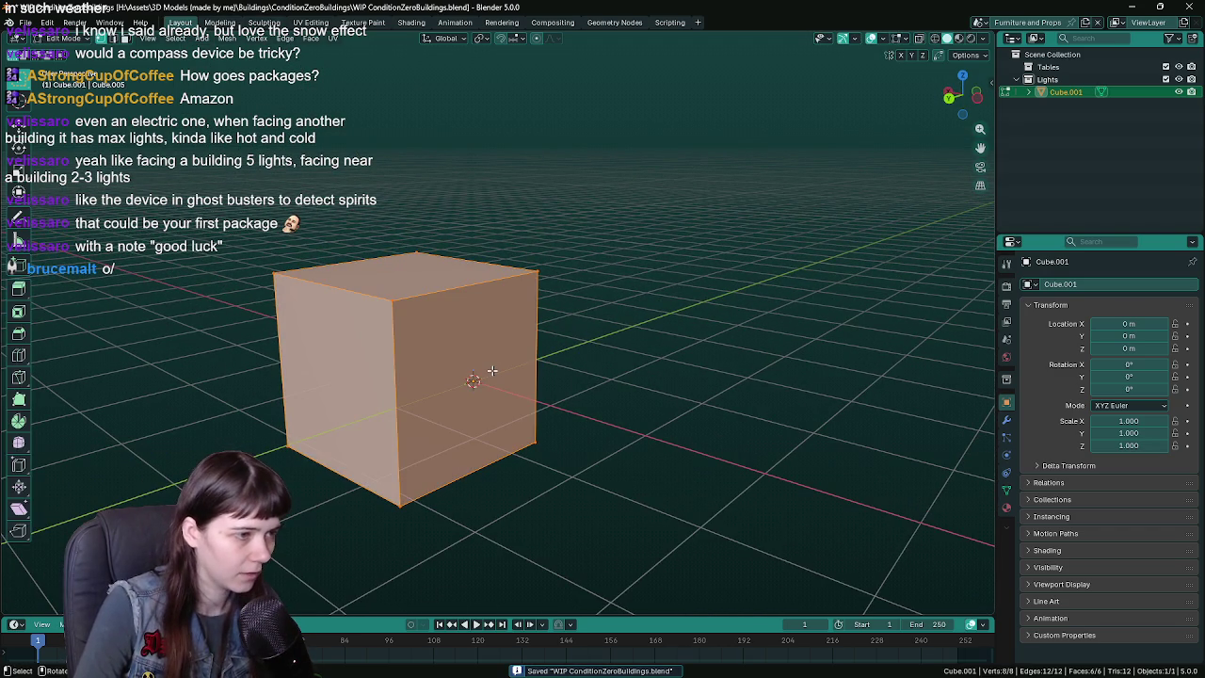
click(492, 373)
key(x)
click(484, 421)
mouse_move(484, 421)
middle_down()
mouse_move(551, 355)
mouse_move(597, 358)
mouse_move(653, 320)
mouse_move(665, 322)
mouse_move(672, 371)
middle_up()
key(Tab)
- Switch to orthographic front and then side views of the cube
key(KP_1)
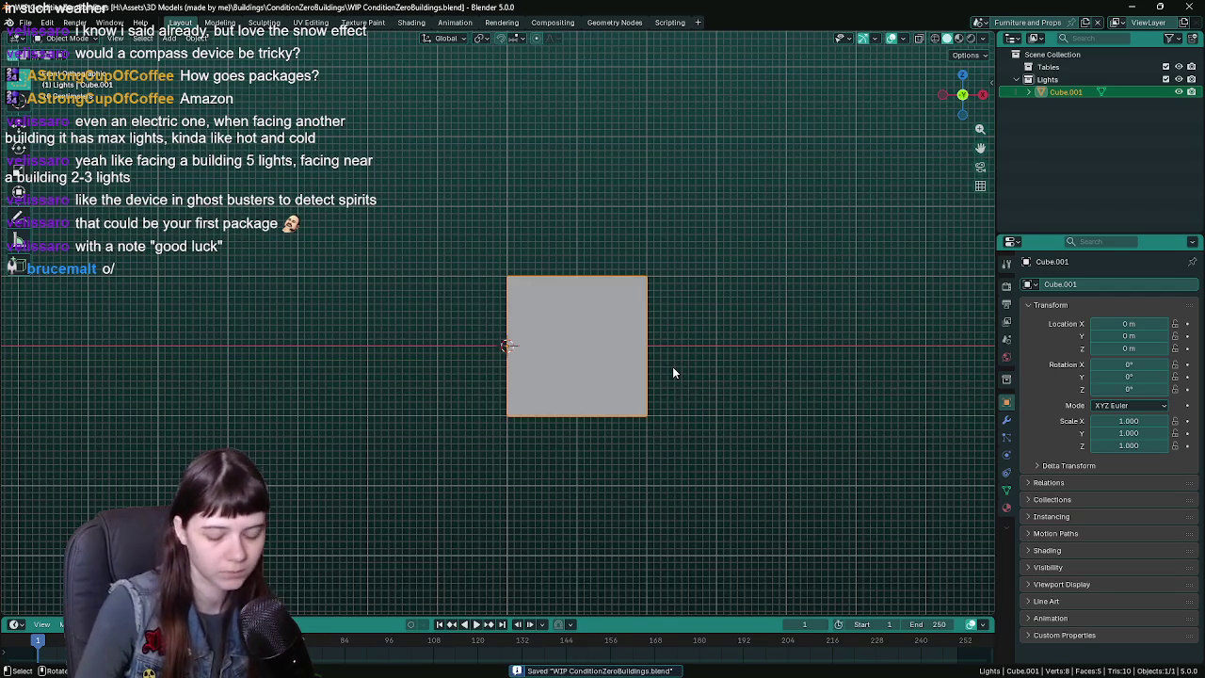
key(KP_3)
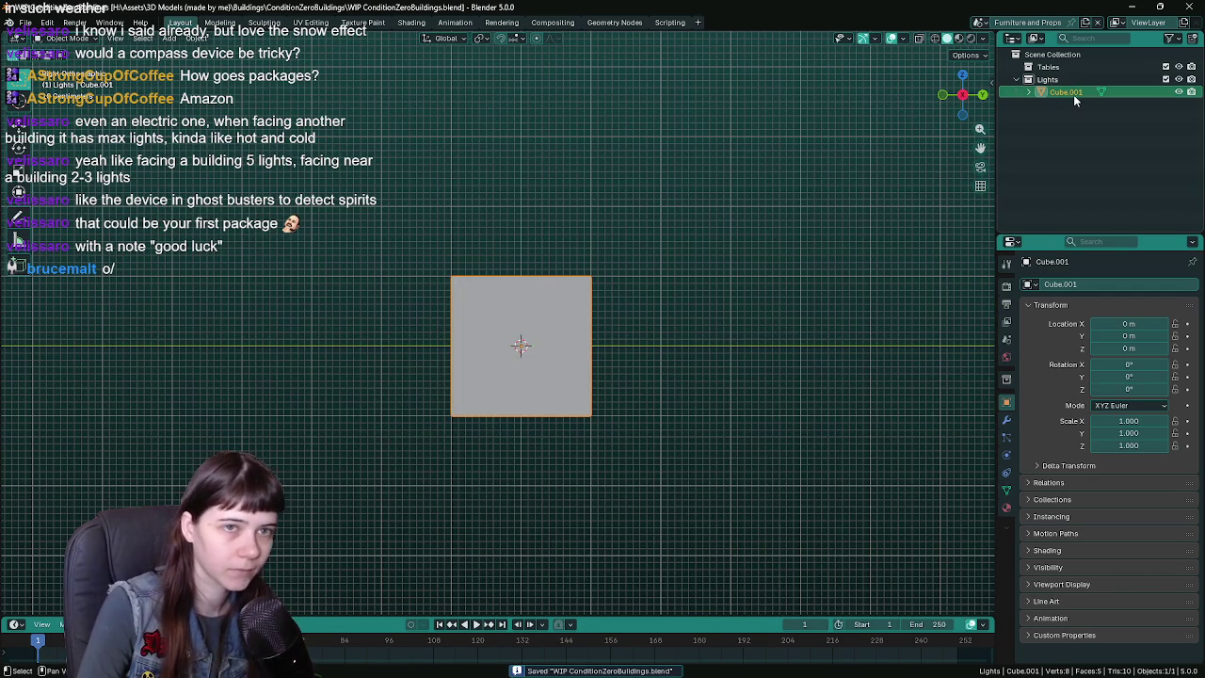
double_click(1067, 91)
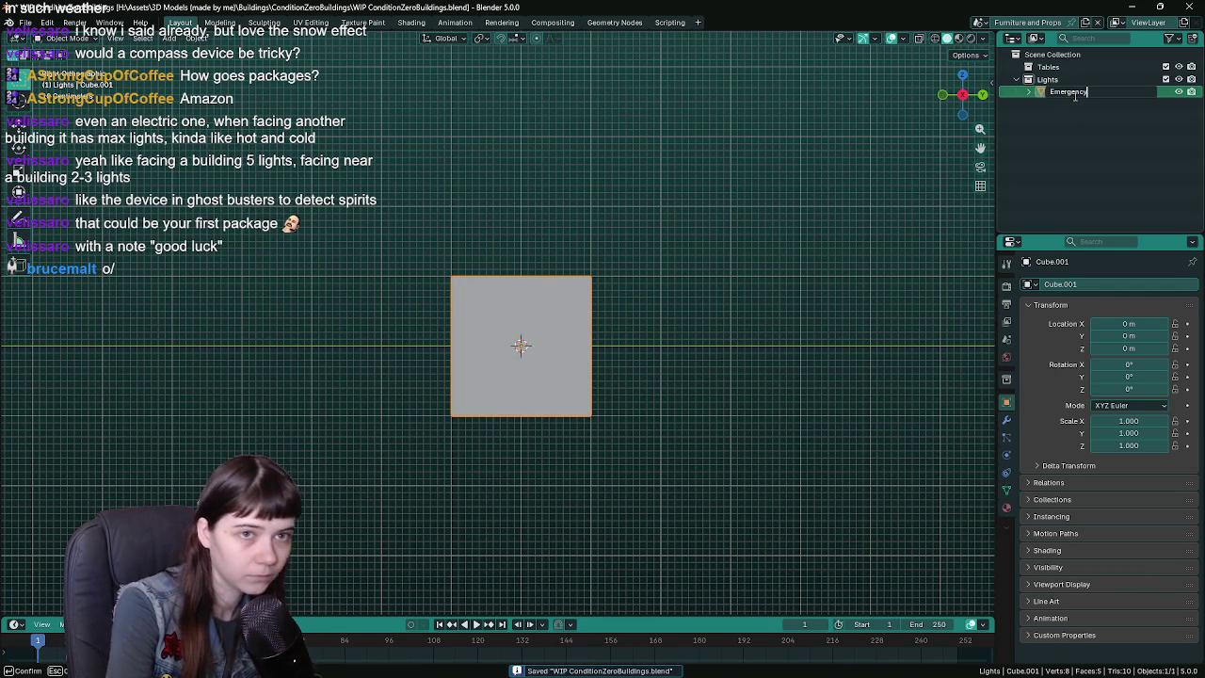
text(EmergencyLight)
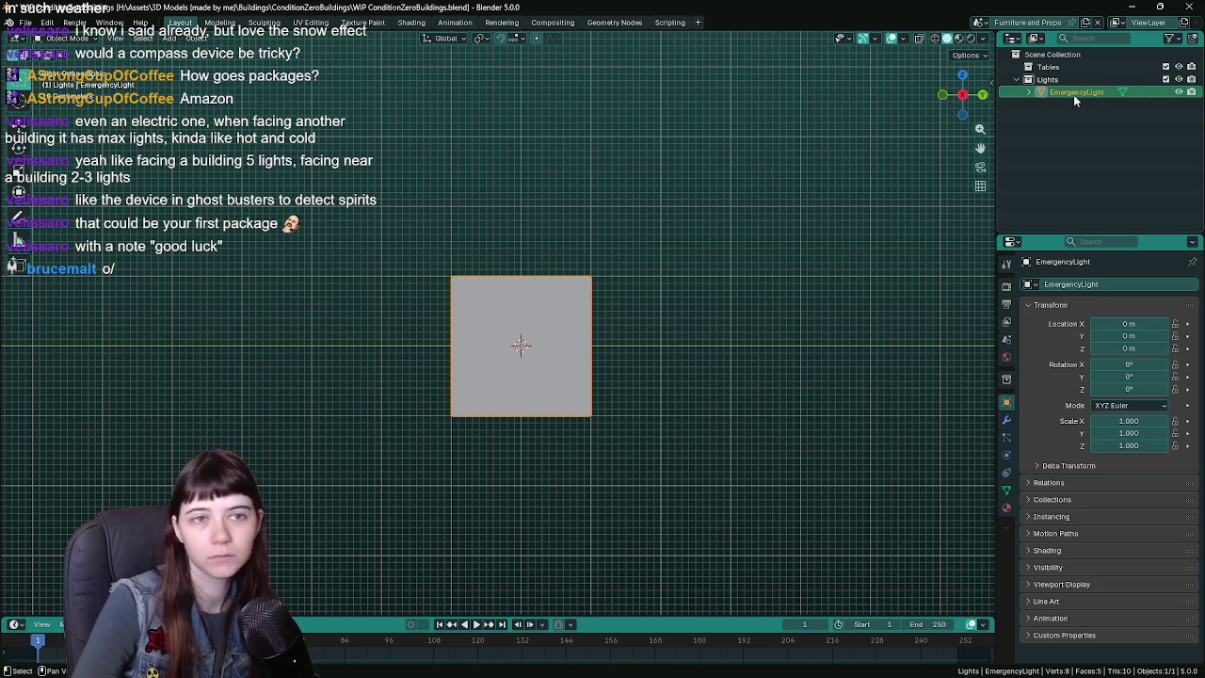
- Scale the block to half its height along Z
key(ctrl+s)
mouse_move(759, 345)
middle_down()
mouse_move(589, 365)
mouse_move(699, 342)
mouse_move(677, 343)
mouse_move(768, 341)
mouse_move(722, 362)
middle_up()
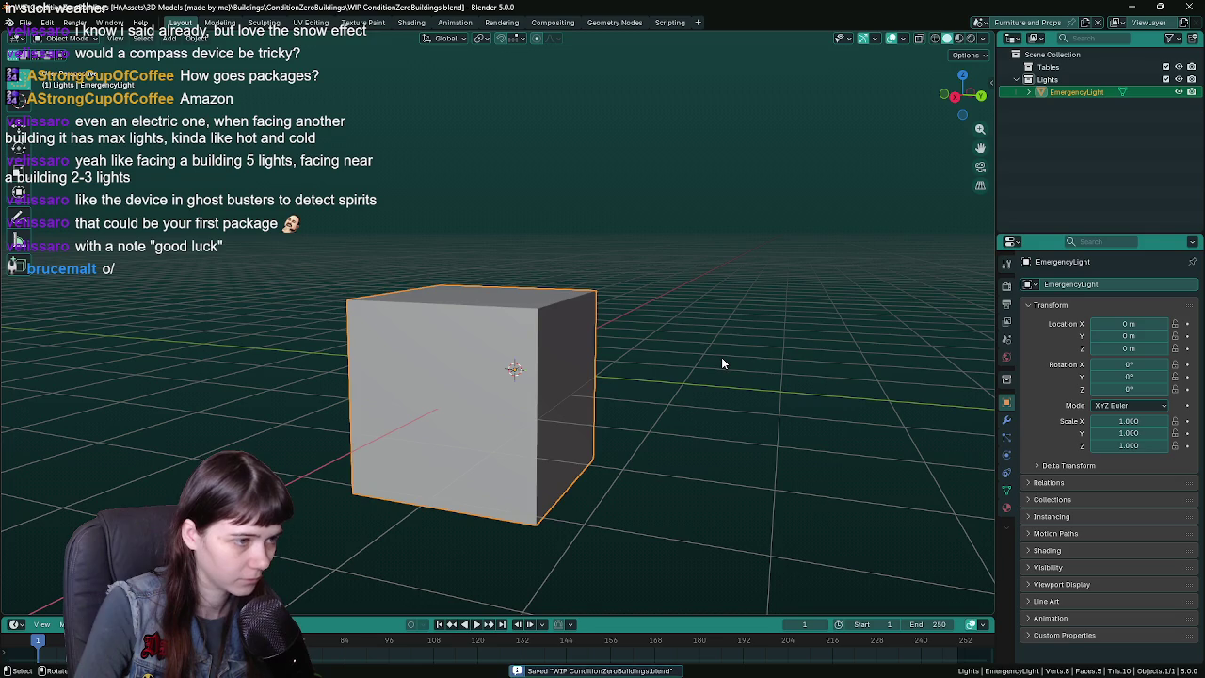
key(s)
key(z)
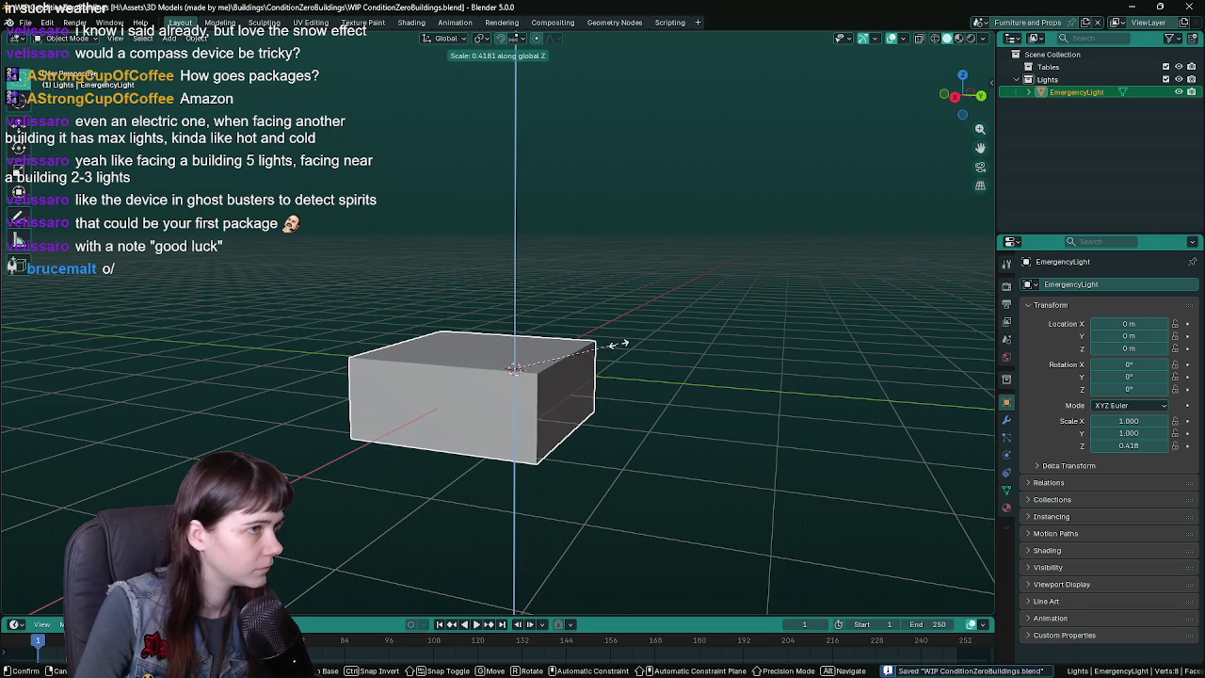
text(.5)
key(Return)
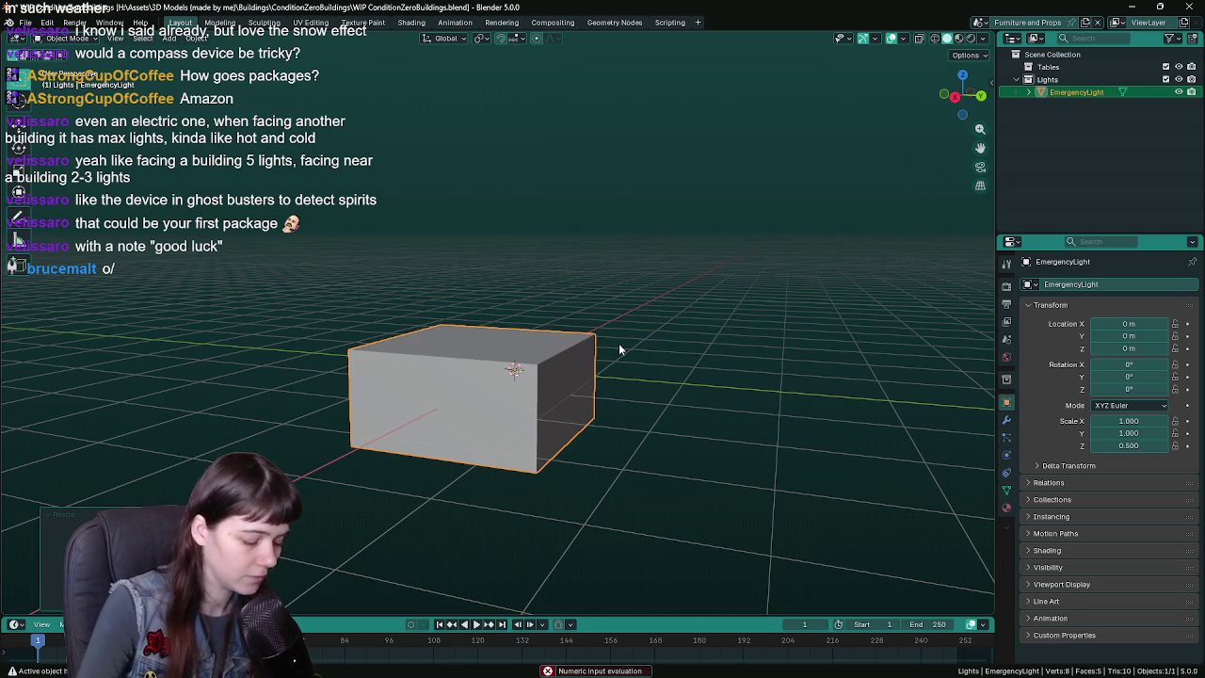
- Halve the block along the X axis
key(s)
key(Escape)
mouse_move(618, 344)
middle_down()
mouse_move(616, 318)
mouse_move(626, 320)
middle_up()
key(s)
key(y)
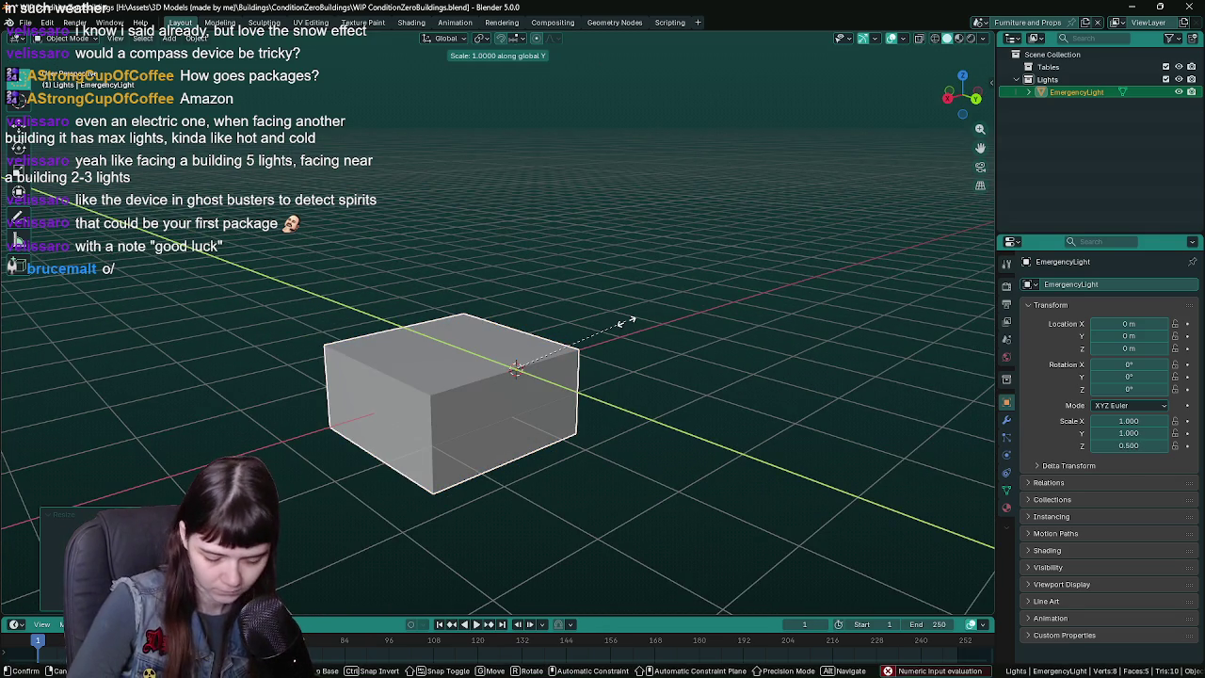
text(.5)
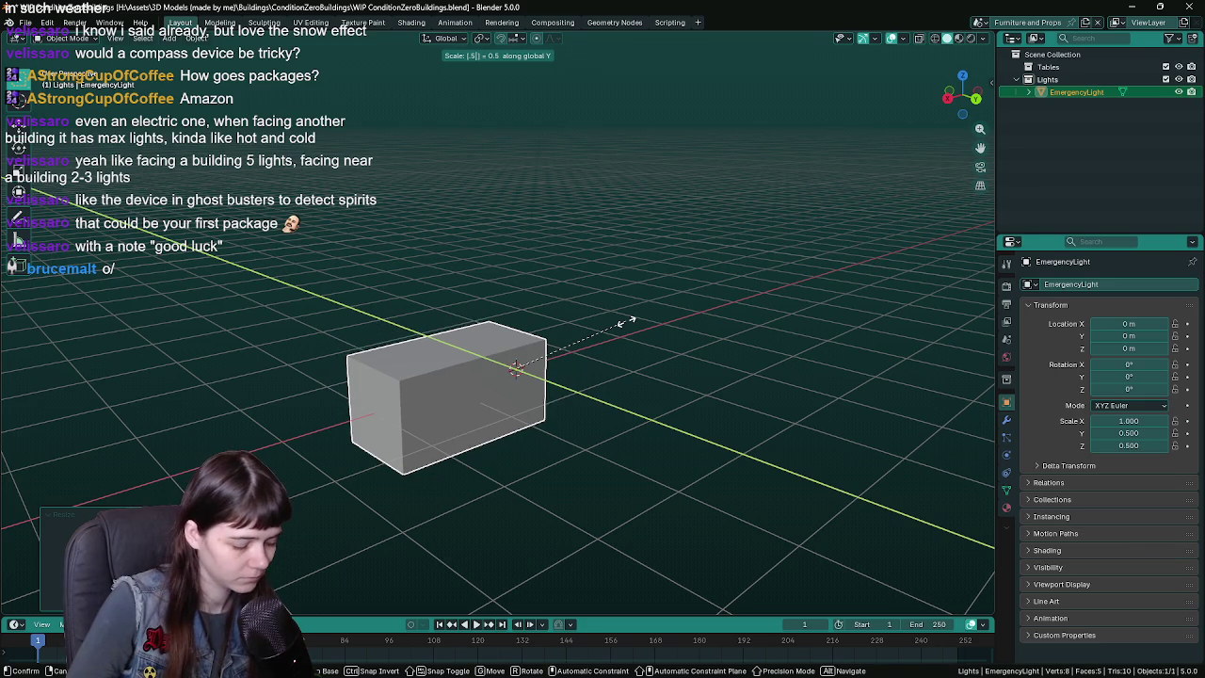
text(x)
key(Return)
- Scale the whole block uniformly by 0.5 and save the file
mouse_move(642, 338)
middle_down()
mouse_move(703, 349)
mouse_move(664, 362)
mouse_move(770, 358)
middle_up()
key(ctrl+s)
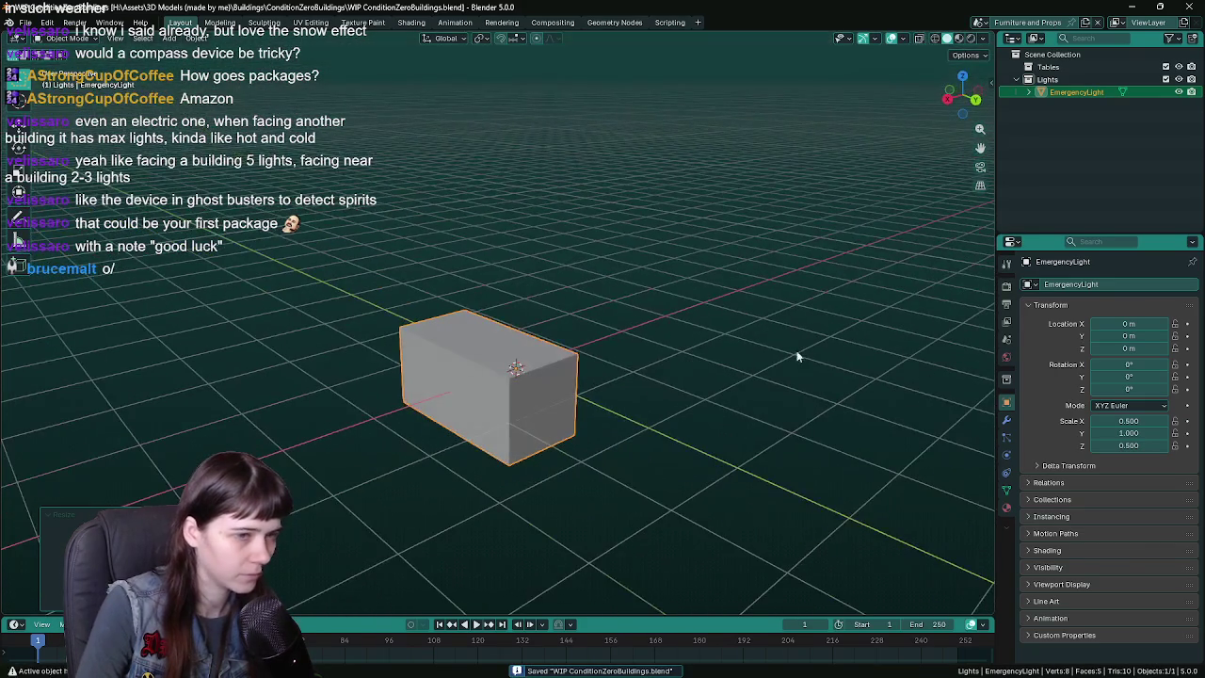
text(s.5)
key(Return)
mouse_move(730, 371)
middle_down()
mouse_move(696, 346)
mouse_move(646, 361)
mouse_move(602, 397)
mouse_move(555, 363)
middle_up()
key(ctrl+s)
- Scale the block by 0.125 then 1.5 along X, reaching 0.188 × 0.5 × 0.25
key(Tab)
key(Tab)
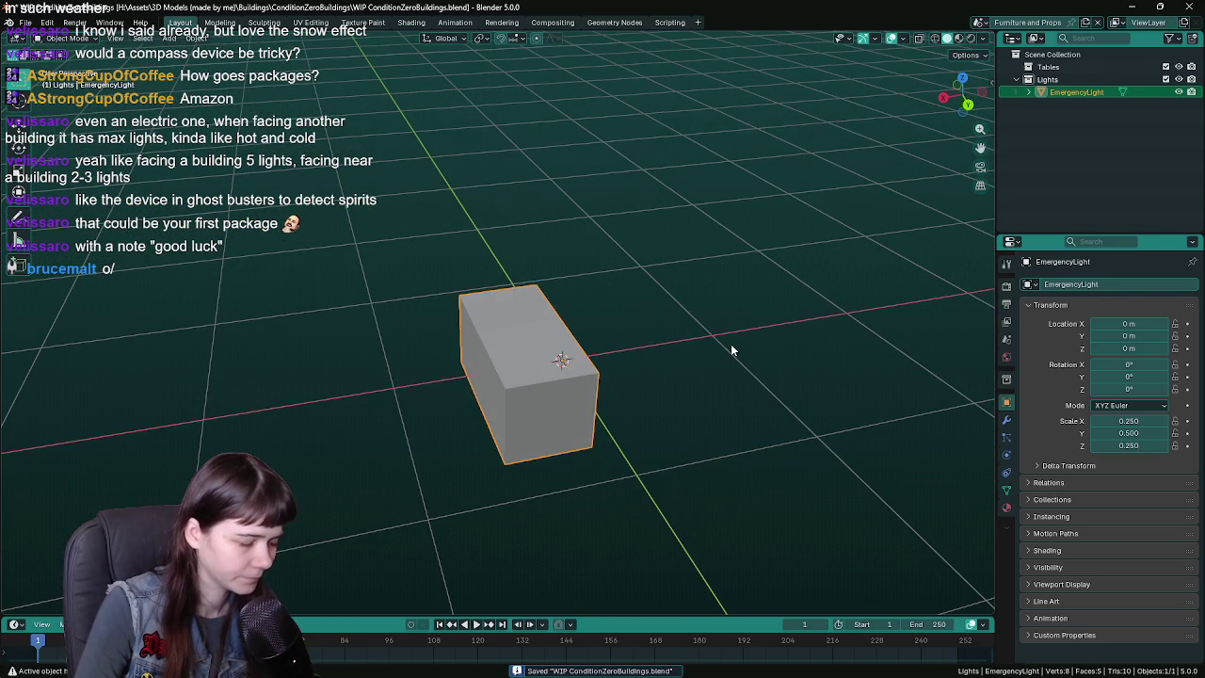
key(s)
key(x)
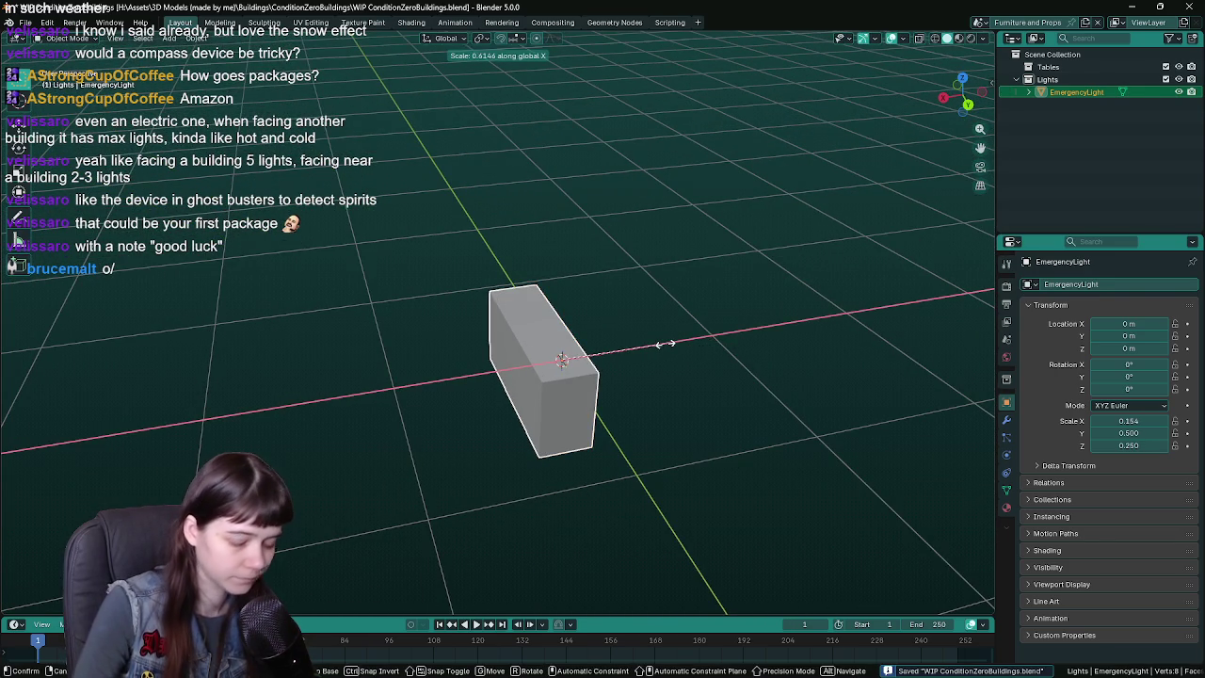
text(.125)
key(Return)
key(ctrl+s)
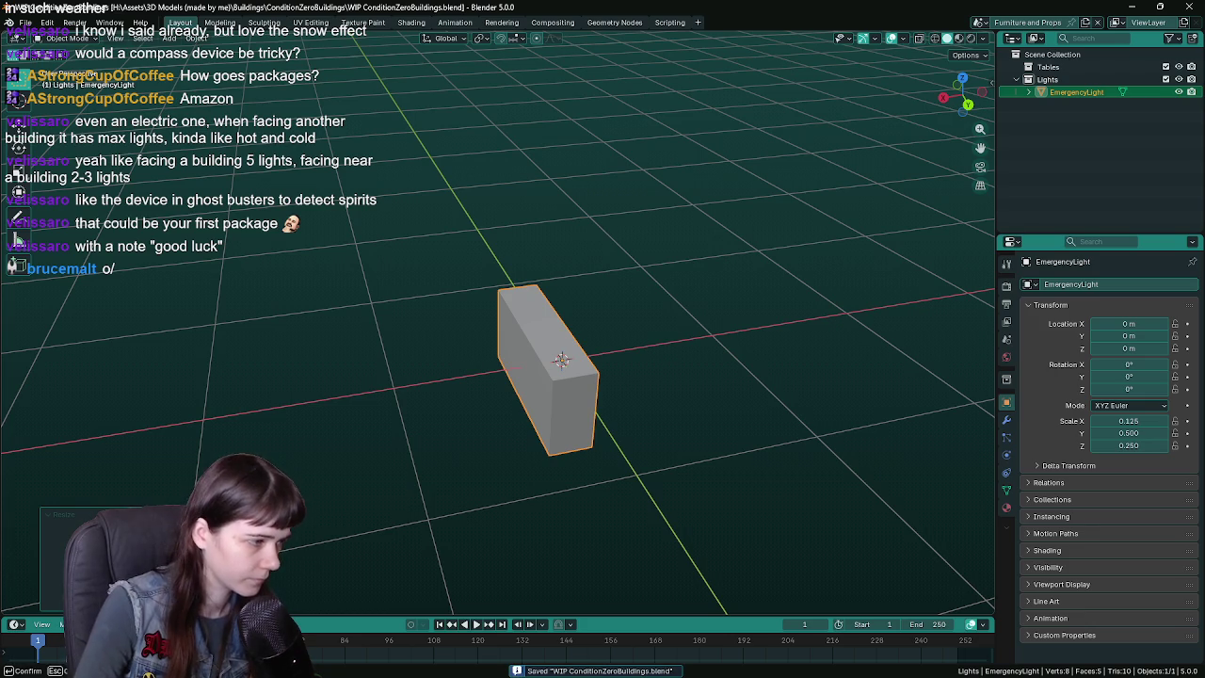
text(1.5)
key(Return)
mouse_move(538, 310)
middle_down()
mouse_move(681, 304)
mouse_move(527, 317)
mouse_move(553, 300)
mouse_move(541, 348)
middle_up()
key(Tab)
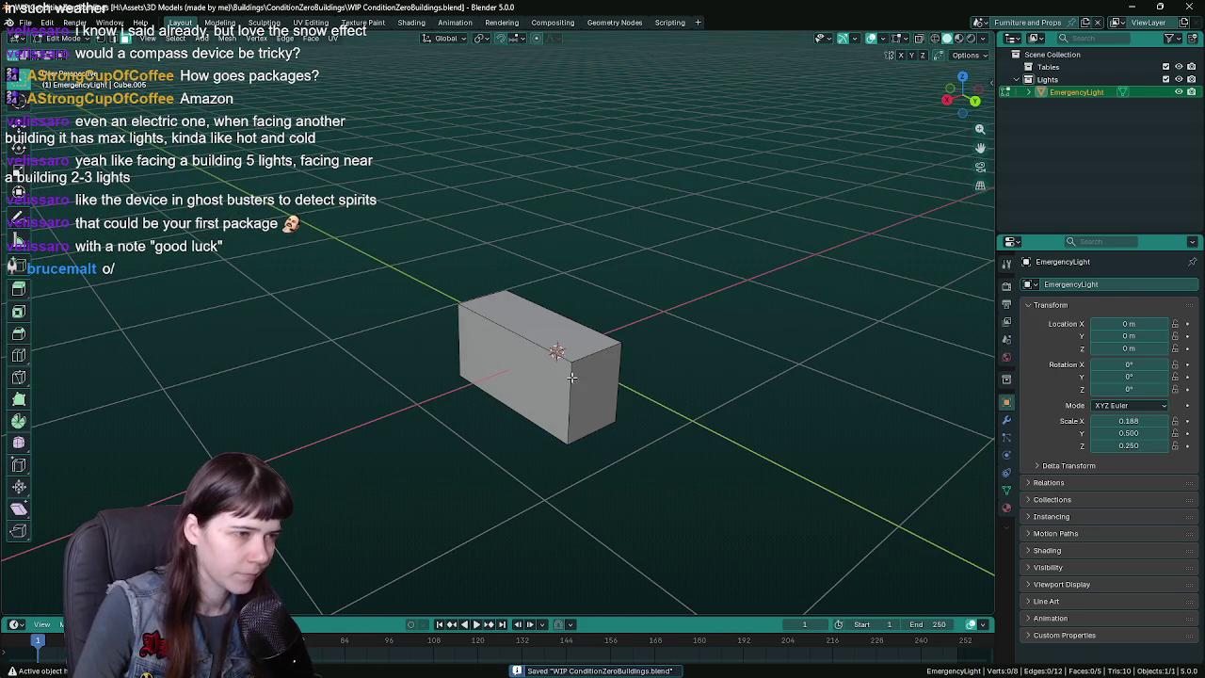
- Try a vertex bevel on the block's front edges, then undo it
click(570, 377)
middle_drag(573, 375, 585, 352)
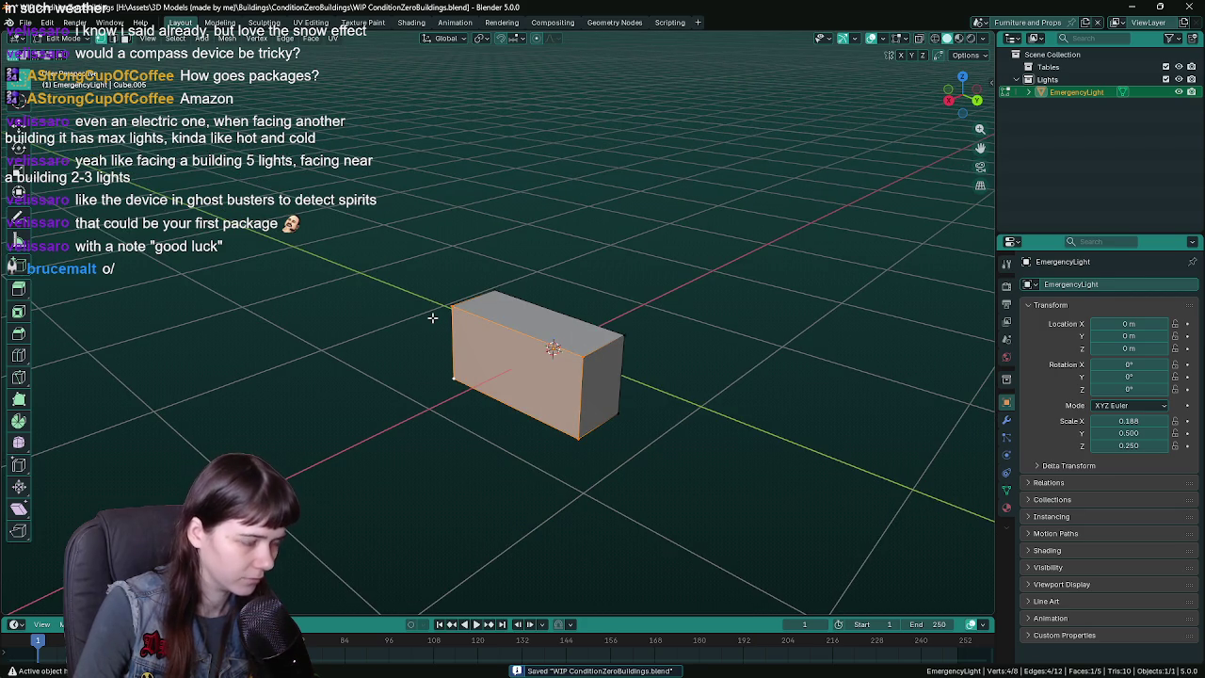
key(ctrl+b)
click(392, 292)
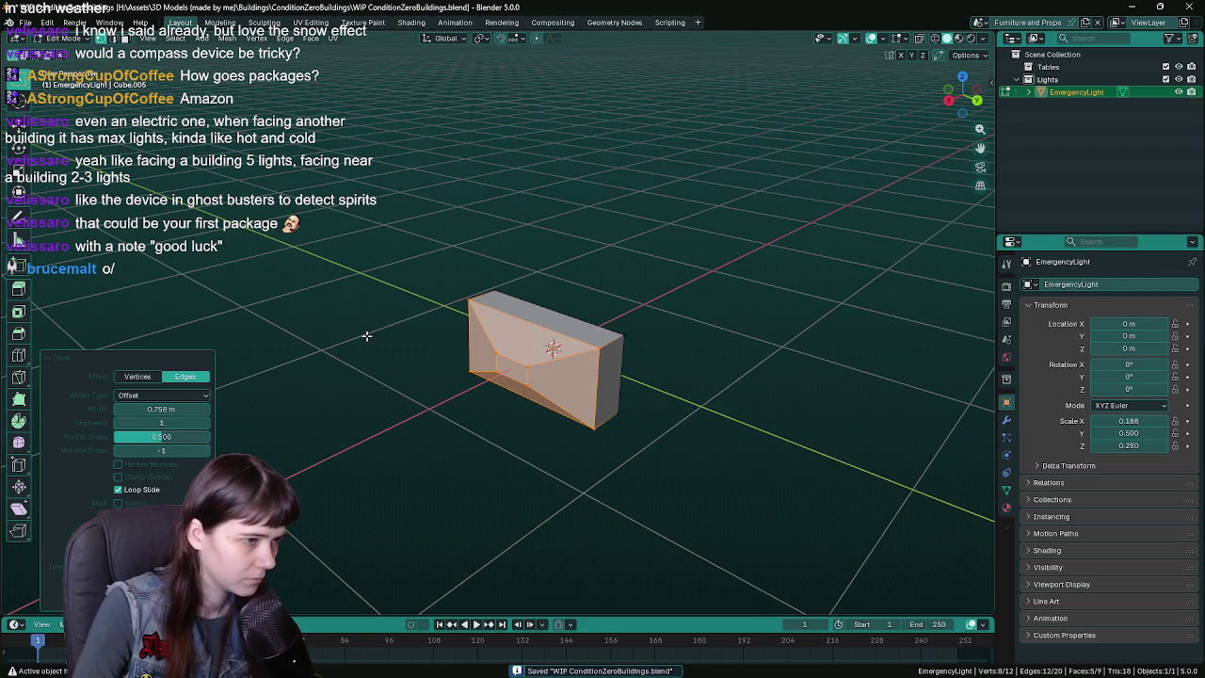
click(147, 377)
mouse_move(434, 380)
middle_down()
mouse_move(714, 384)
mouse_move(739, 395)
mouse_move(615, 409)
middle_up()
key(ctrl+z)
- Duplicate the block in place, rename the copy 'EmergencyLight backup', and hide it
key(Tab)
key(shift+d)
key(Escape)
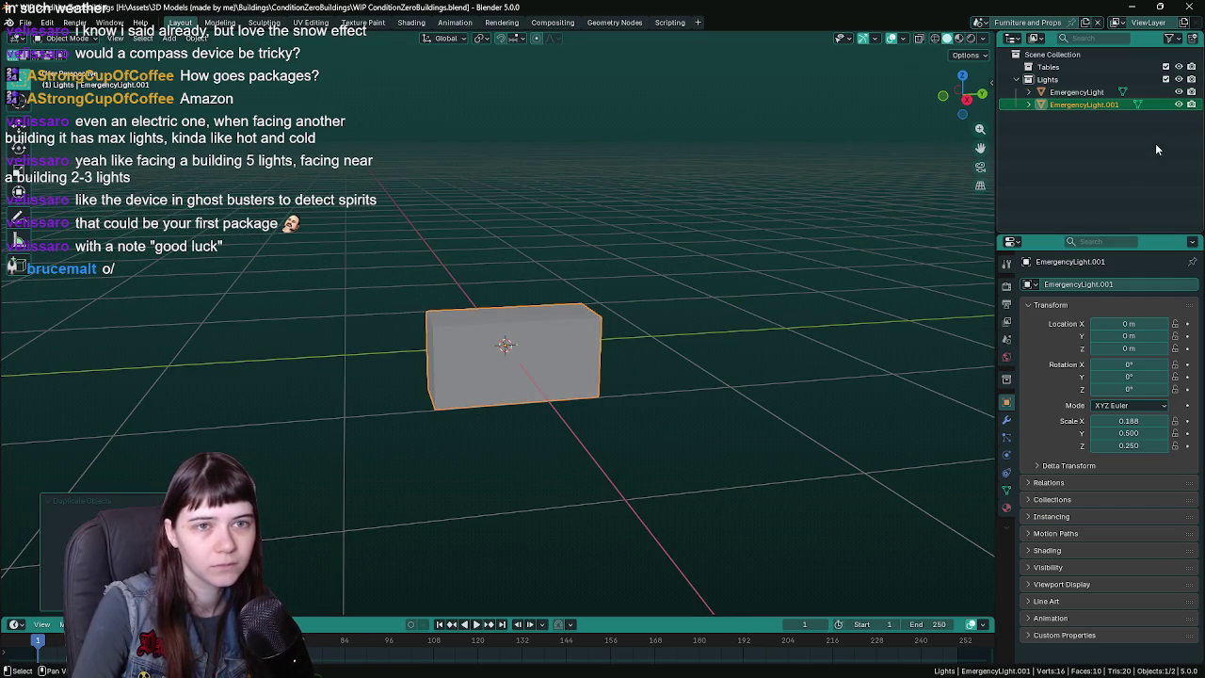
double_click(1119, 106)
key(BackSpace)
key(BackSpace)
key(BackSpace)
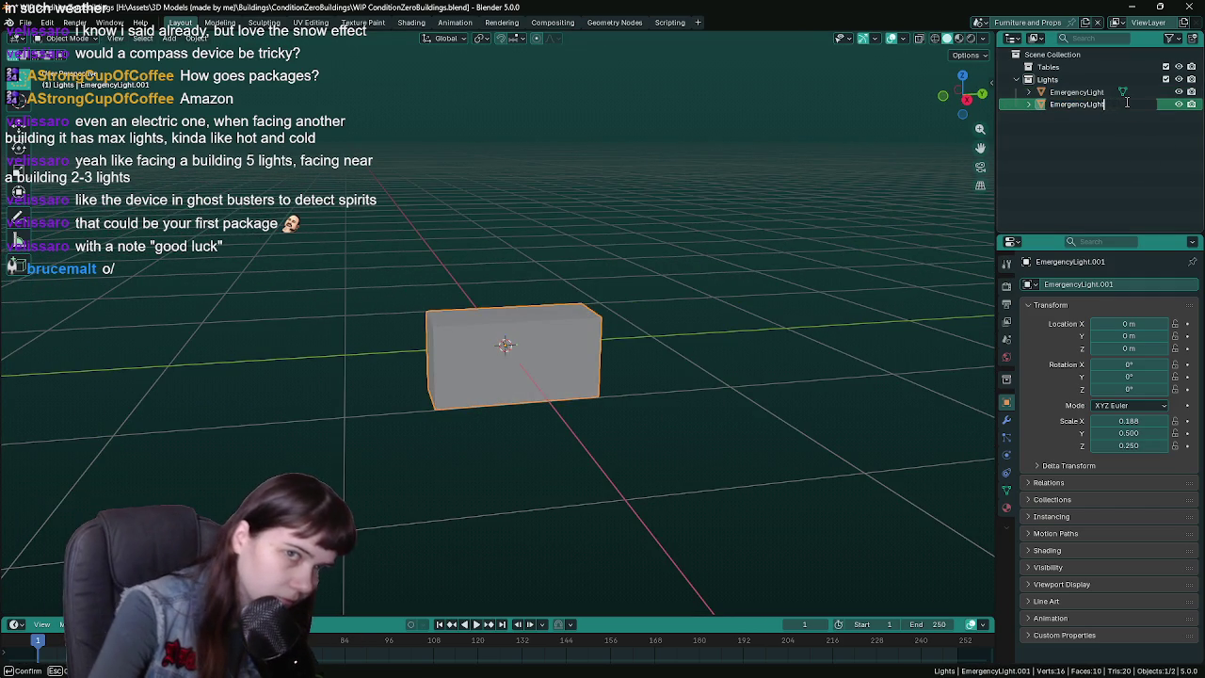
text( backup)
key(Return)
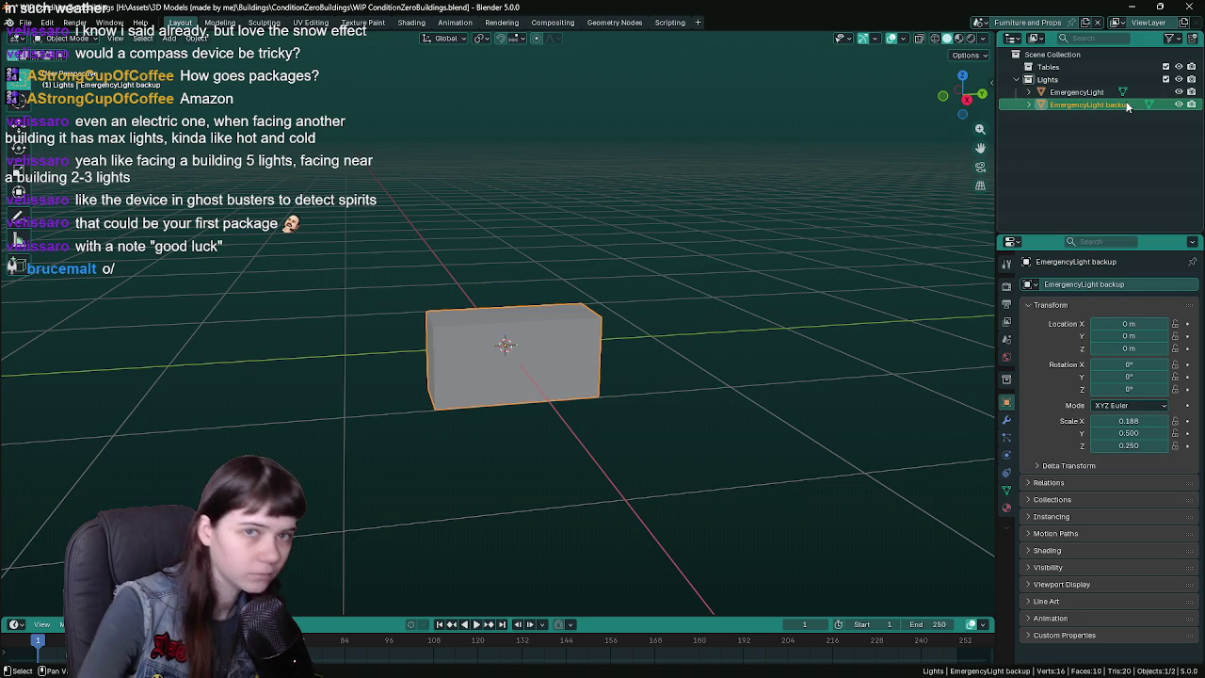
key(h)
- Reselect the original EmergencyLight block and save the blend file
click(585, 319)
middle_drag(612, 333, 616, 334)
key(ctrl+s)
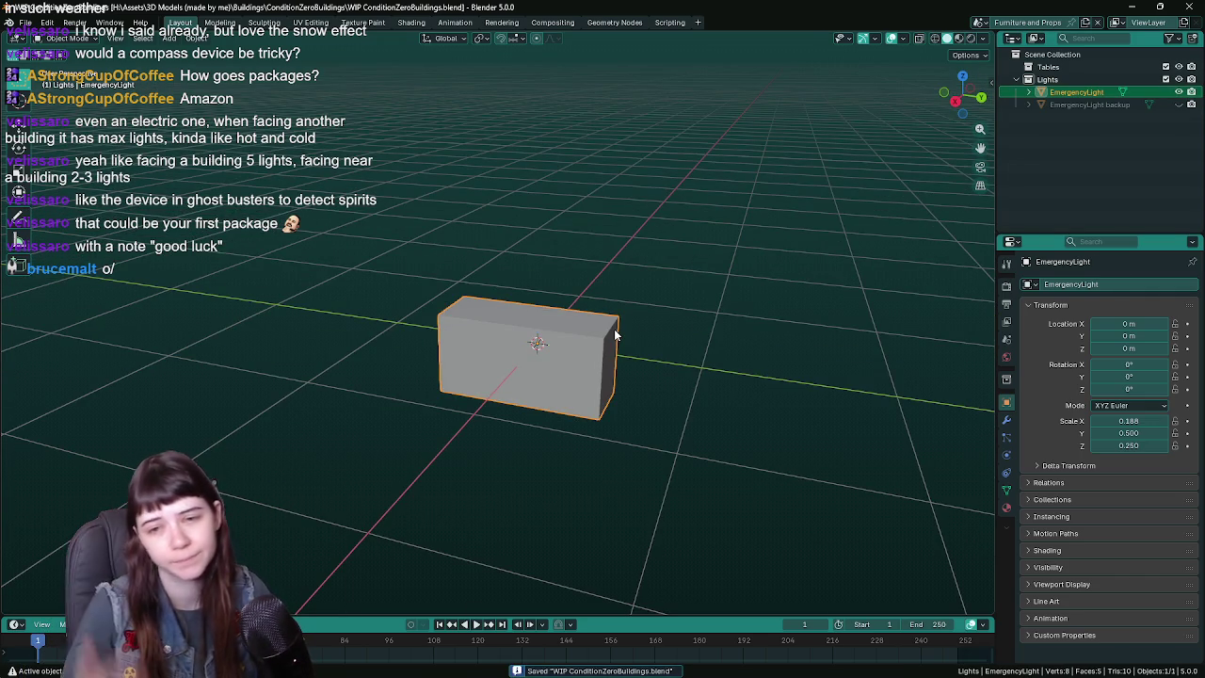
middle_drag(615, 335, 573, 334)
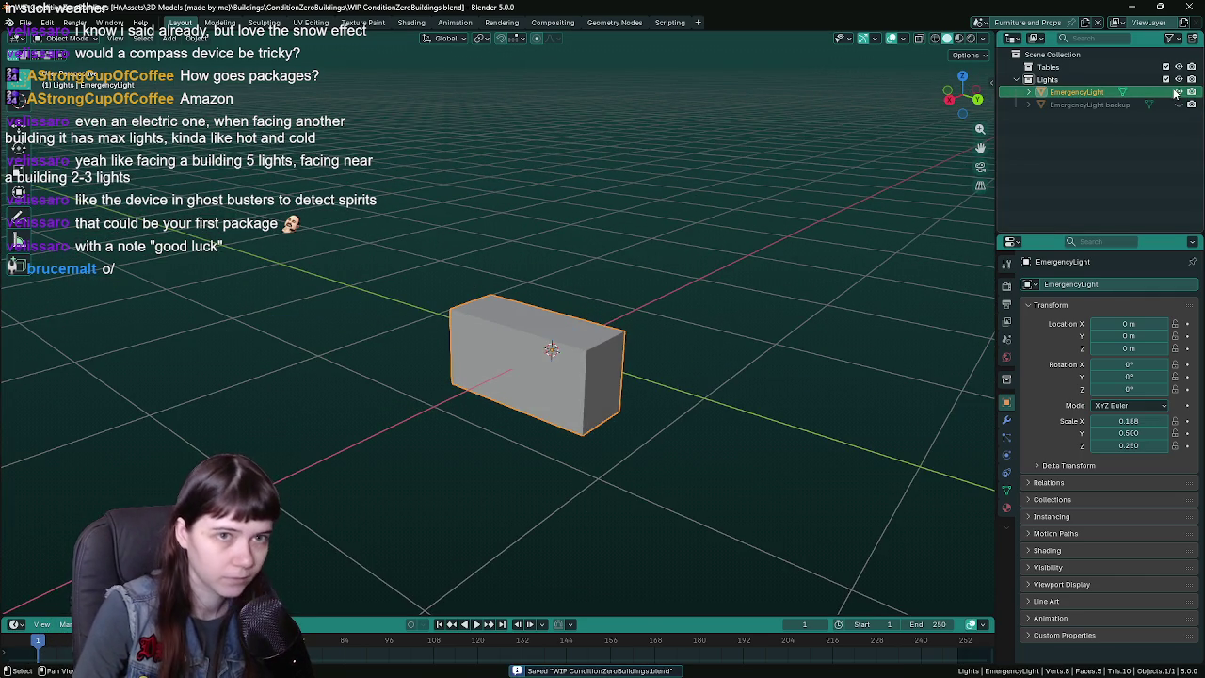
middle_drag(581, 301, 640, 345)
key(ctrl+a)
- Apply the block's scale and bevel its vertices, adjusting the width and profile
click(566, 336)
key(Tab)
key(ctrl+b)
click(649, 347)
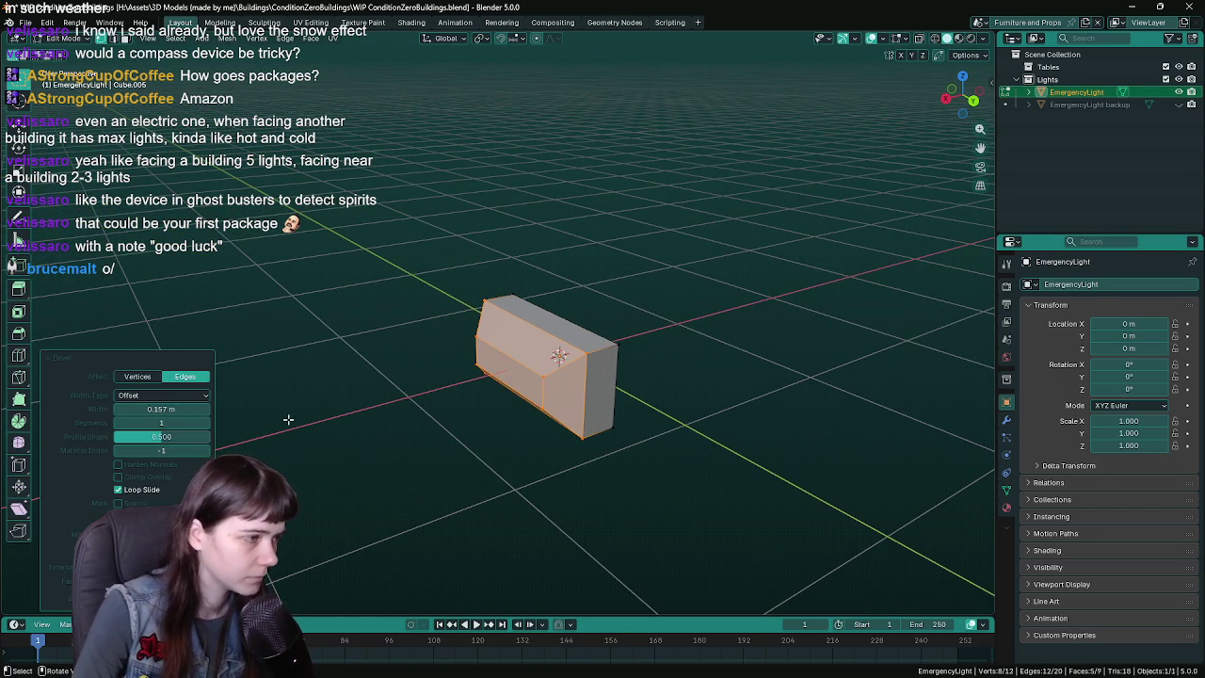
click(137, 376)
mouse_move(622, 381)
middle_down()
mouse_move(765, 377)
mouse_move(527, 396)
middle_up()
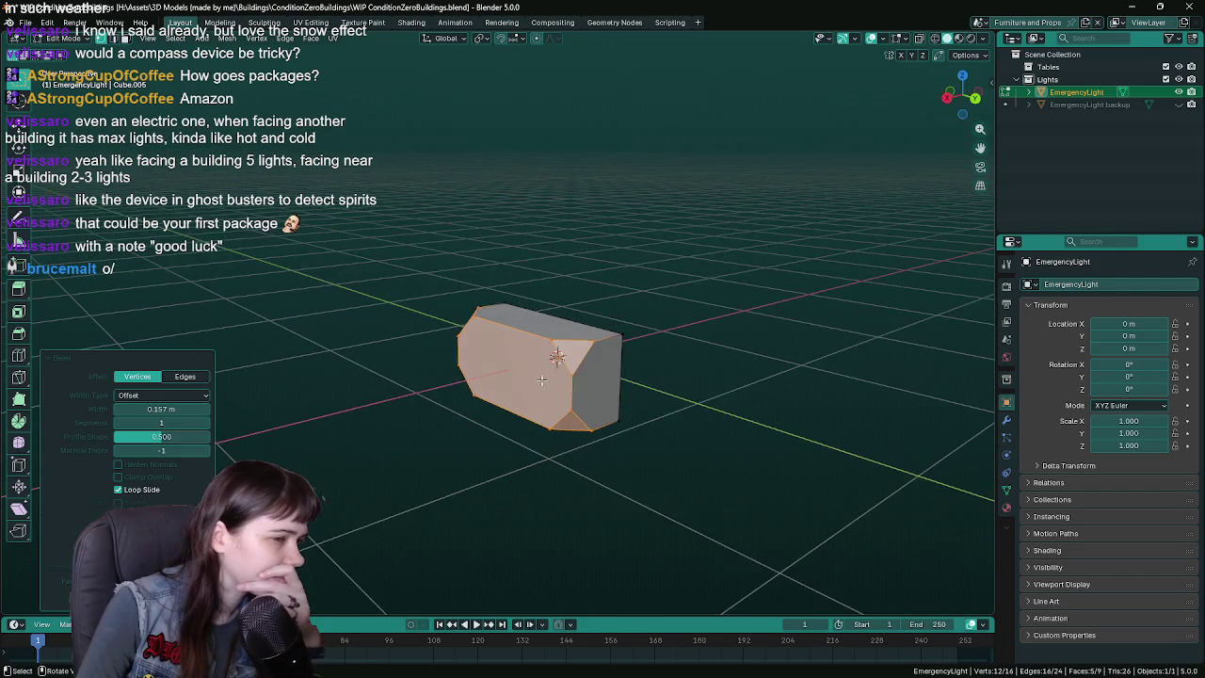
click(179, 409)
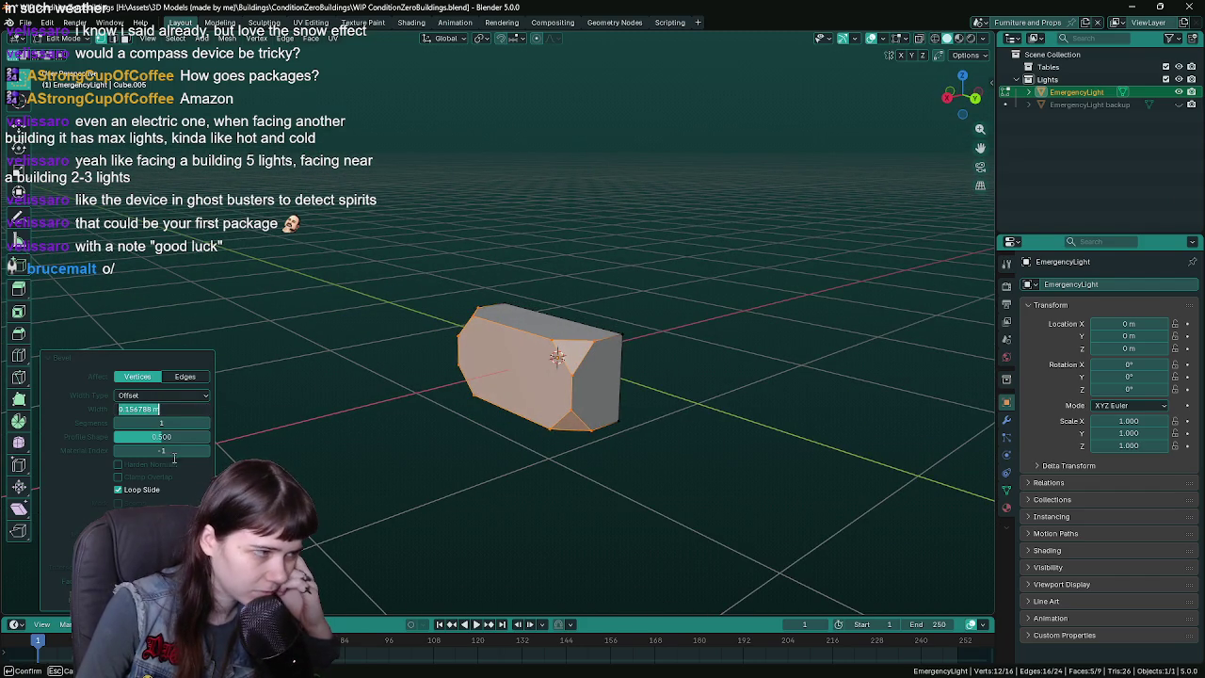
drag(155, 410, 165, 410)
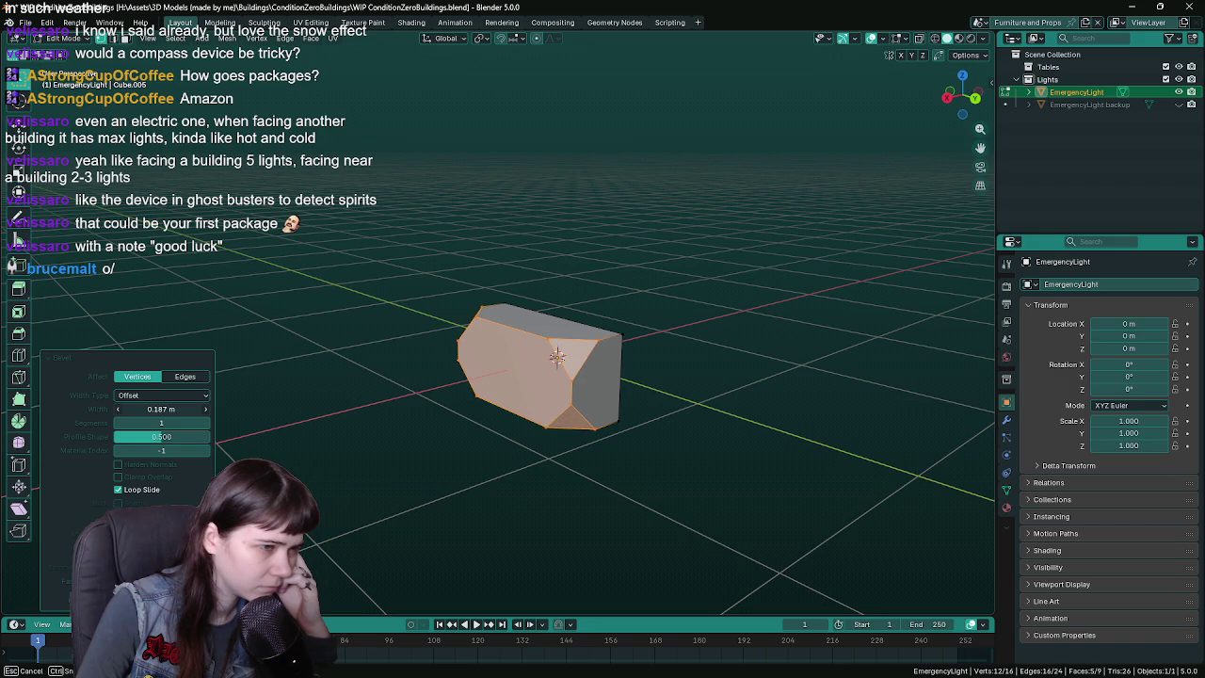
drag(158, 436, 166, 436)
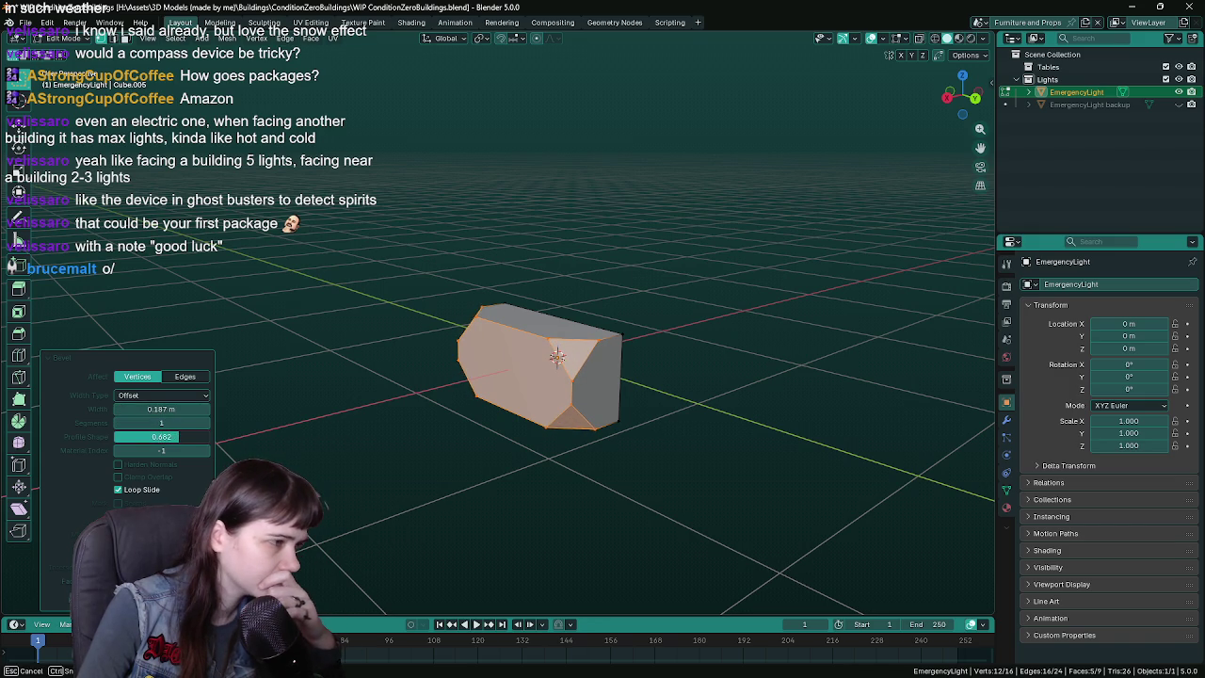
- Reset the bevel profile to 0.500, raise segments to 3, and affect vertices again
click(185, 376)
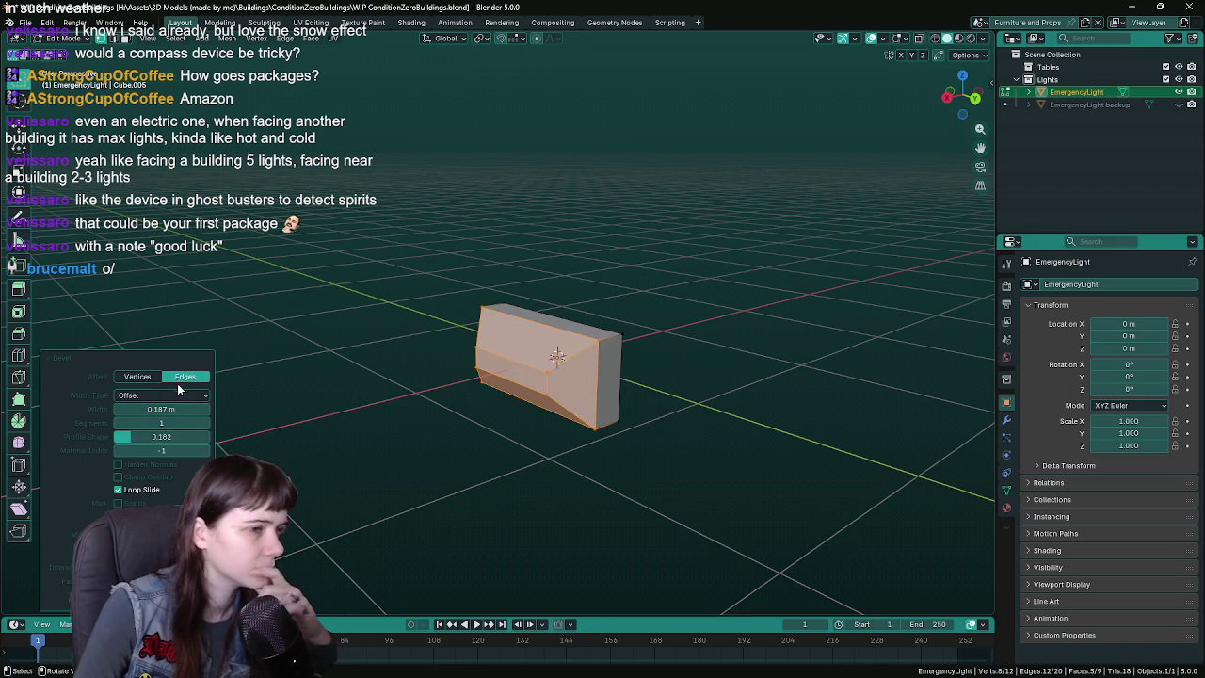
middle_drag(640, 450, 511, 437)
key(BackSpace)
middle_drag(164, 438, 204, 419)
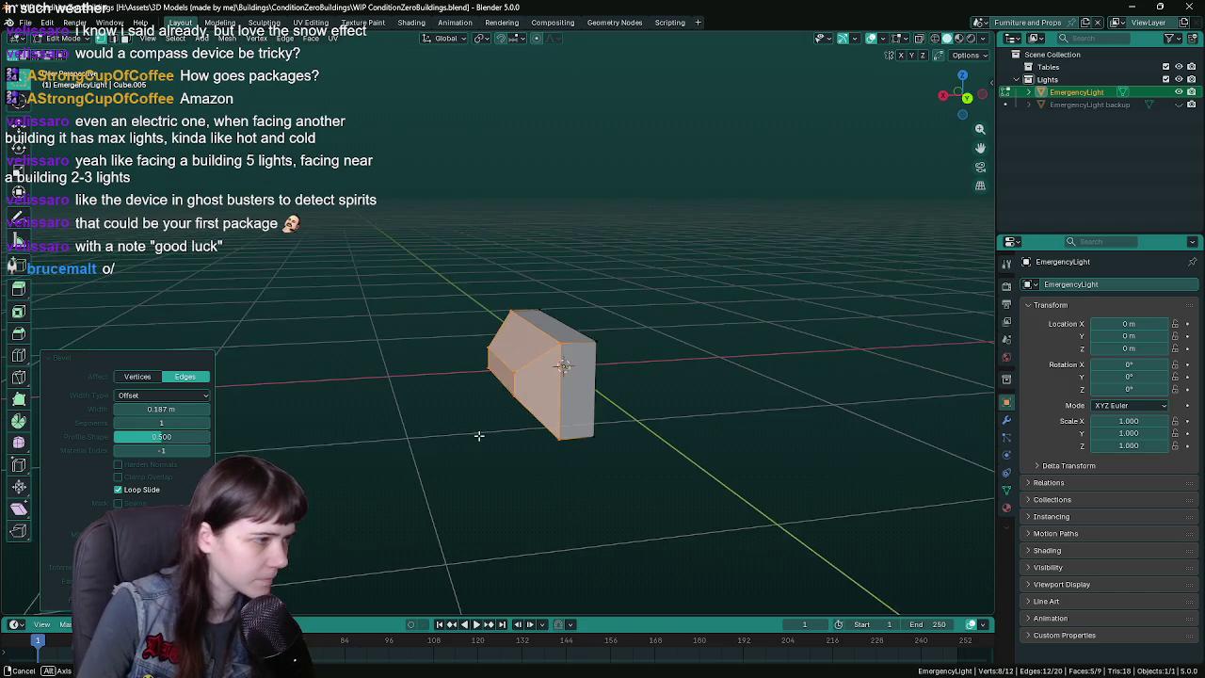
click(204, 423)
click(204, 423)
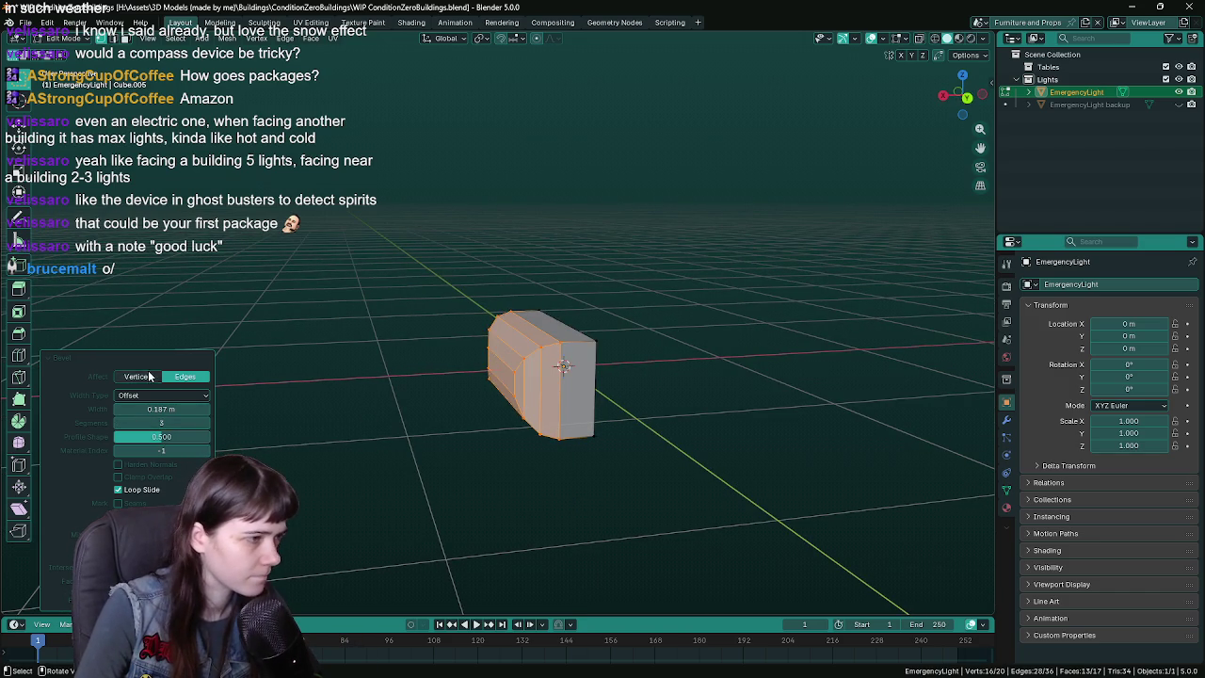
click(138, 376)
- Inspect the rounded end from several sides, widen the bevel, then undo it
mouse_move(245, 396)
middle_down()
mouse_move(634, 387)
mouse_move(562, 368)
middle_up()
middle_drag(720, 360, 369, 394)
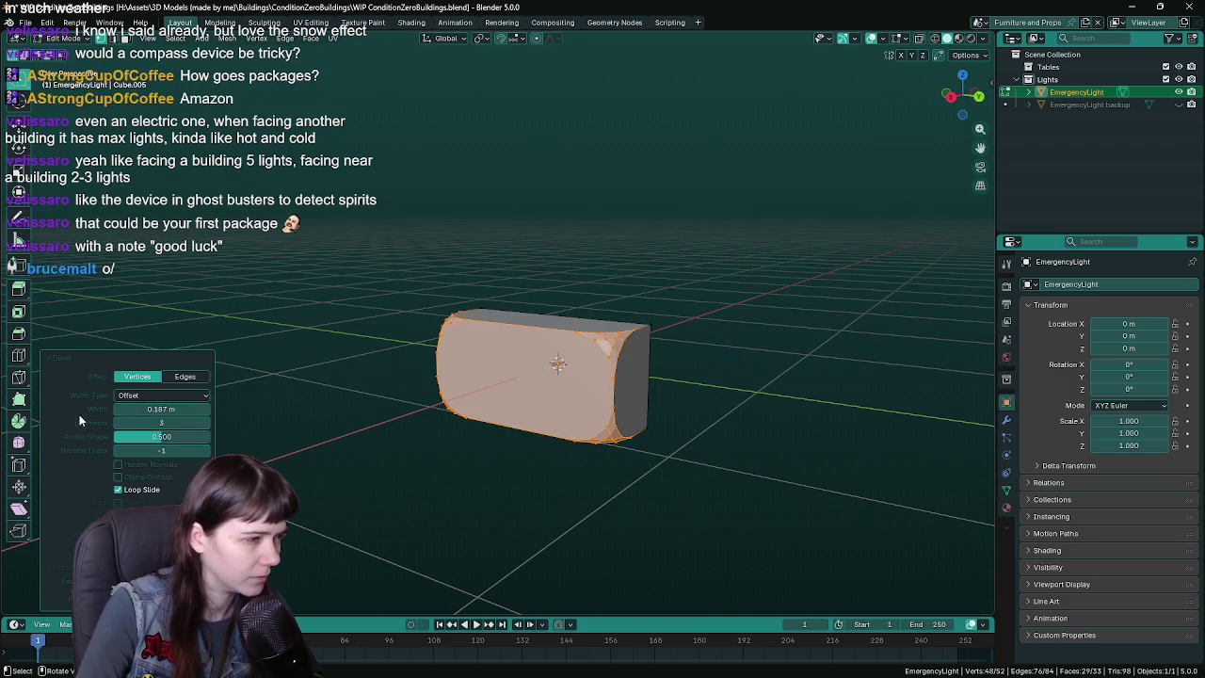
mouse_move(657, 419)
middle_down()
mouse_move(622, 409)
mouse_move(678, 403)
middle_up()
mouse_move(553, 399)
middle_down()
mouse_move(576, 379)
mouse_move(620, 387)
mouse_move(225, 395)
middle_up()
mouse_move(504, 400)
middle_down()
mouse_move(564, 398)
mouse_move(220, 433)
middle_up()
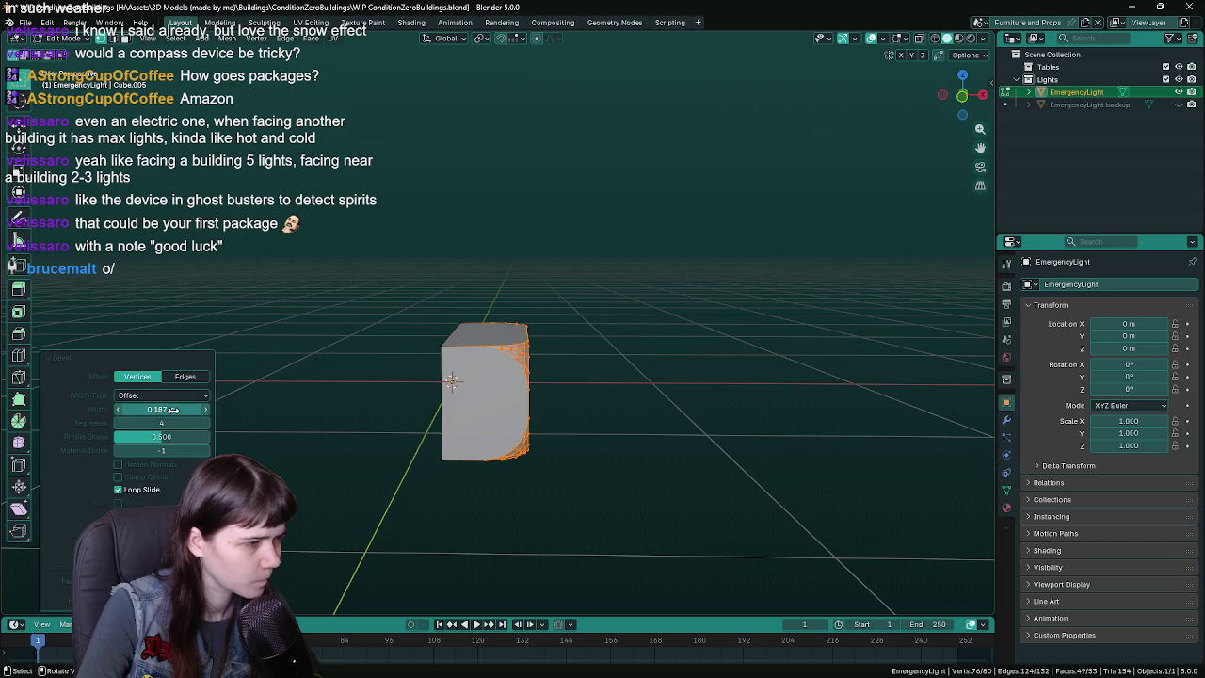
drag(173, 410, 217, 409)
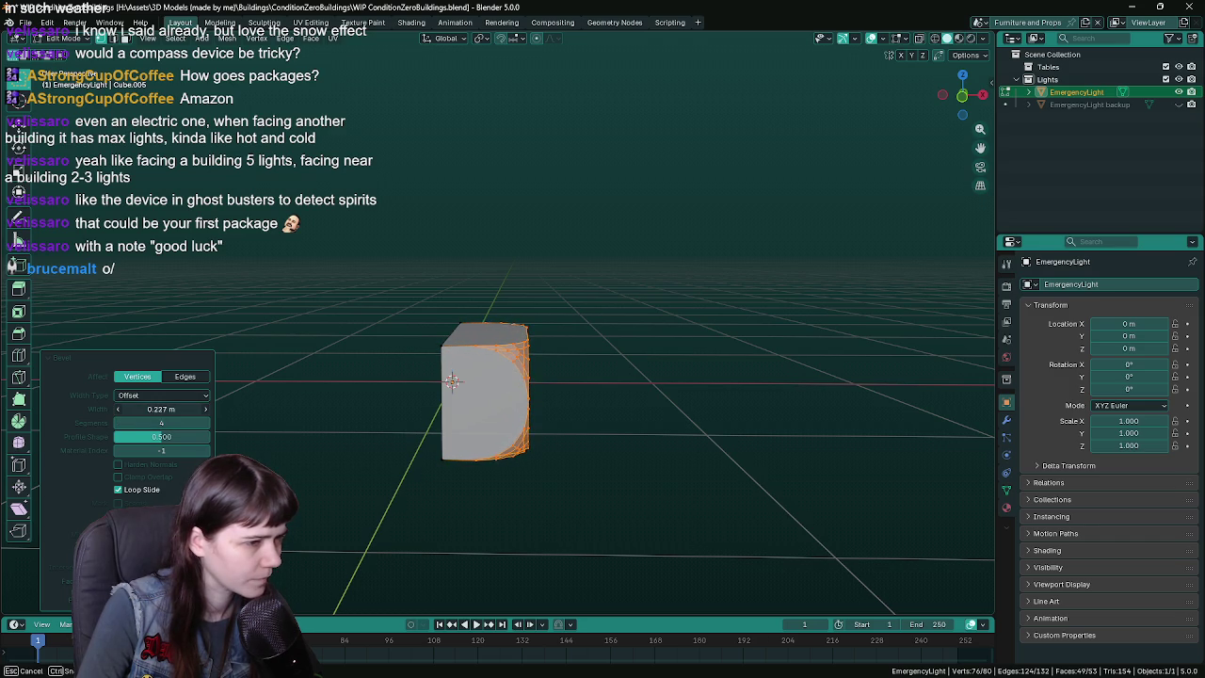
mouse_move(638, 424)
middle_down()
mouse_move(384, 418)
mouse_move(558, 434)
mouse_move(537, 428)
mouse_move(562, 421)
middle_up()
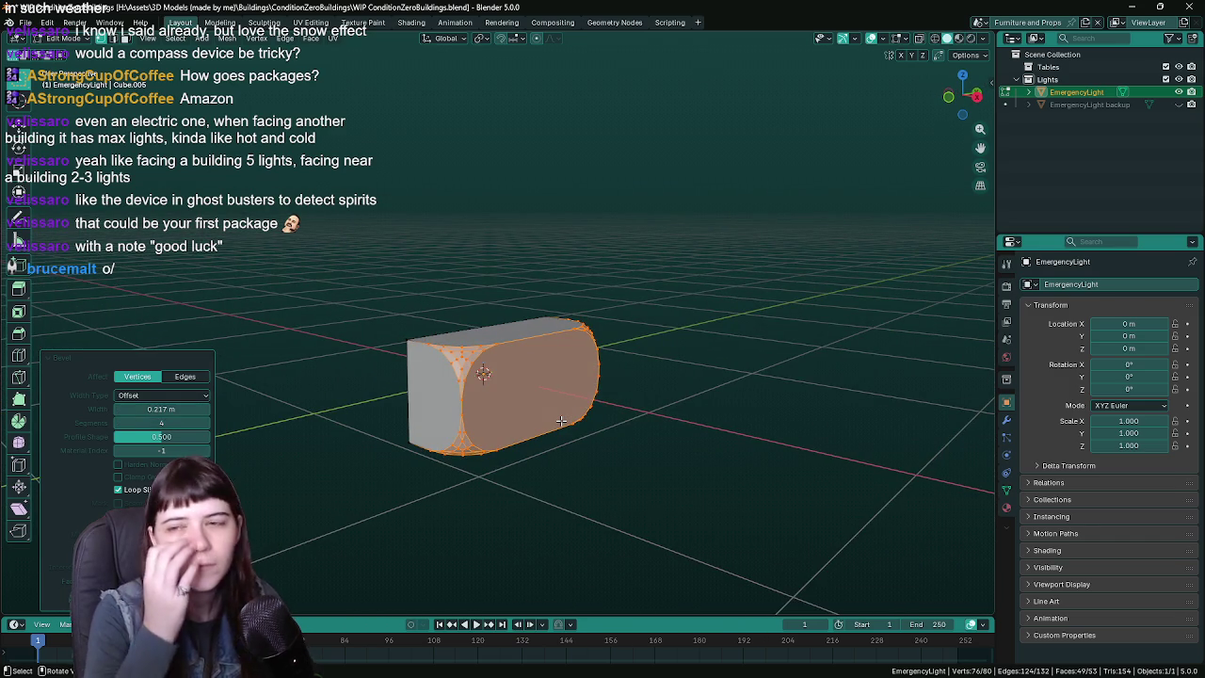
key(ctrl+z)
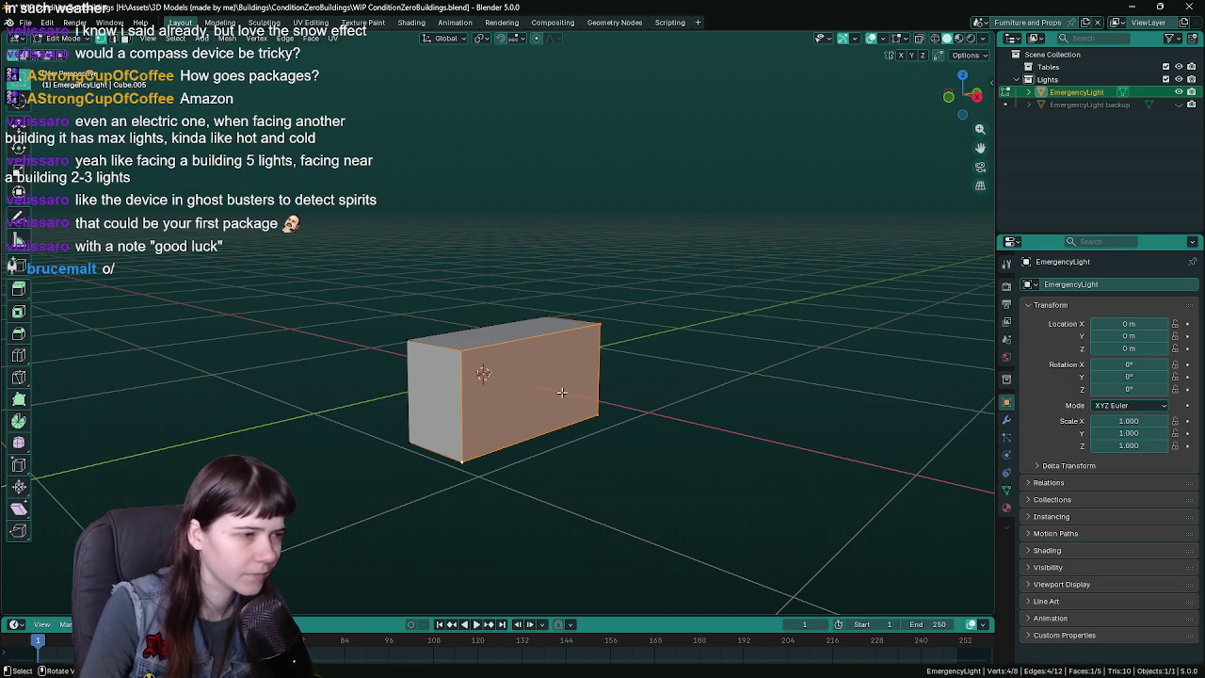
- Save, then try and cancel two loop cuts on the plain box
key(ctrl+s)
mouse_move(572, 401)
middle_down()
mouse_move(593, 400)
mouse_move(506, 368)
mouse_move(528, 355)
middle_up()
key(Tab)
key(Tab)
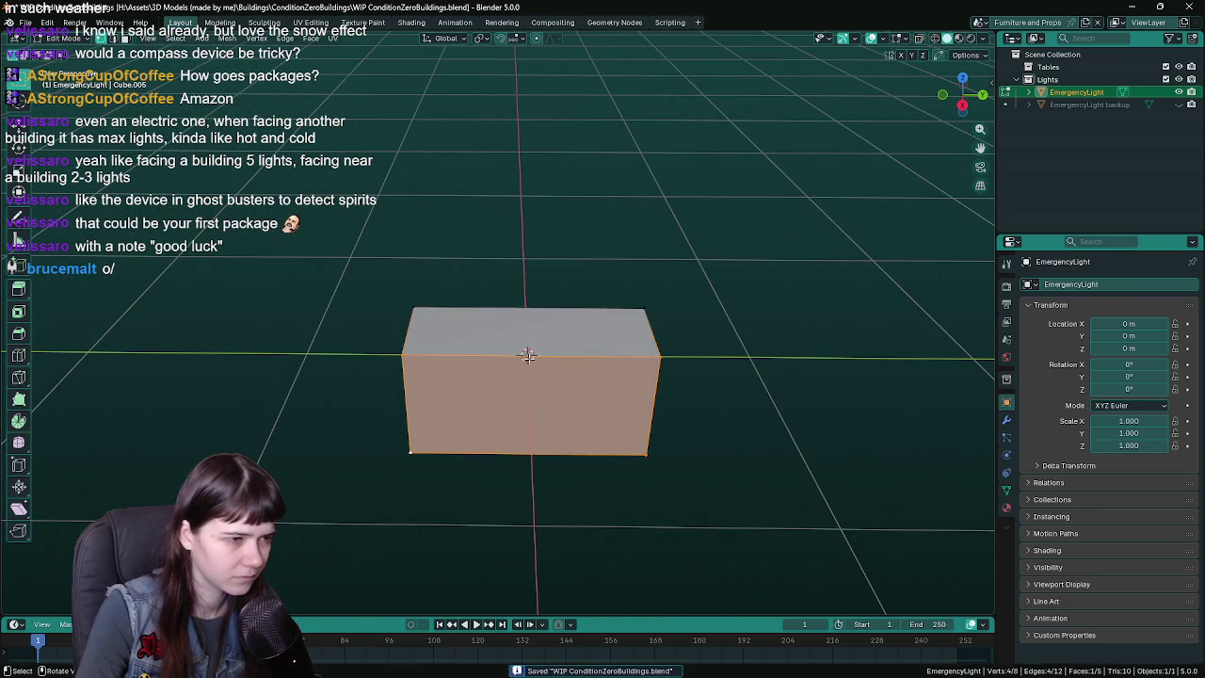
key(ctrl+r)
right_click(528, 355)
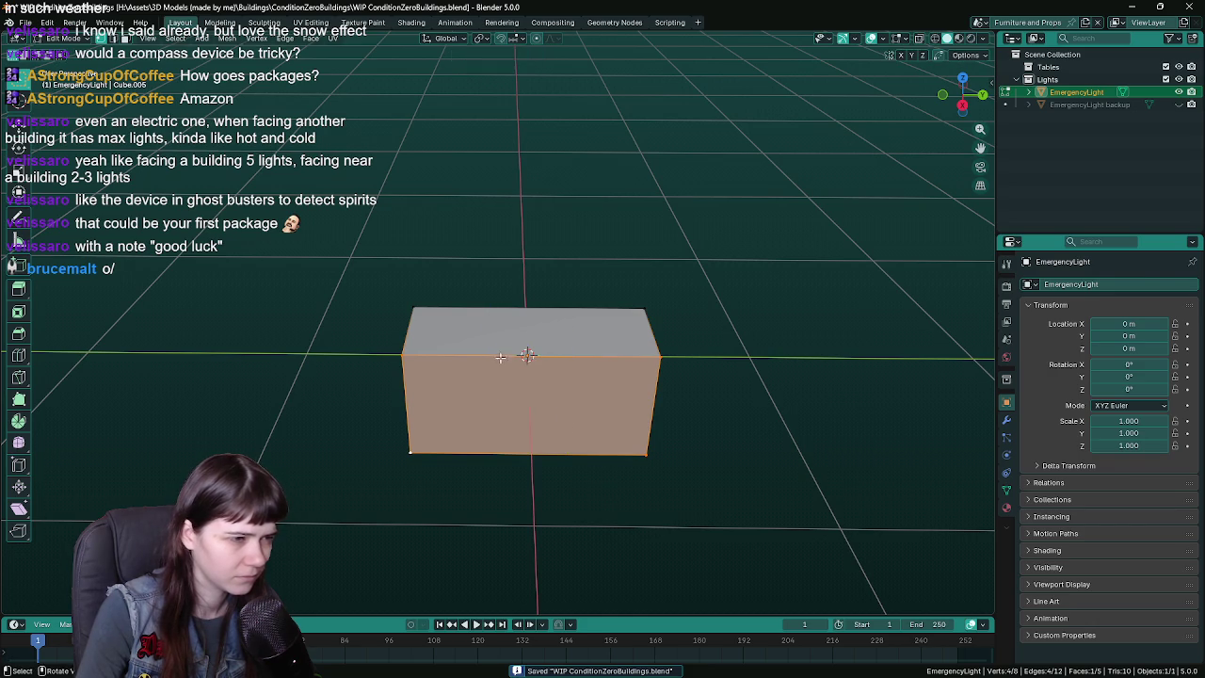
middle_drag(527, 358, 533, 365)
key(ctrl+r)
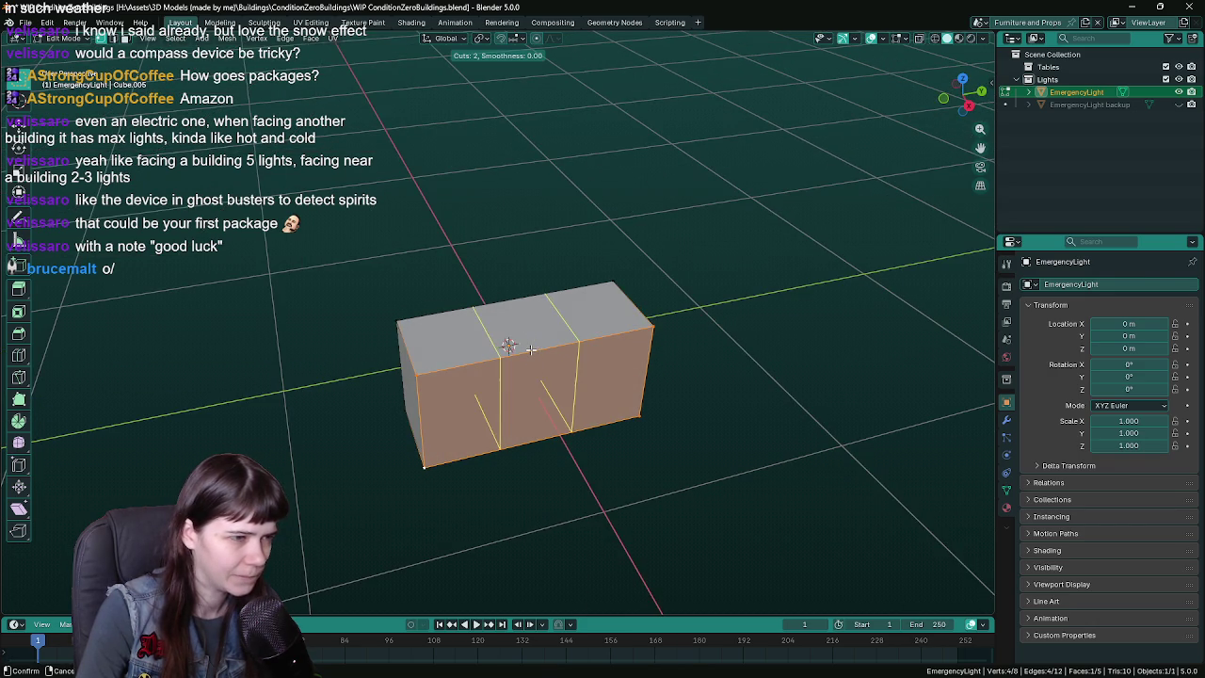
right_click(531, 349)
- Return to Object Mode and select EmergencyLight backup in the Outliner
key(Tab)
middle_drag(633, 354, 734, 302)
click(1105, 103)
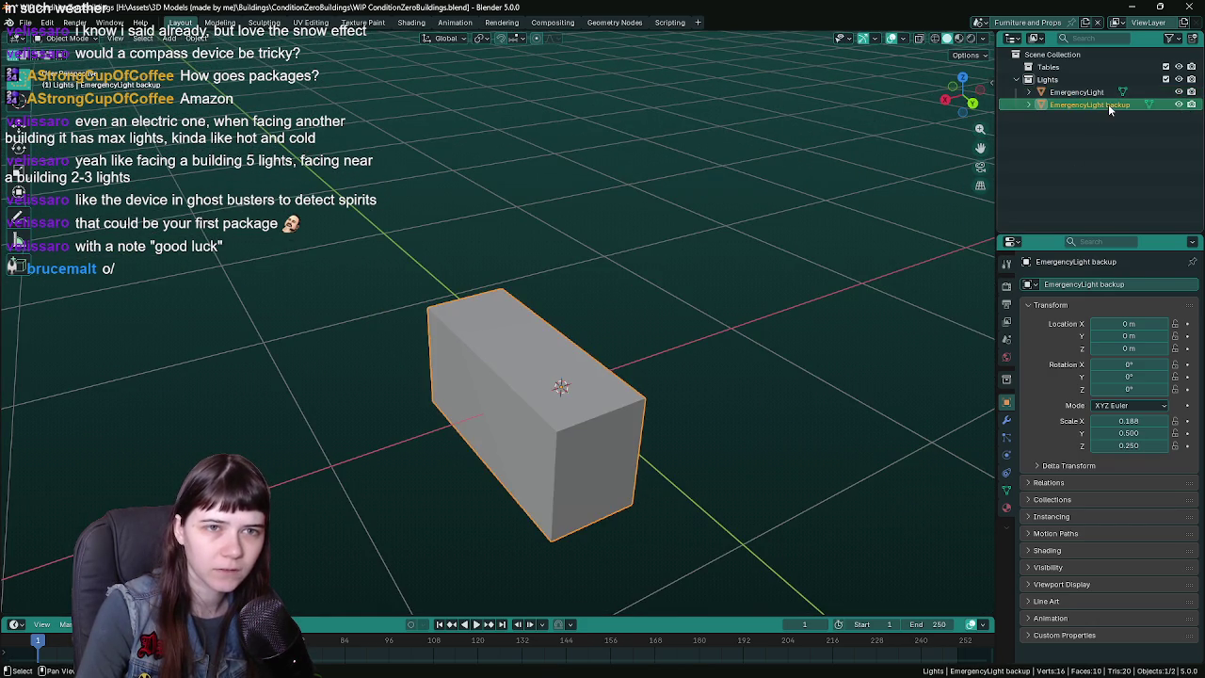
- Delete the EmergencyLight box object and save the file
middle_drag(796, 375, 687, 341)
key(alt+a)
key(shift+a)
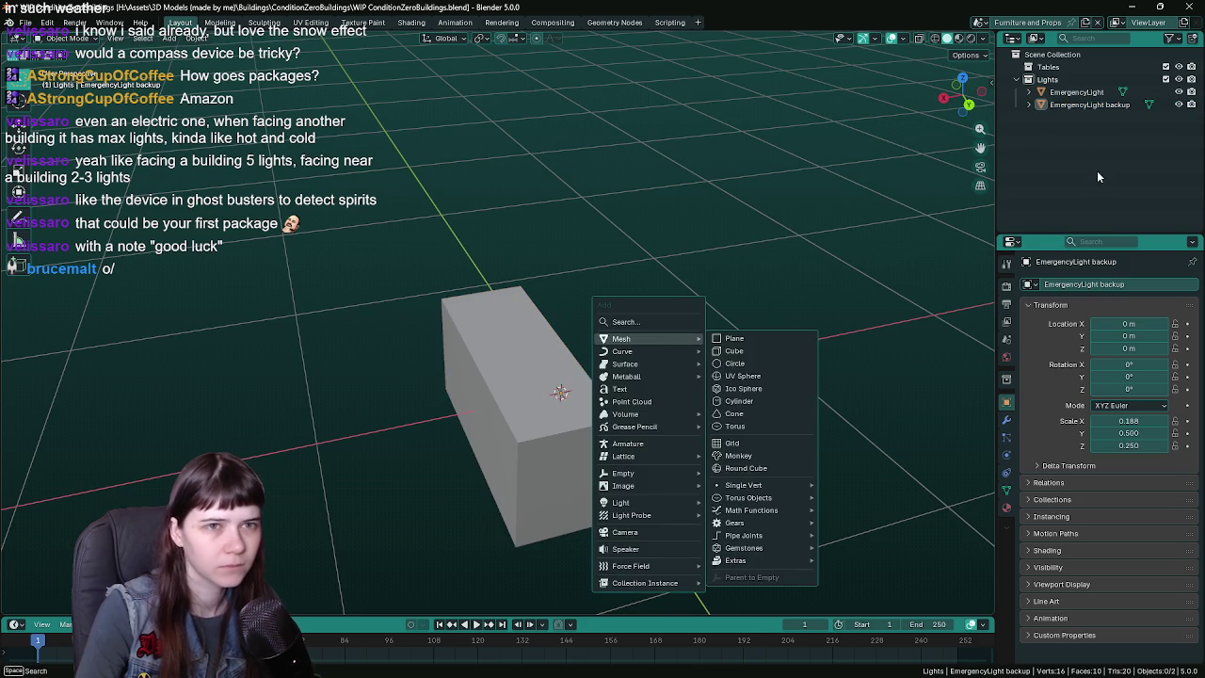
key(Escape)
click(1076, 92)
key(Delete)
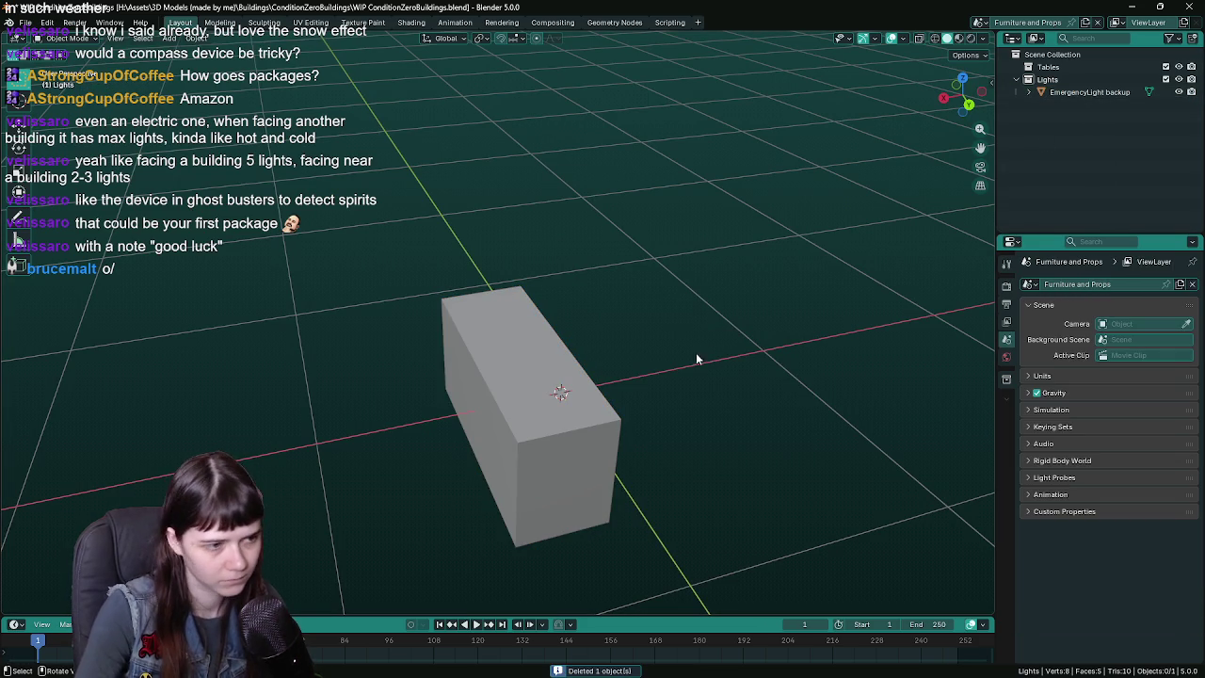
key(ctrl+s)
- Add a UV sphere and rotate it 90° around the Y axis
key(shift+a)
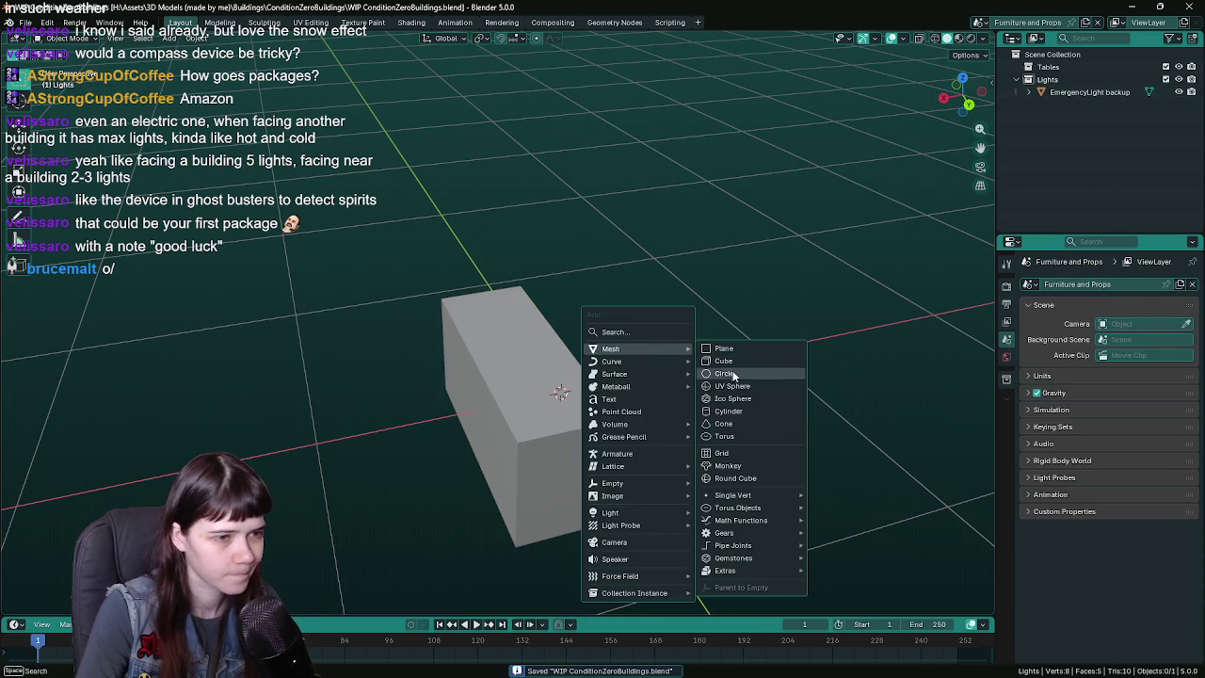
click(759, 388)
mouse_move(660, 393)
middle_down()
mouse_move(664, 344)
mouse_move(815, 293)
middle_up()
key(r)
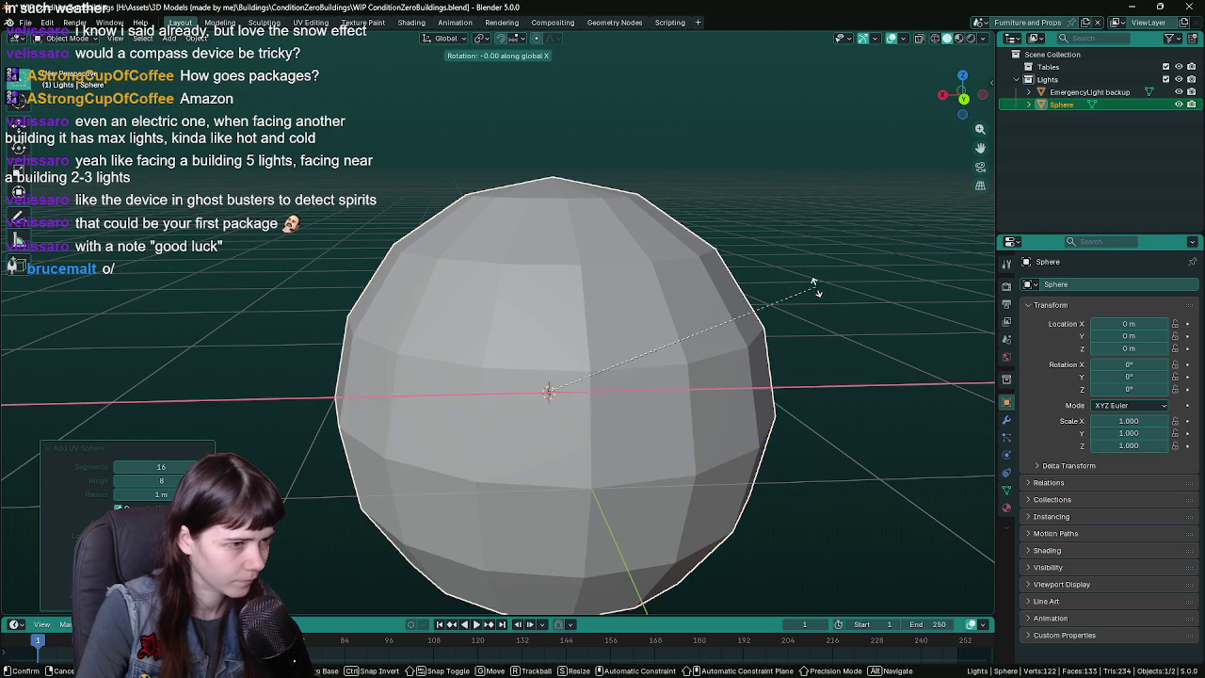
key(y)
key(9)
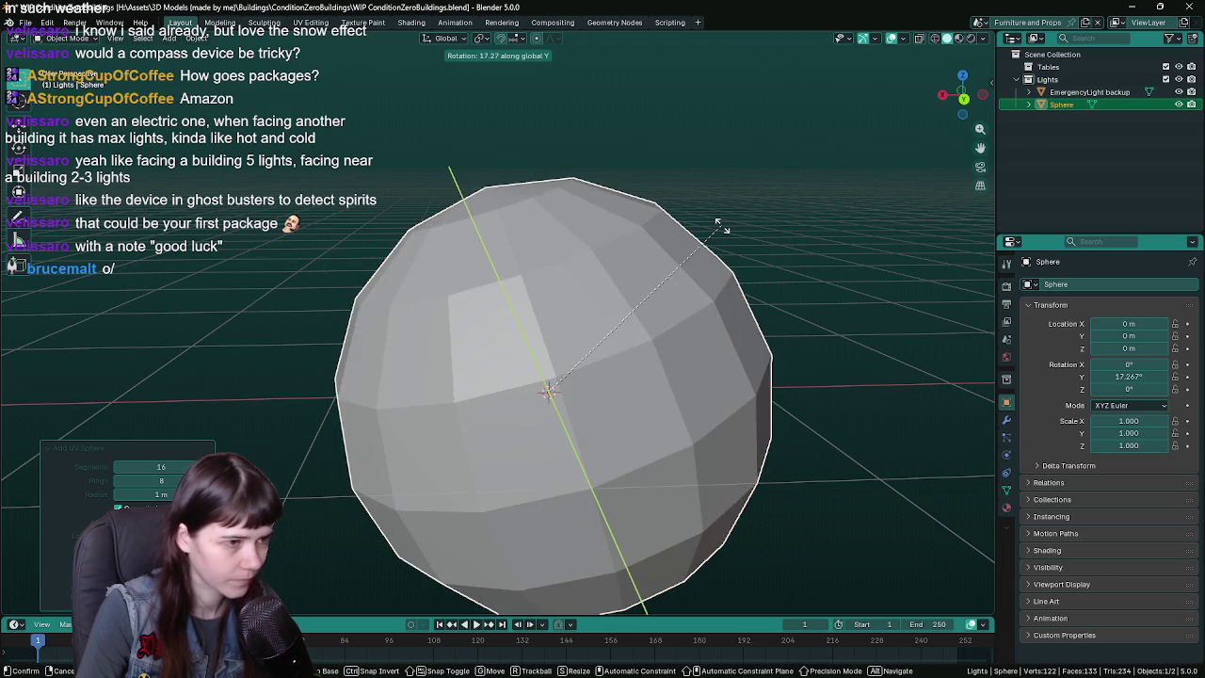
key(0)
key(Return)
key(ctrl+s)
- Apply all transforms, then in X-ray edit mode box-select the sphere's right half
key(ctrl+a)
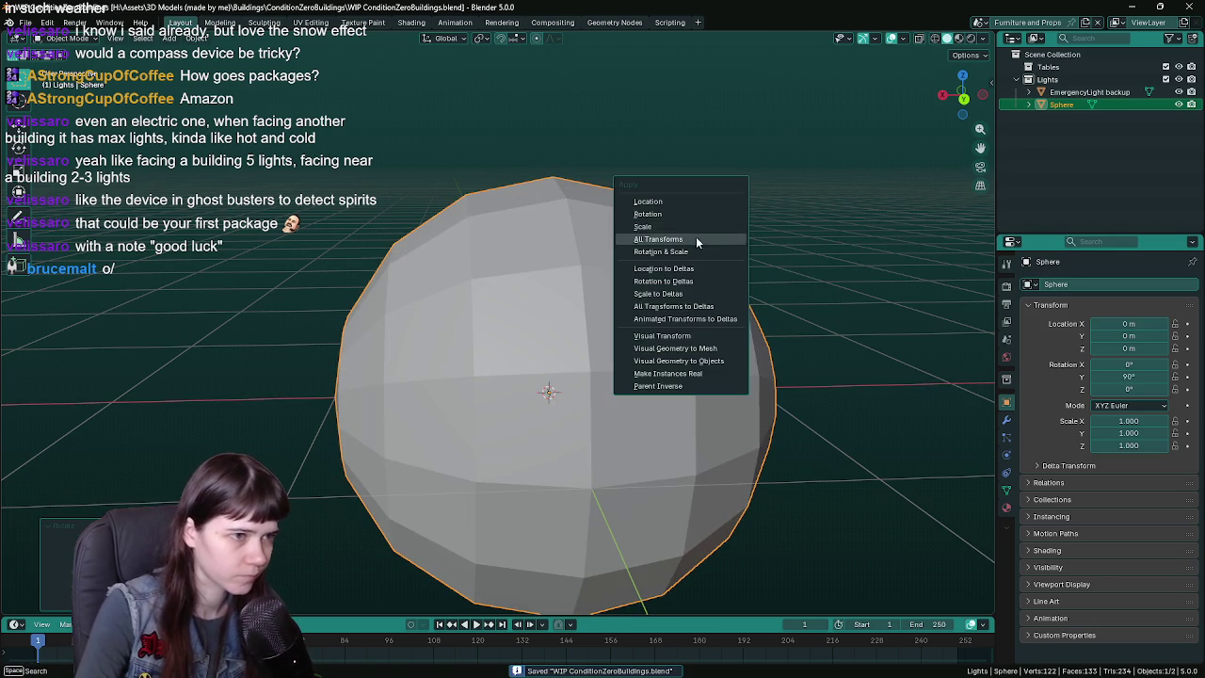
click(683, 214)
key(Tab)
middle_drag(750, 301, 659, 302)
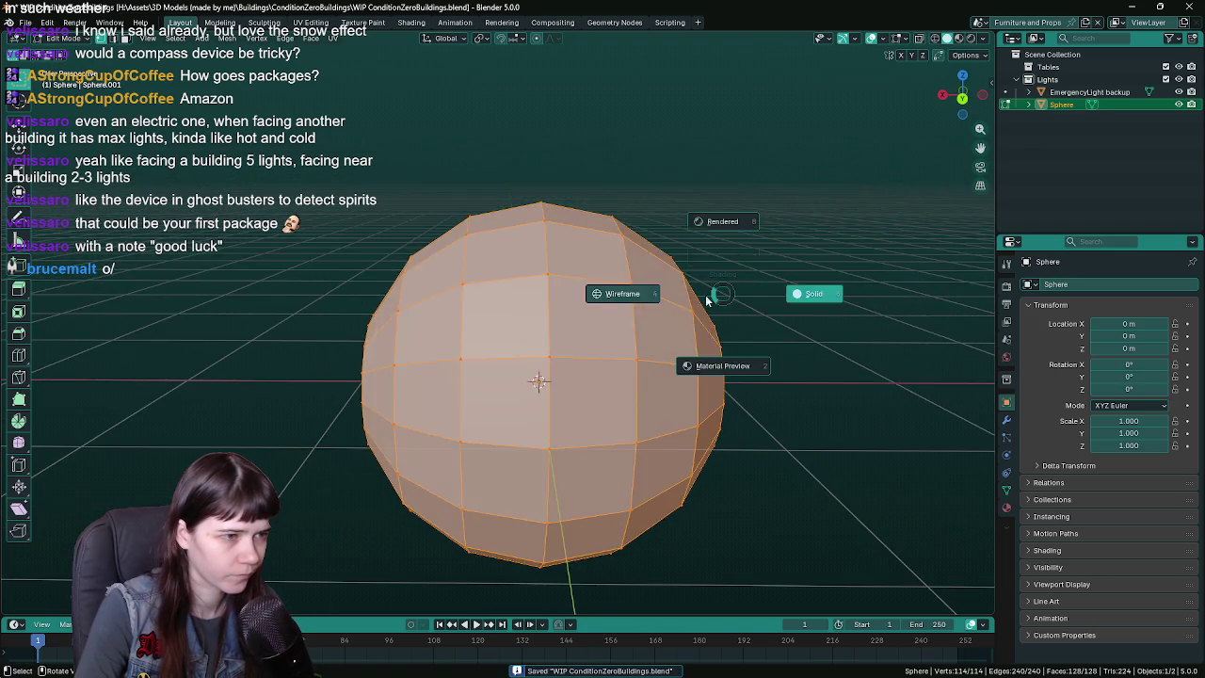
scroll(623, 303, down, 3)
key(alt+z)
drag(557, 244, 700, 497)
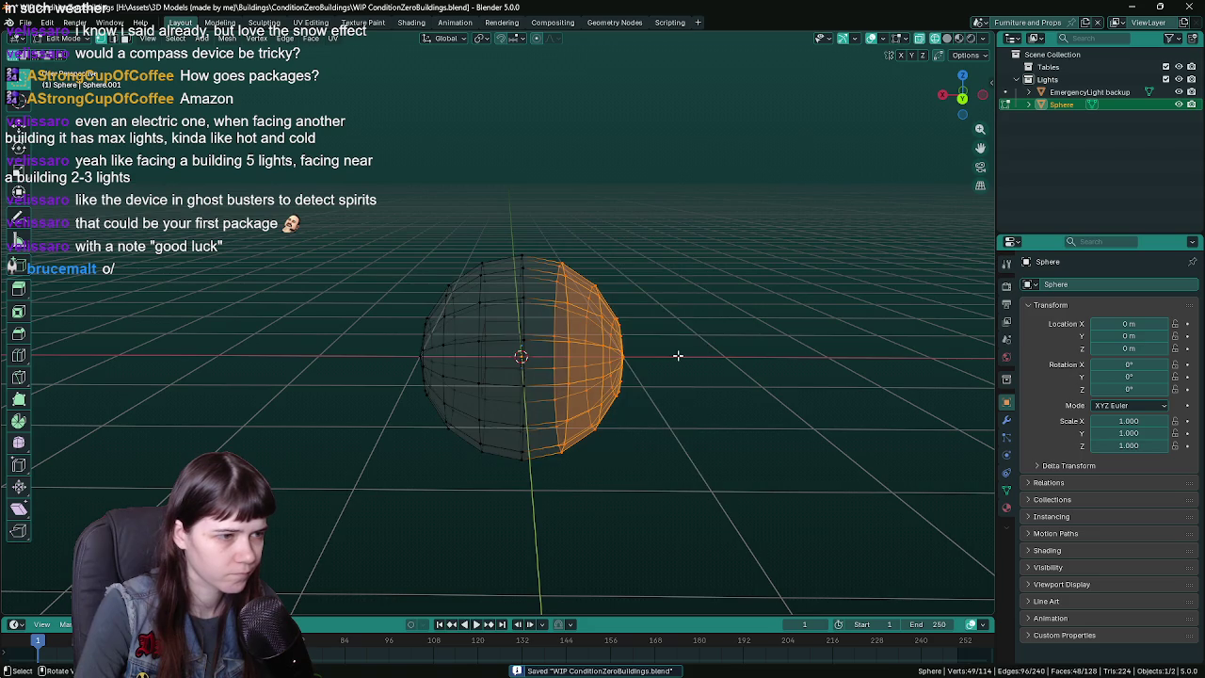
- Delete the sphere's selected right half and save
key(x)
click(667, 303)
key(Tab)
middle_drag(627, 321, 754, 318)
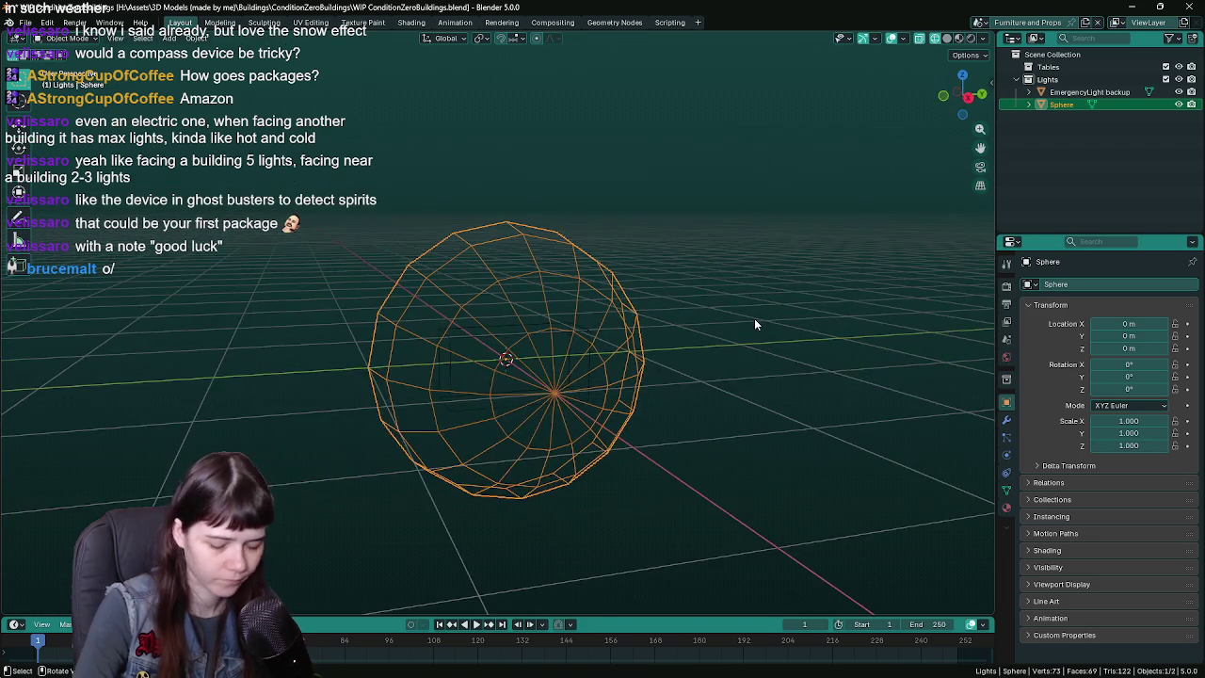
key(KP_1)
key(KP_3)
key(ctrl+s)
scroll(754, 319, up, 2)
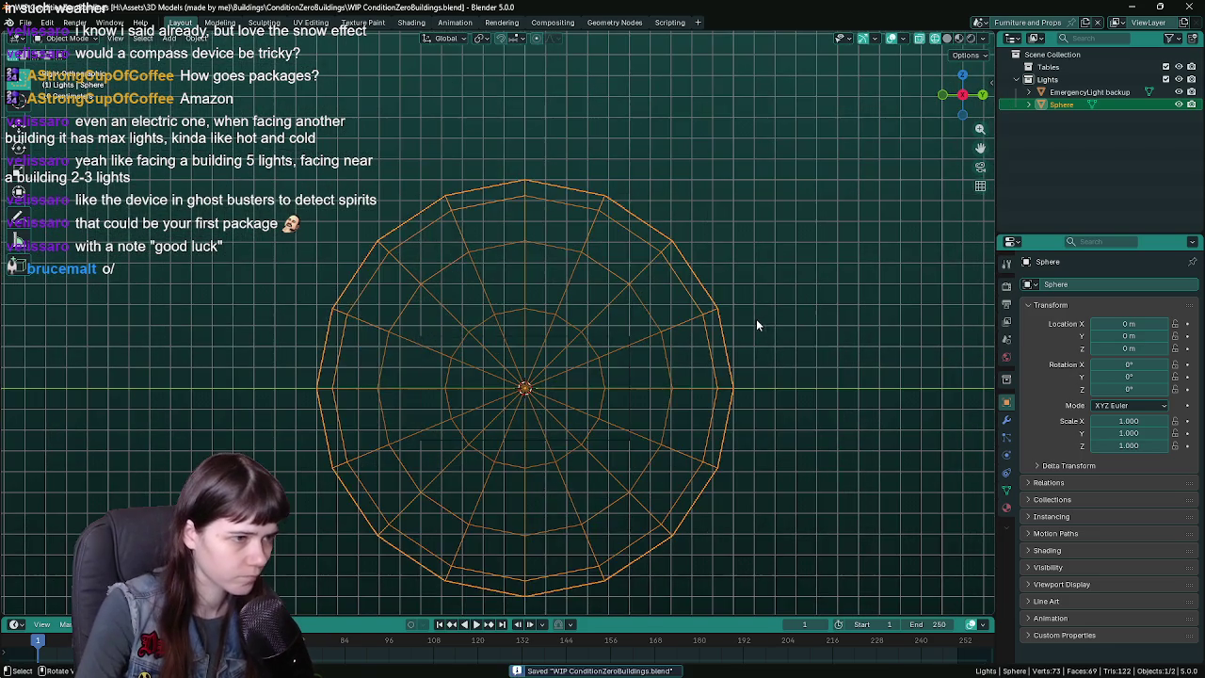
- Scale the half sphere to 0.25 and save
key(s)
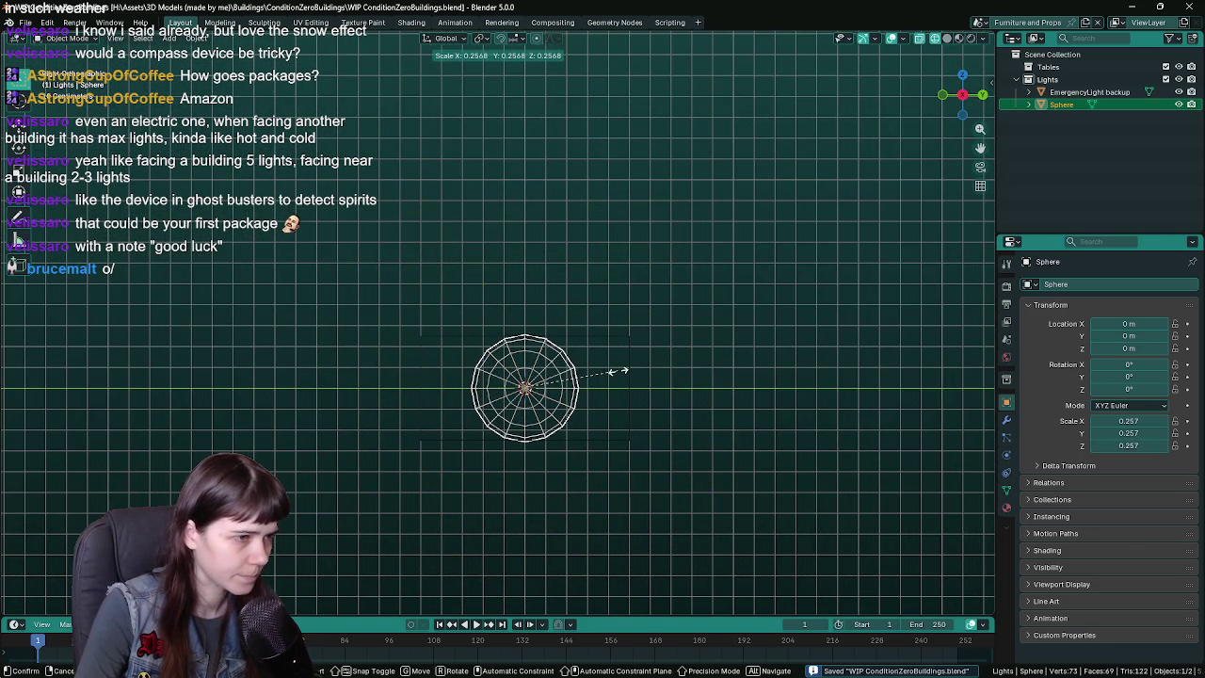
text(.2)
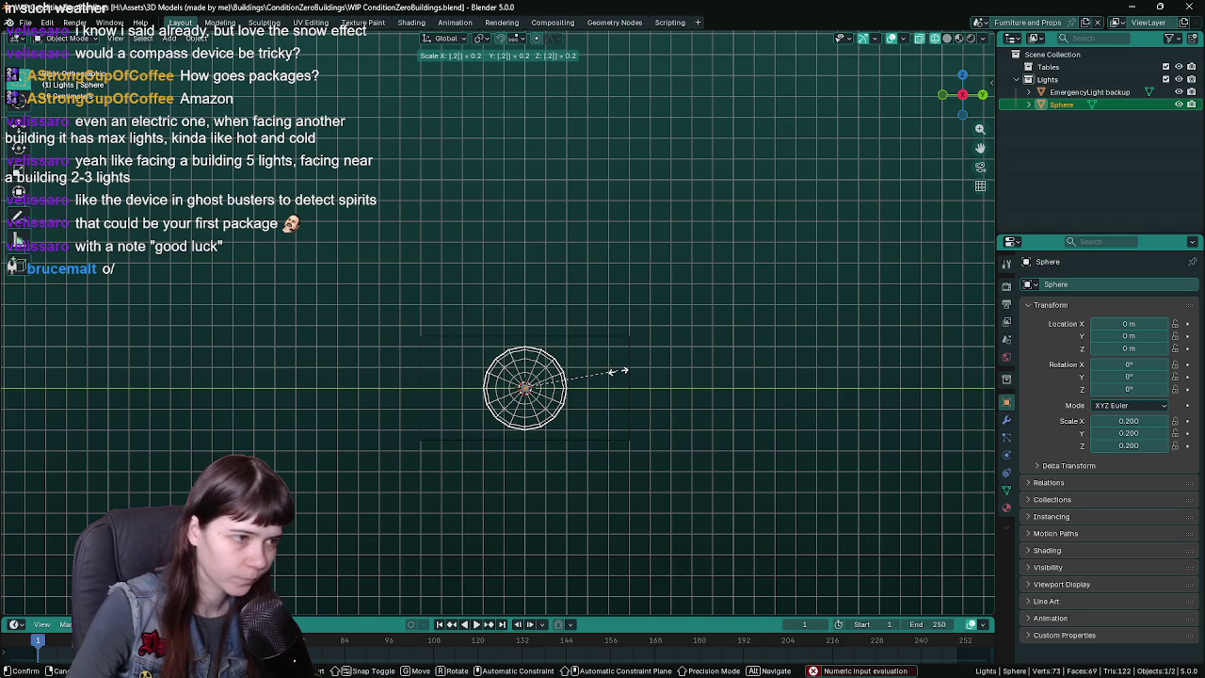
text(5)
key(Return)
key(ctrl+s)
- Select the other half's vertices and separate them into their own object
key(Tab)
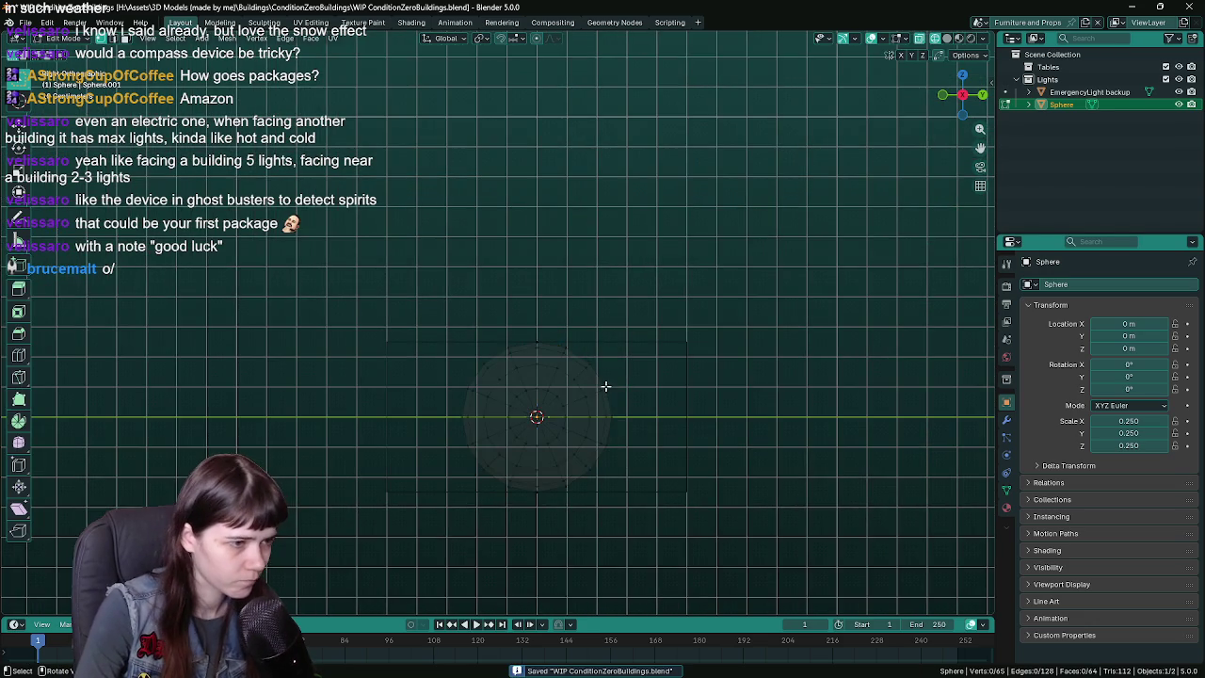
scroll(563, 327, up, 1)
drag(509, 267, 612, 510)
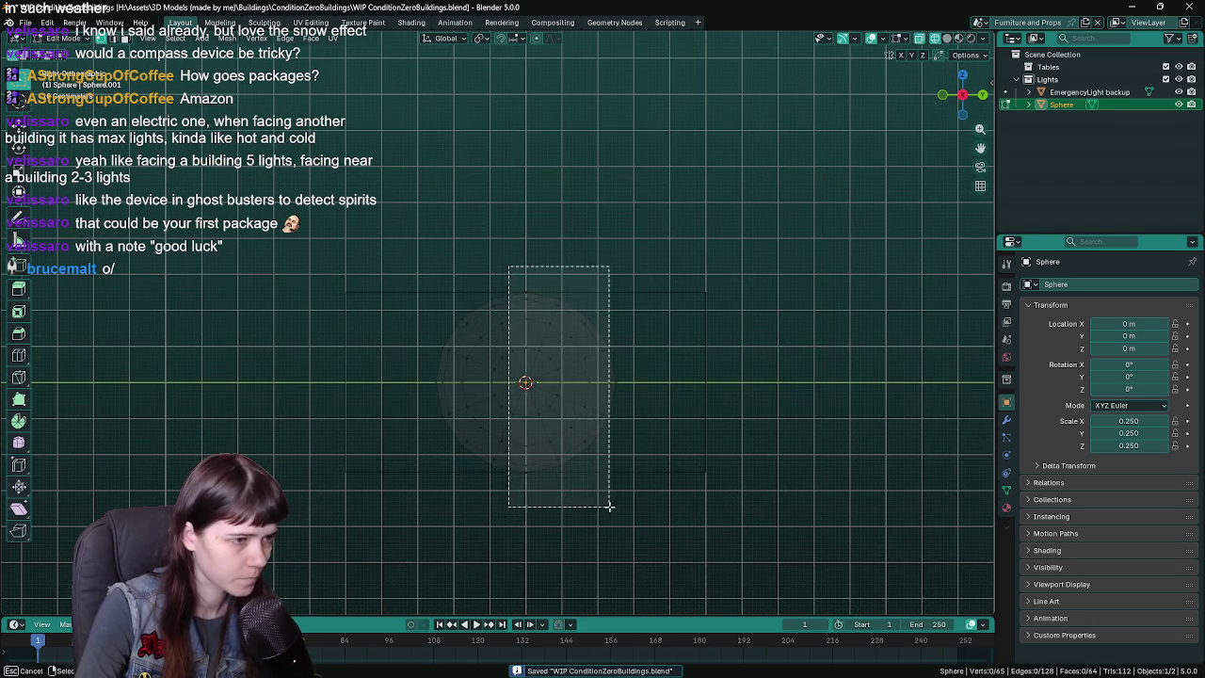
ctrl+drag(512, 432, 521, 458)
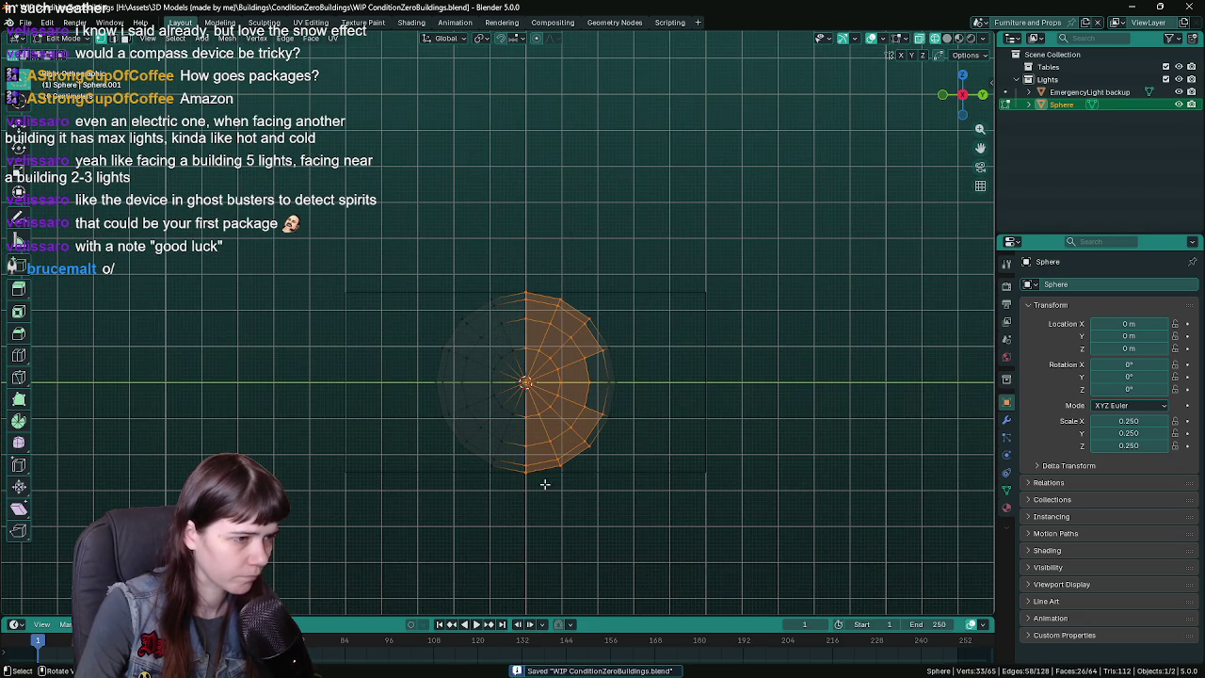
ctrl+scroll(572, 469, down, 1)
drag(553, 279, 661, 510)
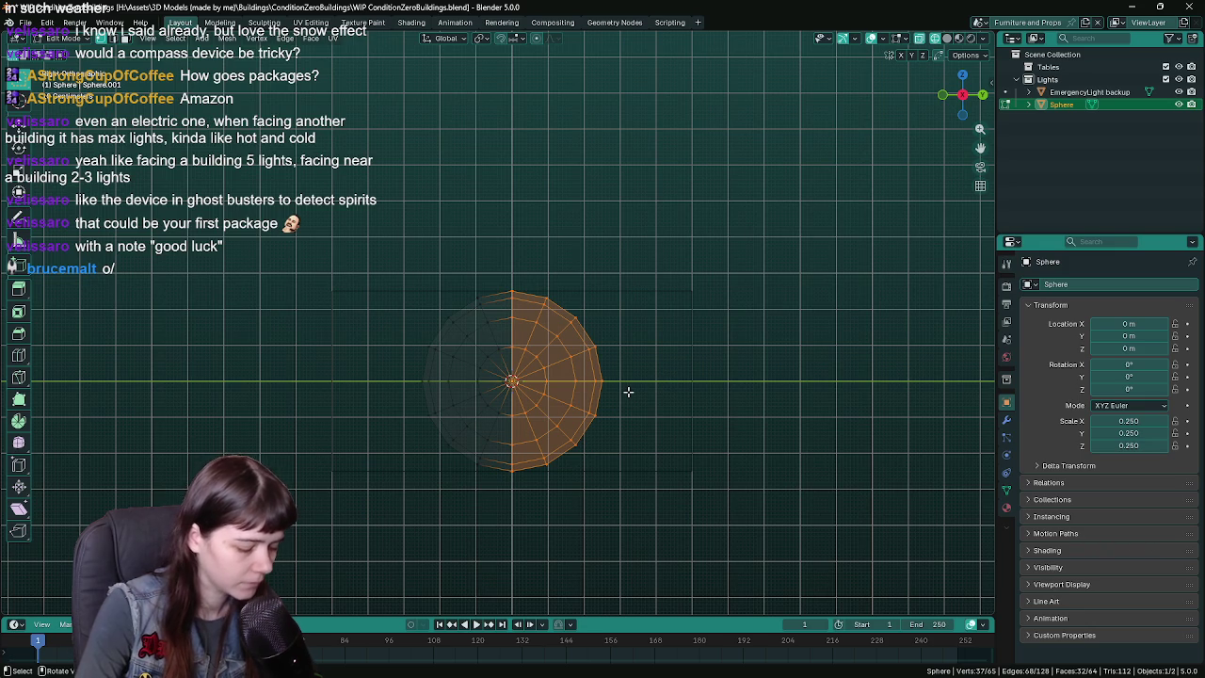
key(p)
click(629, 393)
key(Tab)
- Delete the separated Sphere.001 half, keeping the remaining half dome selected
click(1065, 118)
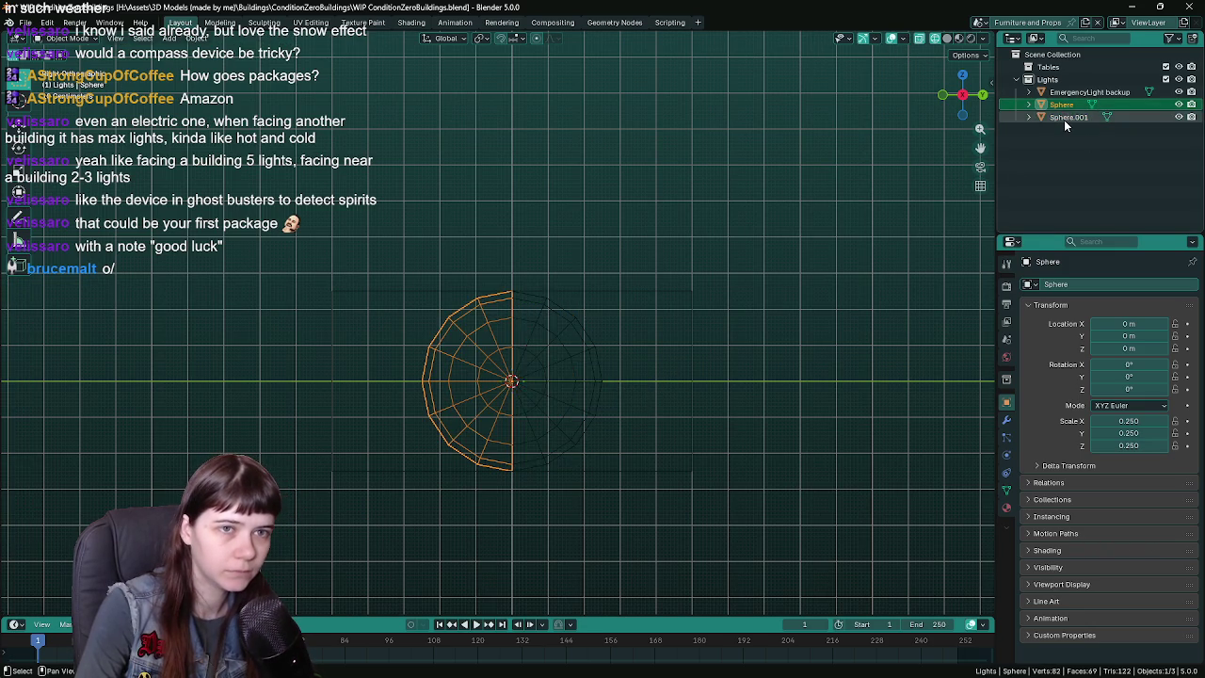
key(Tab)
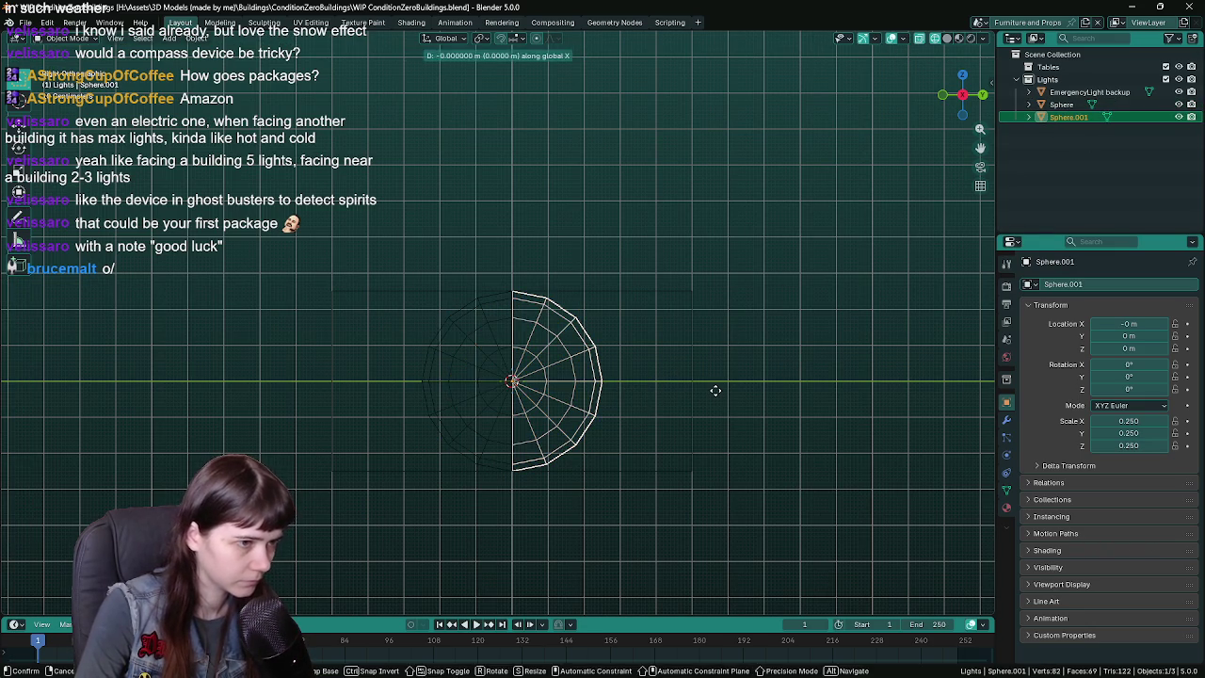
key(Tab)
key(Delete)
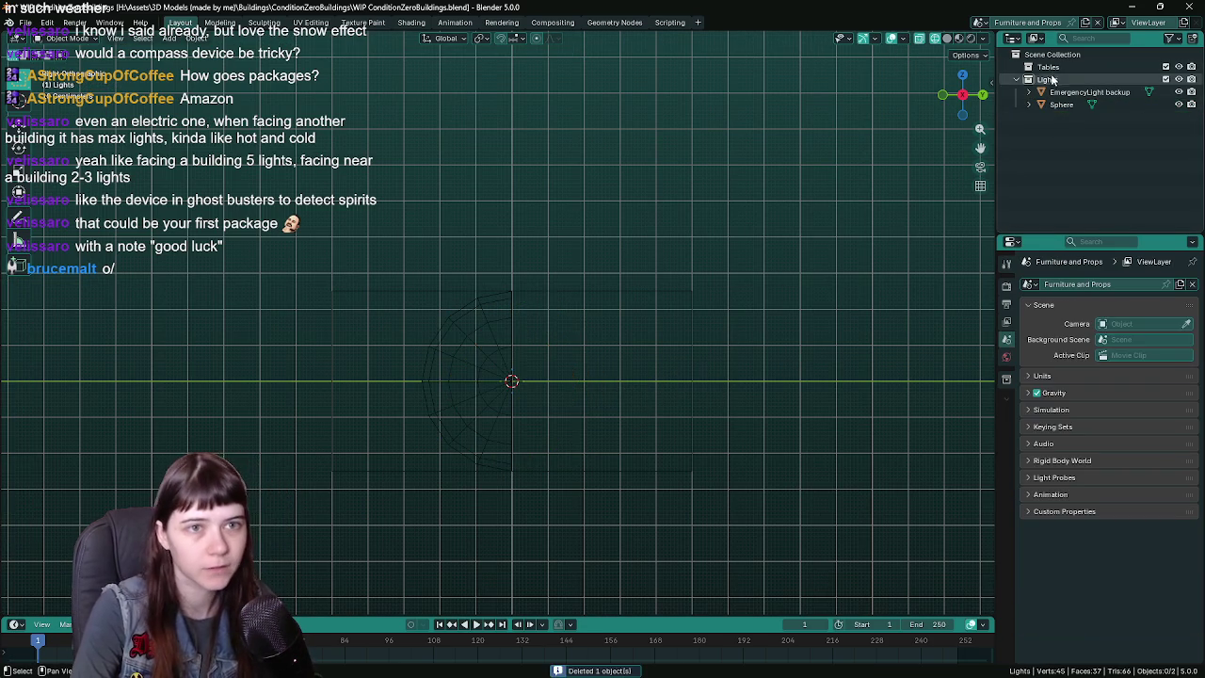
click(482, 396)
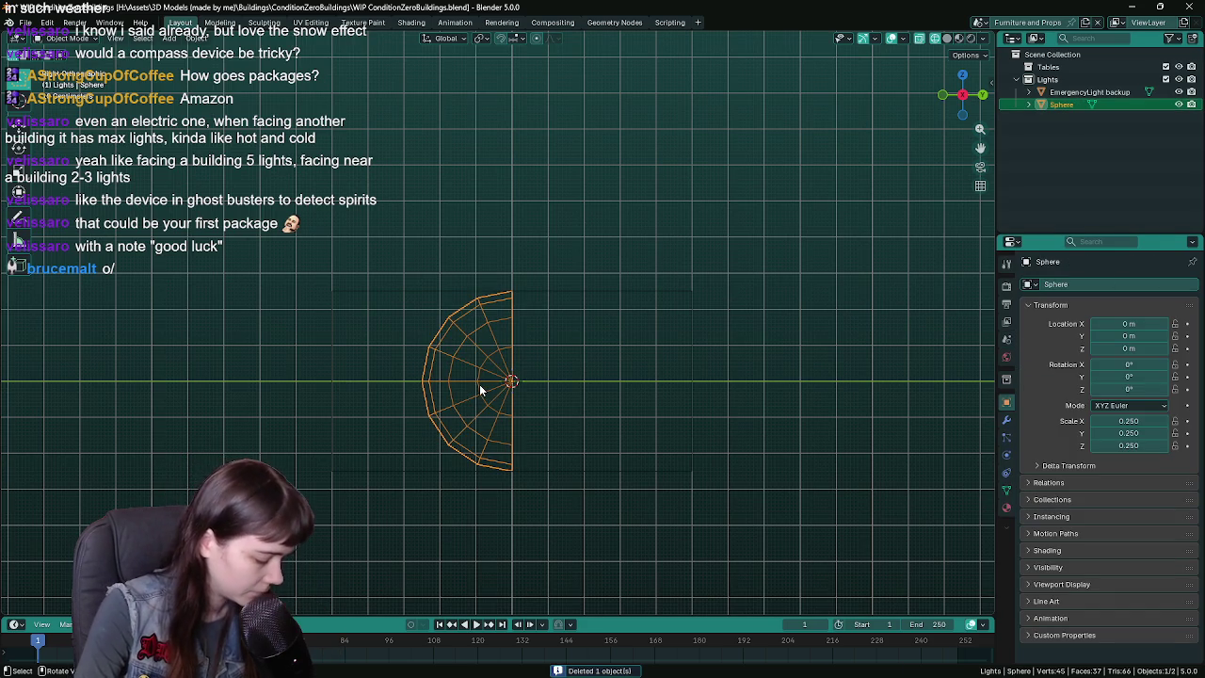
- Move the half dome along Y to -0.25 m and save
key(g)
key(x)
key(y)
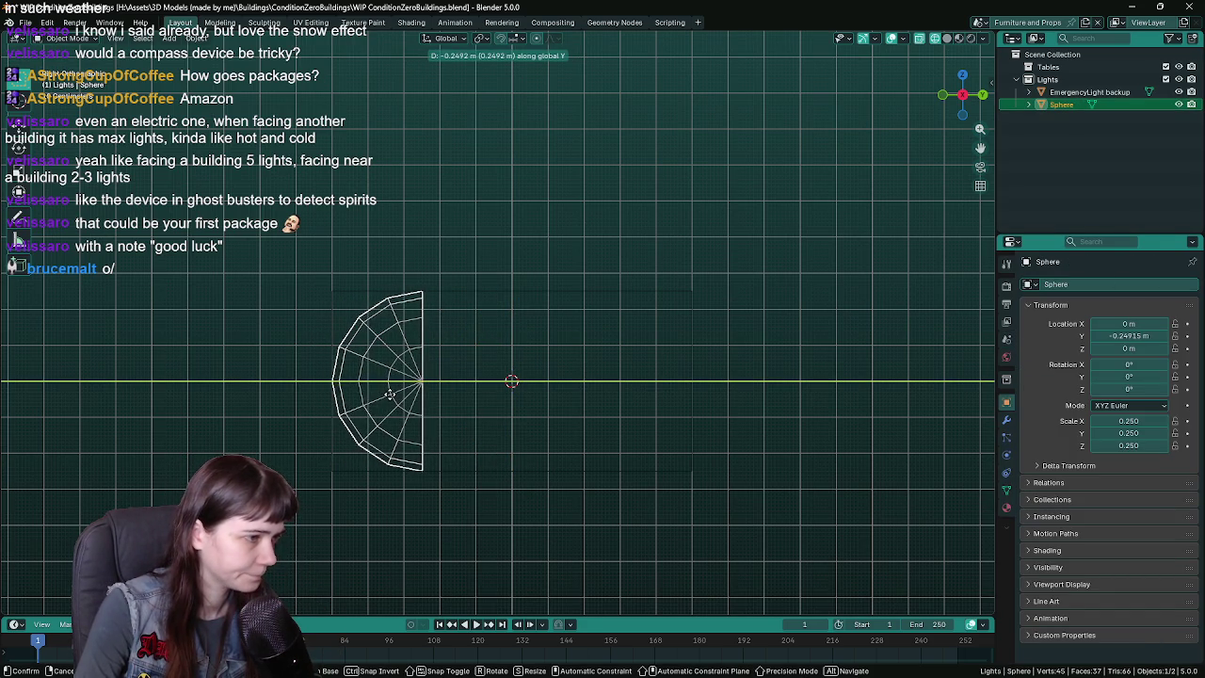
click(390, 395)
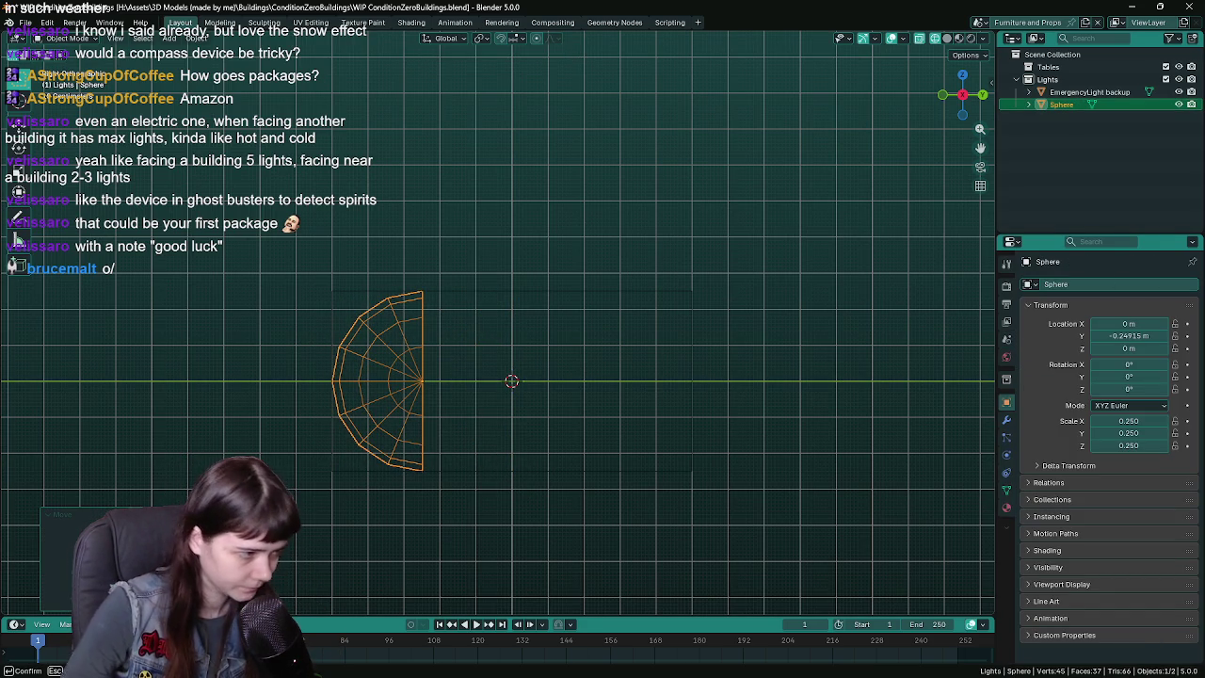
key(ctrl+s)
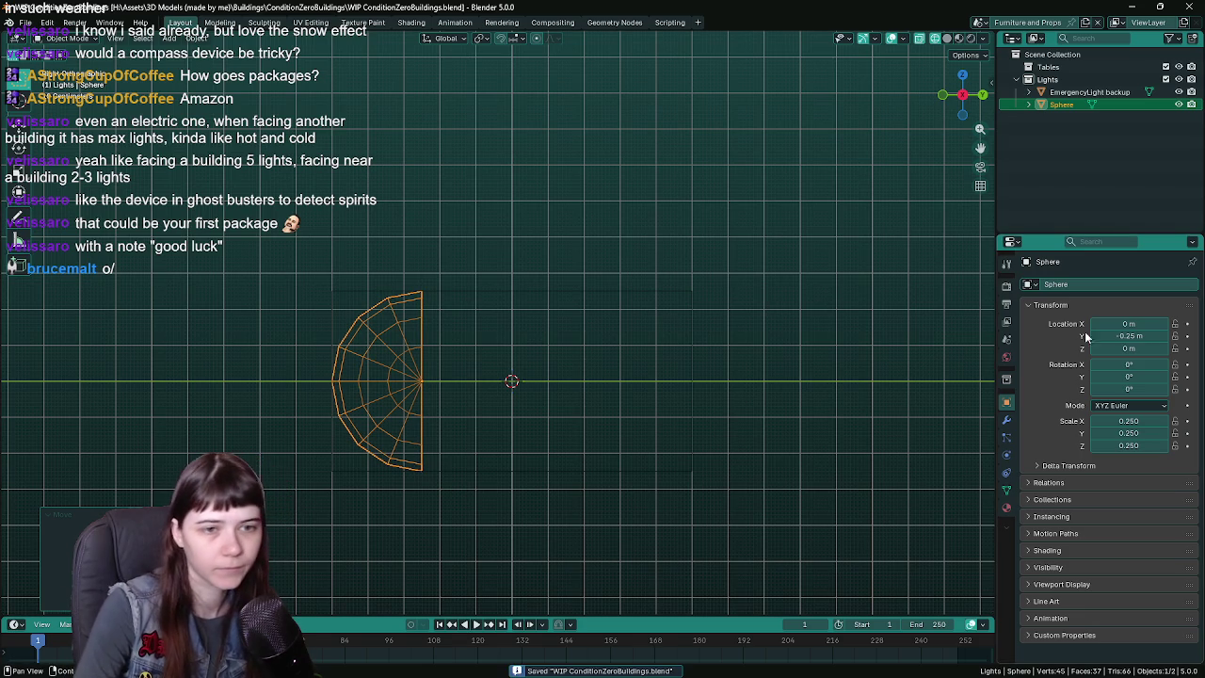
click(1007, 419)
- Add a Mirror modifier on Y only, using EmergencyLight backup as mirror object
click(1044, 284)
mouse_move(1011, 312)
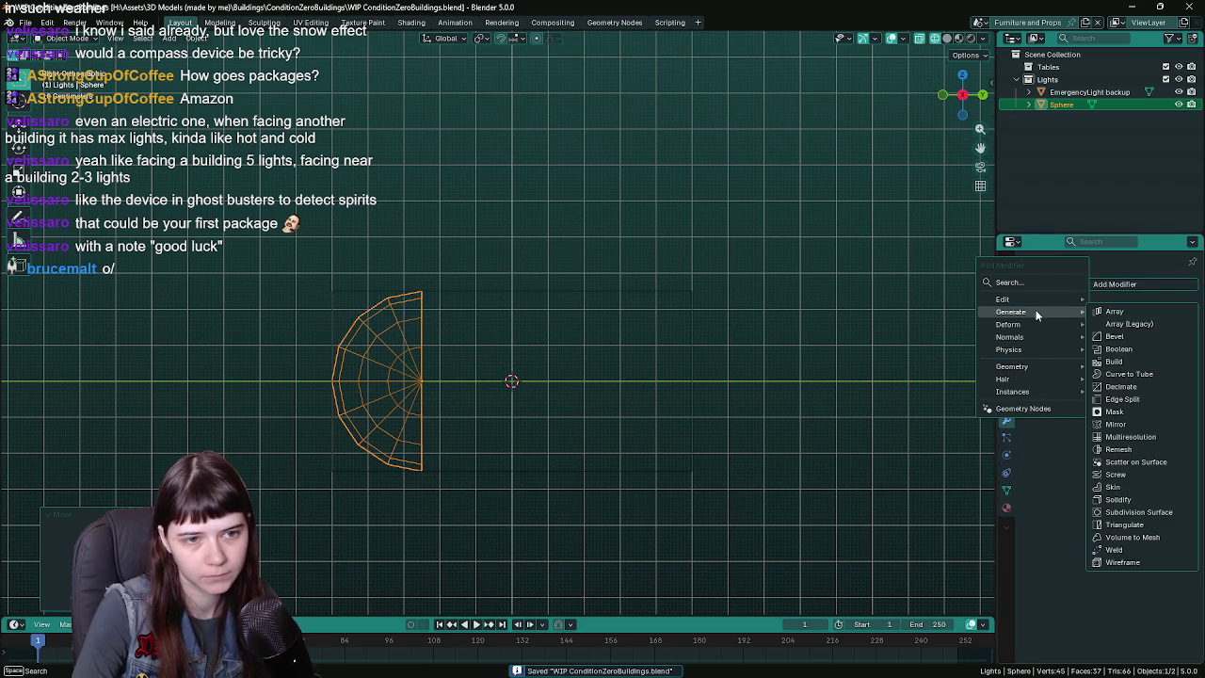
click(1139, 424)
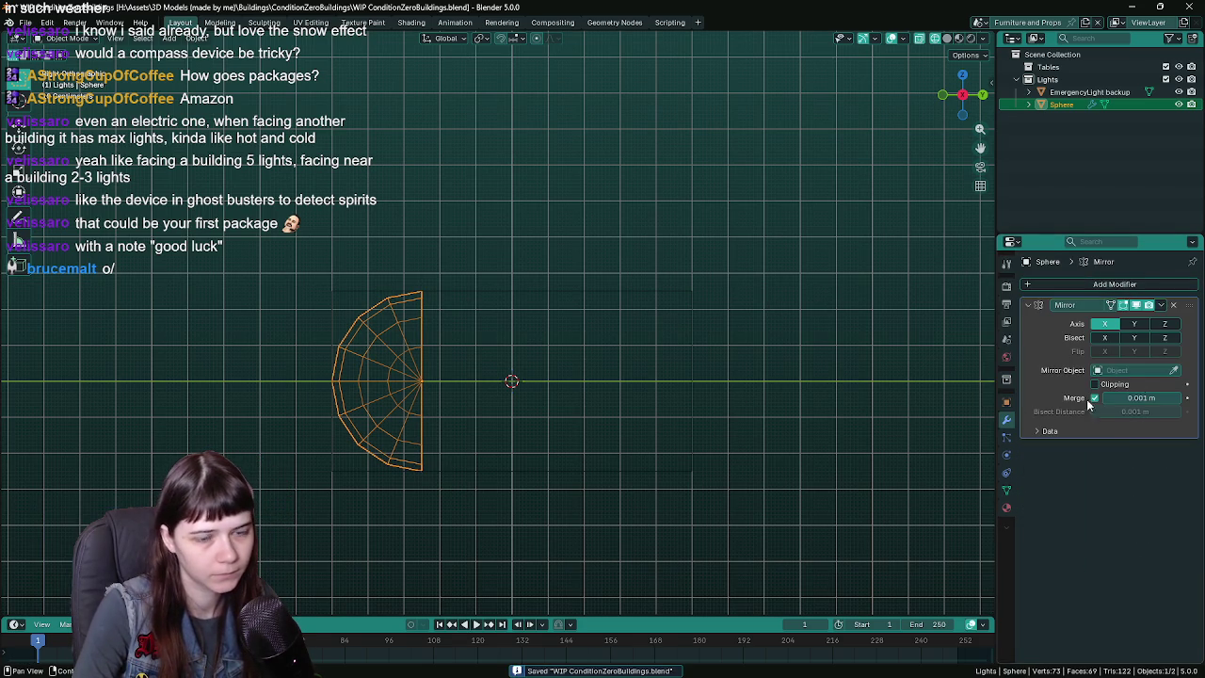
click(1134, 324)
click(1105, 324)
key(ctrl+s)
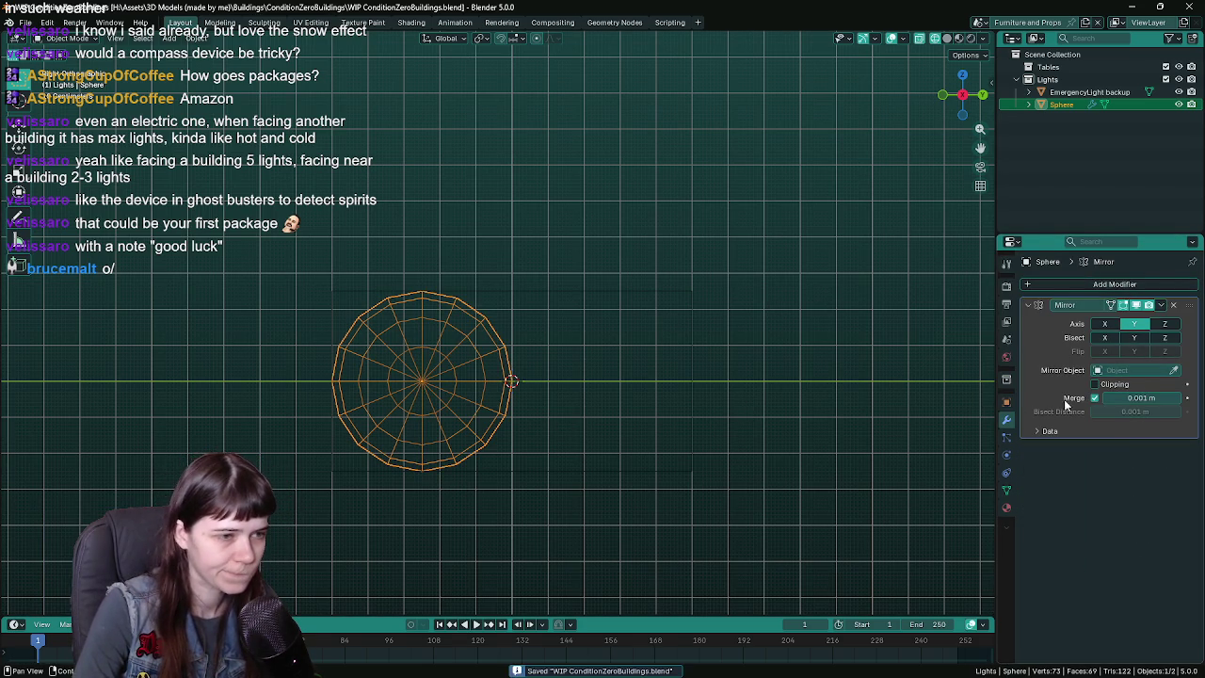
click(1174, 370)
click(663, 289)
middle_drag(663, 289, 587, 355)
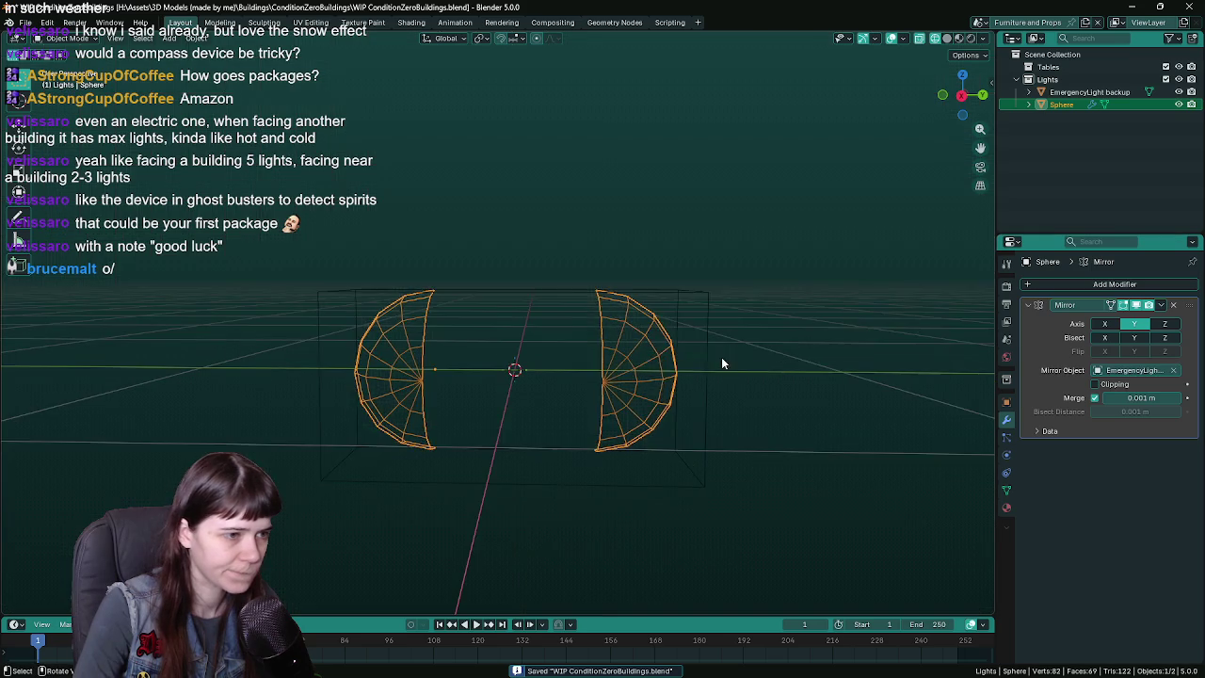
- In front view, extrude the half dome's open edge loop along Y
key(Tab)
middle_drag(444, 334, 414, 334)
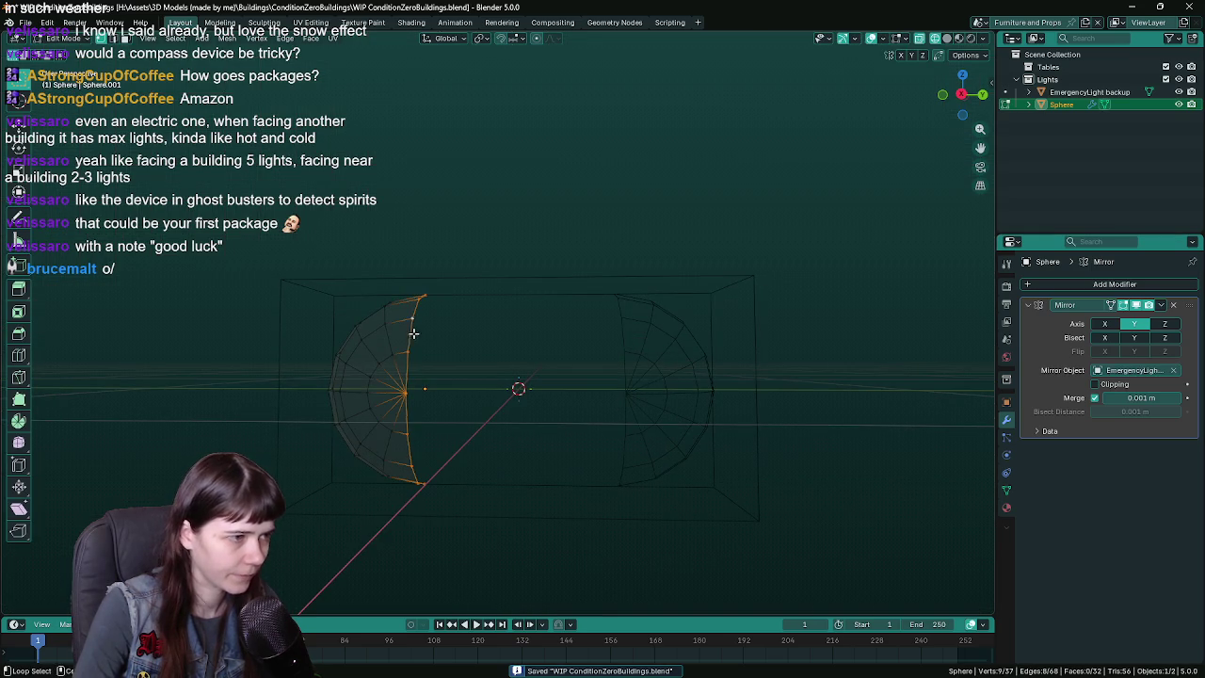
key(KP_1)
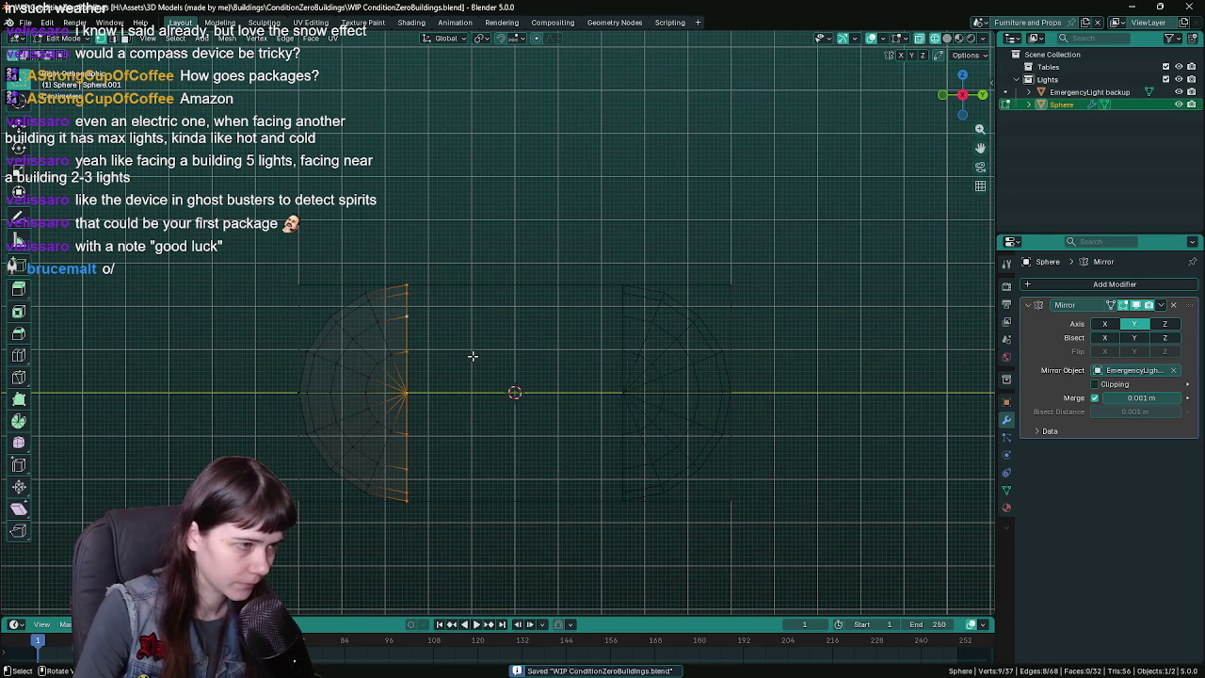
key(g)
key(x)
key(y)
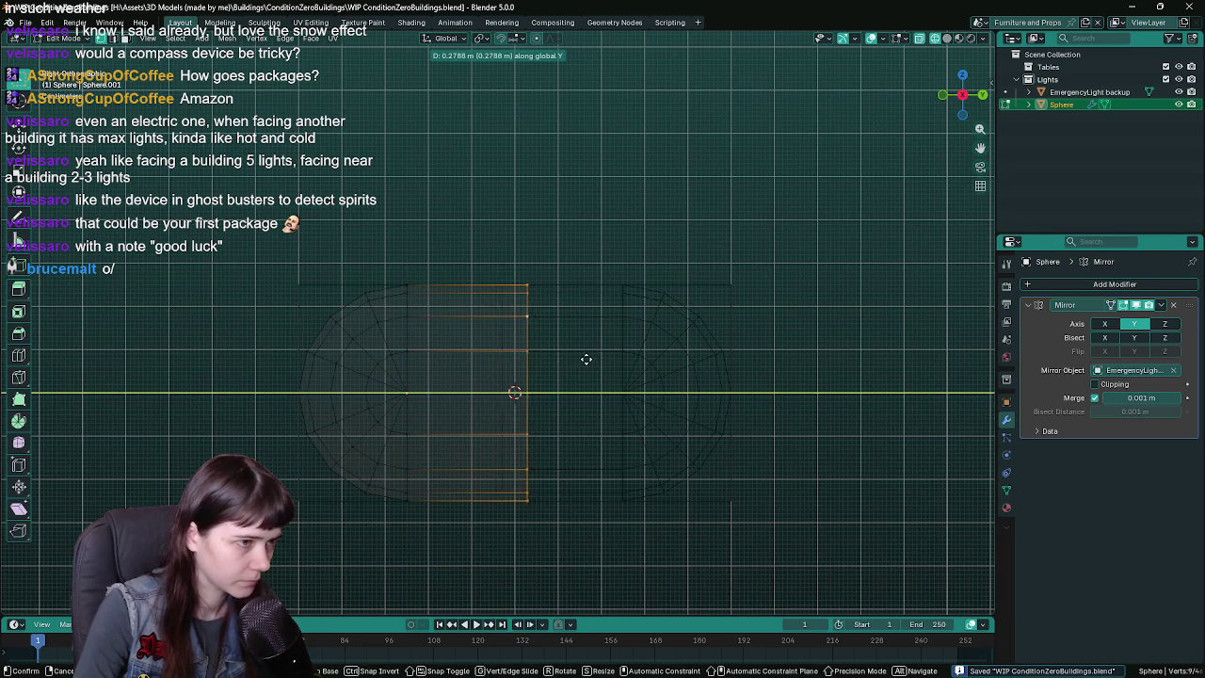
right_click(571, 358)
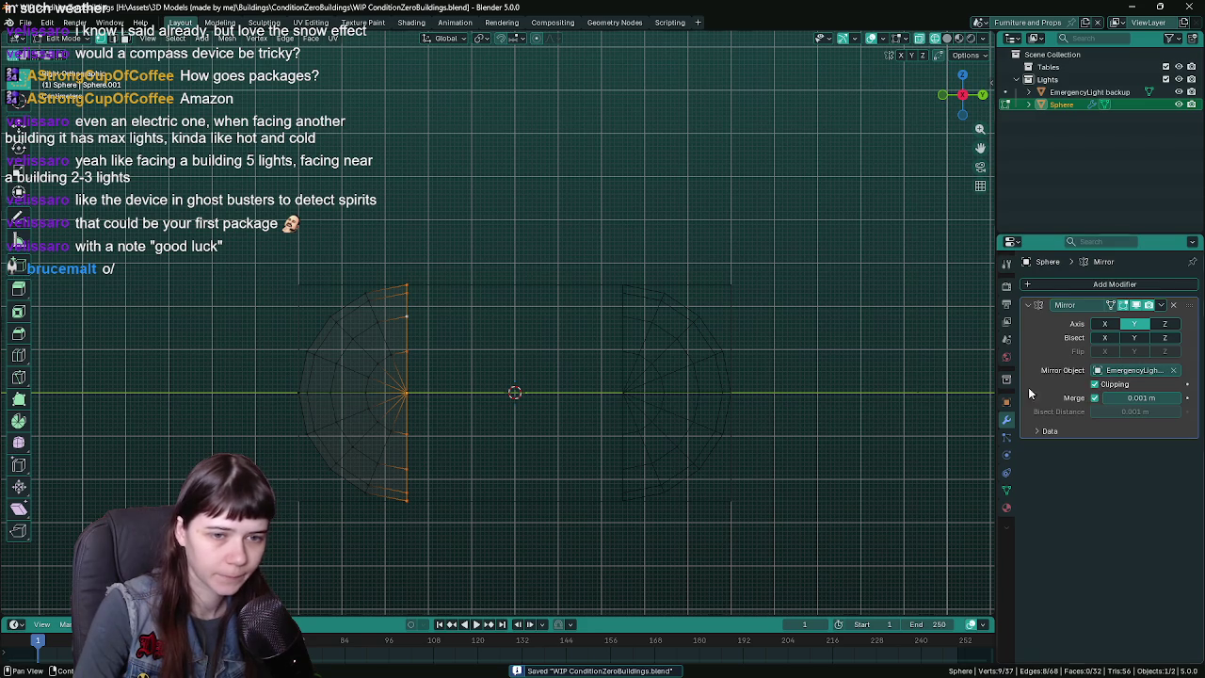
key(e)
key(y)
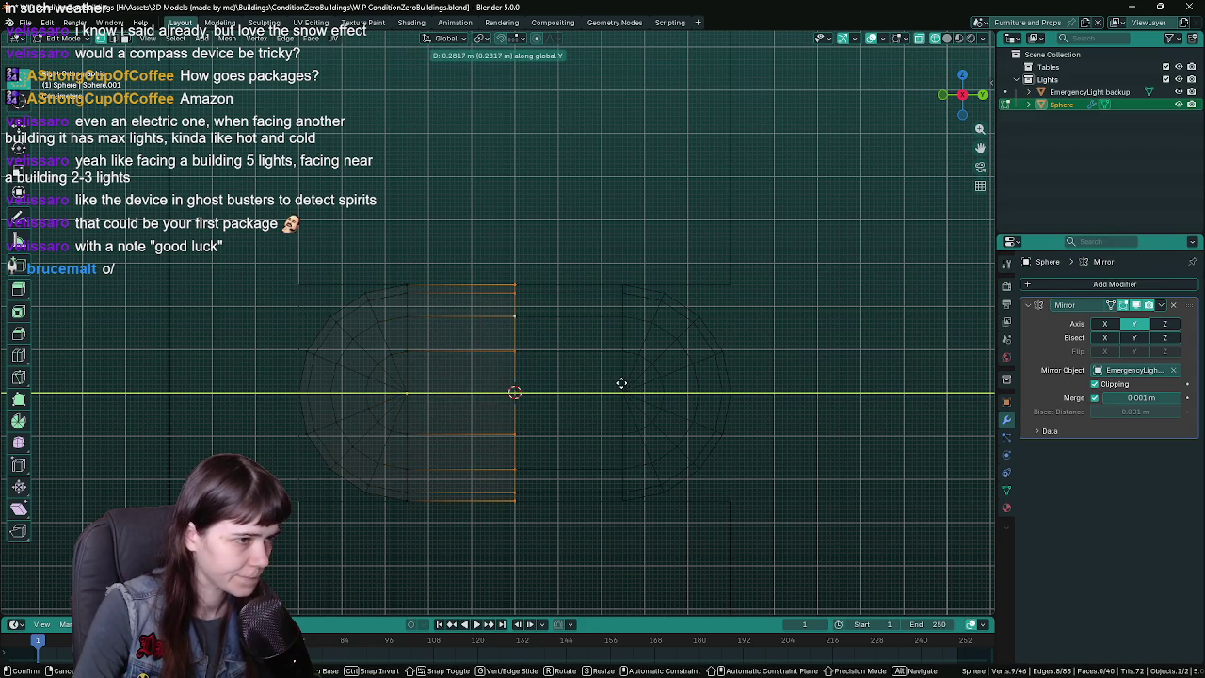
click(621, 383)
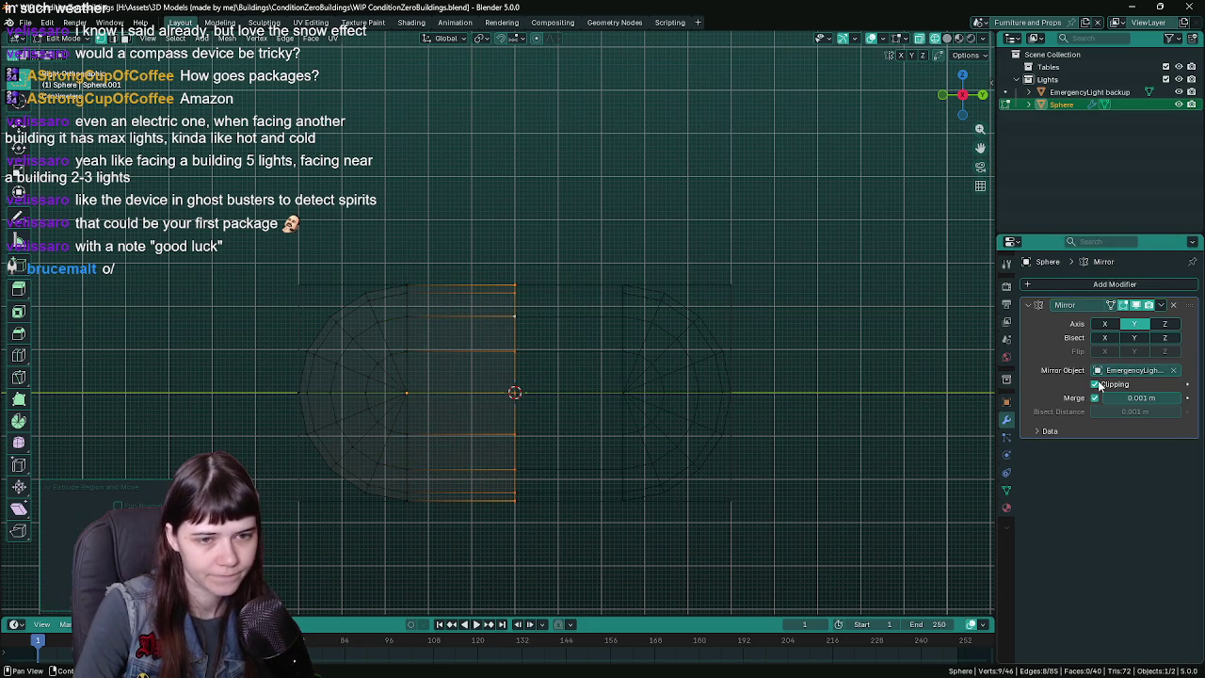
- Clear the Mirror modifier's mirror object and save the file
click(1175, 371)
middle_drag(705, 348, 618, 369)
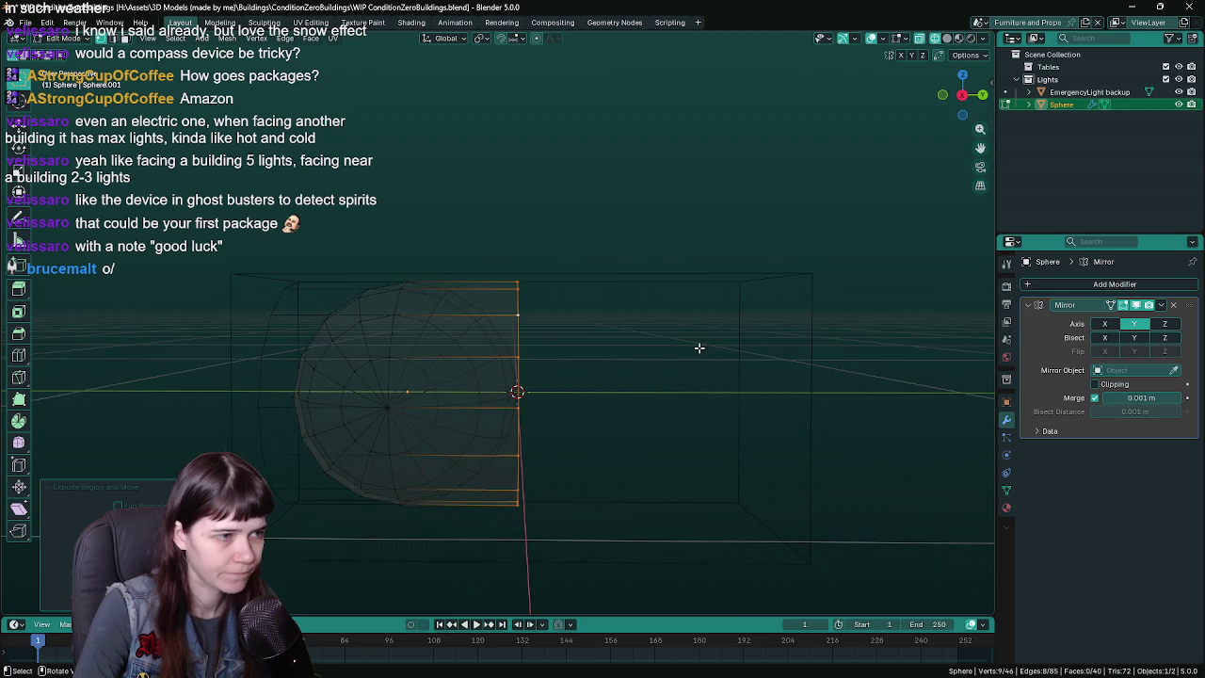
key(ctrl+s)
click(221, 39)
mouse_move(249, 81)
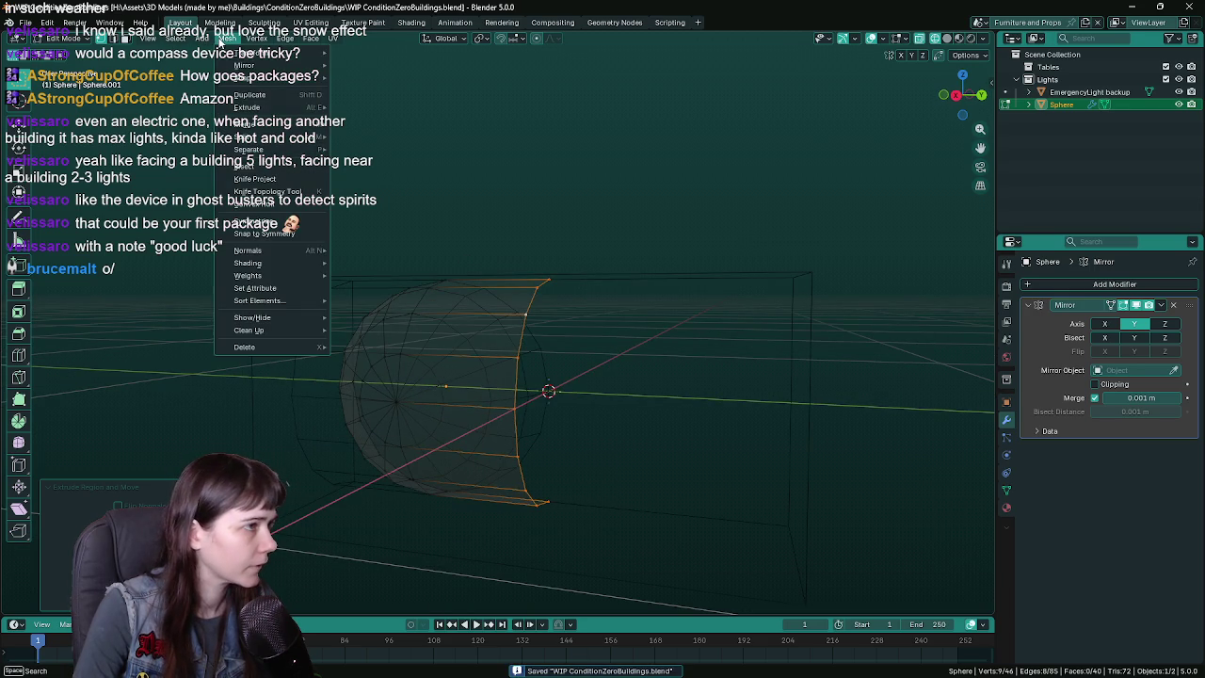
- Inspect the mirrored half-sphere from new angles and save the Blender file
middle_drag(715, 357, 600, 452)
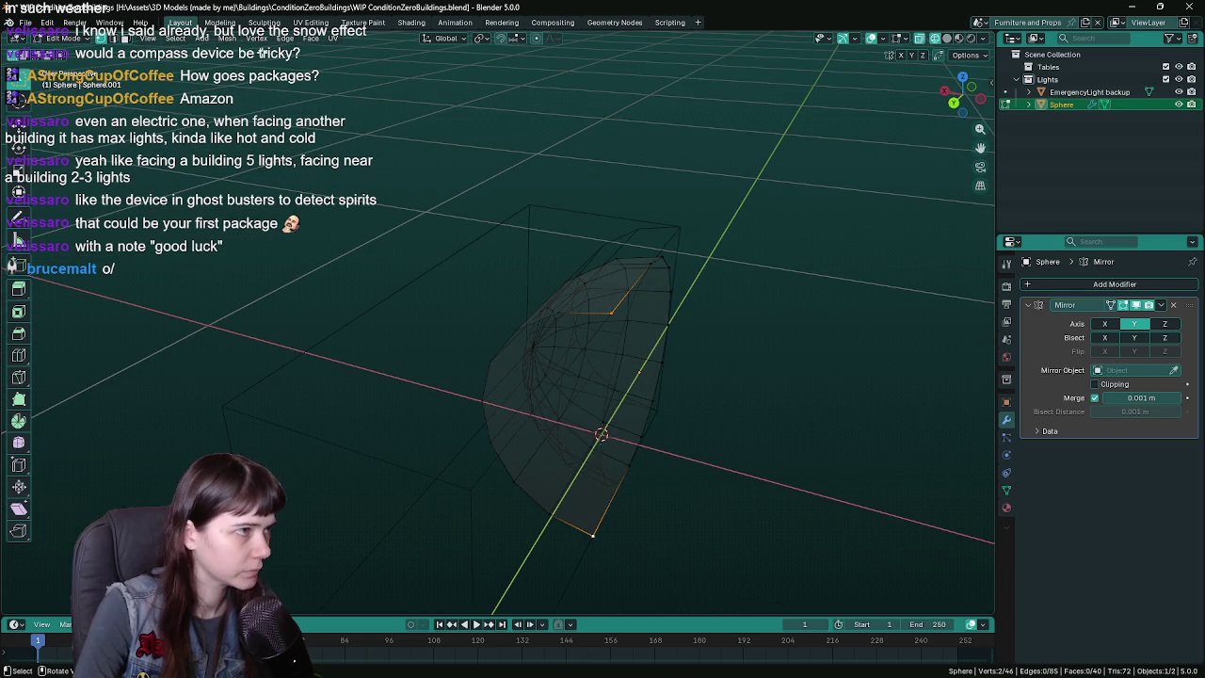
click(226, 38)
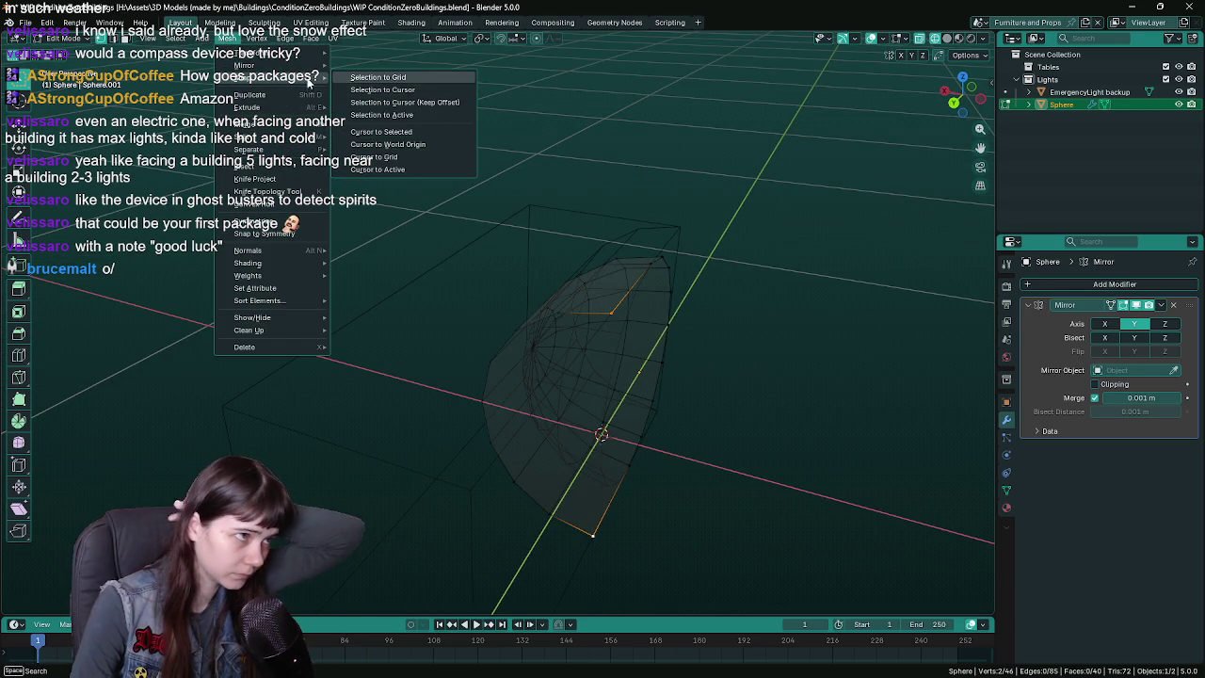
middle_drag(565, 245, 525, 183)
key(ctrl+s)
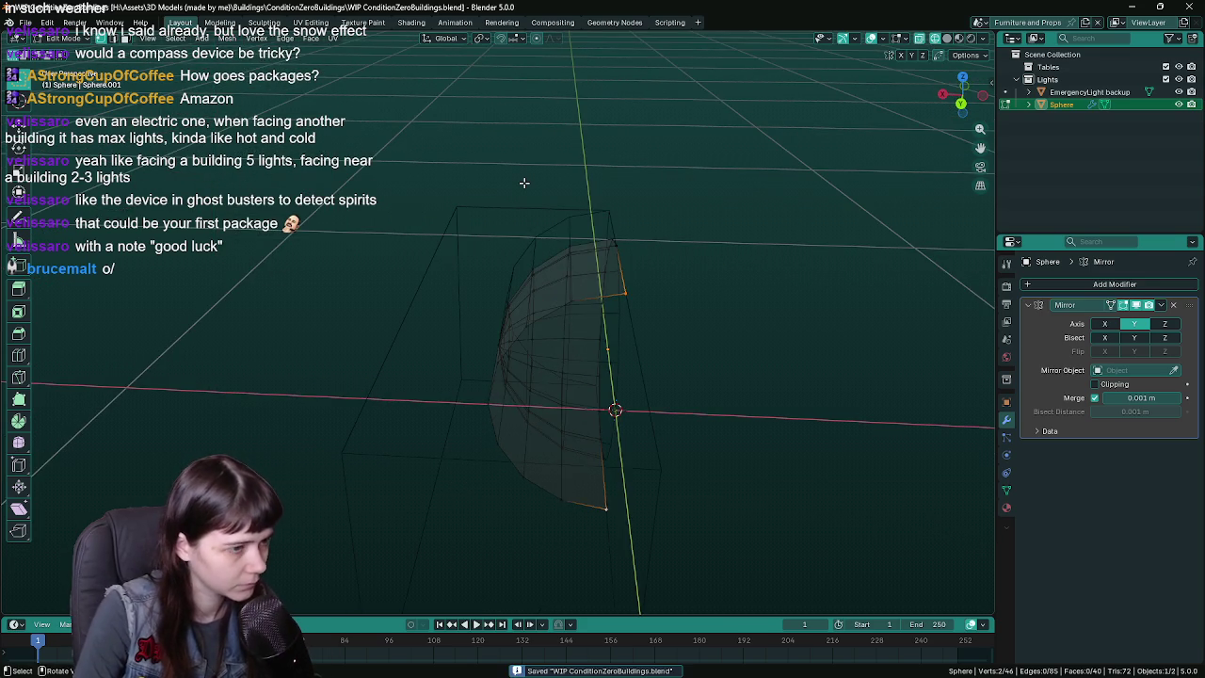
- In Object Mode, set the Sphere's origin to geometry and check the capsule in top, front and side views
key(Tab)
click(196, 39)
mouse_move(217, 65)
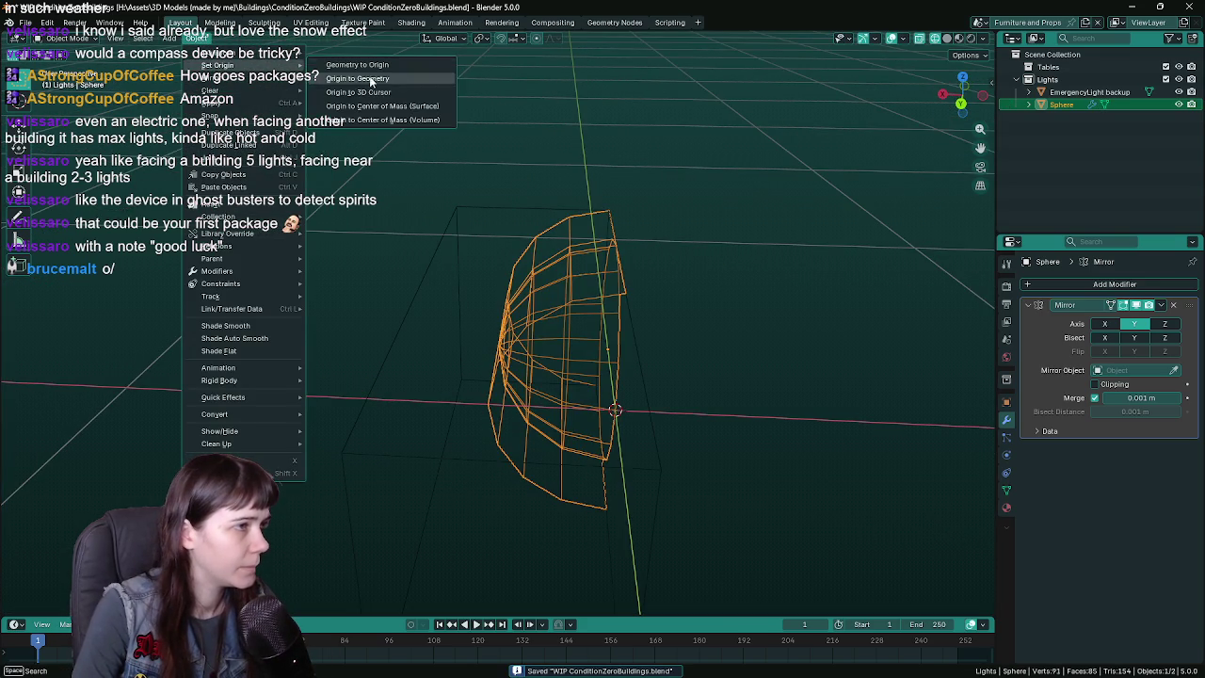
click(390, 93)
key(KP_7)
key(KP_1)
key(KP_3)
mouse_move(597, 291)
middle_down()
mouse_move(567, 331)
mouse_move(395, 300)
mouse_move(514, 256)
mouse_move(596, 310)
middle_up()
- Delete the EmergencyLight backup object, view the Sphere capsule in solid shading and save
click(399, 295)
key(Delete)
key(shift+z)
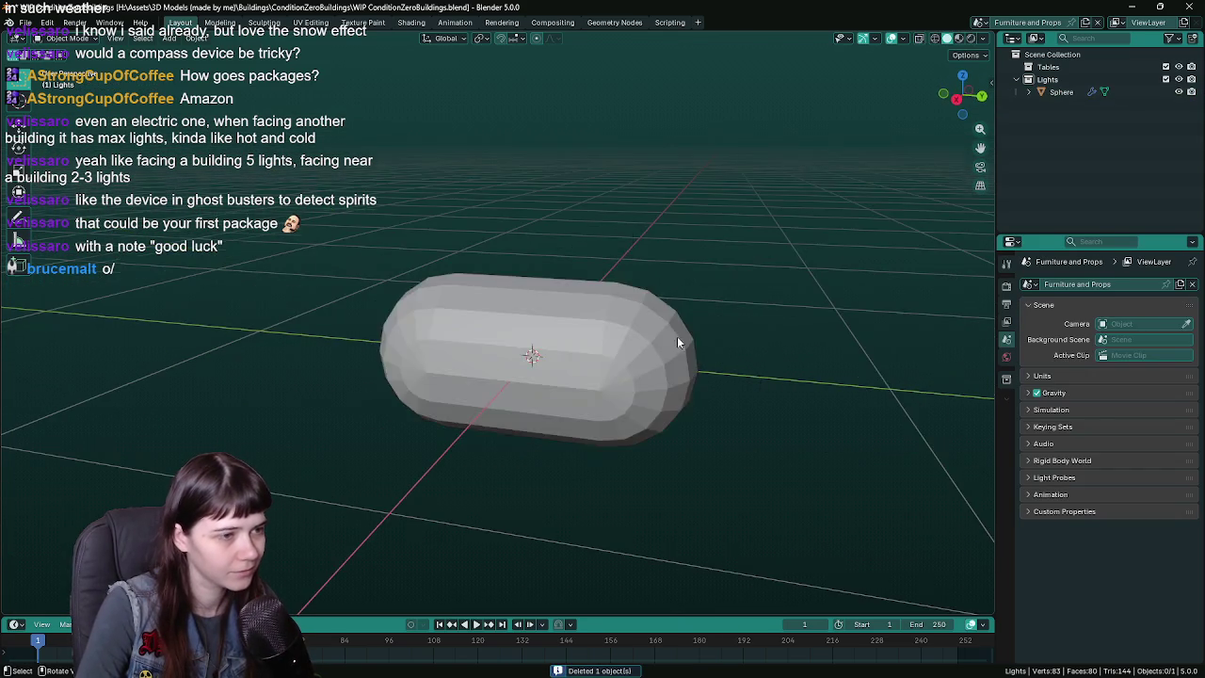
middle_drag(676, 338, 577, 336)
click(577, 336)
key(ctrl+s)
middle_drag(718, 349, 624, 336)
scroll(585, 346, up, 3)
key(Tab)
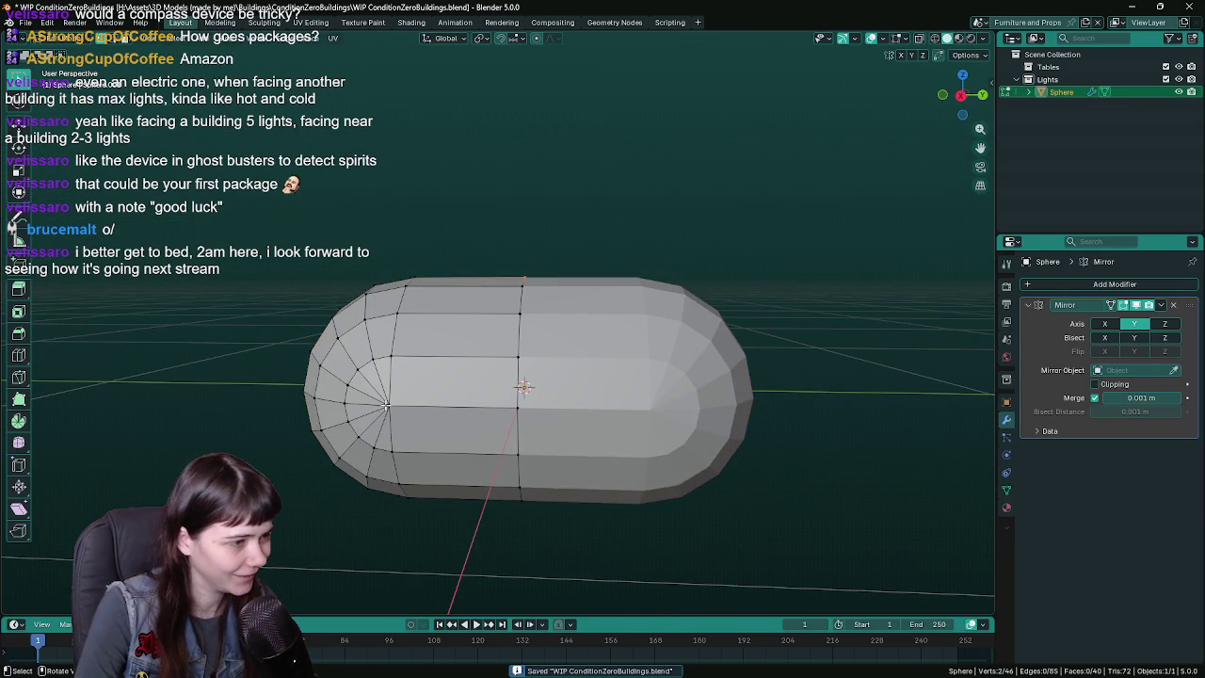
click(382, 407)
middle_drag(384, 405, 455, 426)
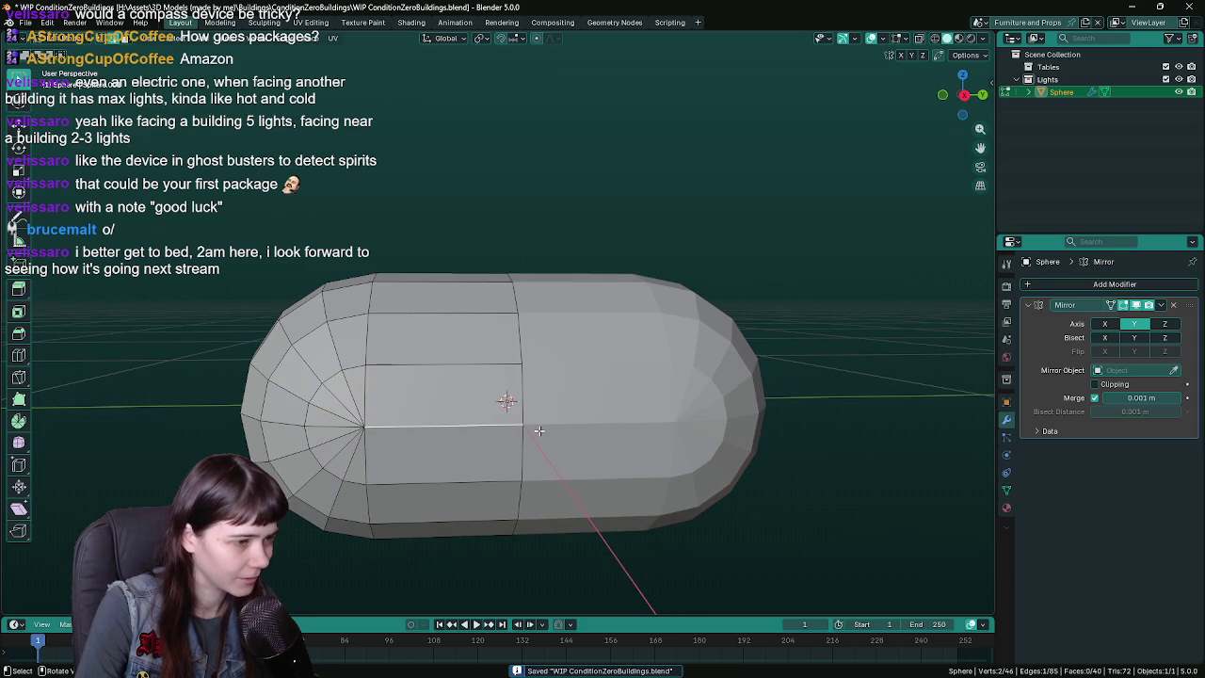
key(x)
click(440, 413)
scroll(603, 421, down, 3)
mouse_move(586, 409)
middle_down()
mouse_move(462, 379)
mouse_move(500, 358)
middle_up()
key(f)
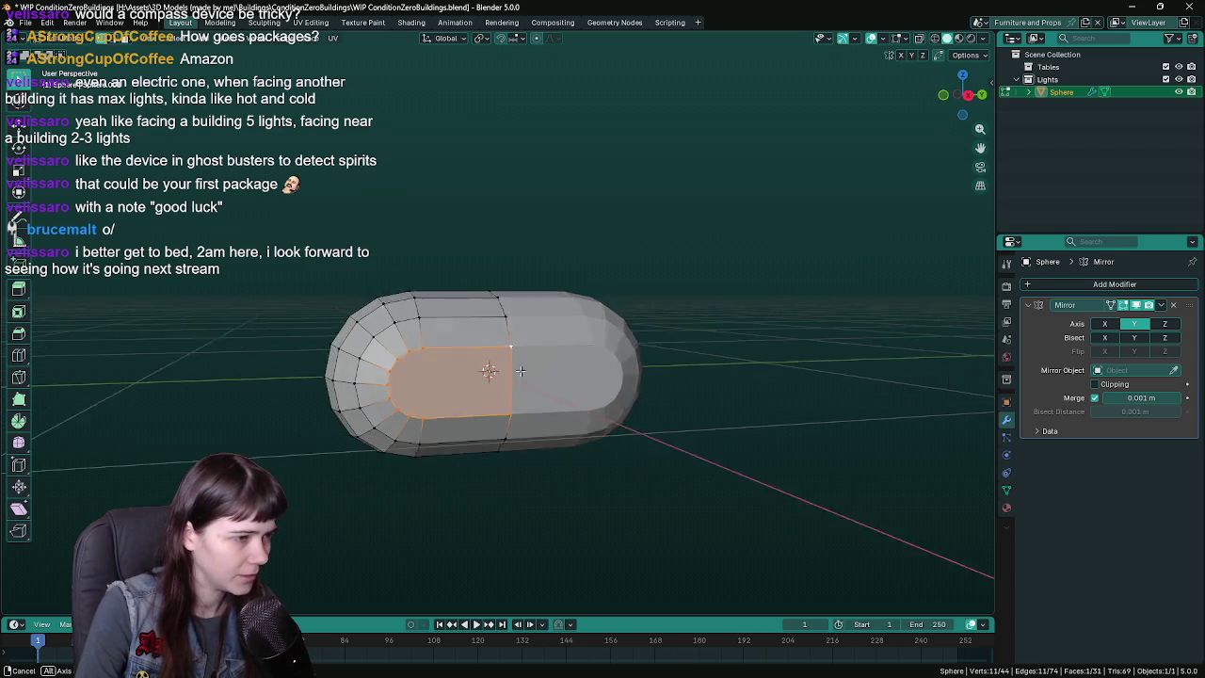
middle_drag(522, 364, 427, 481)
click(427, 481)
key(j)
mouse_move(481, 421)
middle_down()
mouse_move(559, 388)
mouse_move(642, 416)
mouse_move(552, 416)
middle_up()
key(ctrl+s)
key(Tab)
scroll(552, 415, down, 3)
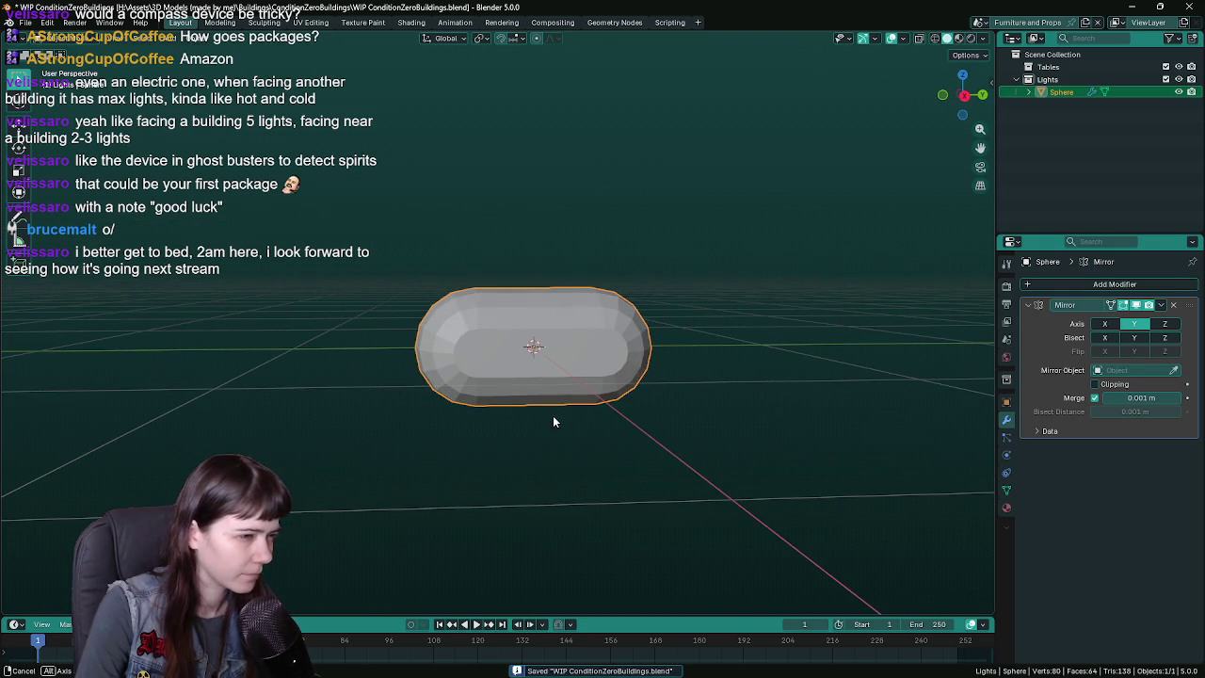
key(ctrl+z)
key(ctrl+z)
key(ctrl+z)
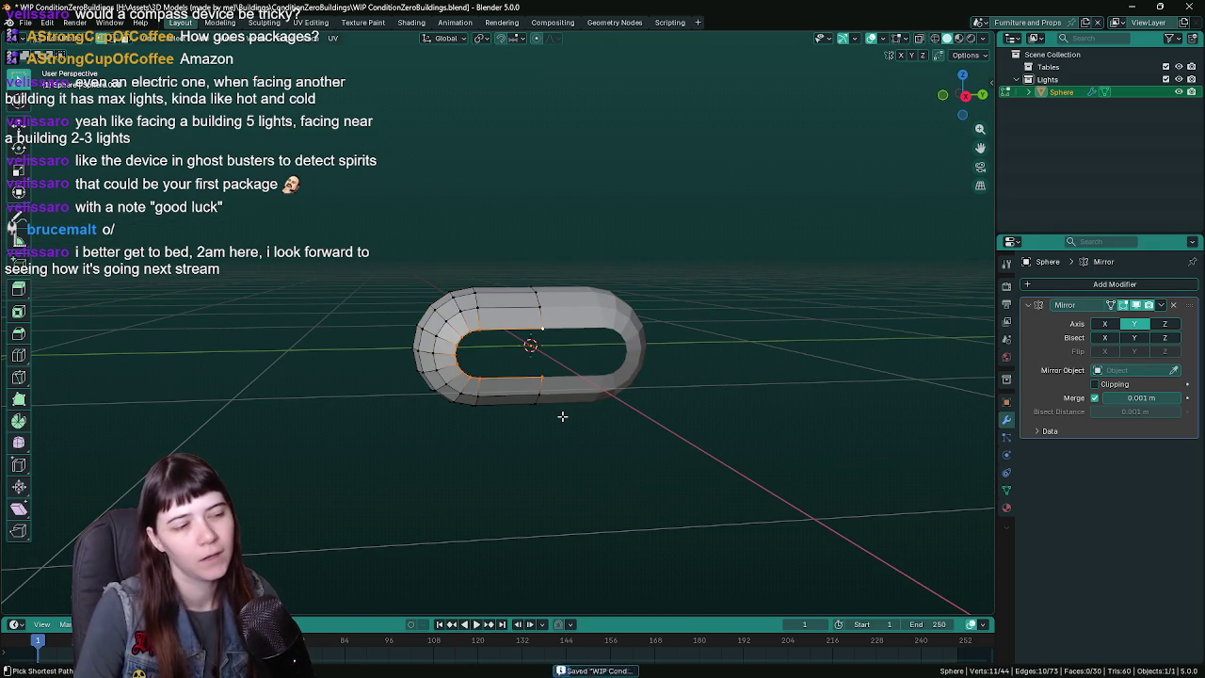
key(ctrl+z)
key(Tab)
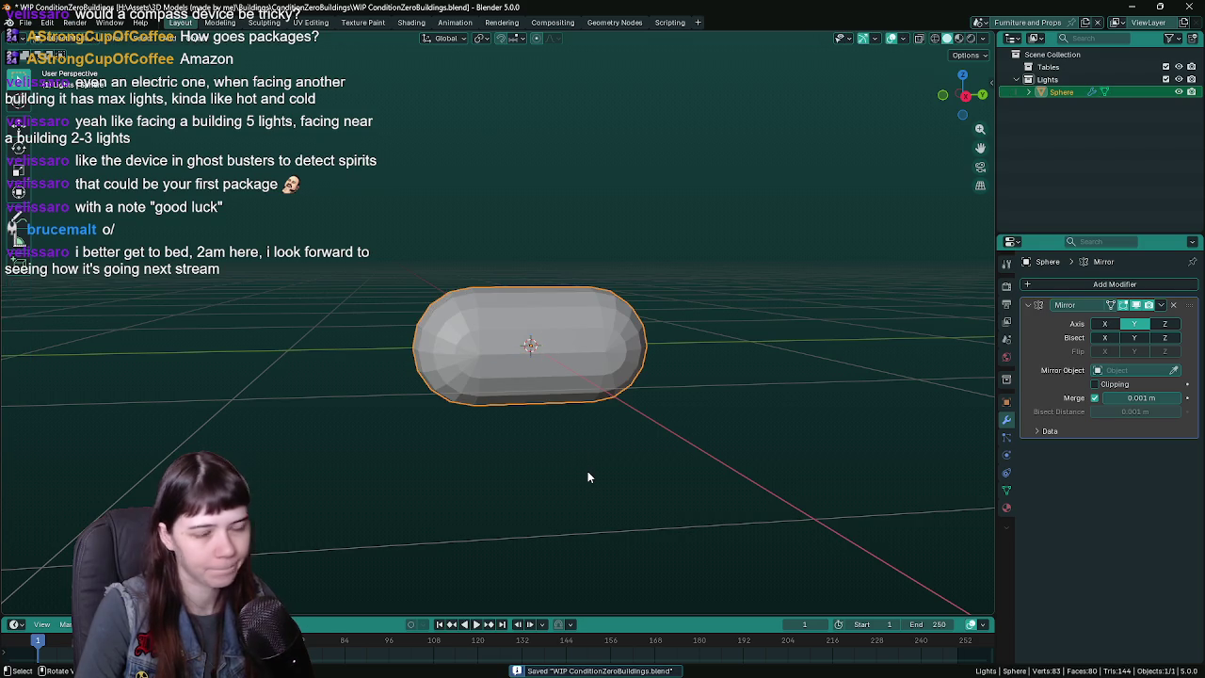
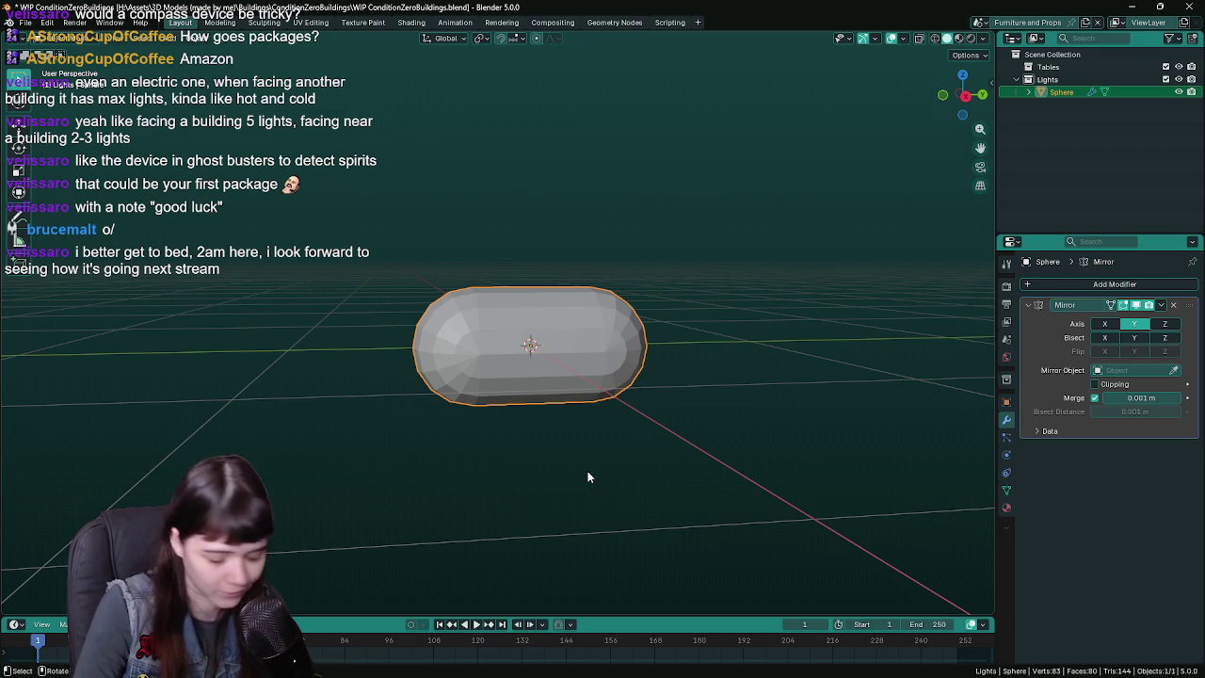
- Save the file, then dissolve a selected side vertex of the capsule in Edit Mode
scroll(588, 470, up, 1)
scroll(582, 463, up, 2)
key(ctrl+s)
scroll(565, 414, up, 2)
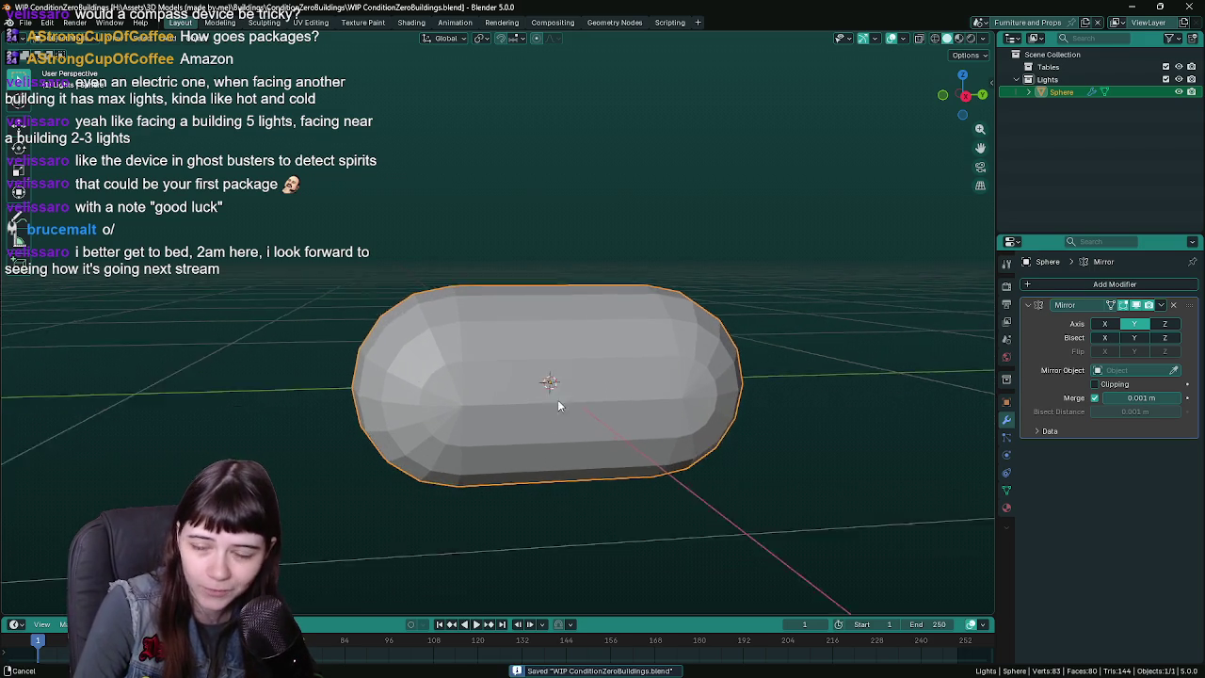
scroll(546, 369, up, 2)
key(Tab)
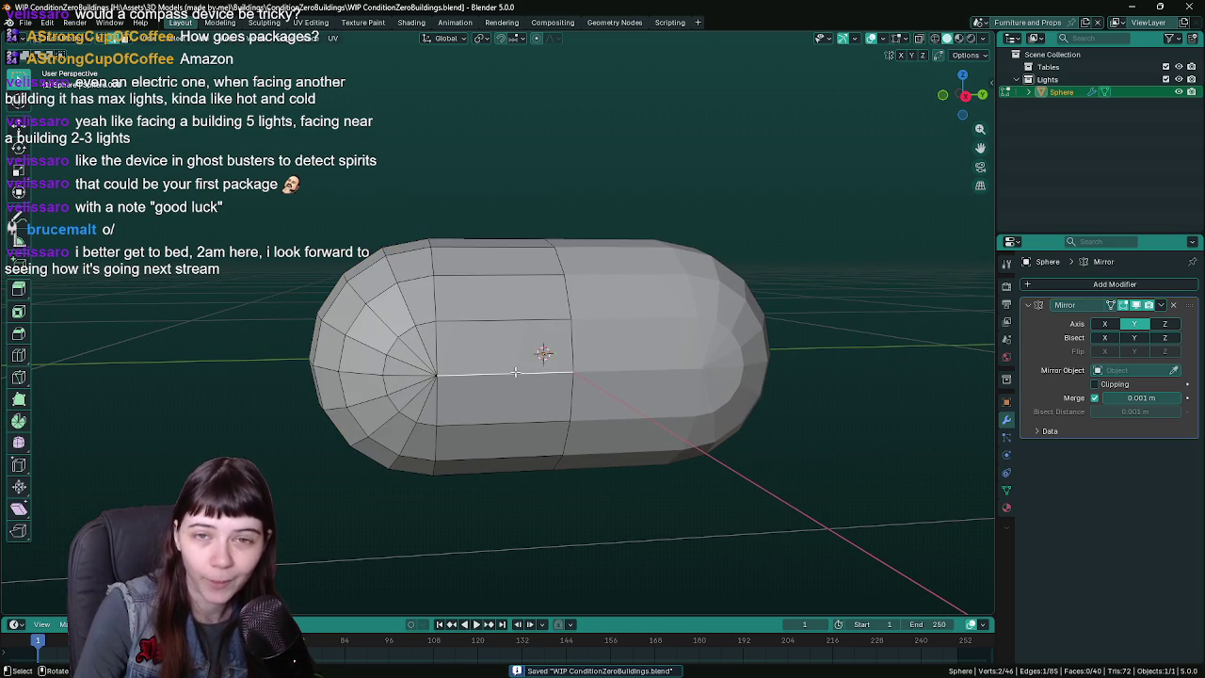
middle_drag(515, 372, 499, 403)
key(x)
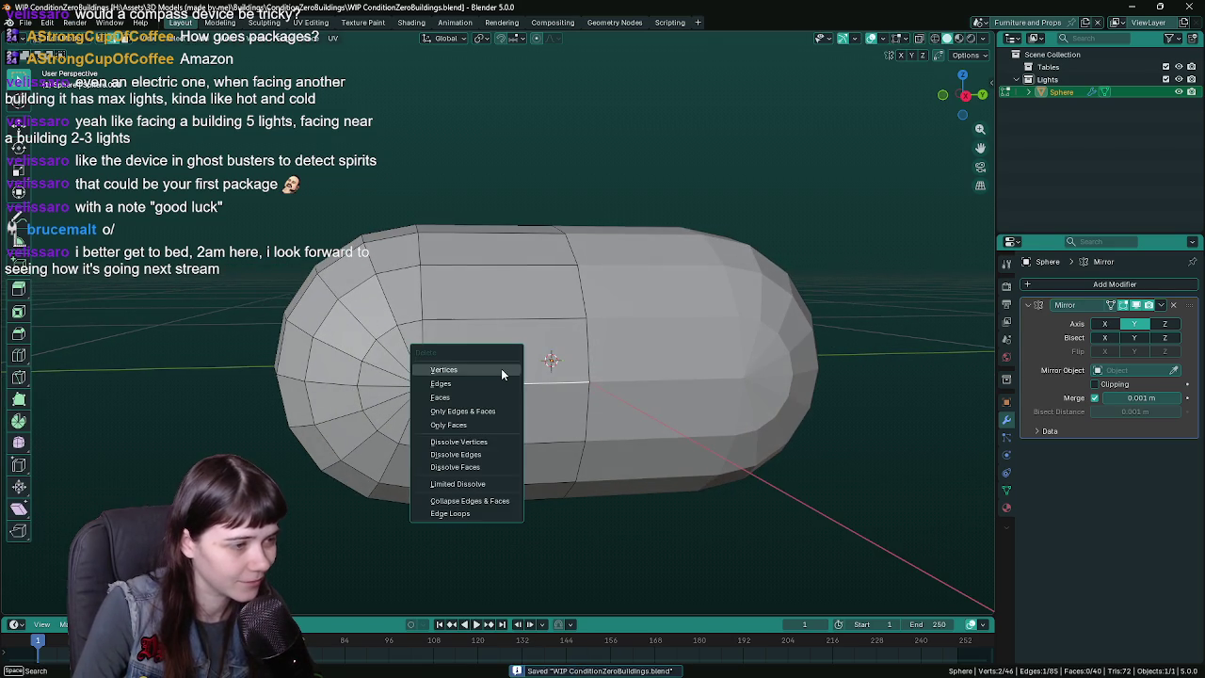
click(488, 453)
- Dissolve the capsule's end vertex into one n-gon and finish in Object Mode
mouse_move(488, 453)
middle_down()
mouse_move(501, 386)
mouse_move(433, 386)
mouse_move(587, 360)
mouse_move(581, 389)
mouse_move(565, 386)
middle_up()
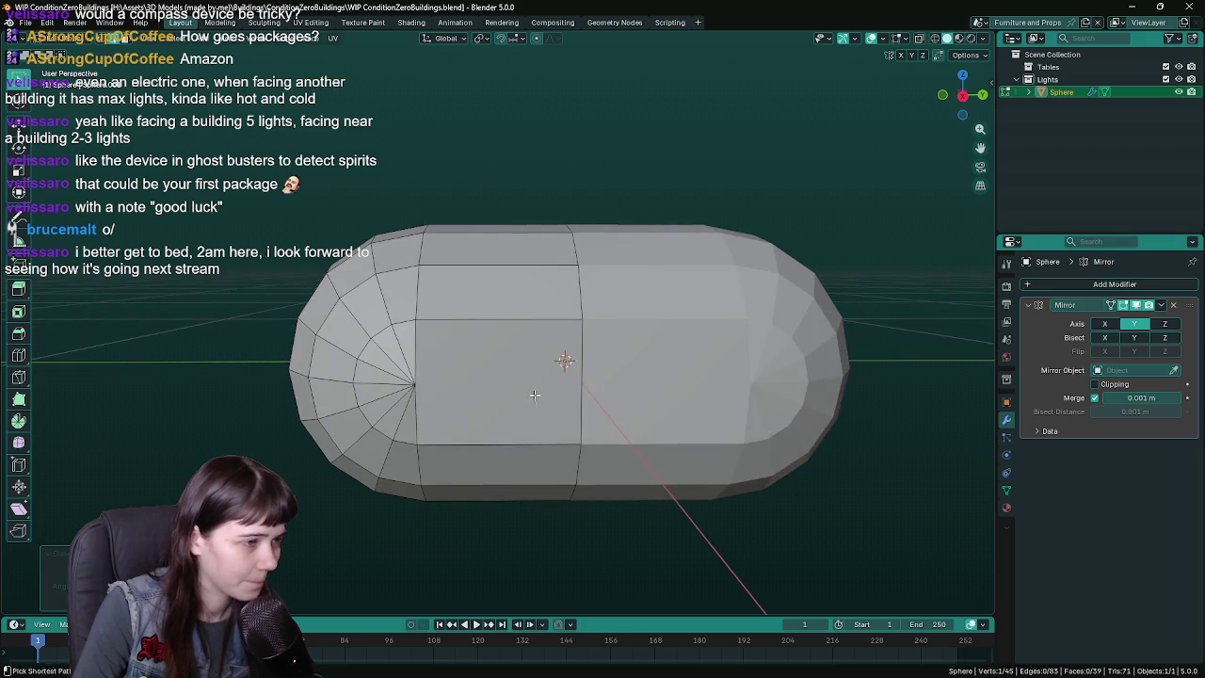
key(x)
click(452, 377)
scroll(538, 349, down, 2)
key(Tab)
scroll(572, 386, down, 2)
key(Tab)
scroll(567, 381, up, 2)
key(Tab)
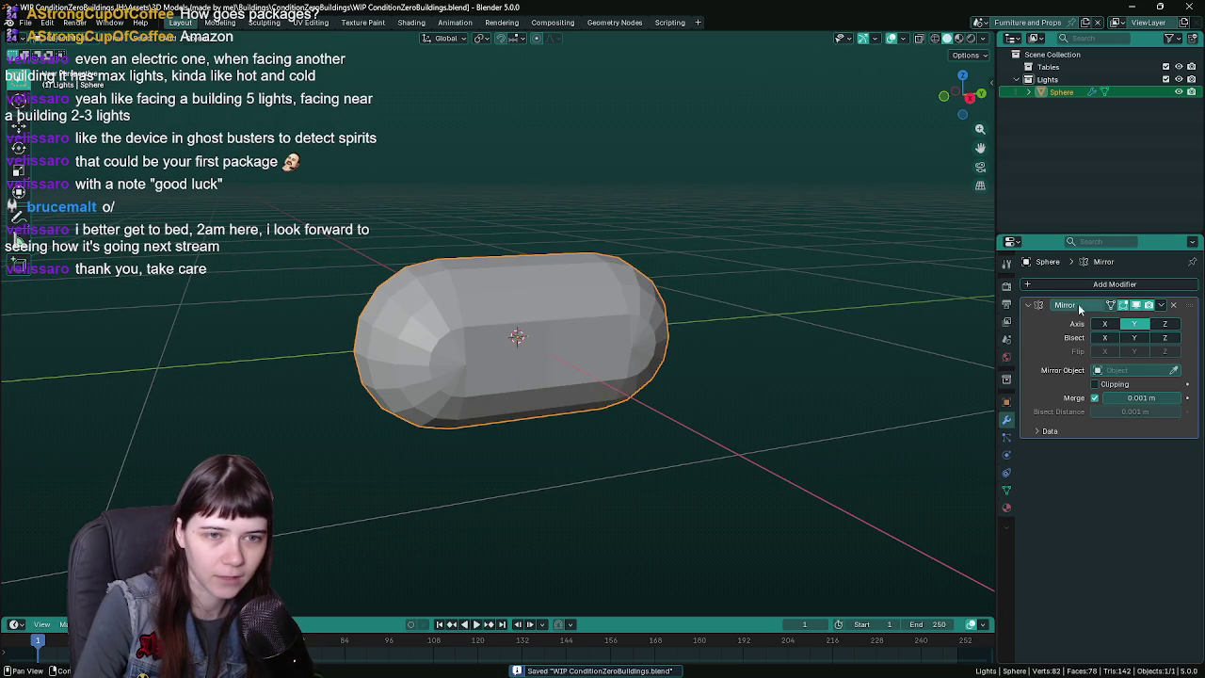
- Collapse the Mirror modifier and add a Wireframe modifier with Replace Original off
click(1028, 304)
click(1063, 284)
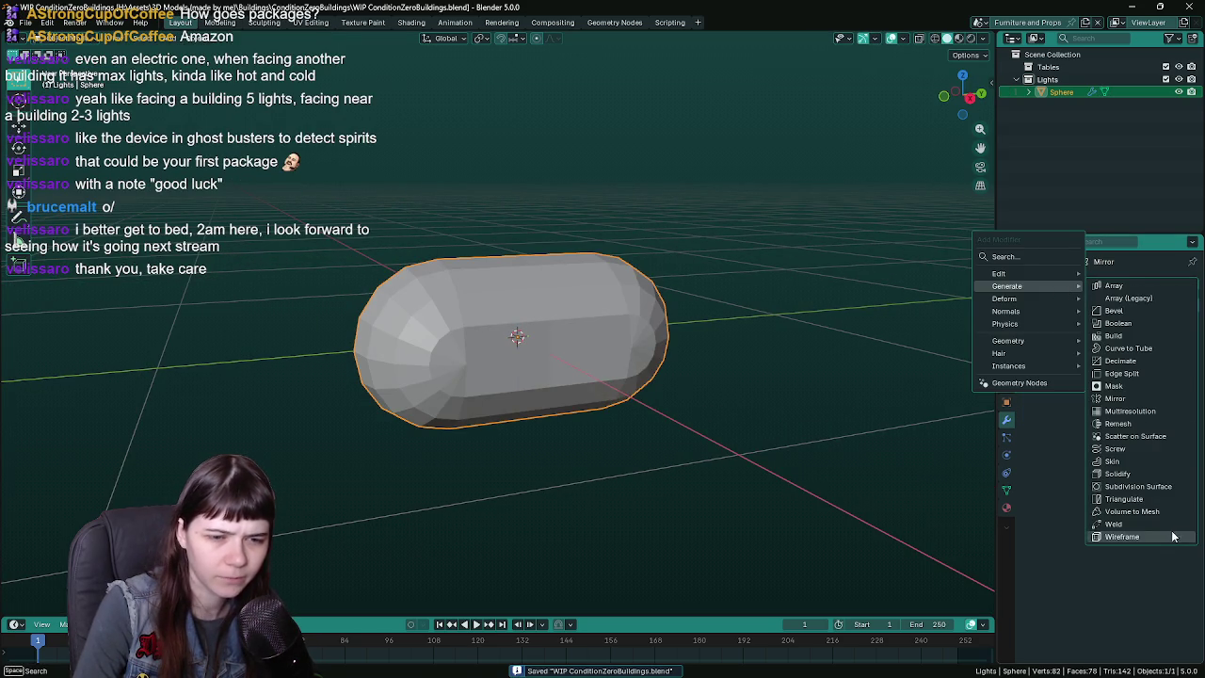
click(1130, 537)
mouse_move(733, 390)
middle_down()
mouse_move(714, 357)
mouse_move(735, 396)
mouse_move(496, 375)
middle_up()
click(1095, 384)
- Try a loop cut across the capsule, then undo it and the Wireframe modifier and save
key(Tab)
scroll(496, 375, down, 2)
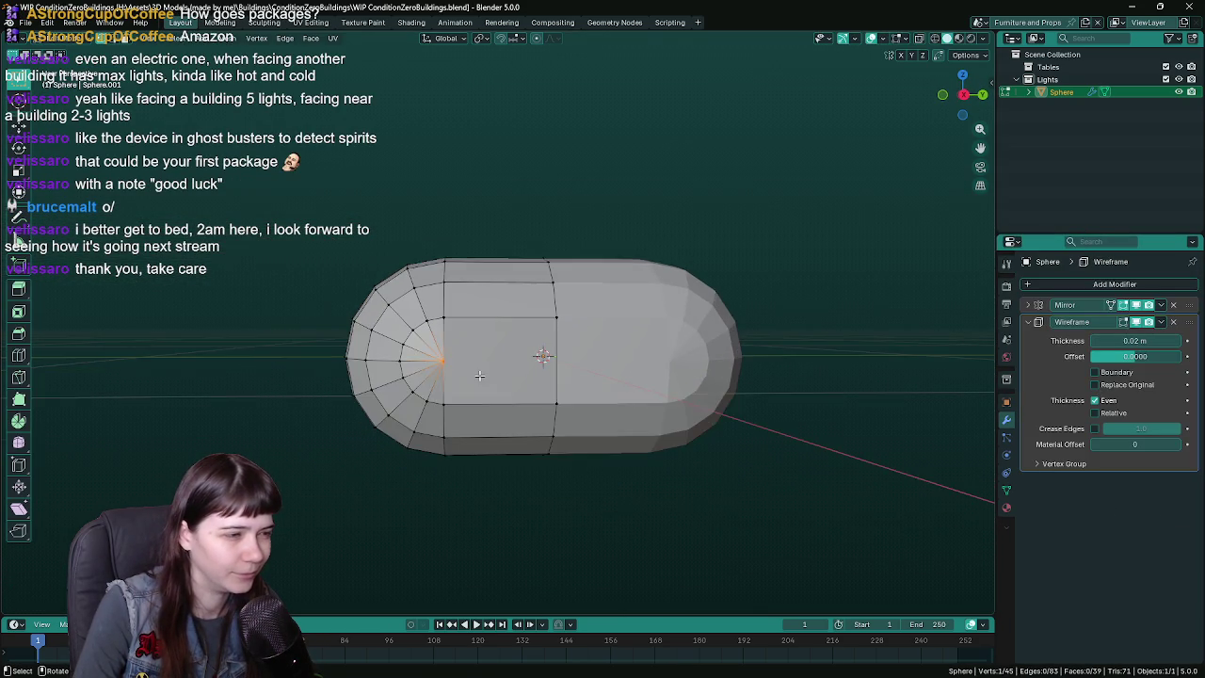
key(ctrl+r)
click(551, 364)
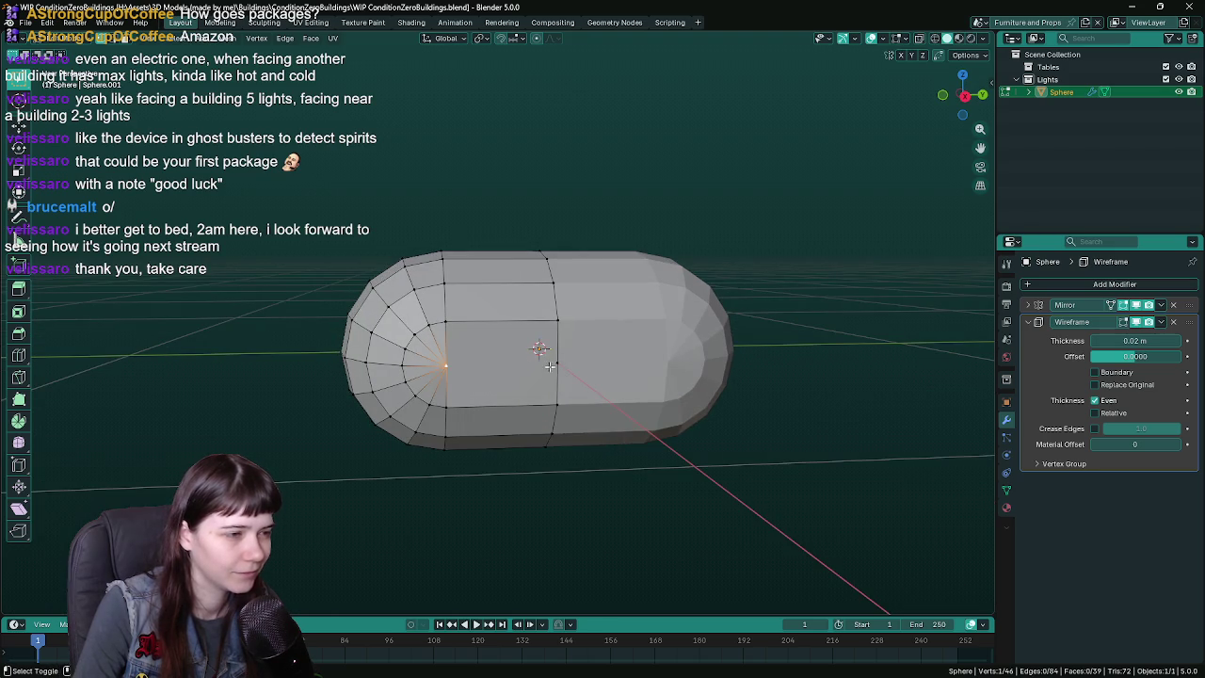
mouse_move(551, 365)
middle_down()
mouse_move(626, 377)
mouse_move(683, 368)
middle_up()
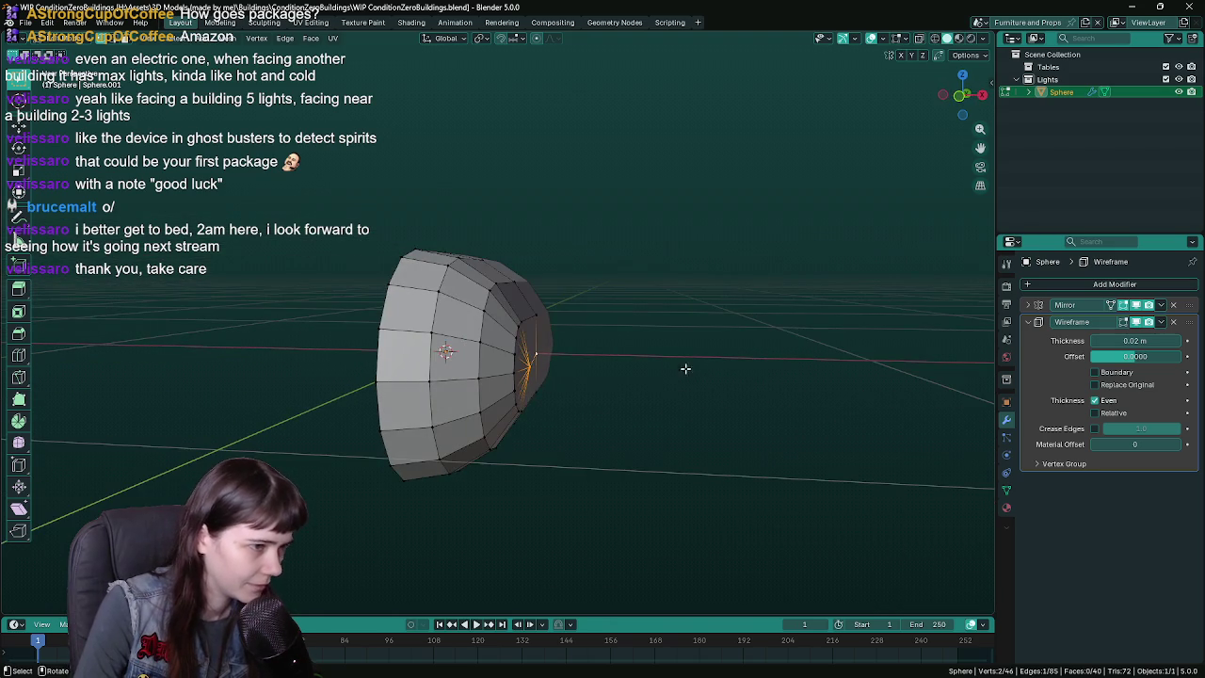
key(ctrl+z)
key(ctrl+z)
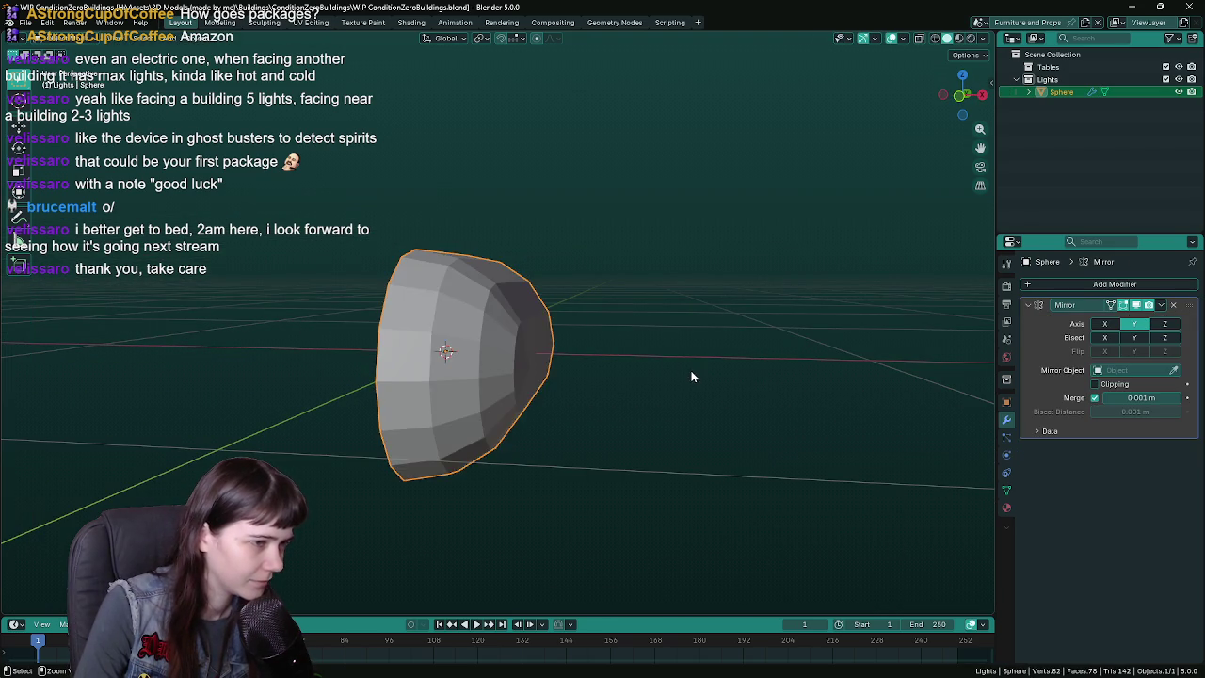
key(ctrl+z)
key(ctrl+z)
key(ctrl+s)
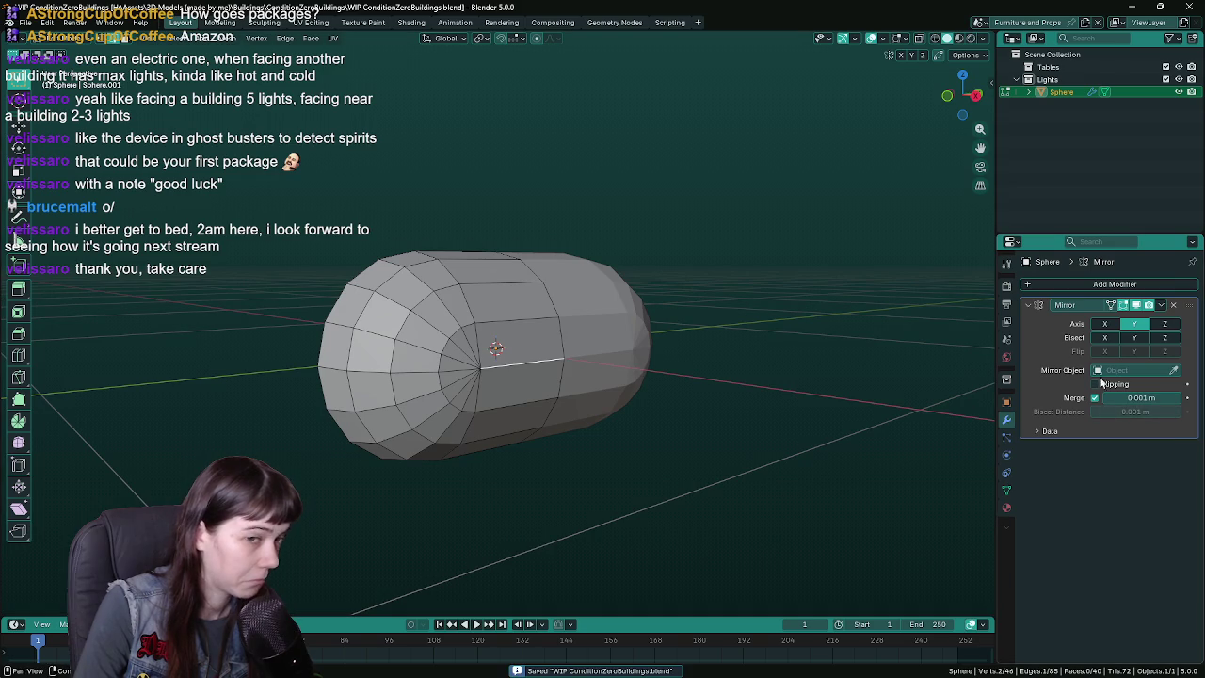
key(Tab)
- Re-add the Wireframe modifier with Replace Original unchecked and save the file
click(1093, 285)
mouse_move(1038, 281)
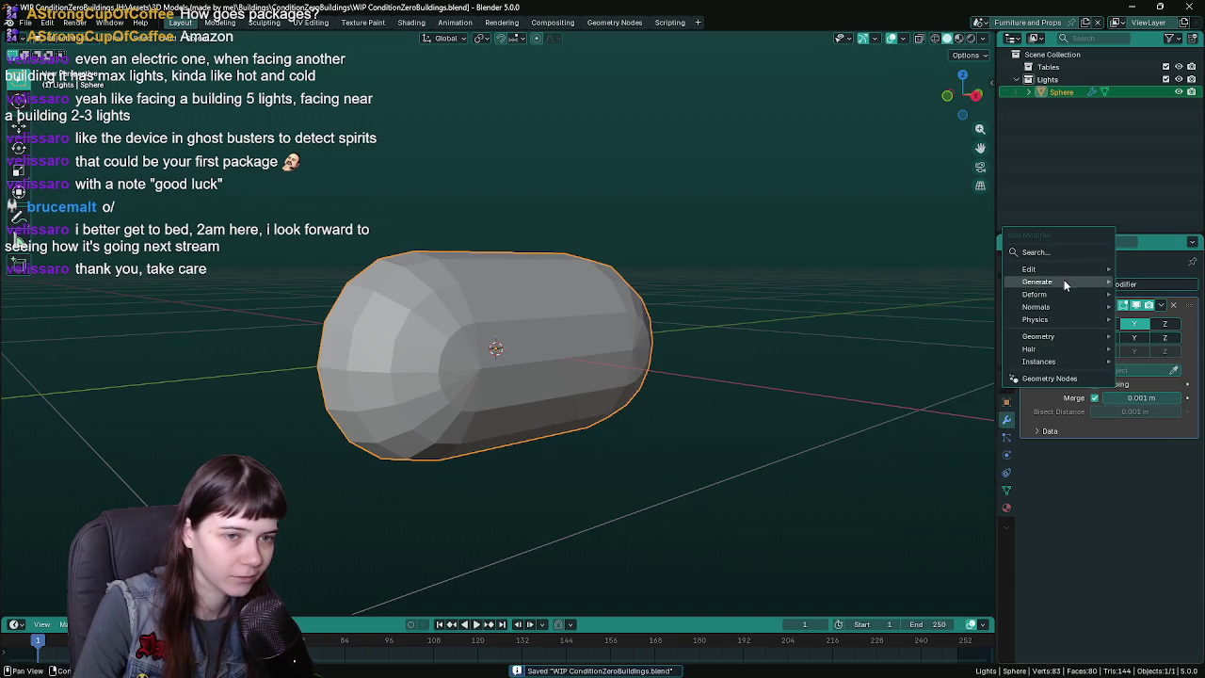
click(954, 532)
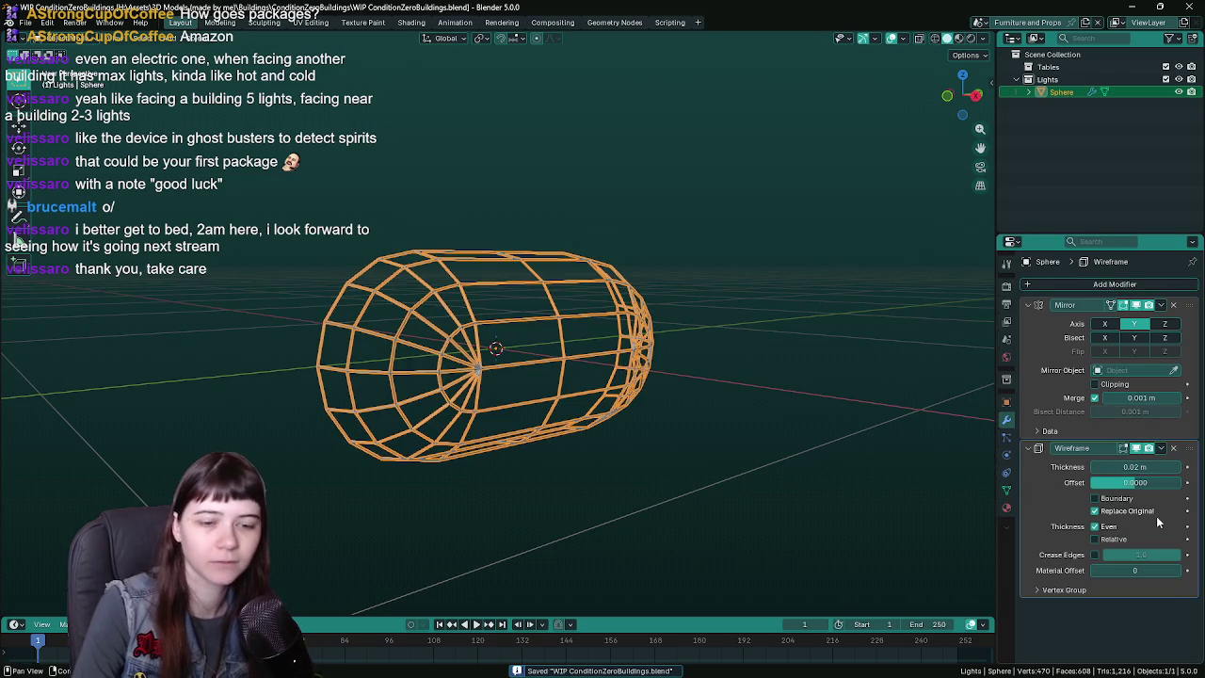
click(1095, 510)
mouse_move(696, 423)
middle_down()
mouse_move(724, 426)
mouse_move(699, 395)
middle_up()
key(ctrl+s)
scroll(722, 414, down, 2)
scroll(721, 398, down, 3)
- Deselect the capsule and switch the viewport to Material Preview shading
click(697, 393)
scroll(615, 365, up, 4)
middle_drag(584, 359, 598, 365)
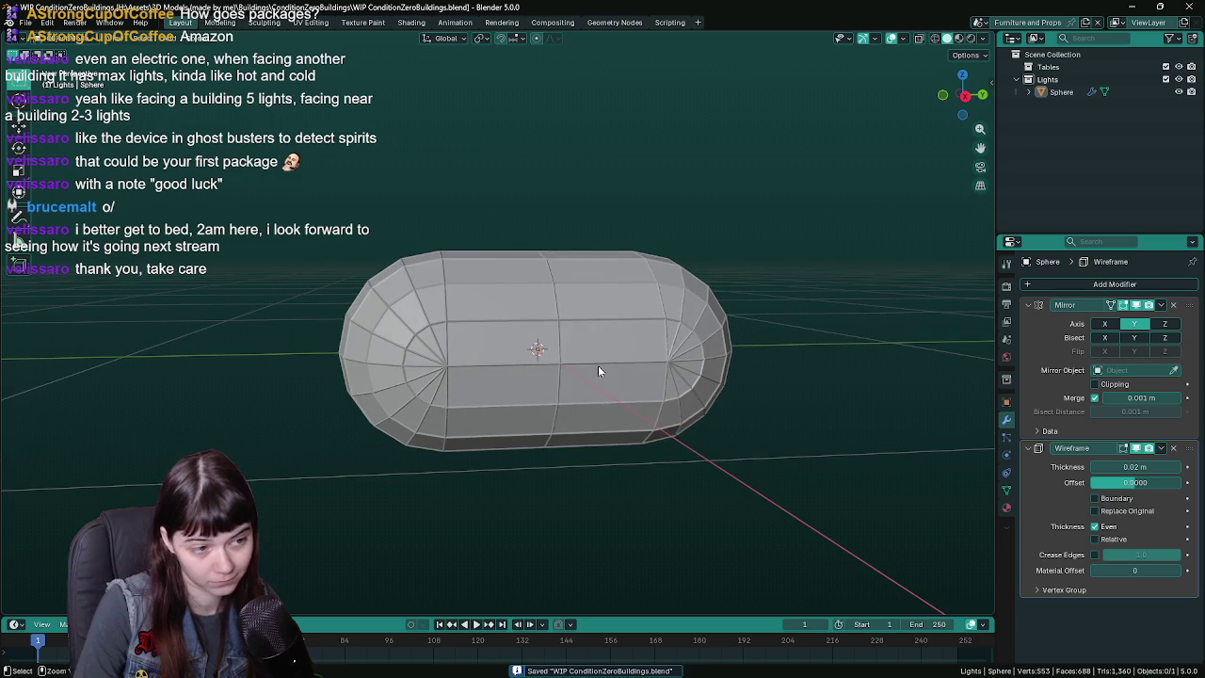
key(z)
key(2)
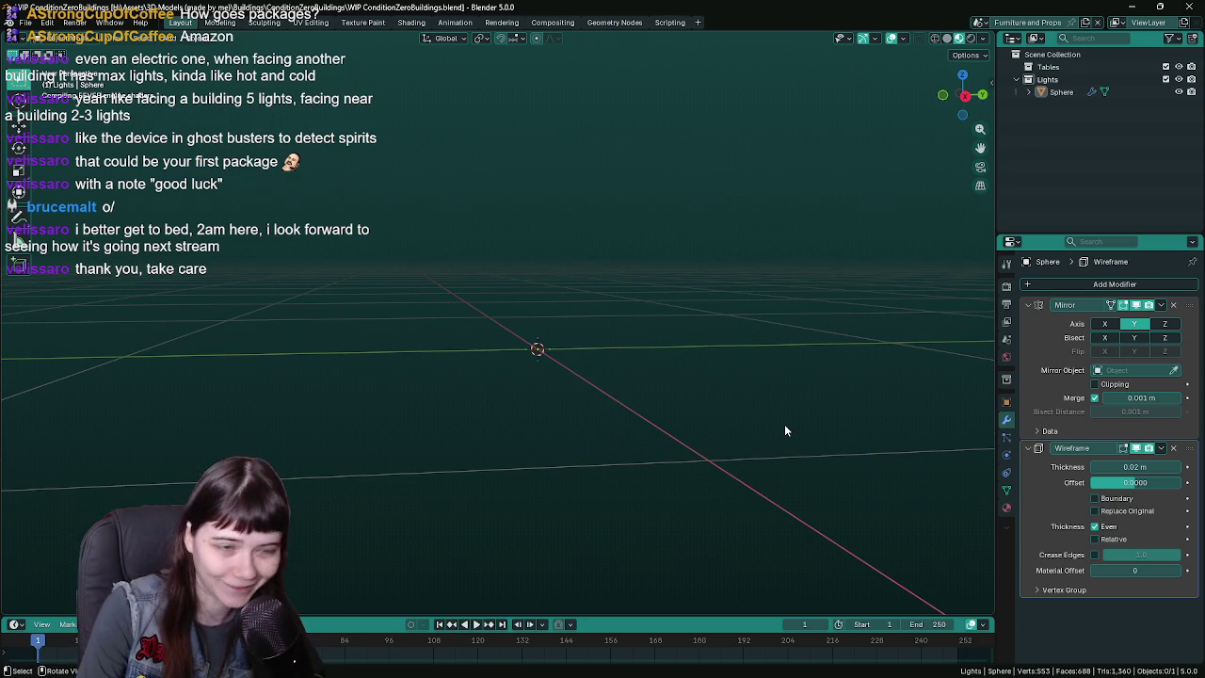
- Keep the viewport in Material Preview shading
key(z)
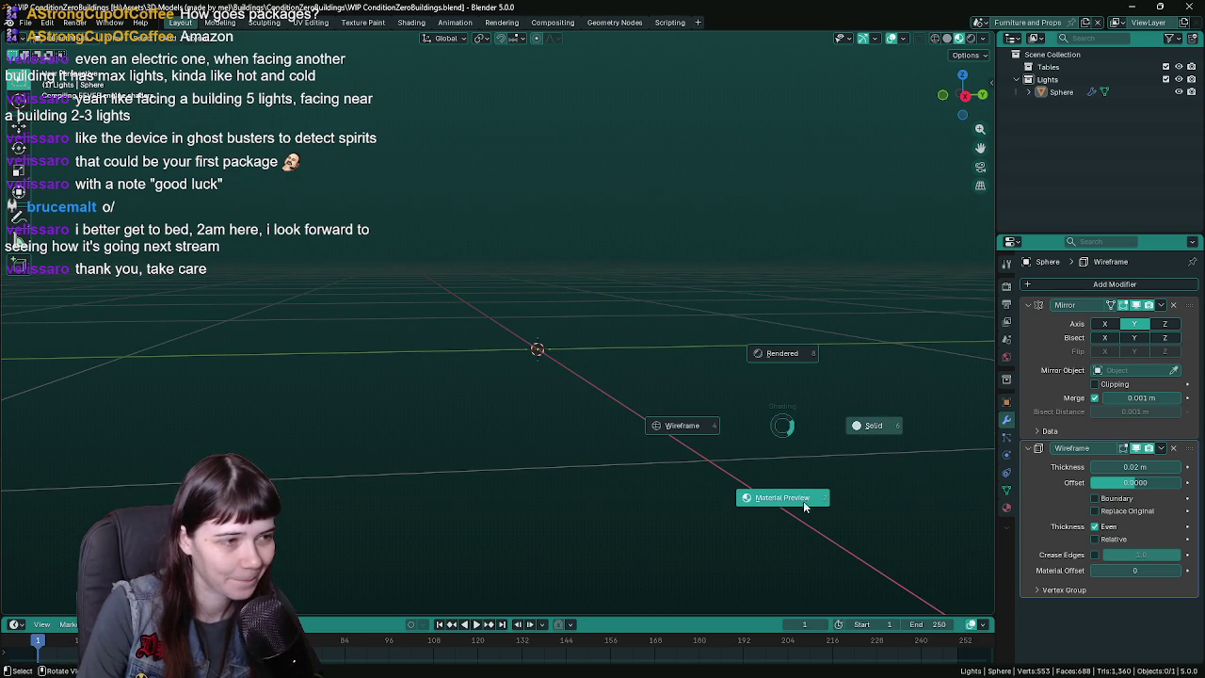
click(812, 496)
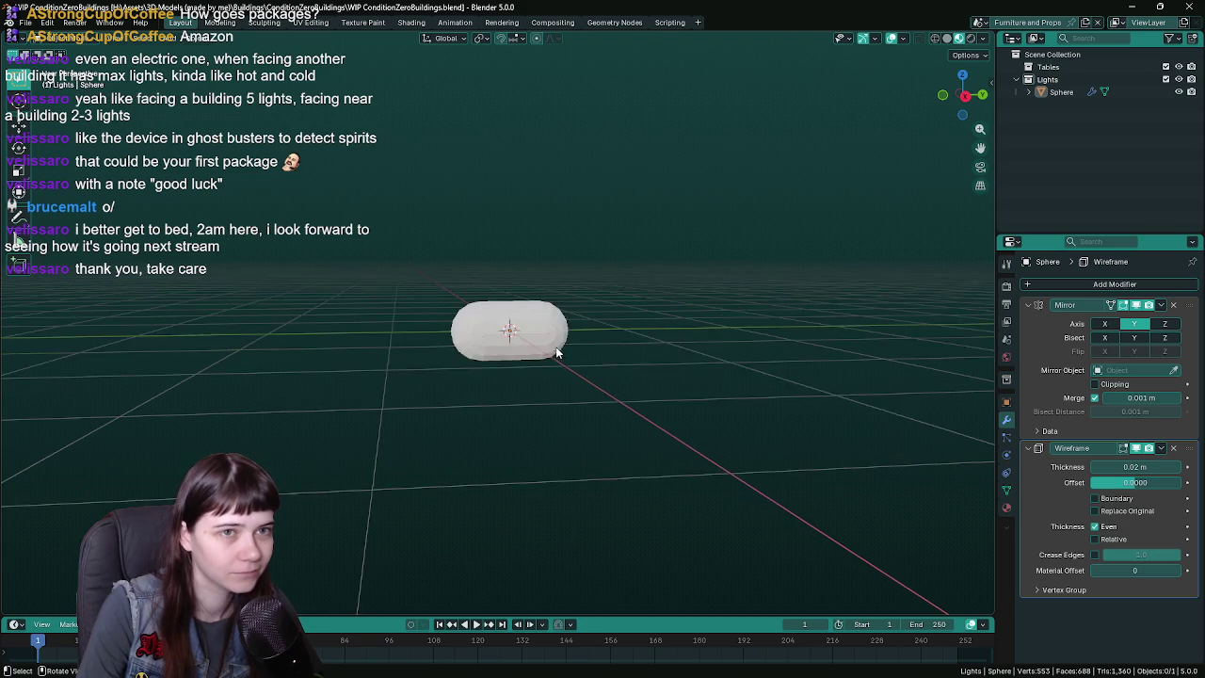
key(z)
click(578, 379)
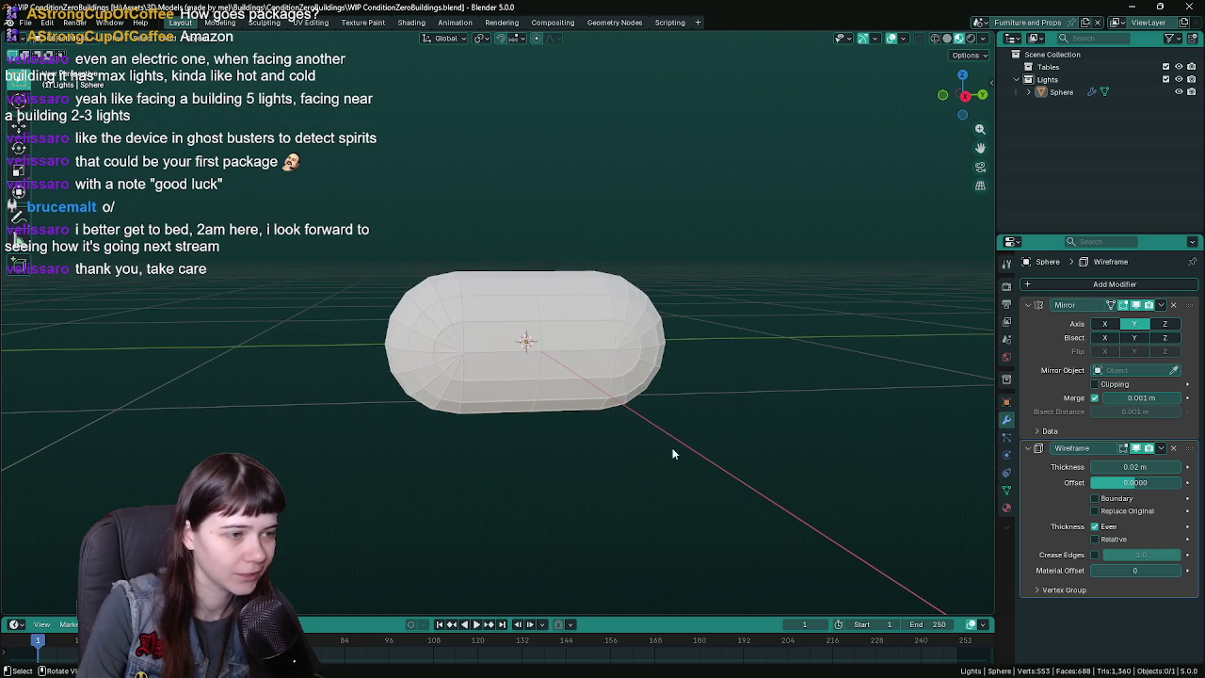
scroll(649, 447, up, 3)
middle_drag(718, 392, 651, 368)
- Select the capsule and assign the existing 'colored metal' material
click(650, 369)
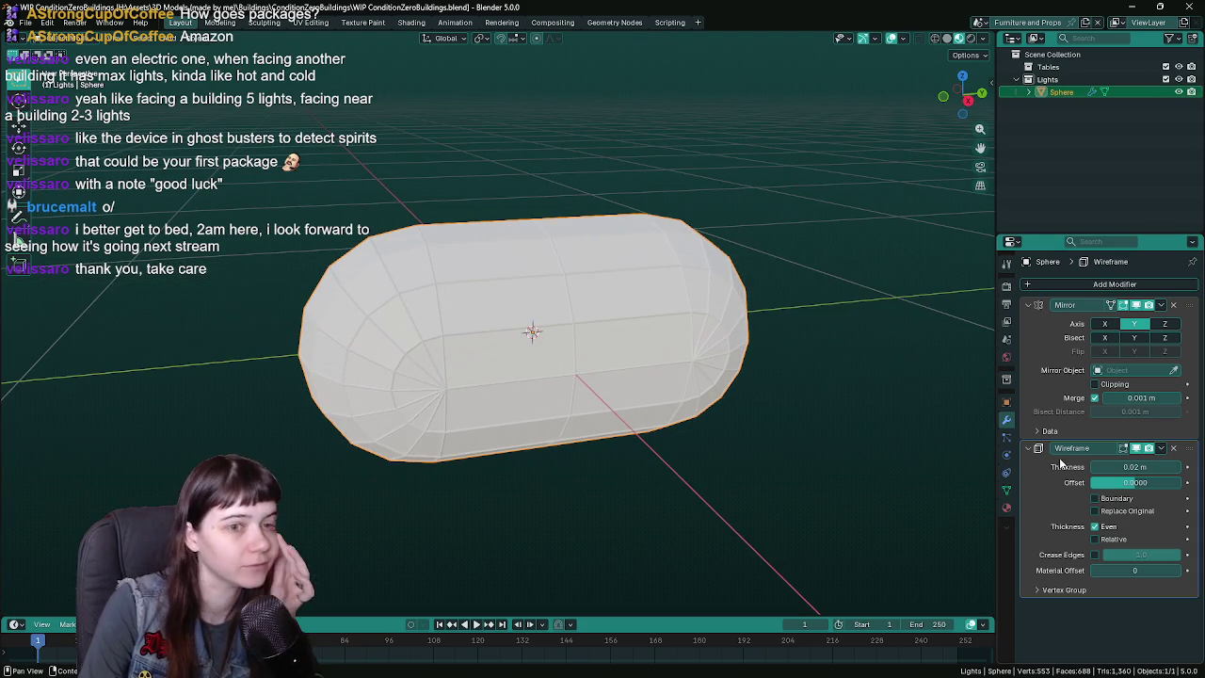
click(1007, 507)
click(1028, 337)
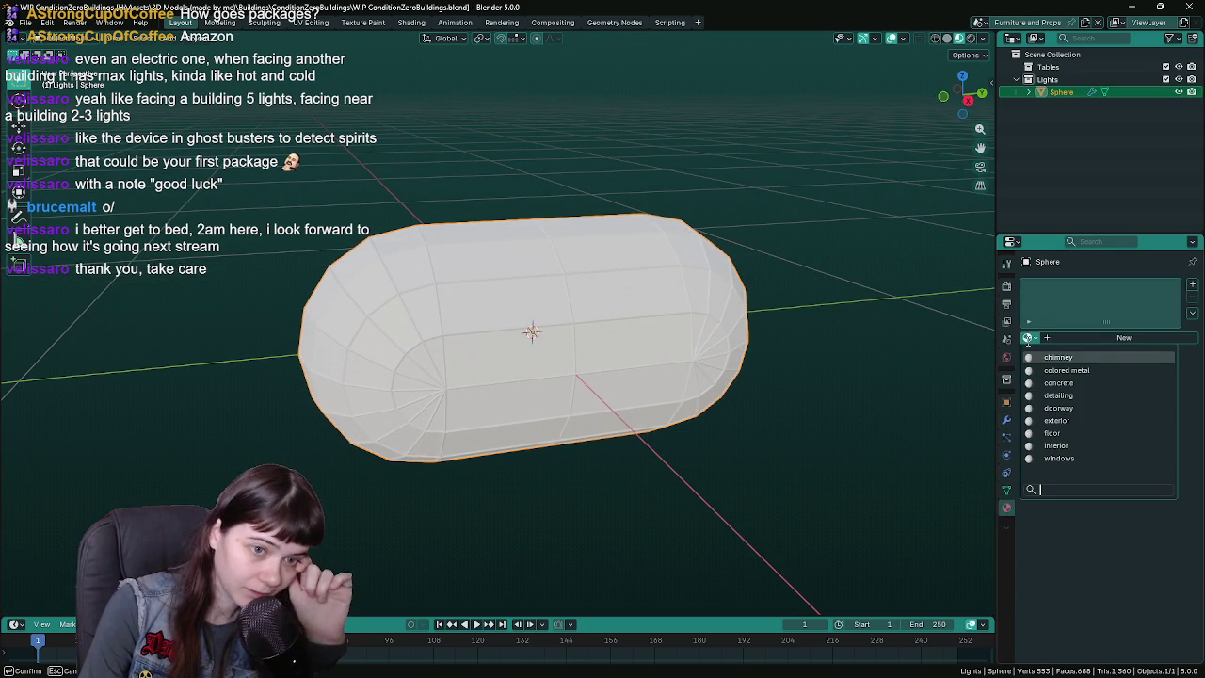
click(1073, 370)
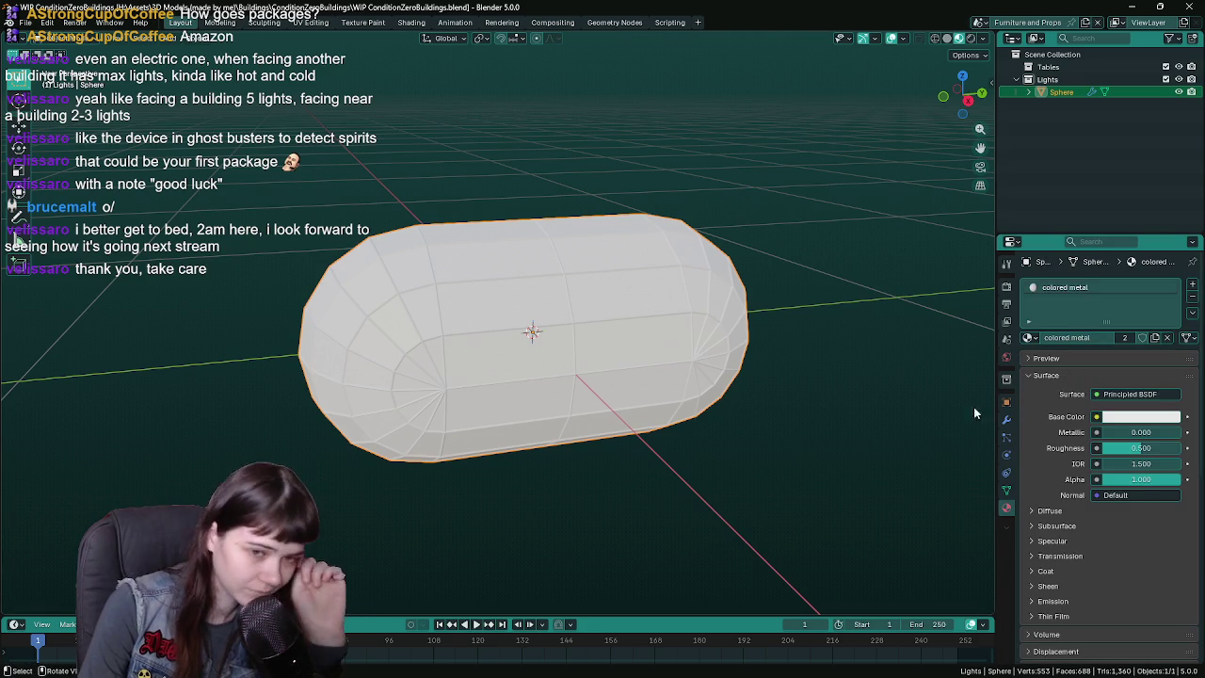
middle_drag(879, 374, 885, 396)
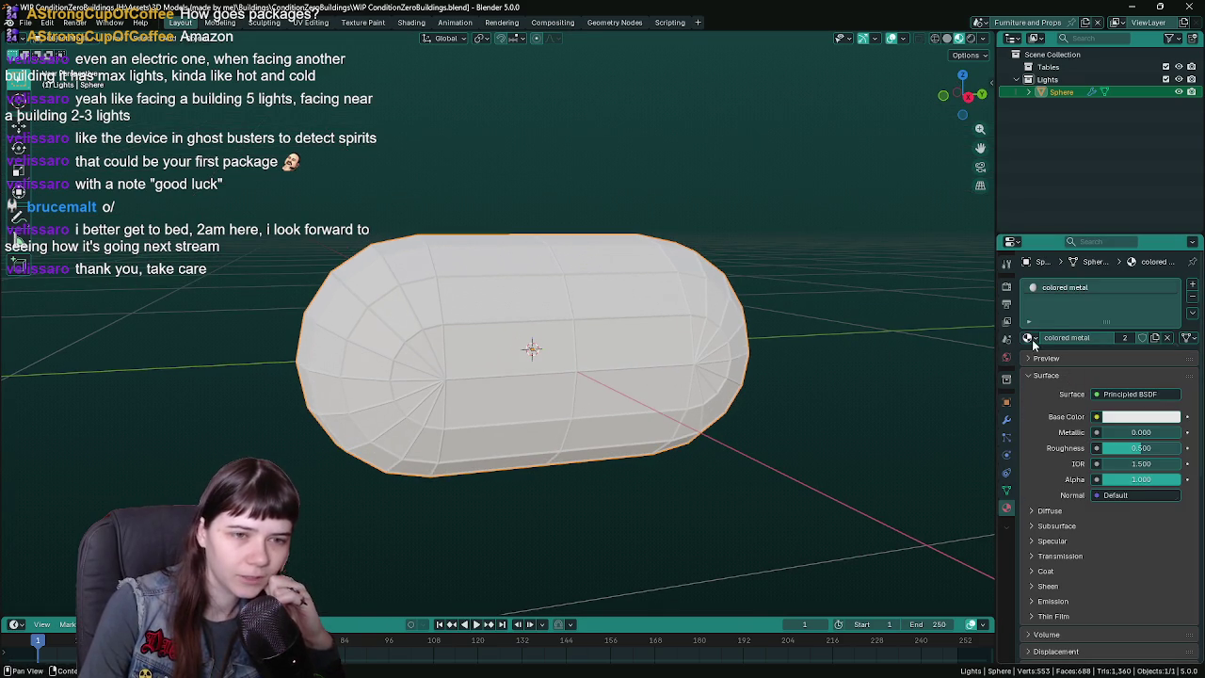
click(1030, 337)
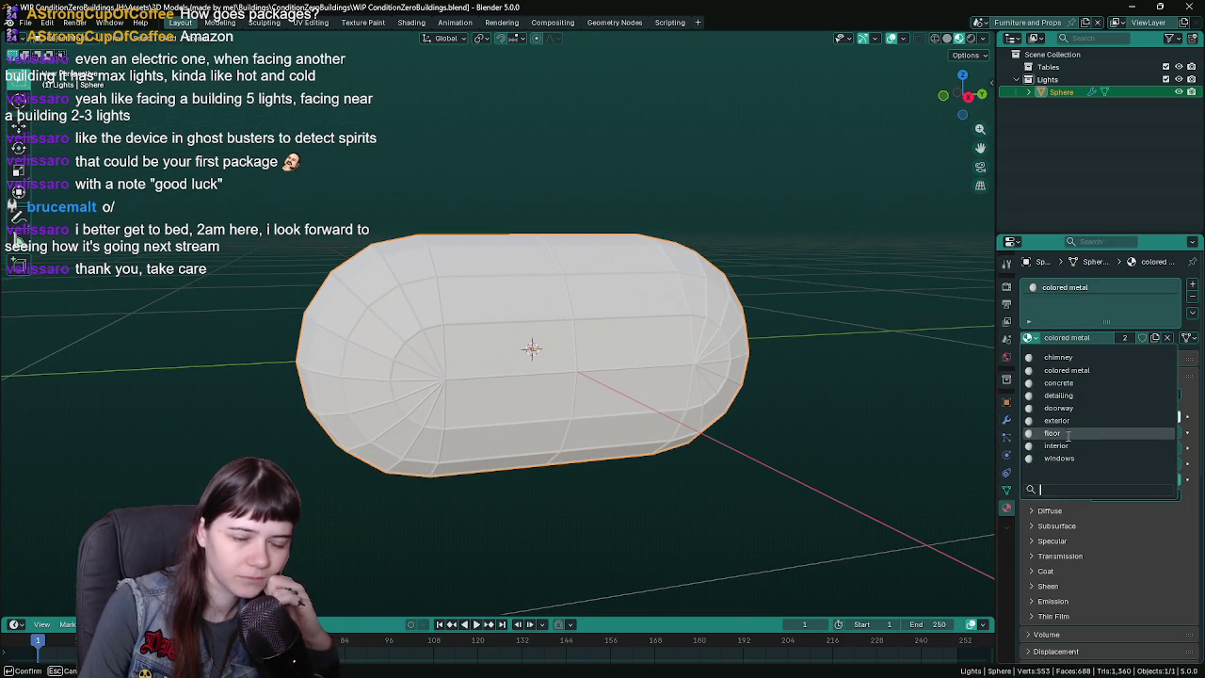
key(Escape)
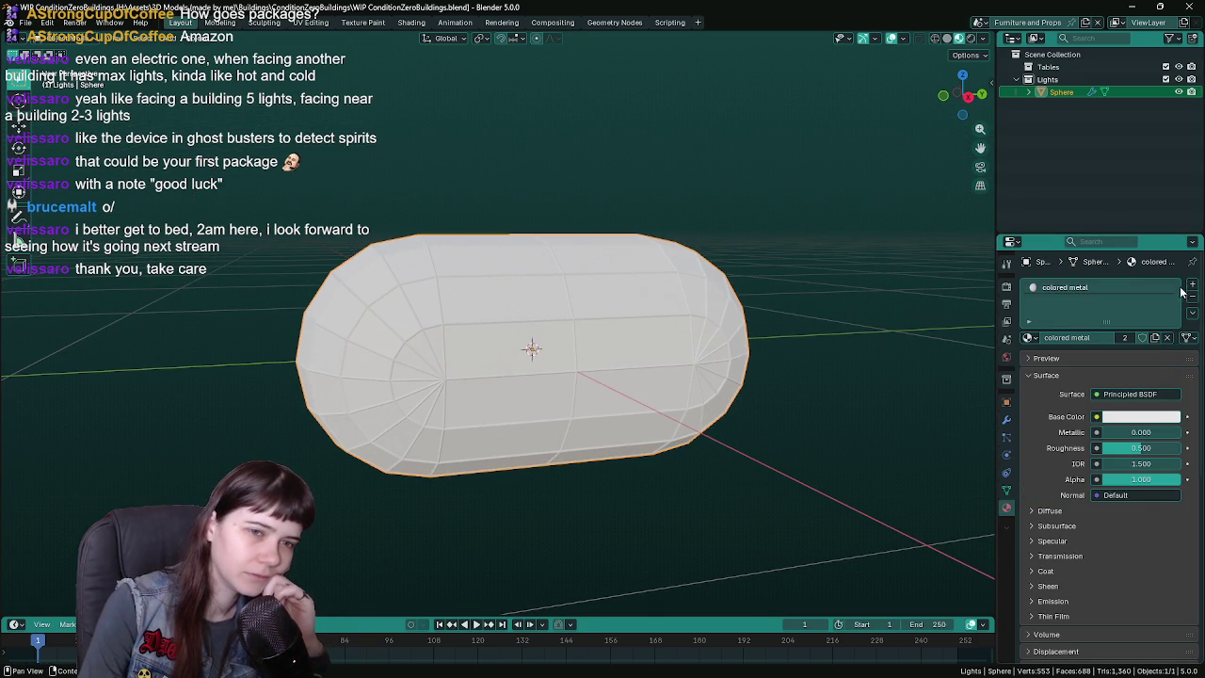
- Add a second slot with the 'detailing' material, then remove that slot again
click(1193, 285)
click(1030, 362)
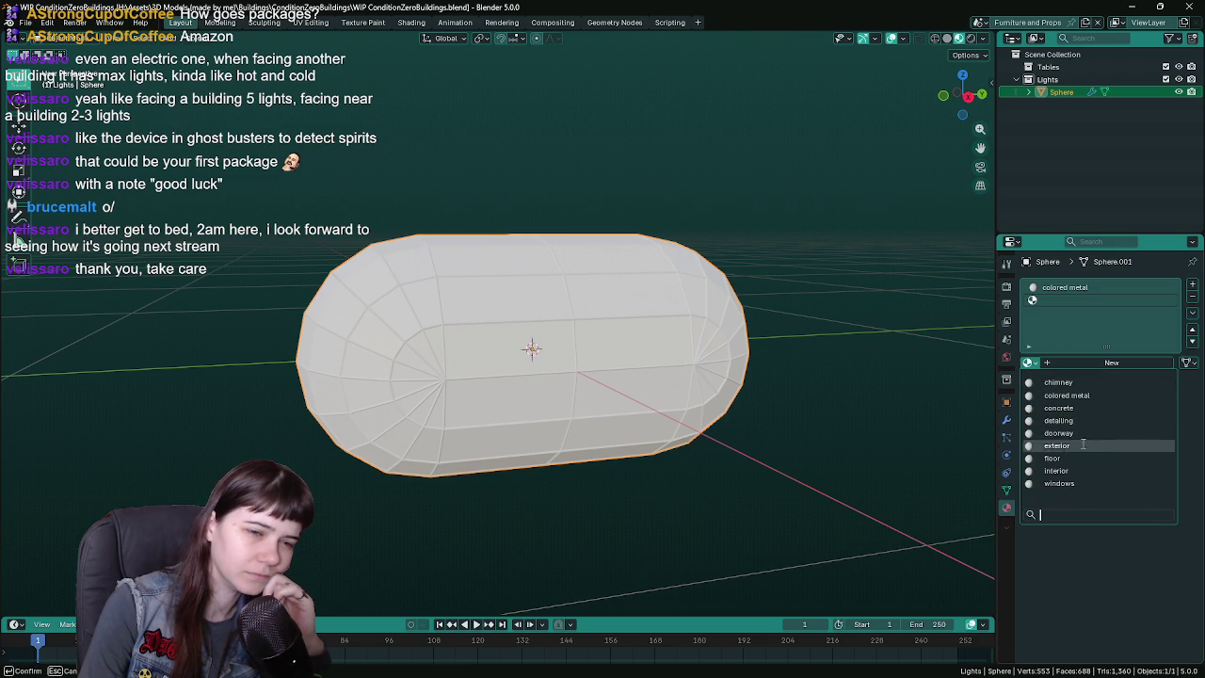
click(1058, 420)
middle_drag(845, 401, 710, 401)
click(1193, 298)
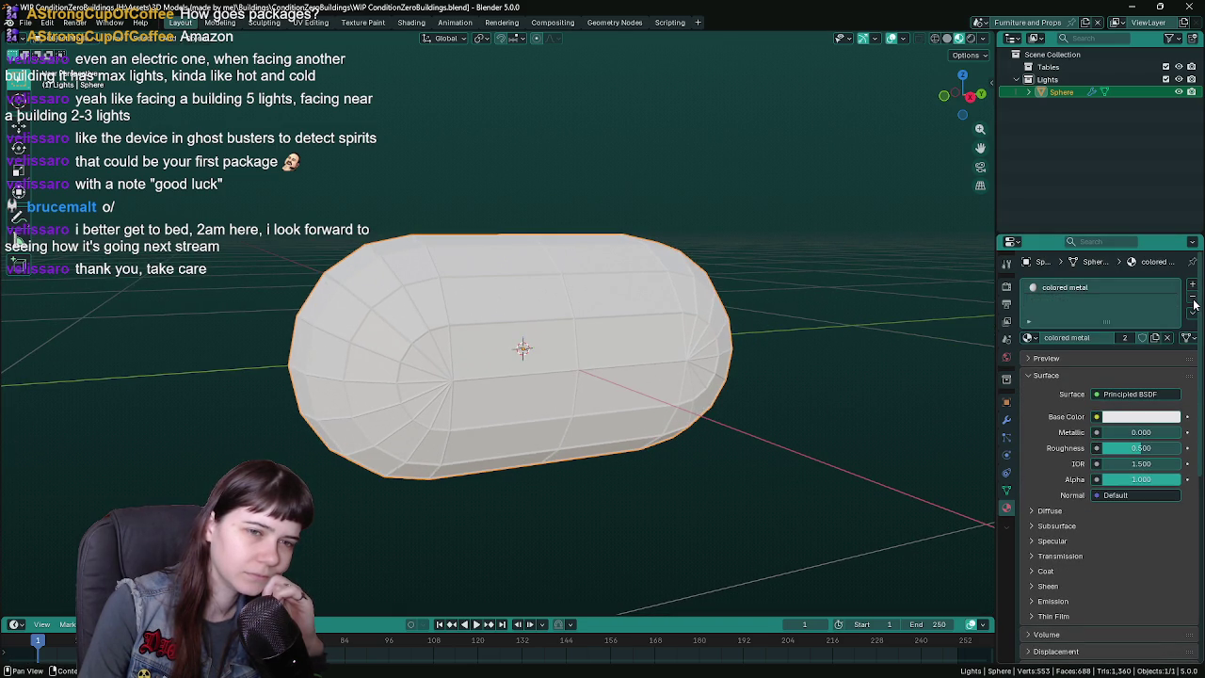
click(1030, 338)
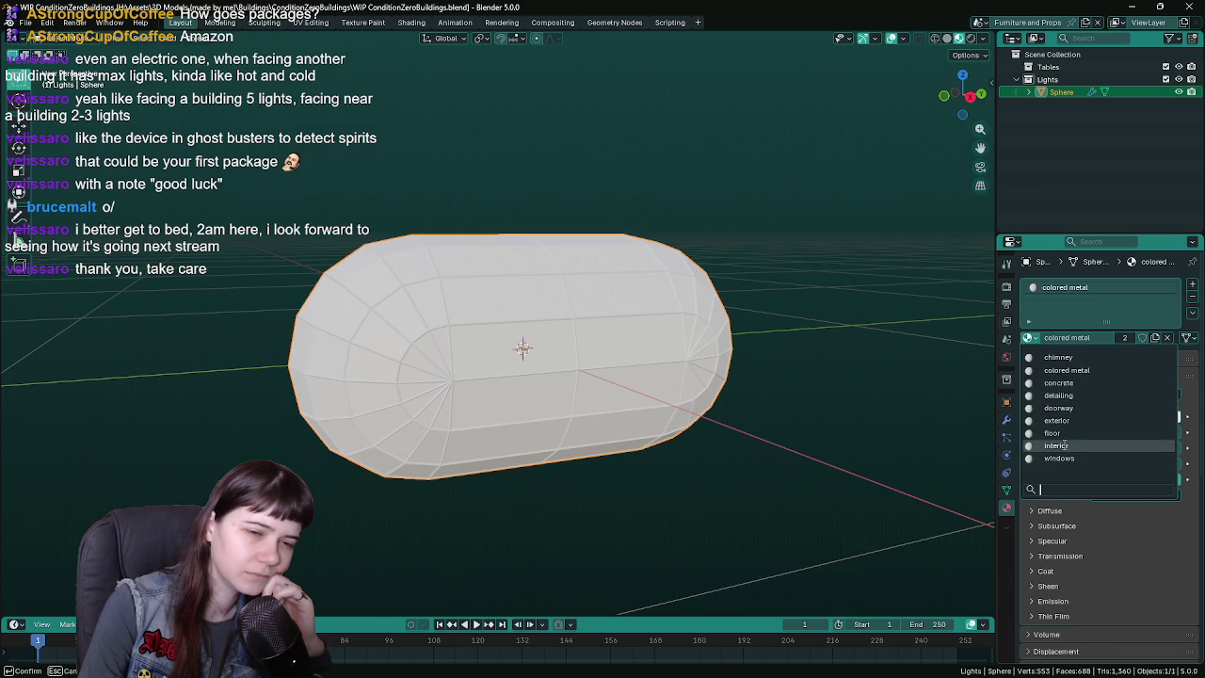
- Add a new material slot with a material named 'light' and save
click(1192, 285)
click(1067, 360)
double_click(1068, 363)
text(light)
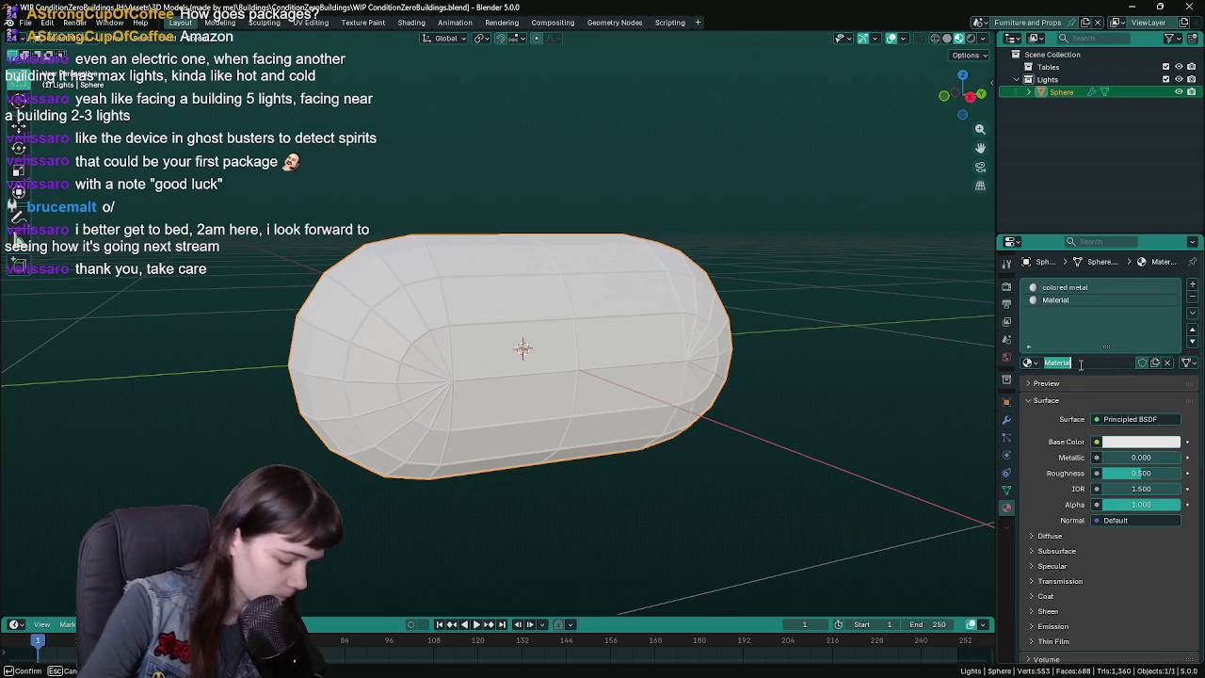
key(Return)
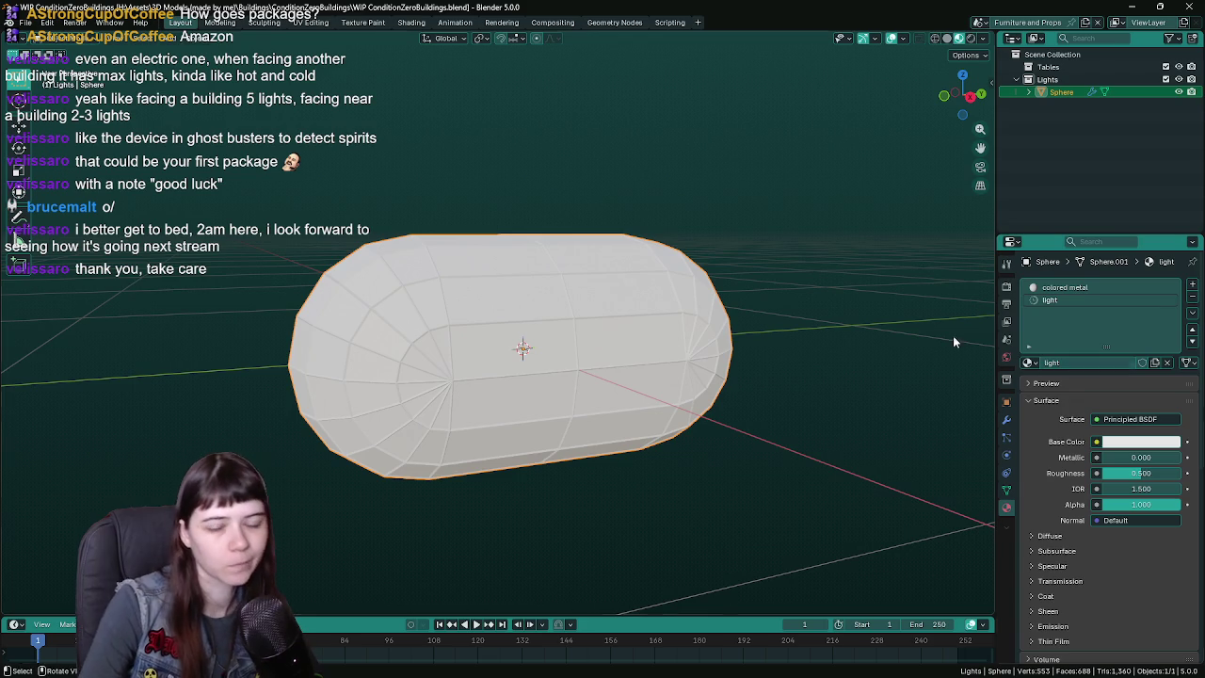
key(ctrl+s)
- Select the left-half and end-cap faces and assign them 'colored metal'
key(Tab)
middle_drag(879, 337, 608, 344)
scroll(608, 343, up, 3)
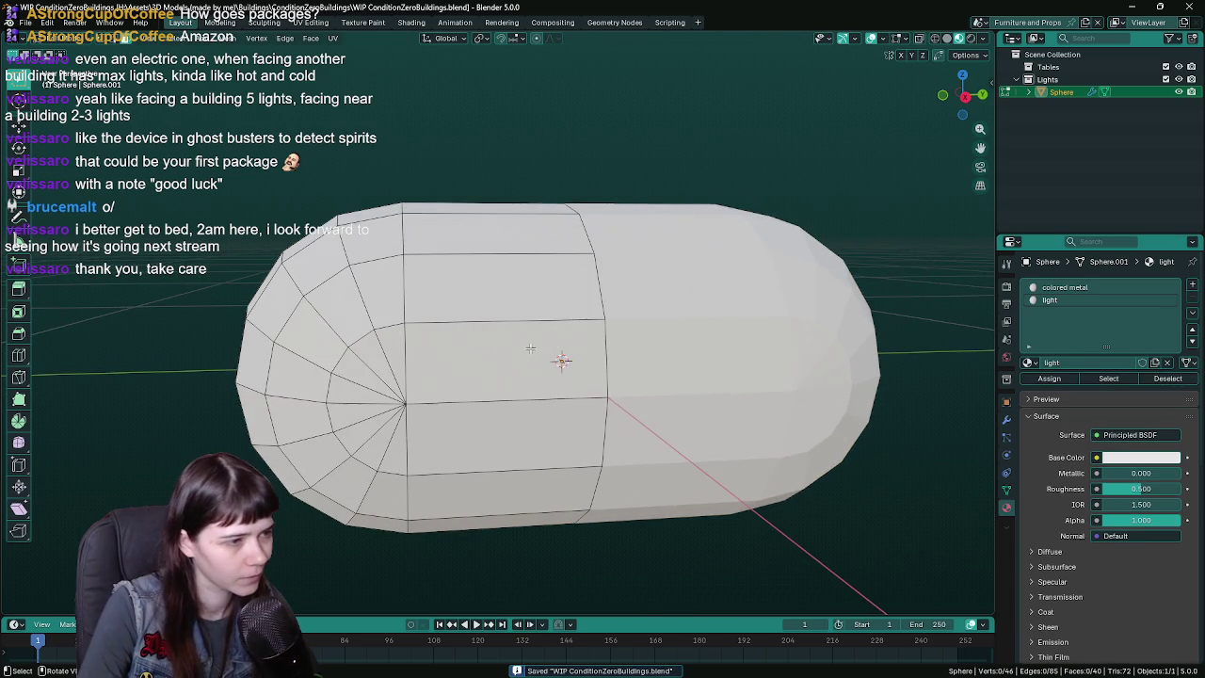
click(555, 356)
alt+shift+click(566, 353)
scroll(566, 353, down, 3)
scroll(566, 353, up, 2)
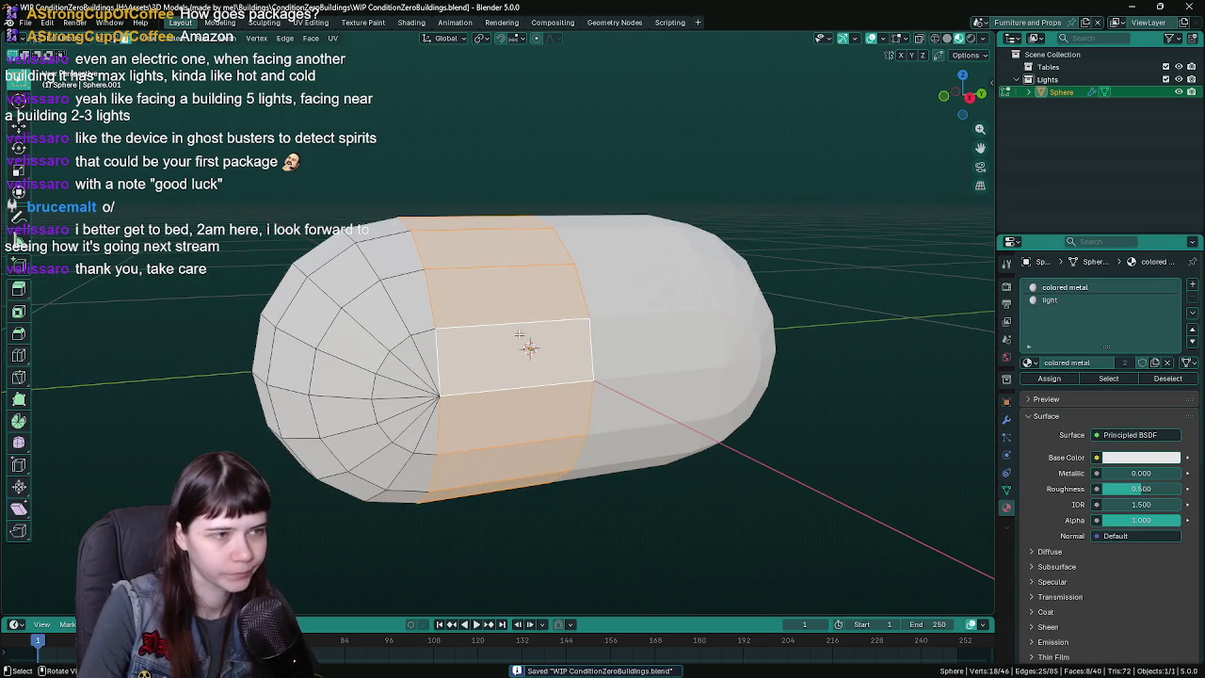
alt+shift+click(395, 358)
alt+shift+click(311, 367)
click(1060, 378)
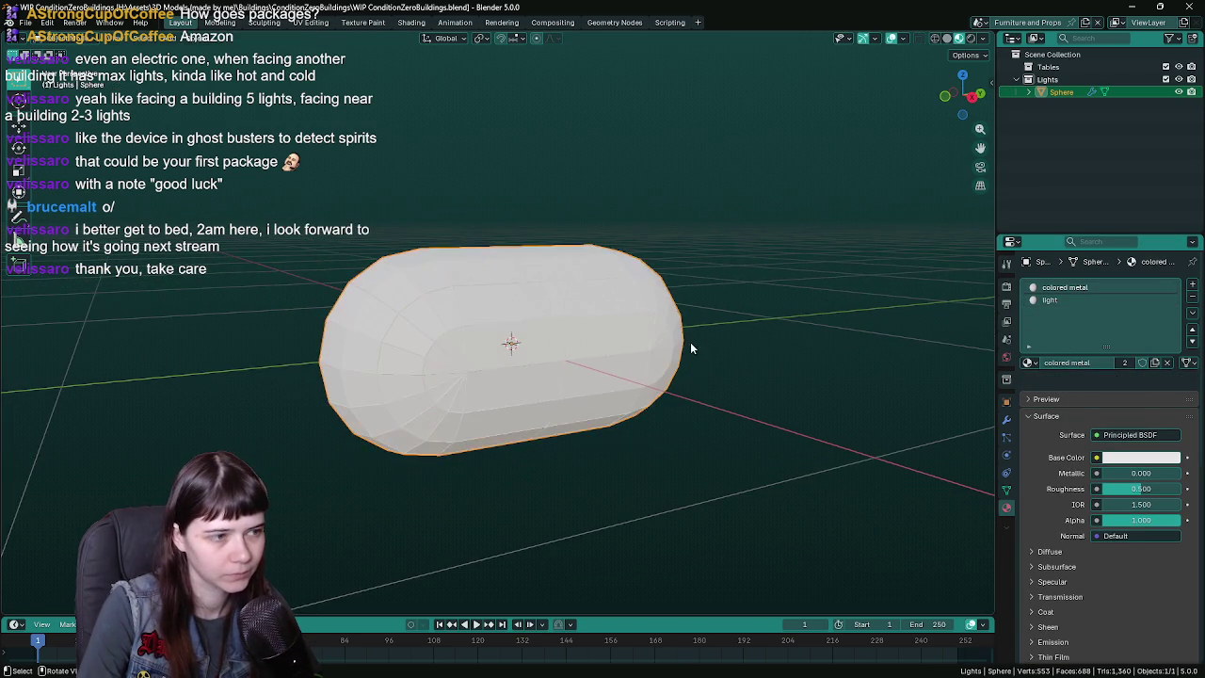
key(Tab)
key(Tab)
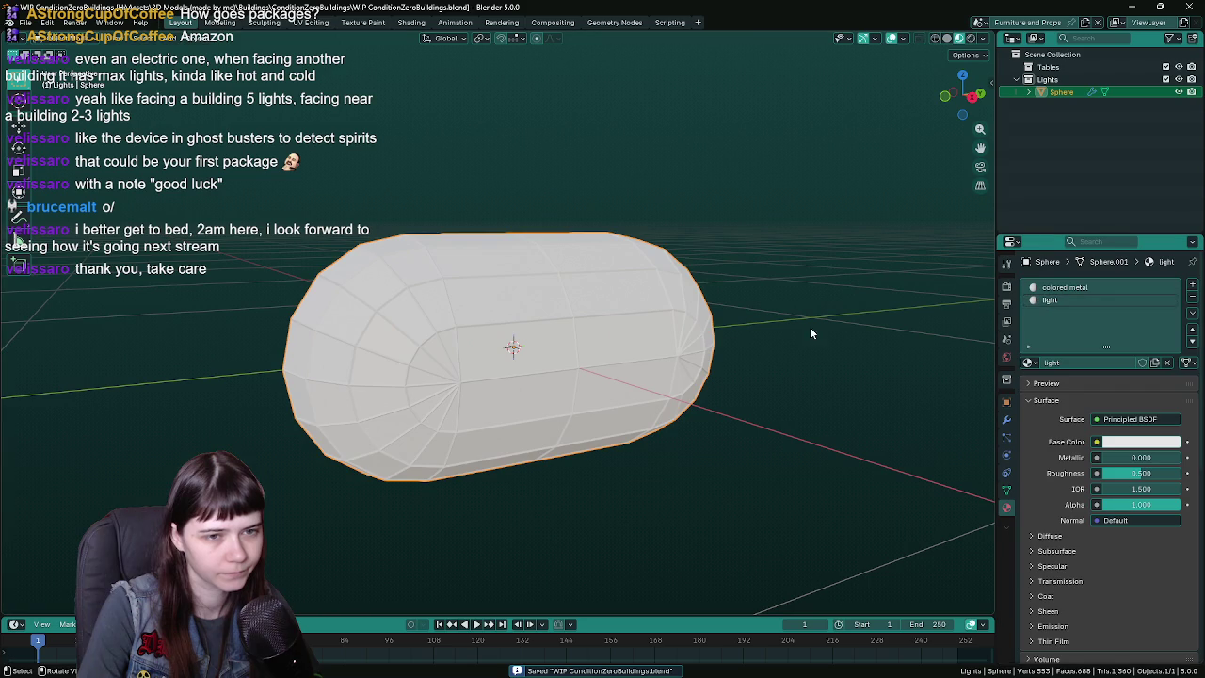
- Make the 'light' slot active, inspect the capsule from several angles, and save
click(1068, 301)
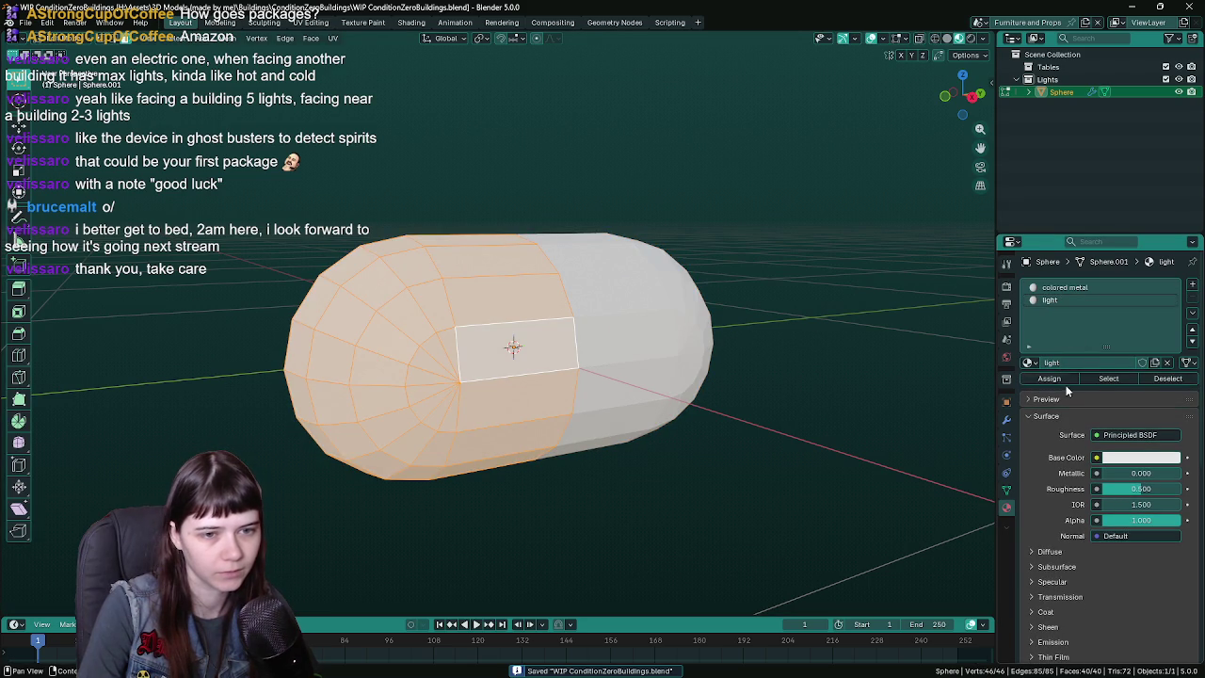
key(Tab)
middle_drag(761, 339, 289, 339)
key(Tab)
middle_drag(508, 368, 559, 336)
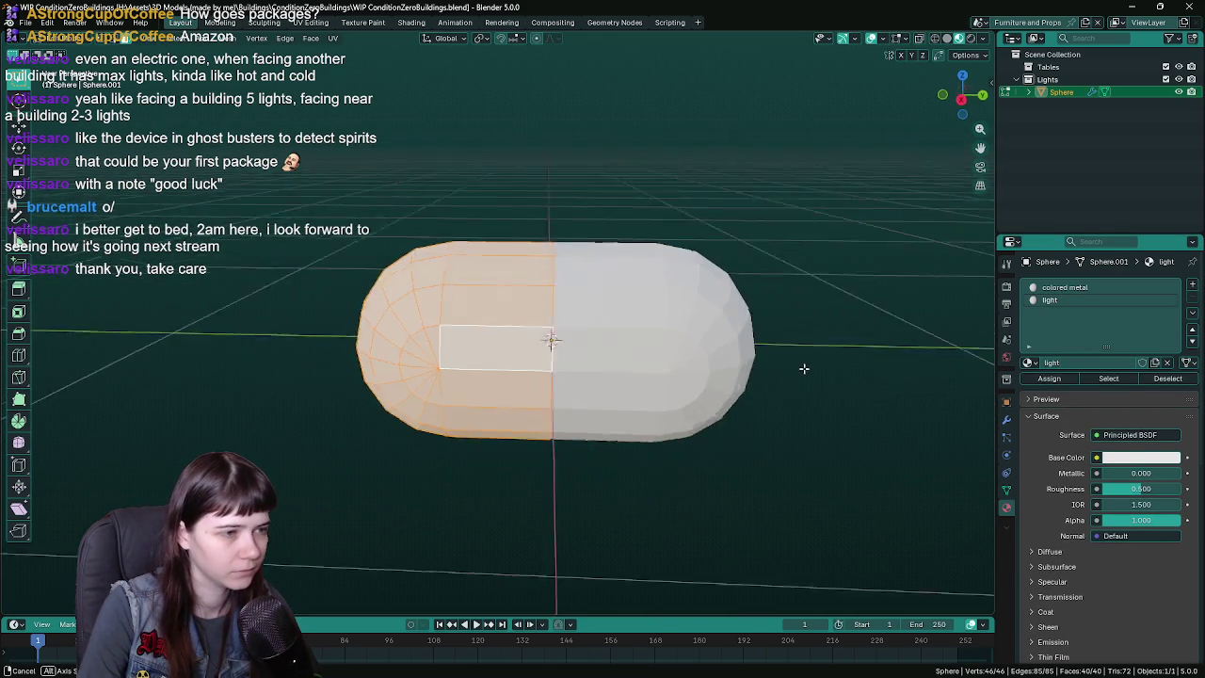
key(ctrl+s)
key(Tab)
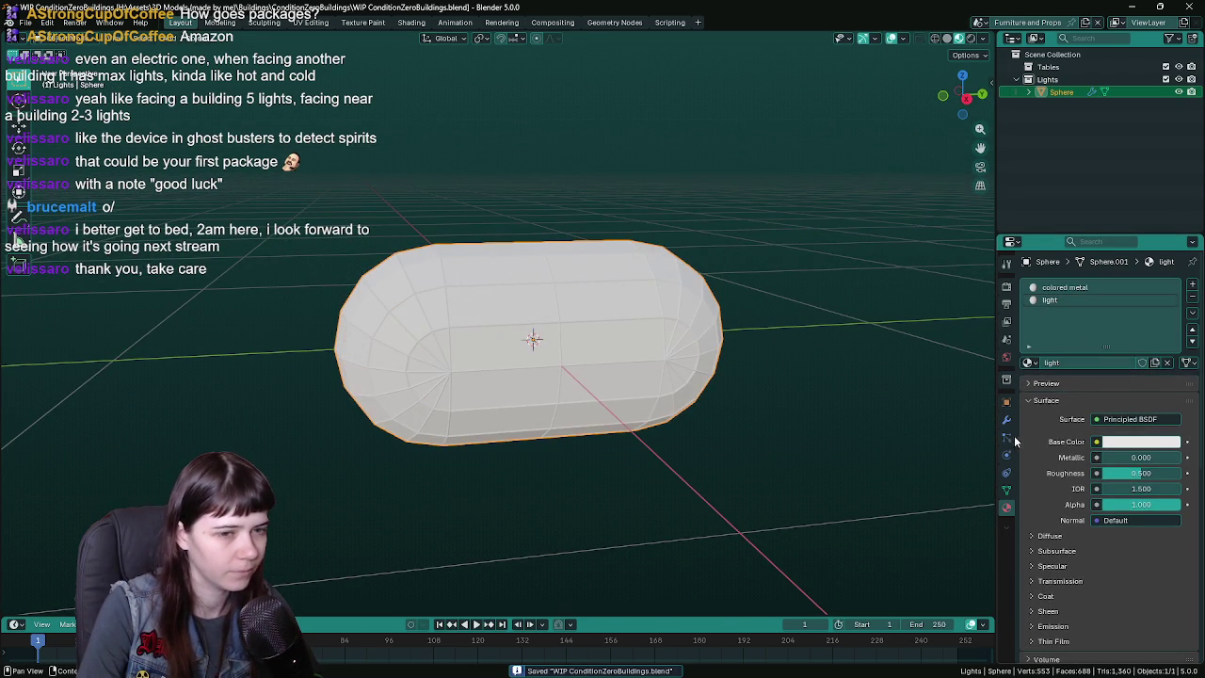
click(1007, 420)
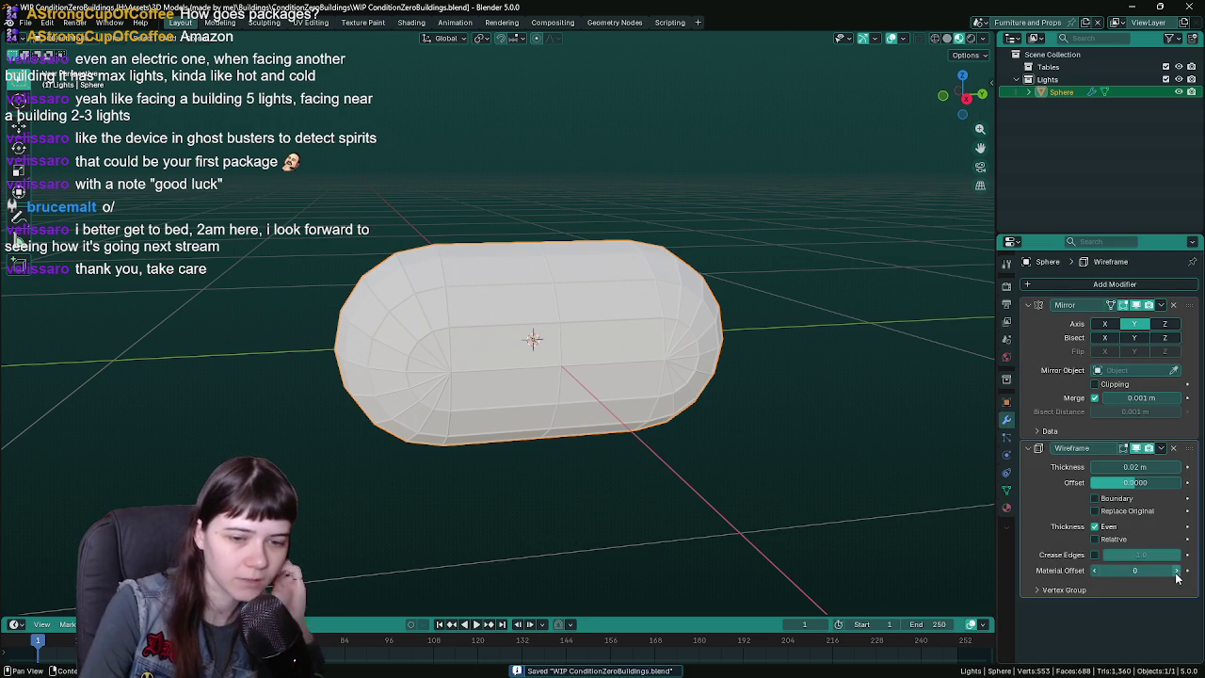
click(1006, 508)
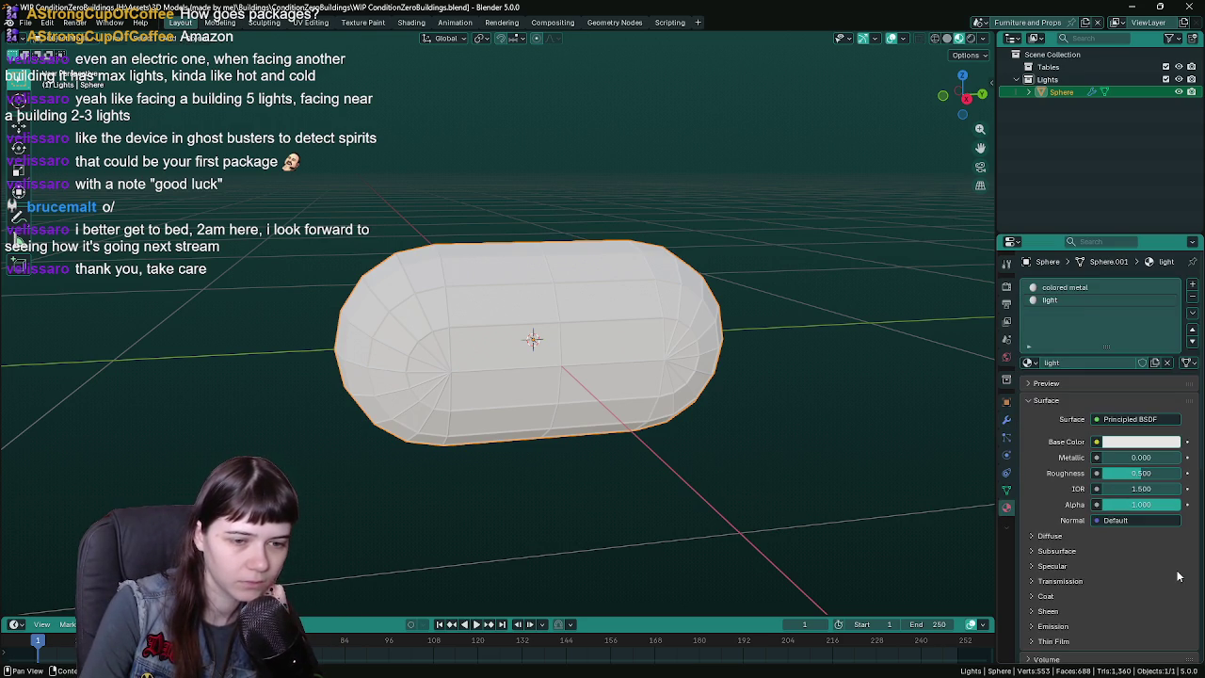
- Darken the 'colored metal' base colour to almost black and save
click(1091, 290)
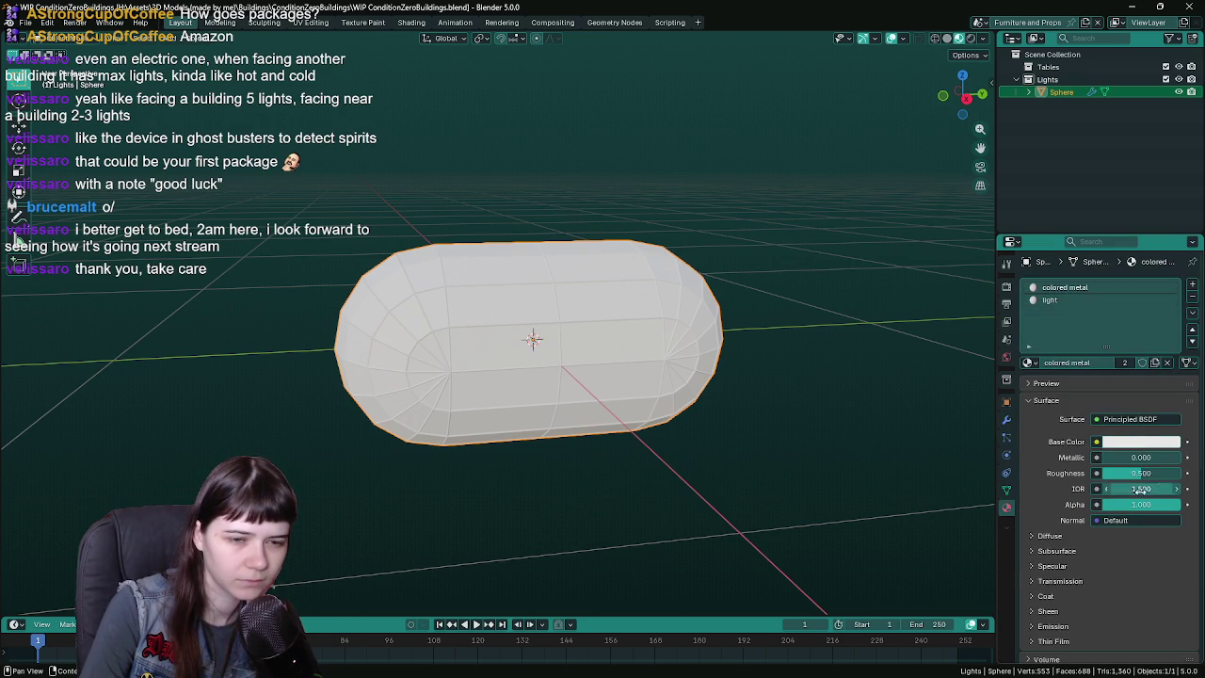
click(1154, 444)
drag(1172, 286, 1170, 306)
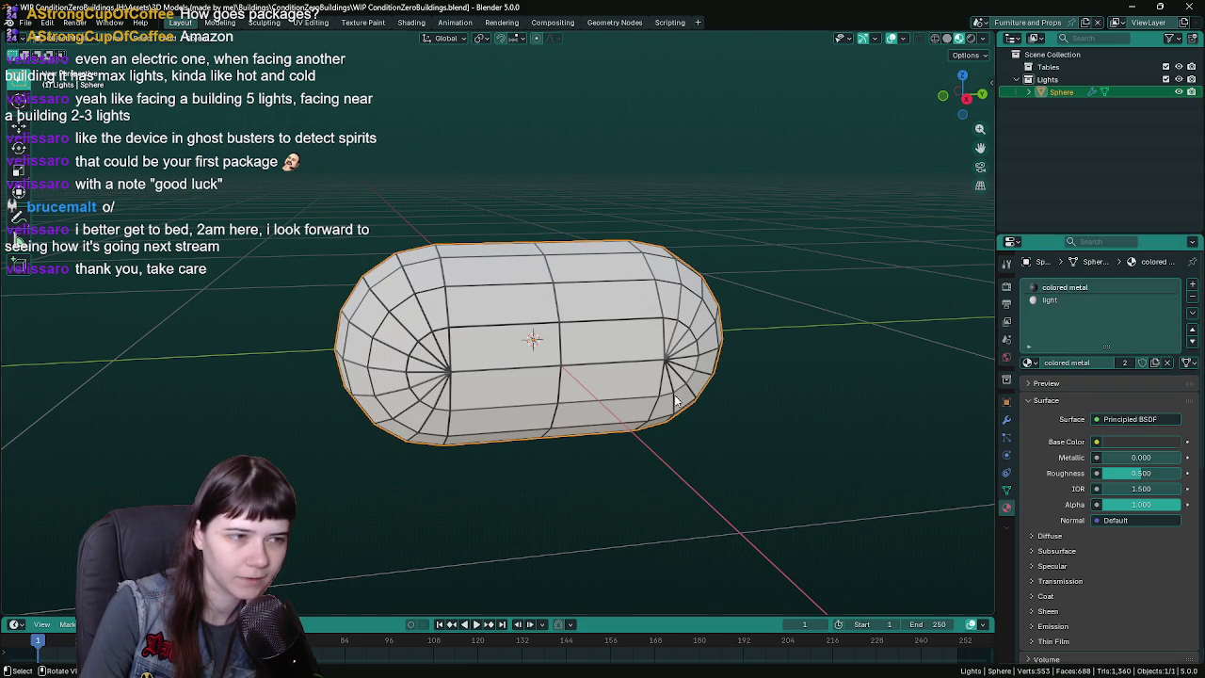
middle_drag(673, 401, 753, 374)
scroll(632, 378, up, 3)
scroll(632, 378, down, 3)
mouse_move(653, 390)
middle_down()
mouse_move(671, 373)
mouse_move(651, 351)
mouse_move(553, 356)
mouse_move(565, 354)
middle_up()
key(ctrl+s)
- Select a small edge loop on the cap in an orthographic side view and save
click(555, 351)
key(Tab)
alt+click(499, 320)
middle_drag(508, 320, 520, 314)
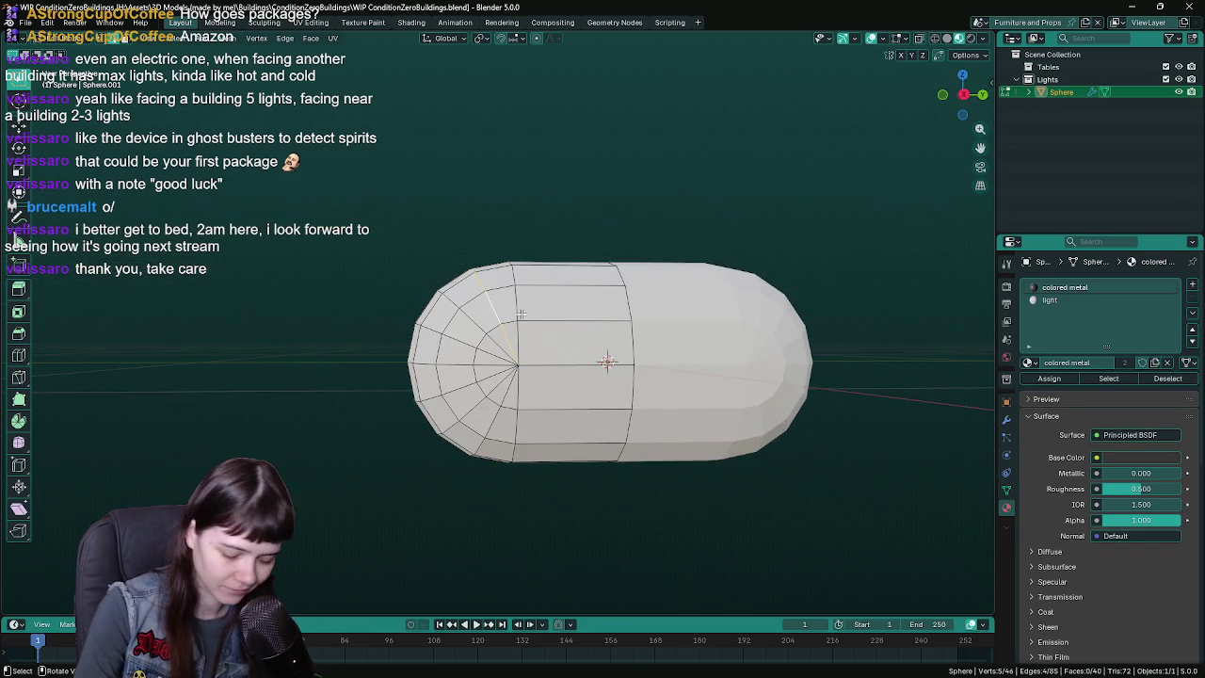
key(KP_3)
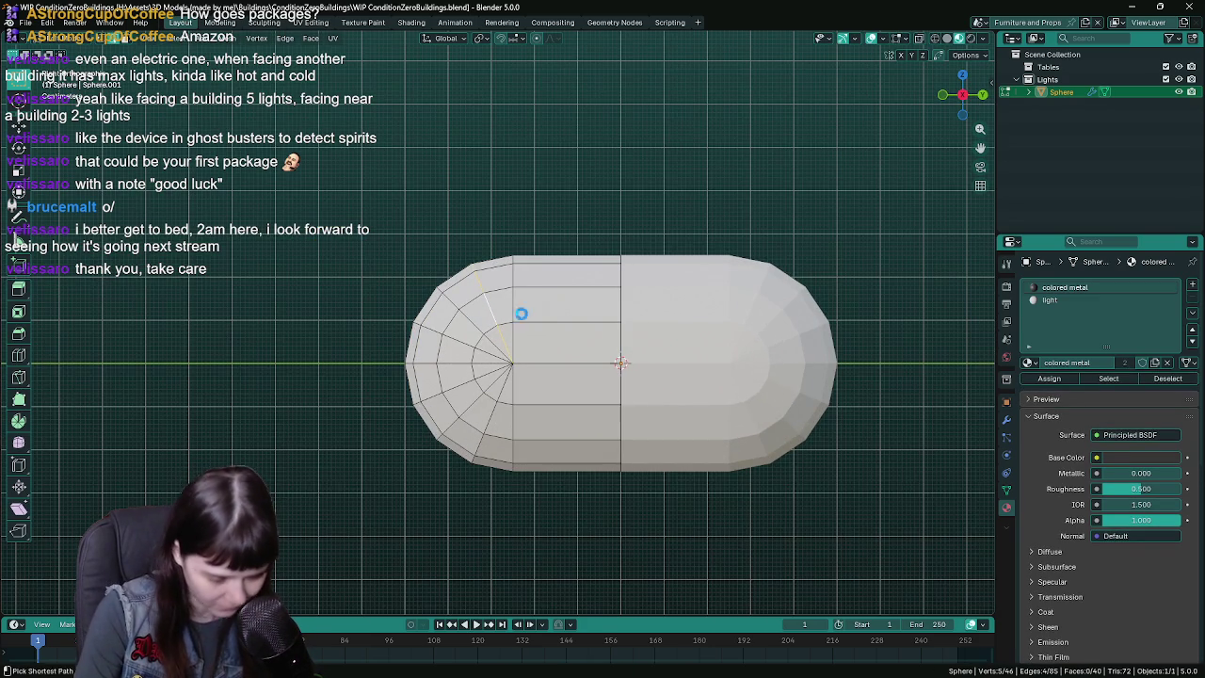
key(ctrl+s)
key(Tab)
- Re-enter Edit Mode and switch the viewport to wireframe shading
scroll(510, 325, down, 3)
scroll(510, 325, up, 3)
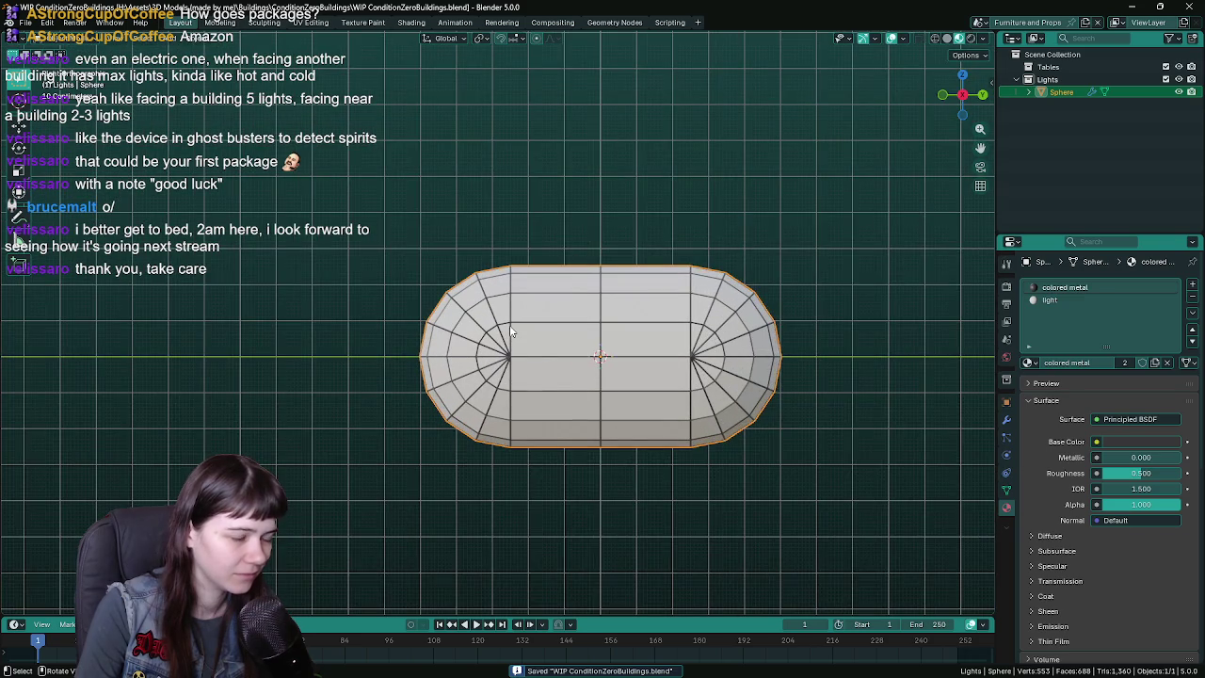
key(Tab)
scroll(509, 325, up, 1)
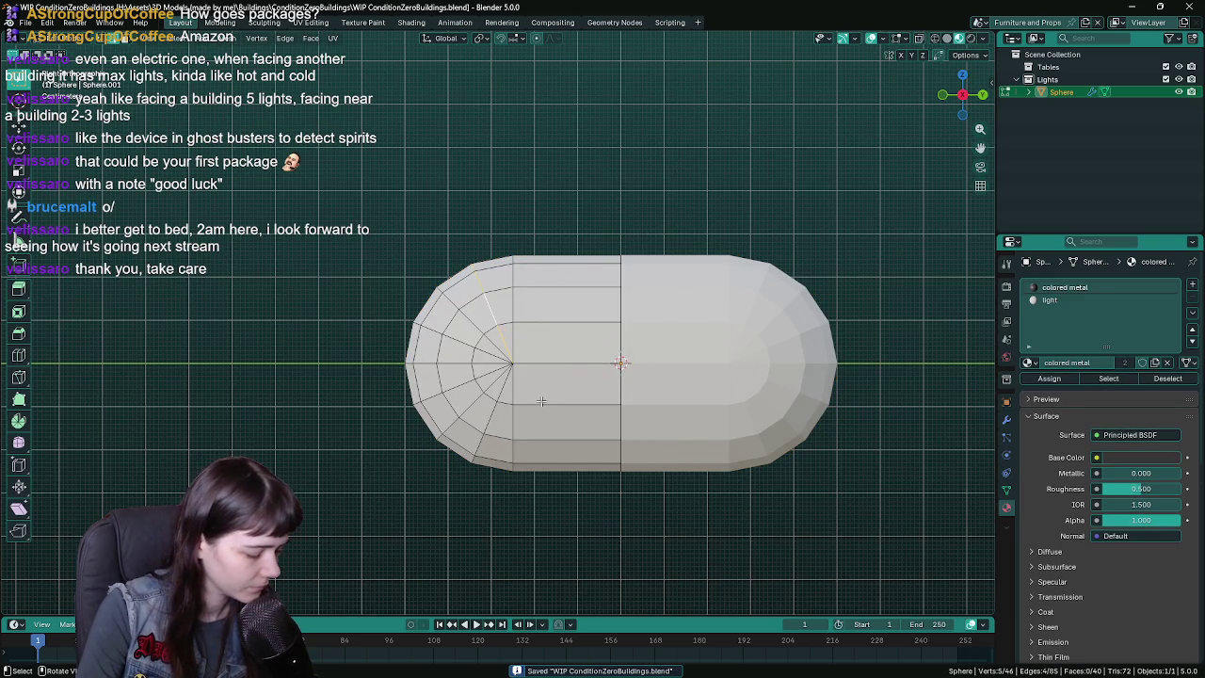
key(z)
click(332, 403)
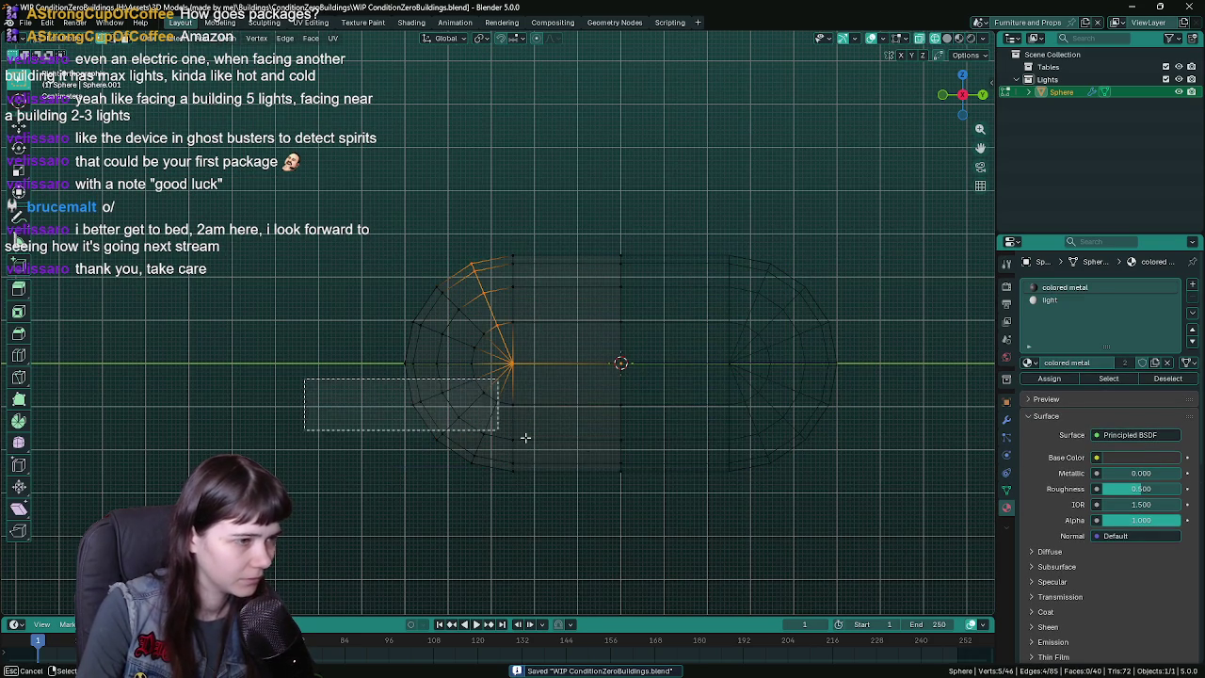
- Delete the lower-half vertices, enable Z on the Mirror modifier, and save
drag(325, 395, 806, 517)
key(x)
click(537, 371)
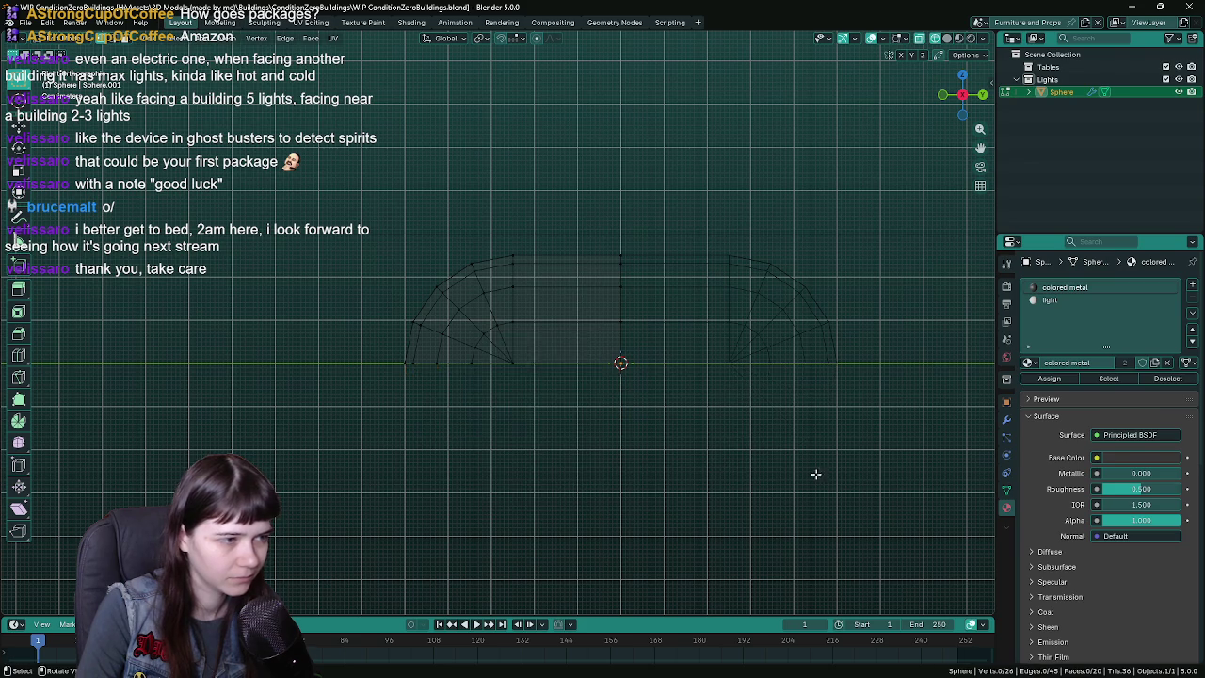
key(Tab)
click(1007, 418)
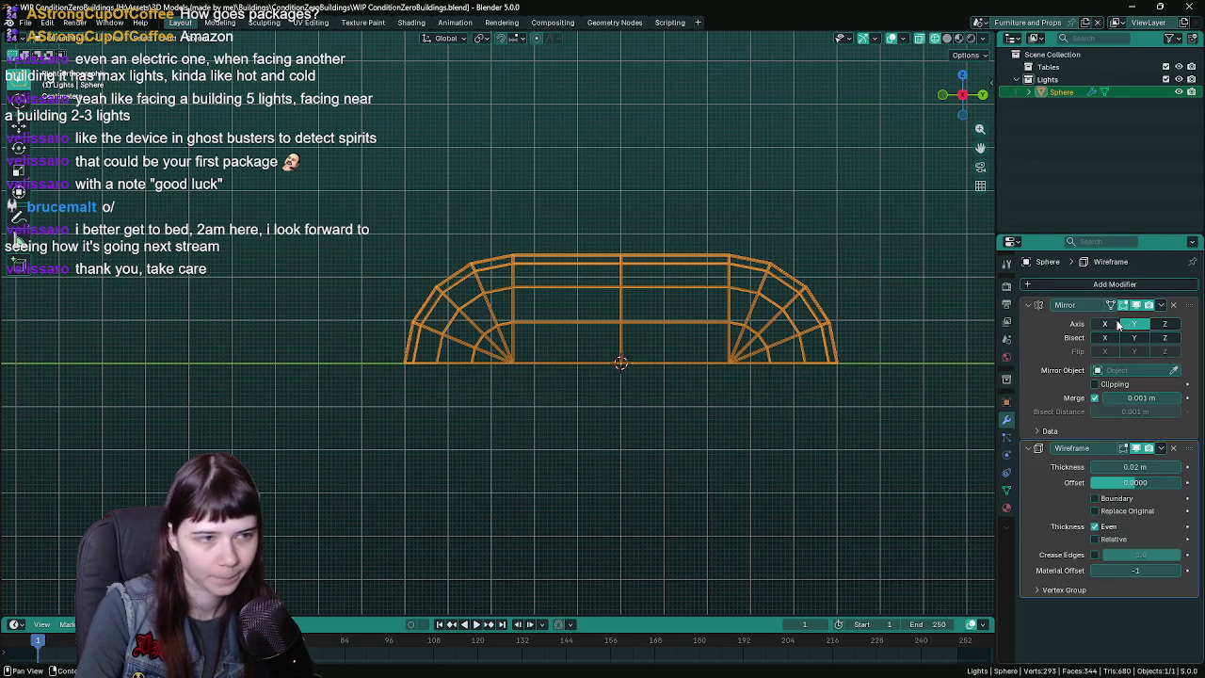
click(1166, 325)
middle_drag(599, 396, 611, 400)
key(ctrl+s)
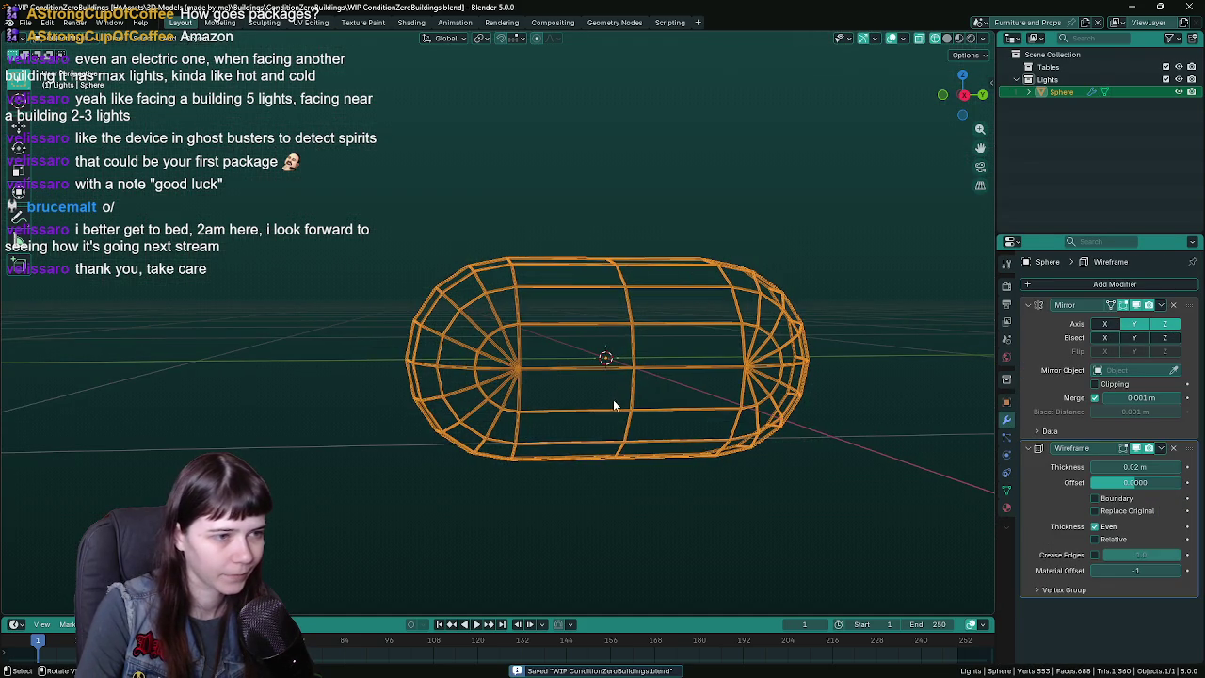
- Return the viewport to solid shading to view the mirrored capsule
key(Tab)
key(Tab)
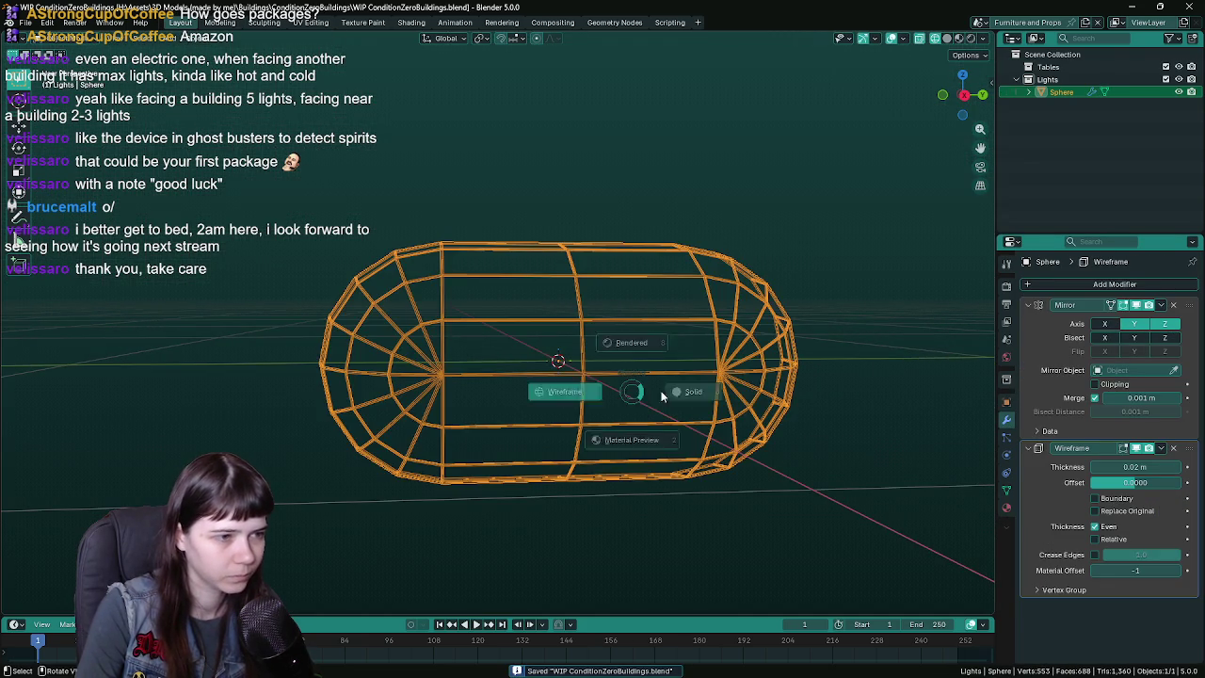
key(shift+z)
middle_drag(801, 404, 715, 412)
key(z)
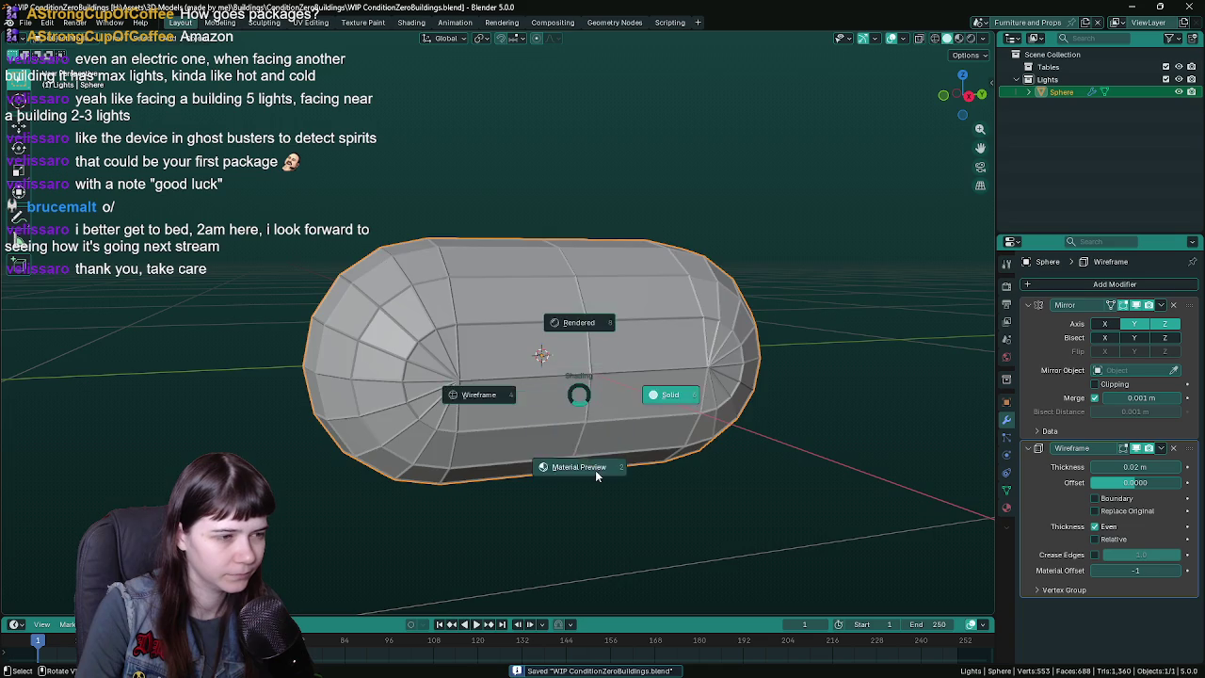
click(572, 463)
mouse_move(692, 467)
middle_down()
mouse_move(478, 411)
mouse_move(489, 413)
middle_up()
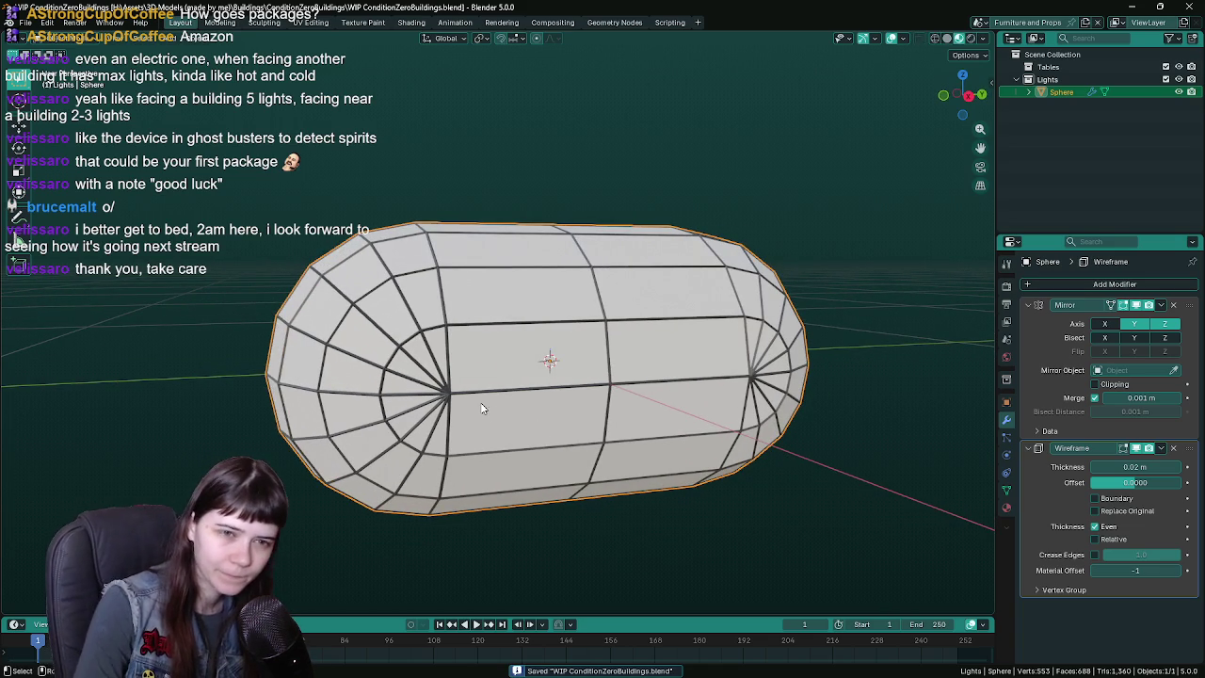
- Inspect the capsule's rounded end up close in Edit Mode
key(Tab)
key(Tab)
middle_drag(536, 361, 531, 451)
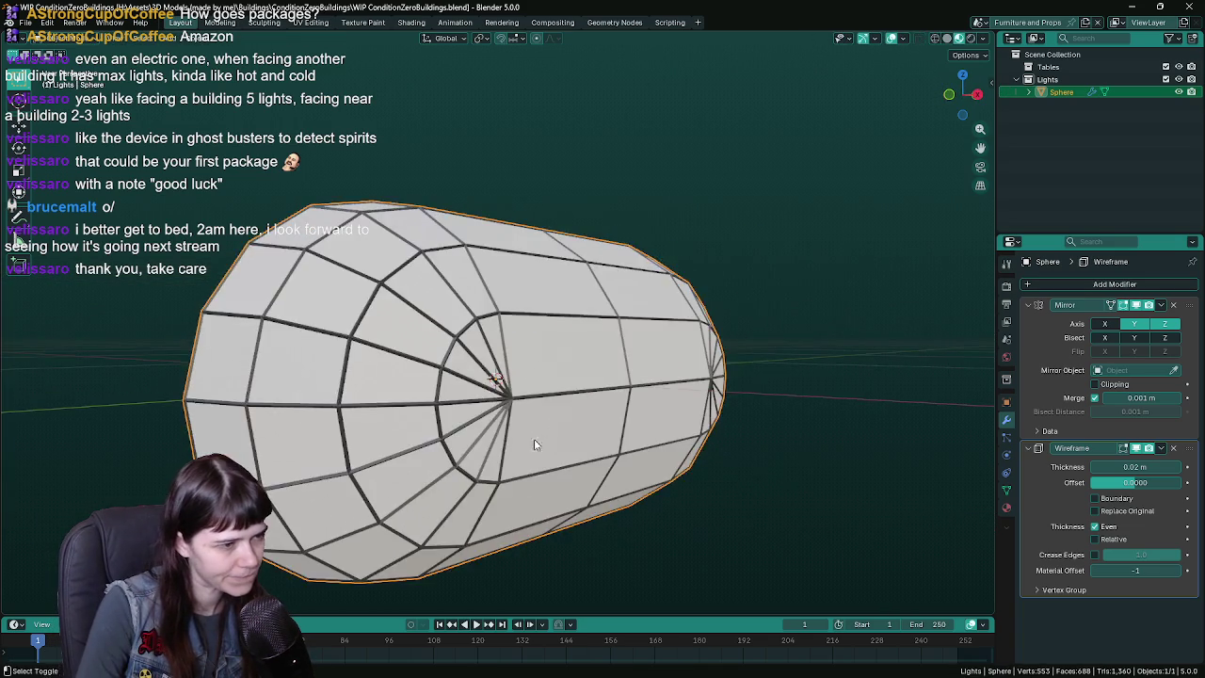
scroll(530, 423, up, 3)
scroll(525, 393, up, 3)
middle_drag(526, 394, 468, 399)
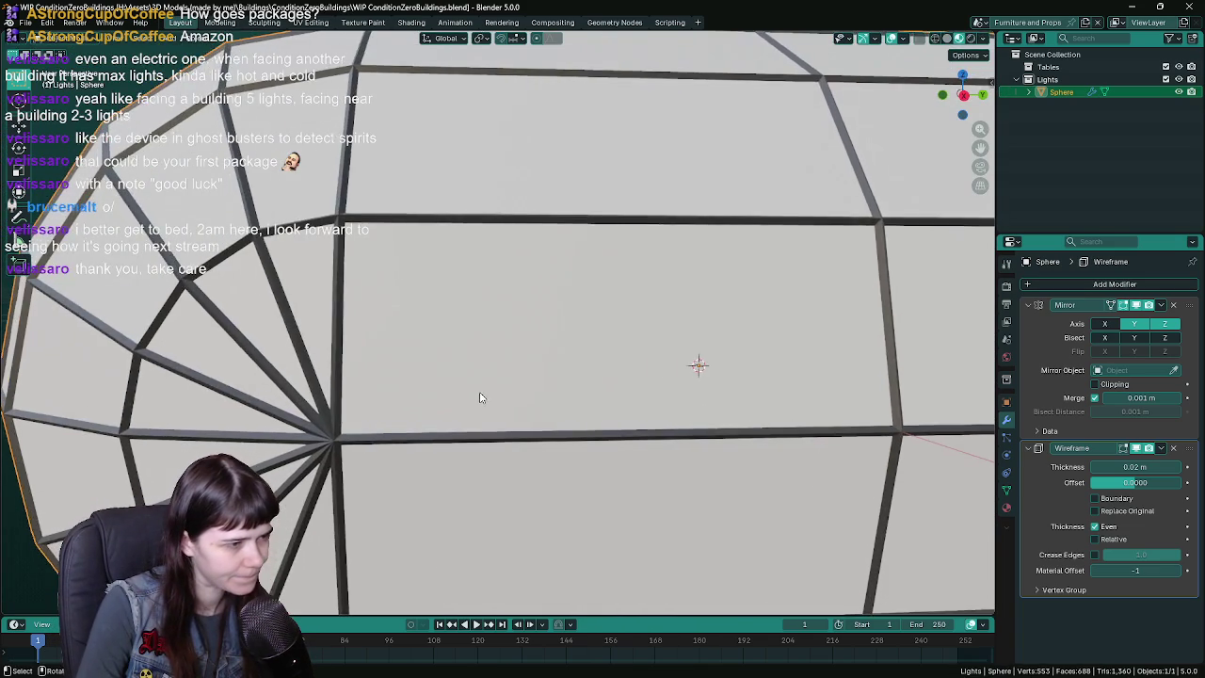
scroll(441, 385, down, 2)
scroll(611, 414, up, 2)
key(Tab)
scroll(611, 408, down, 5)
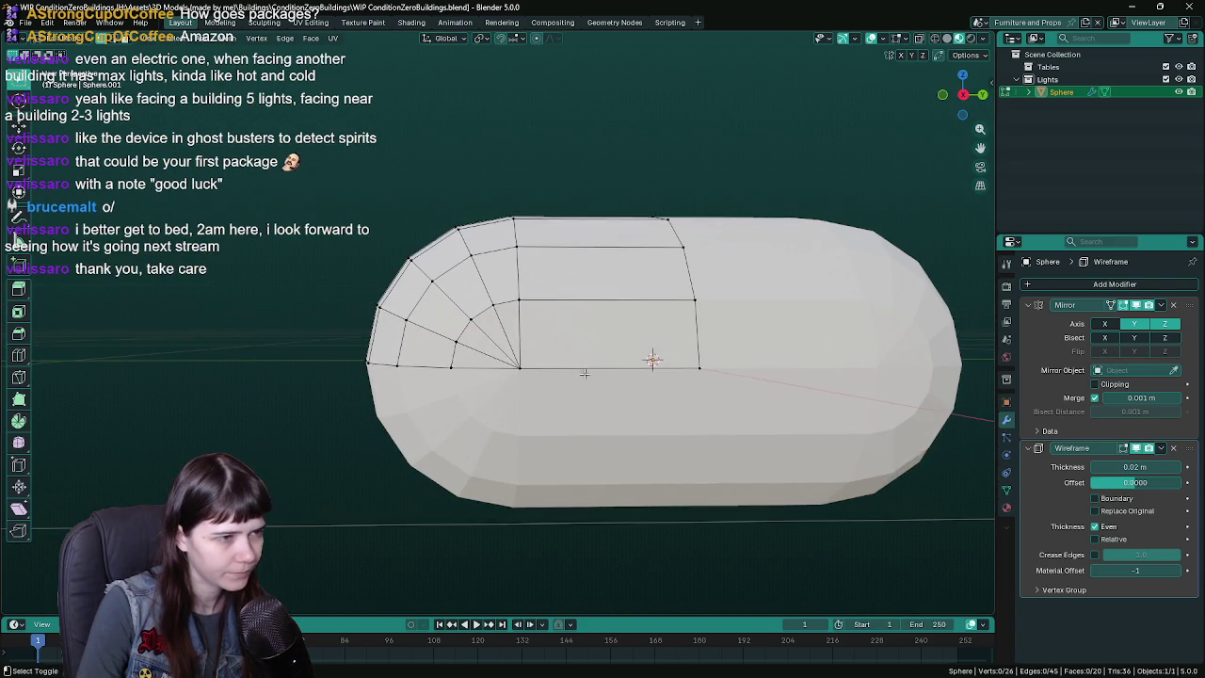
- Dissolve the selected vertices on the capsule's end cap and save the file
middle_drag(605, 409, 541, 338)
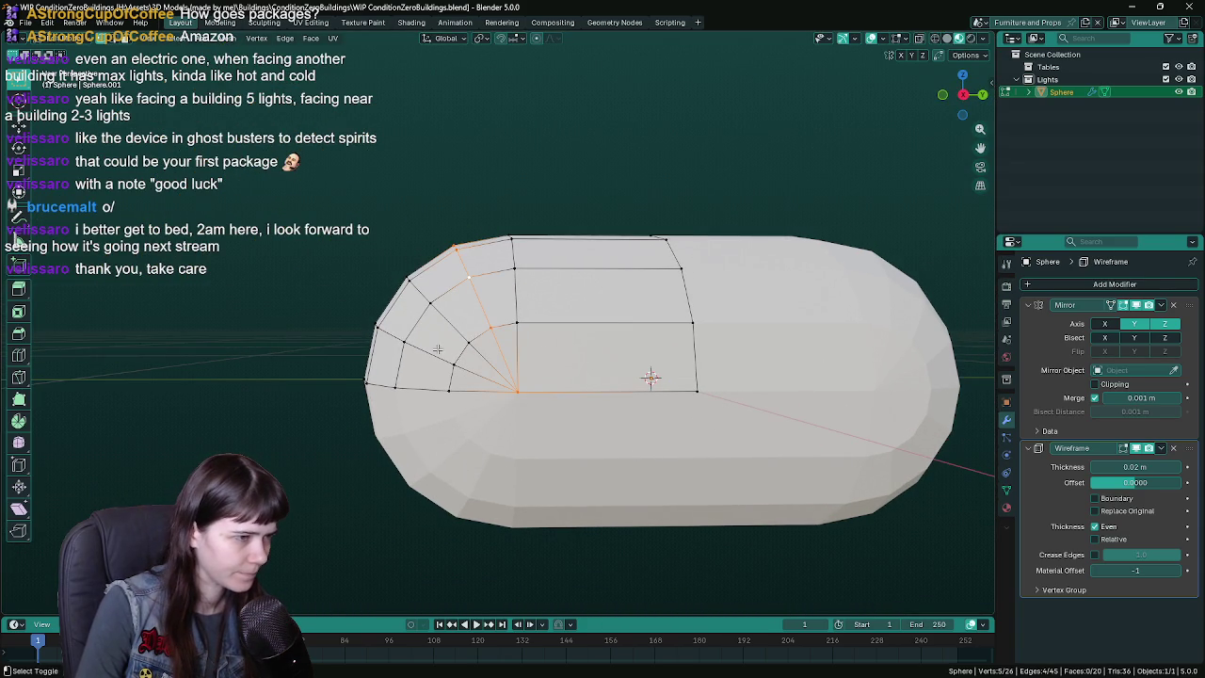
key(x)
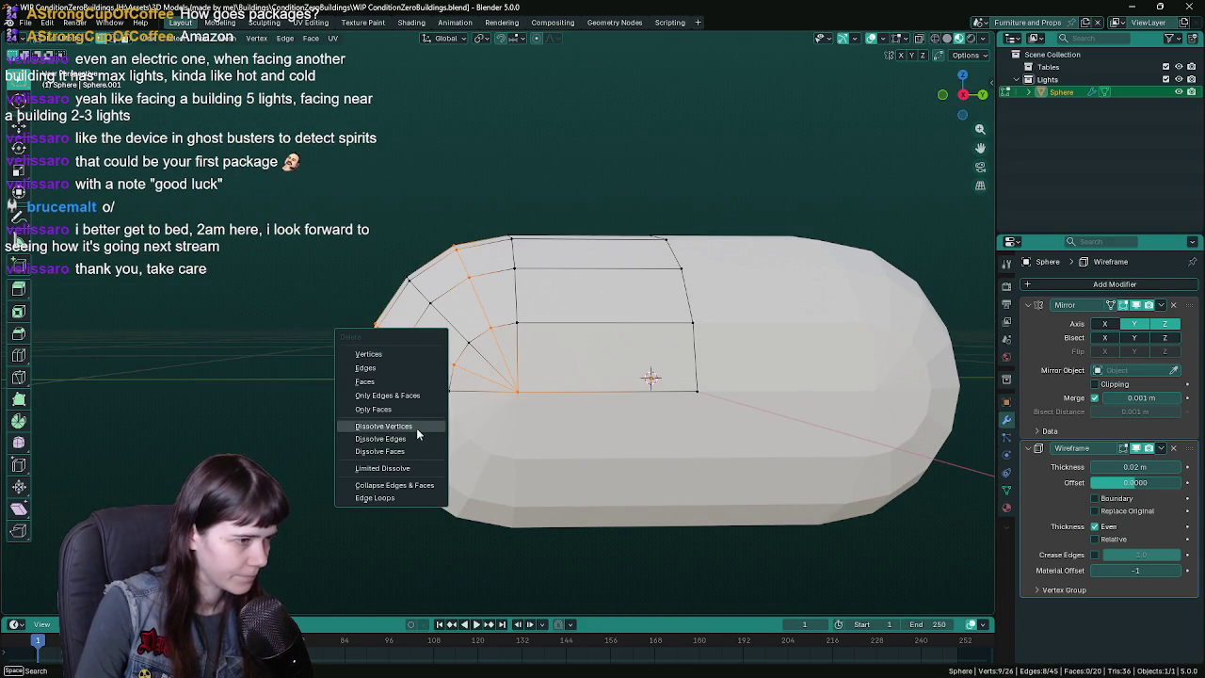
click(416, 444)
scroll(490, 417, down, 4)
key(Tab)
key(ctrl+s)
scroll(492, 424, up, 3)
scroll(488, 417, up, 1)
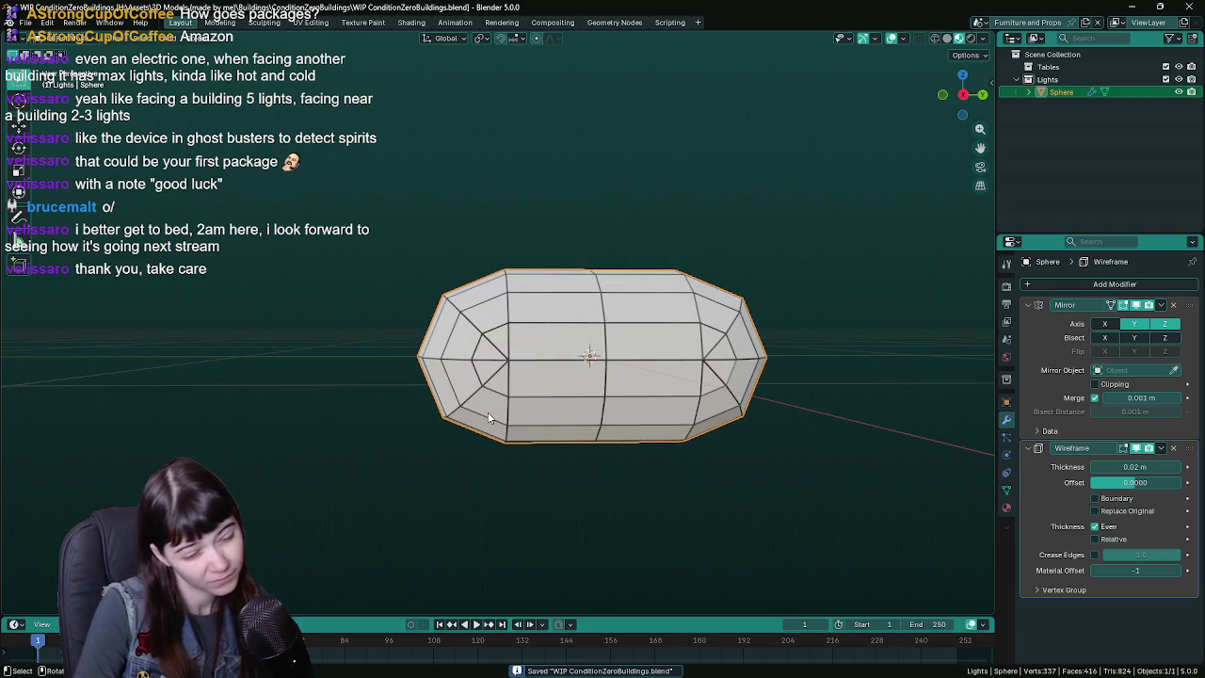
- Dissolve the selected end edges, add a loop cut across the left faces, and view from front
middle_drag(487, 415, 512, 403)
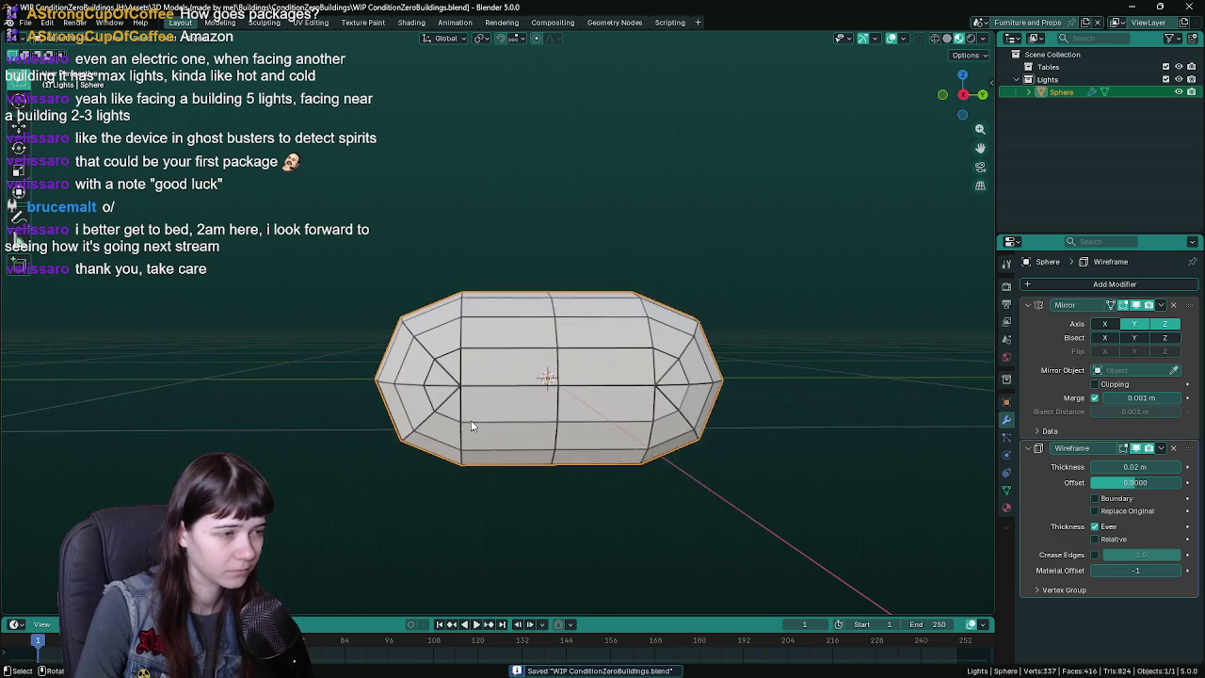
key(Tab)
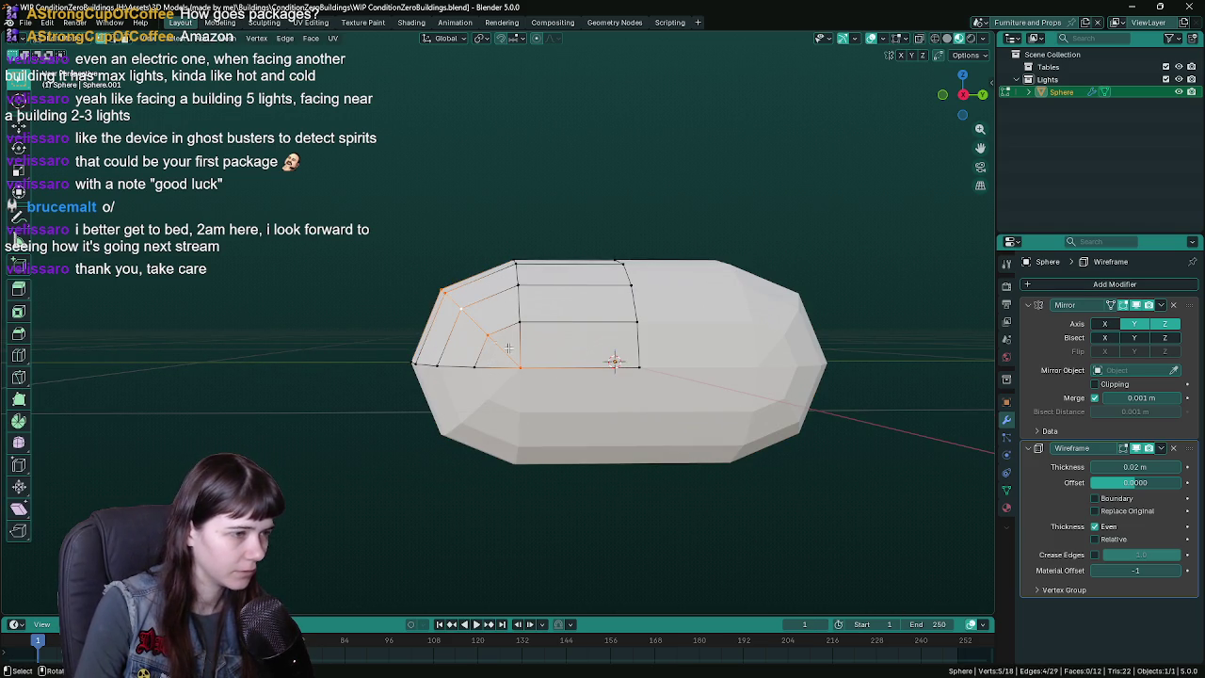
middle_drag(499, 341, 549, 373)
key(x)
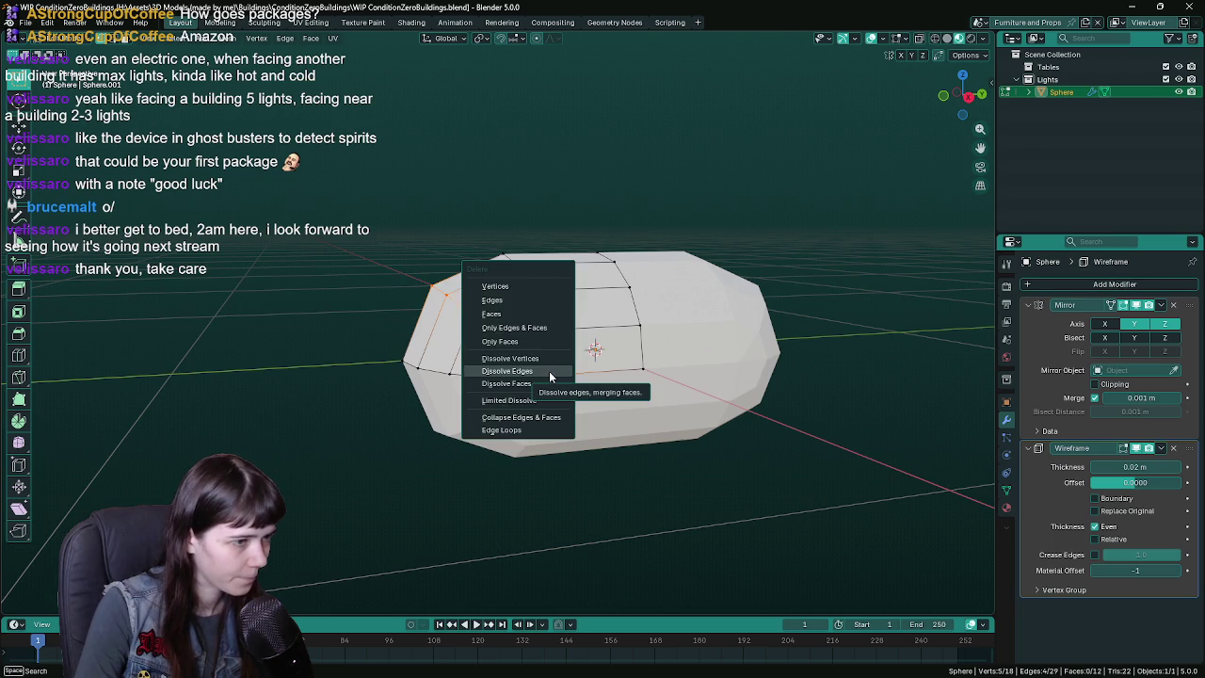
click(548, 357)
key(ctrl+r)
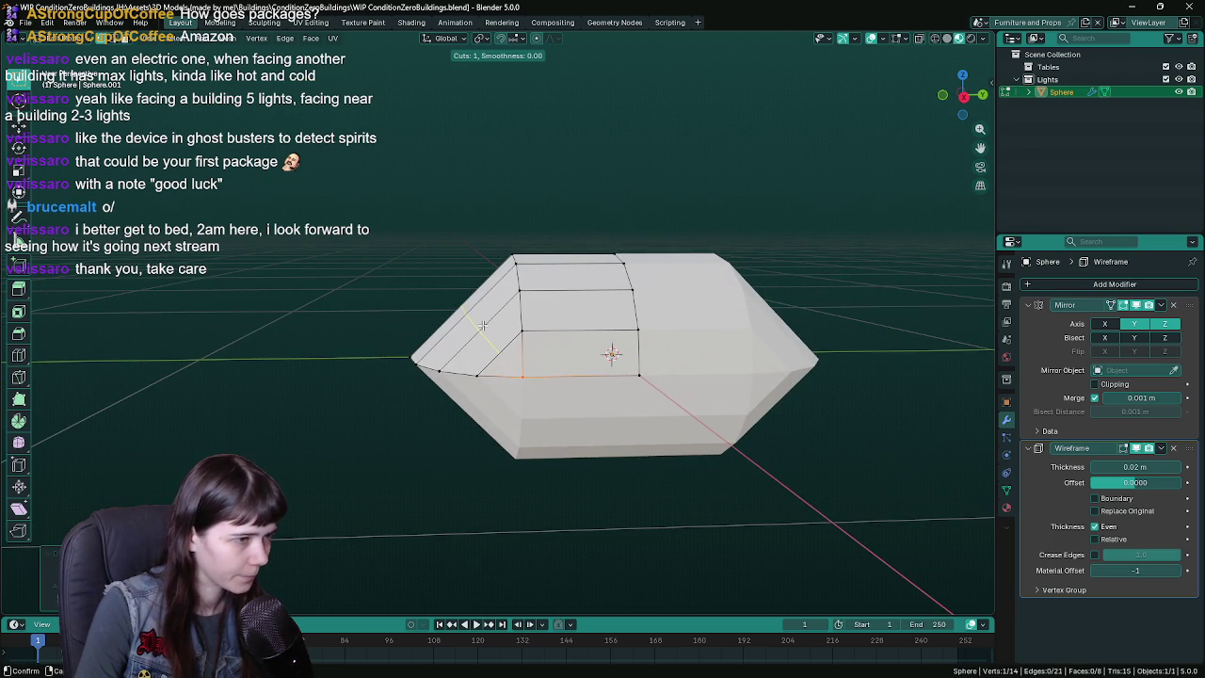
click(482, 325)
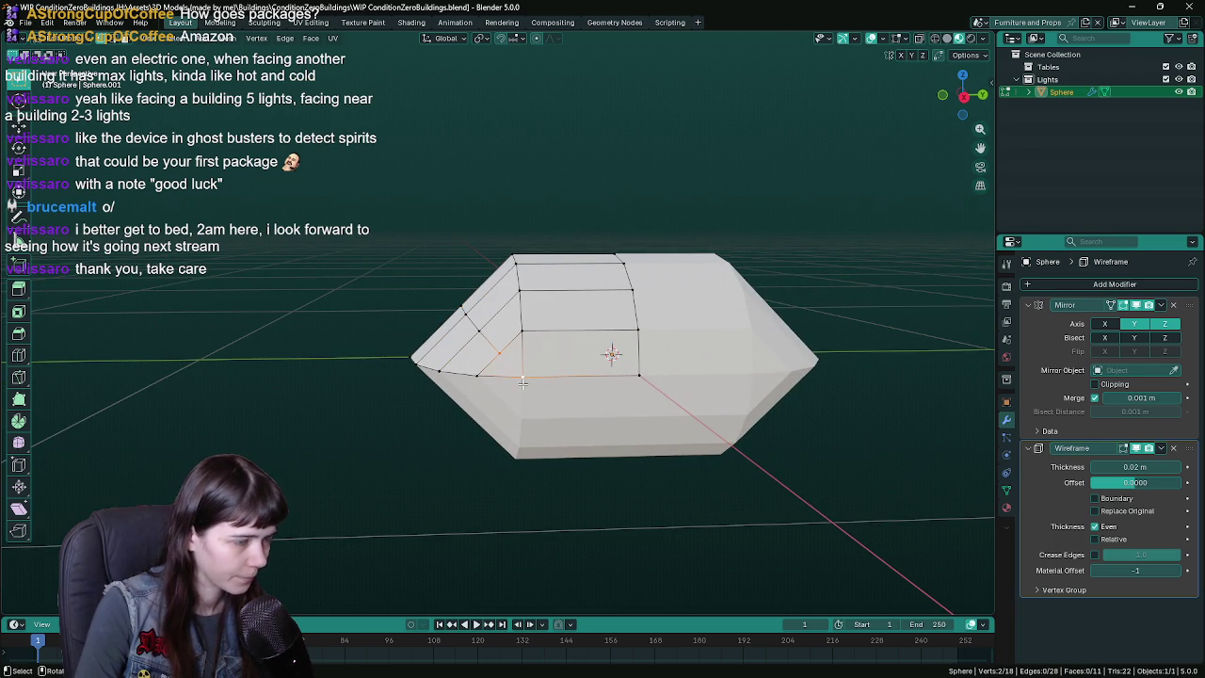
middle_drag(521, 384, 484, 378)
middle_drag(698, 387, 507, 332)
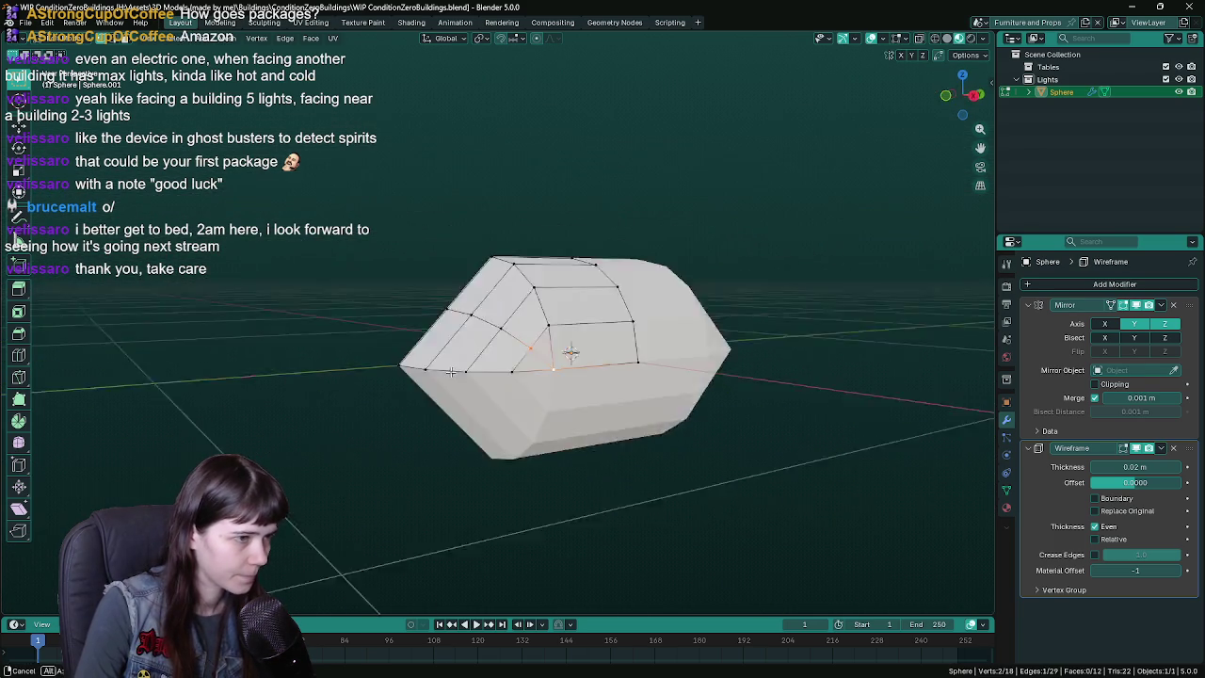
key(KP_1)
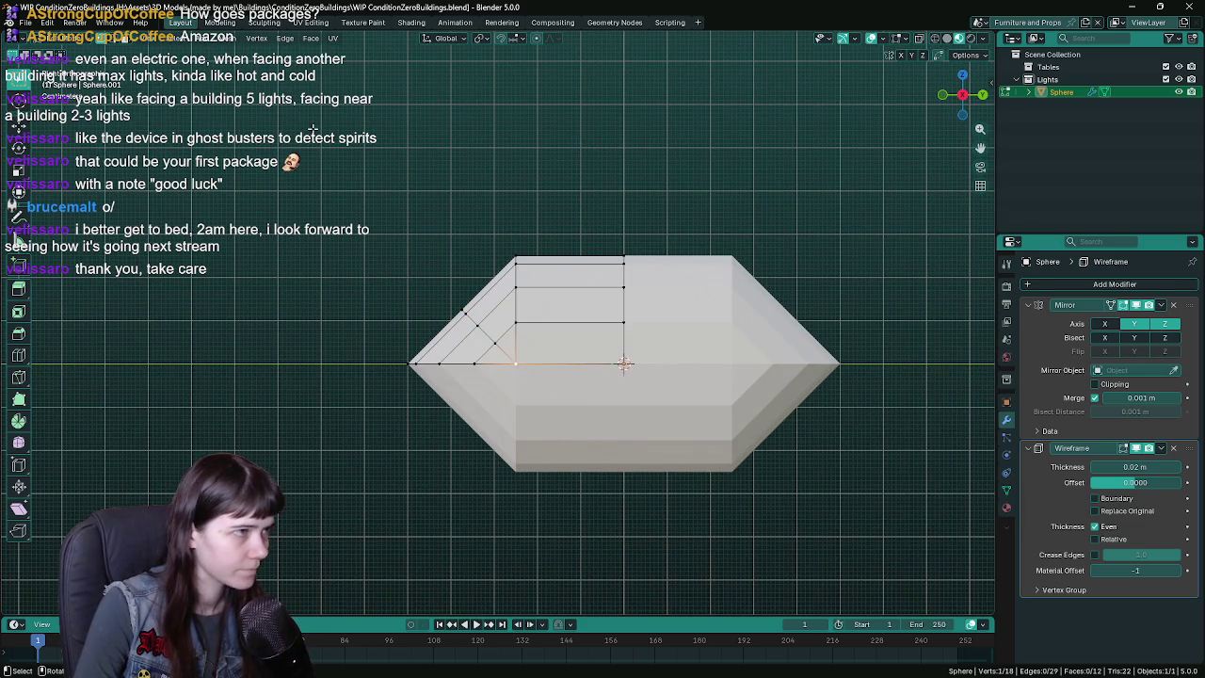
- Snap the 3D cursor to the selected vertex, pivot on it, and scale the corner vertices outward
click(230, 39)
mouse_move(274, 77)
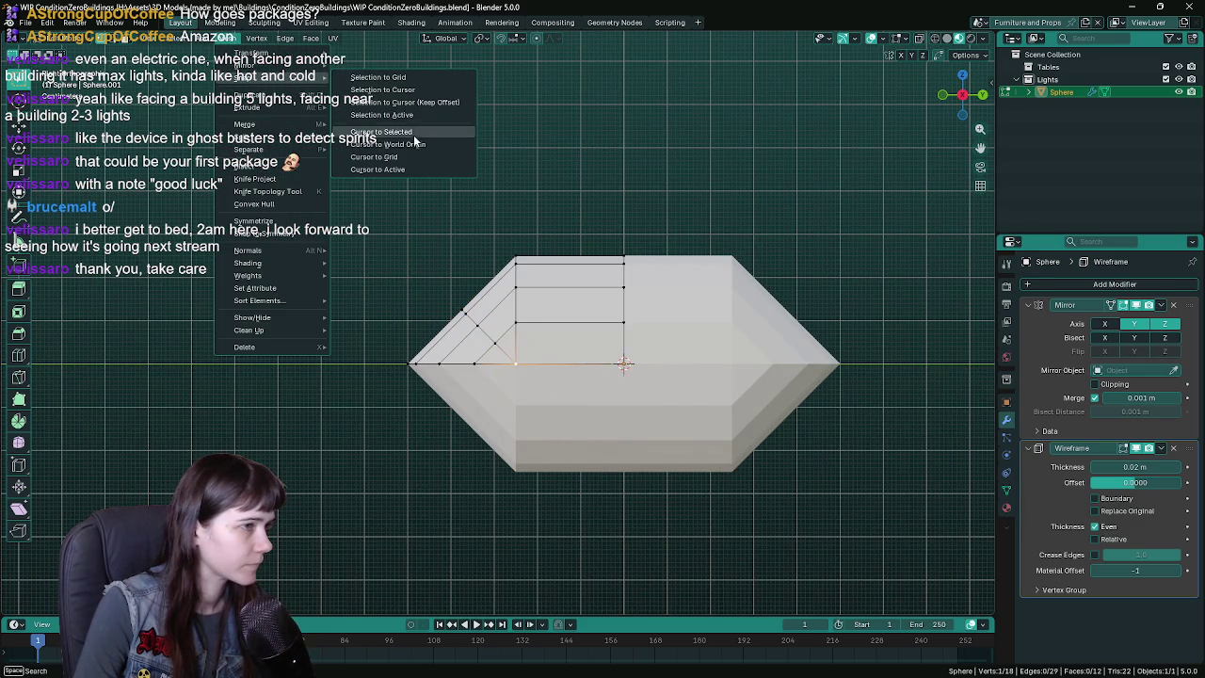
click(416, 138)
click(481, 38)
click(492, 115)
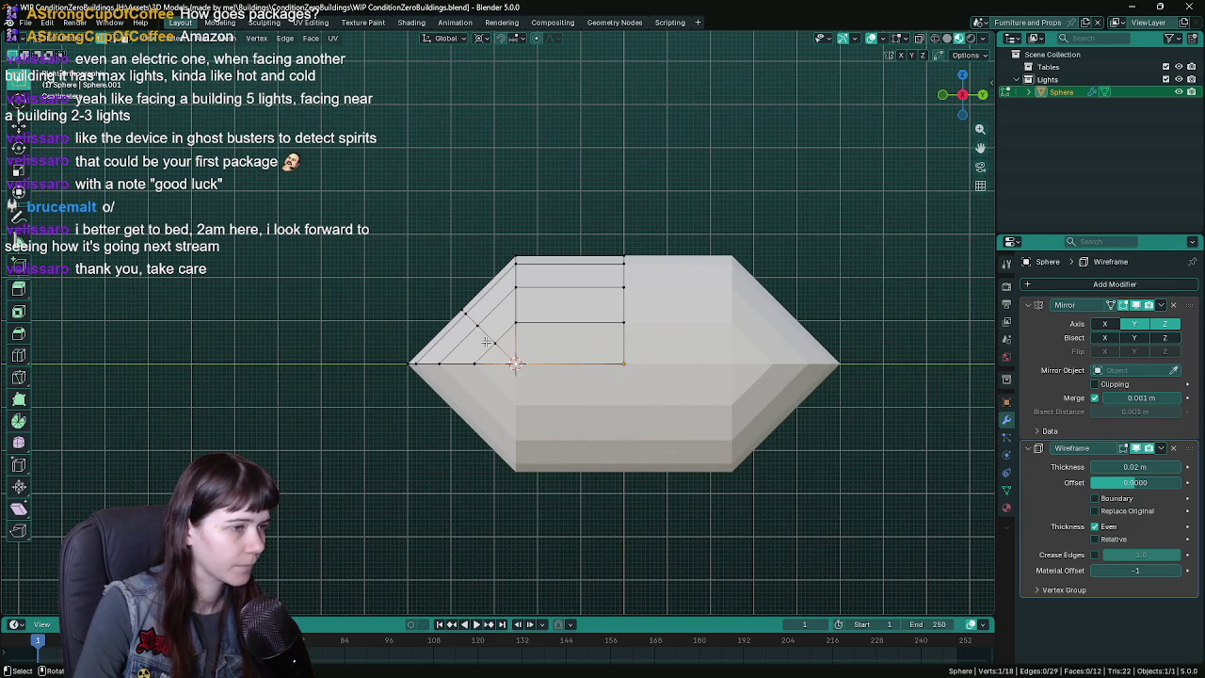
key(s)
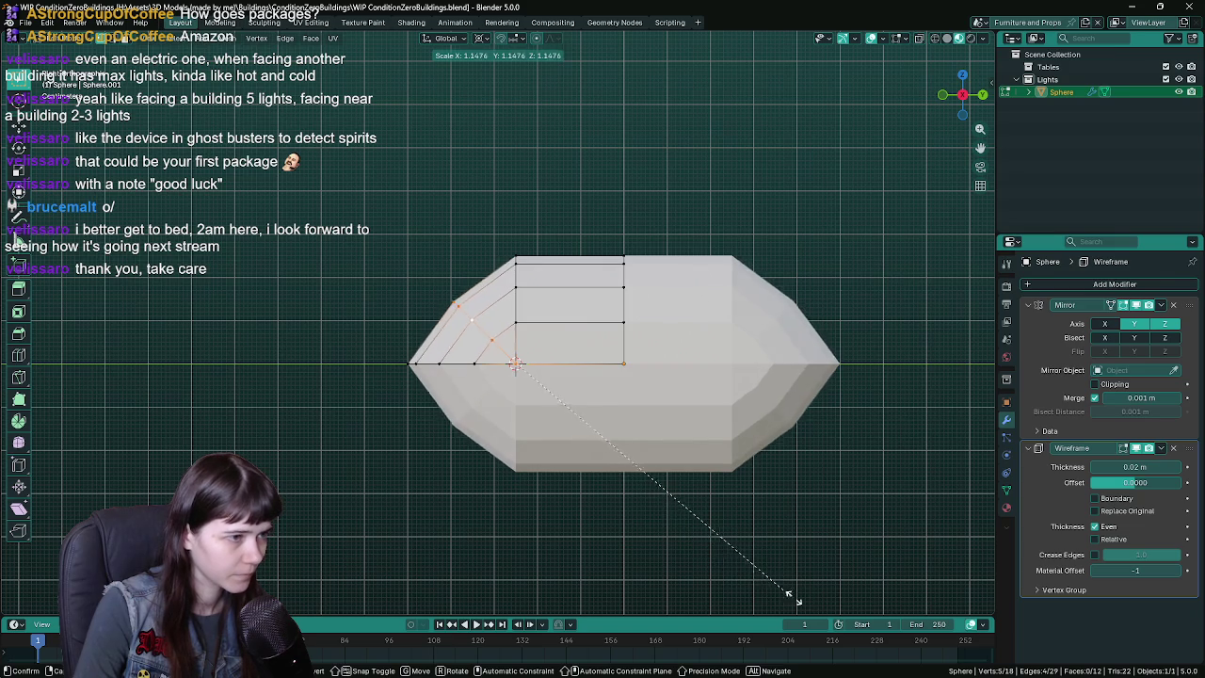
click(888, 68)
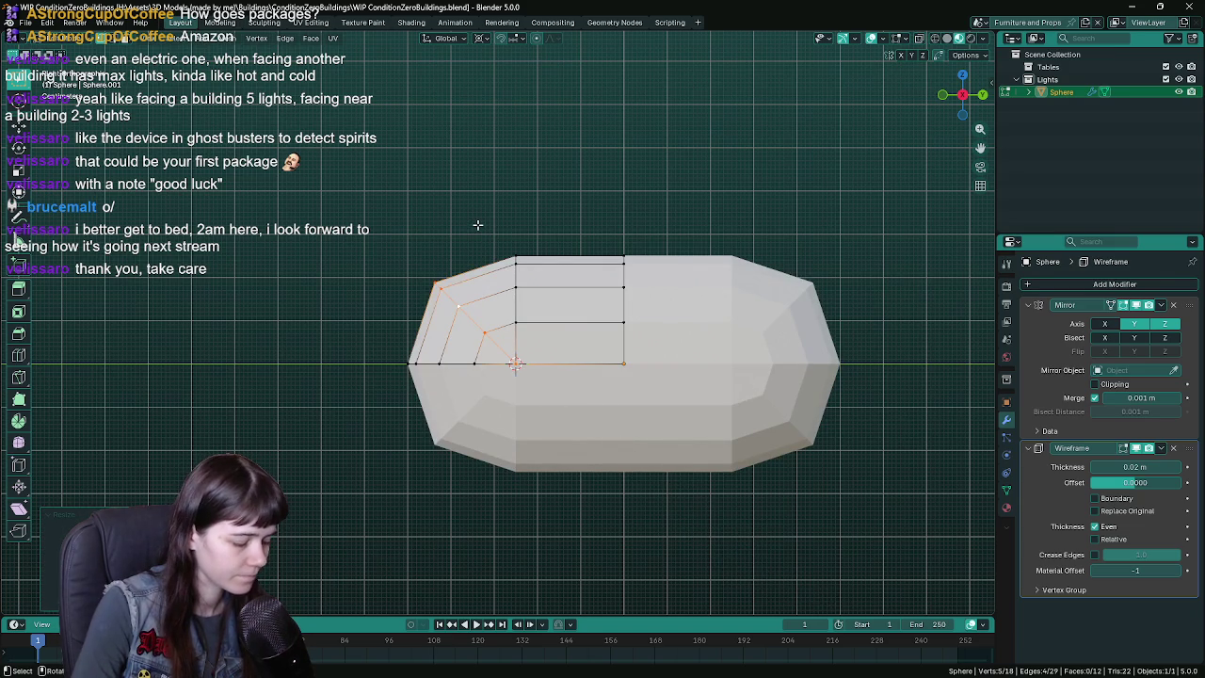
- Try rotating the corner vertices, then return to object mode and save the file
key(r)
key(Escape)
key(r)
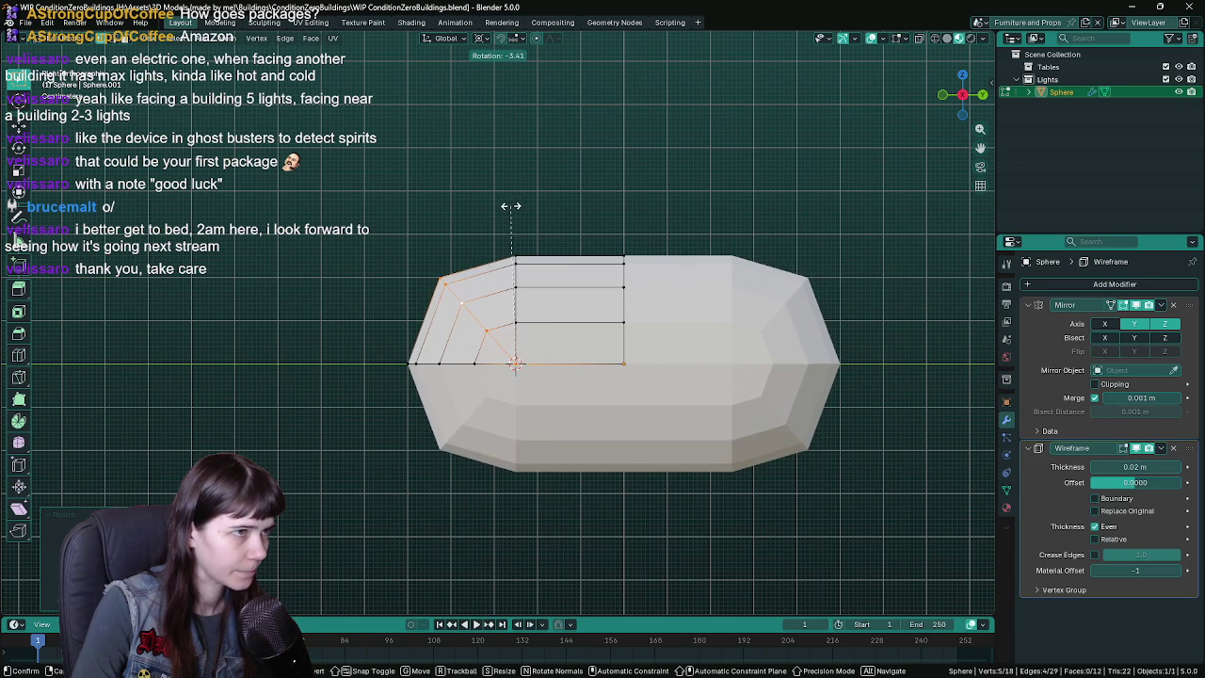
key(Escape)
key(Tab)
scroll(536, 211, down, 2)
scroll(537, 212, down, 1)
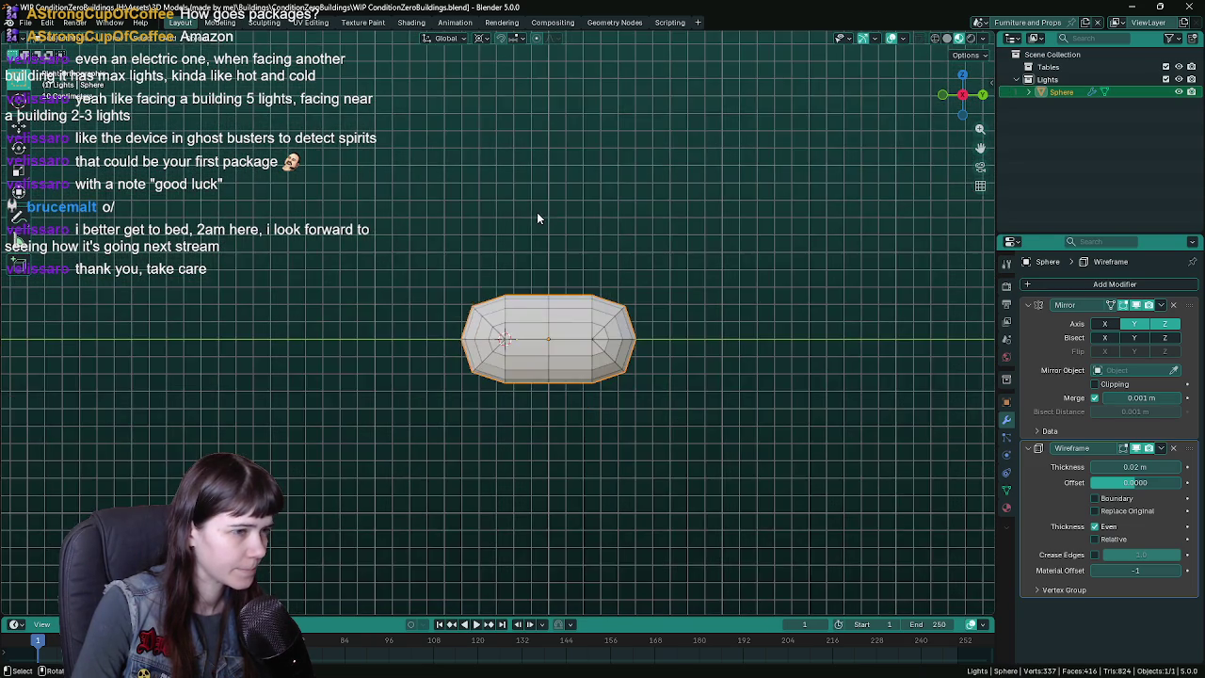
key(ctrl+s)
scroll(539, 226, up, 2)
mouse_move(539, 235)
middle_down()
mouse_move(631, 247)
mouse_move(618, 237)
mouse_move(585, 233)
mouse_move(639, 251)
mouse_move(646, 267)
mouse_move(621, 302)
mouse_move(587, 312)
mouse_move(719, 294)
mouse_move(647, 267)
middle_up()
- Widen the selected end vertices with S Shift+X, keeping X unchanged, in side view
key(Tab)
key(KP_3)
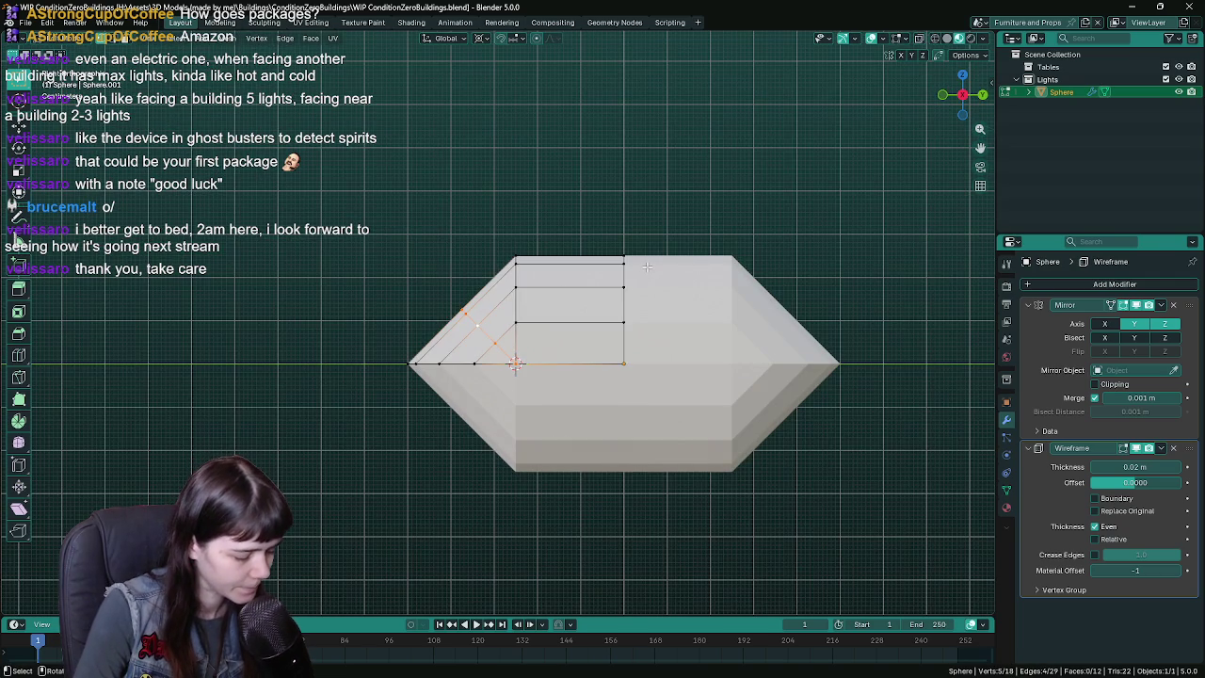
key(s)
key(shift+x)
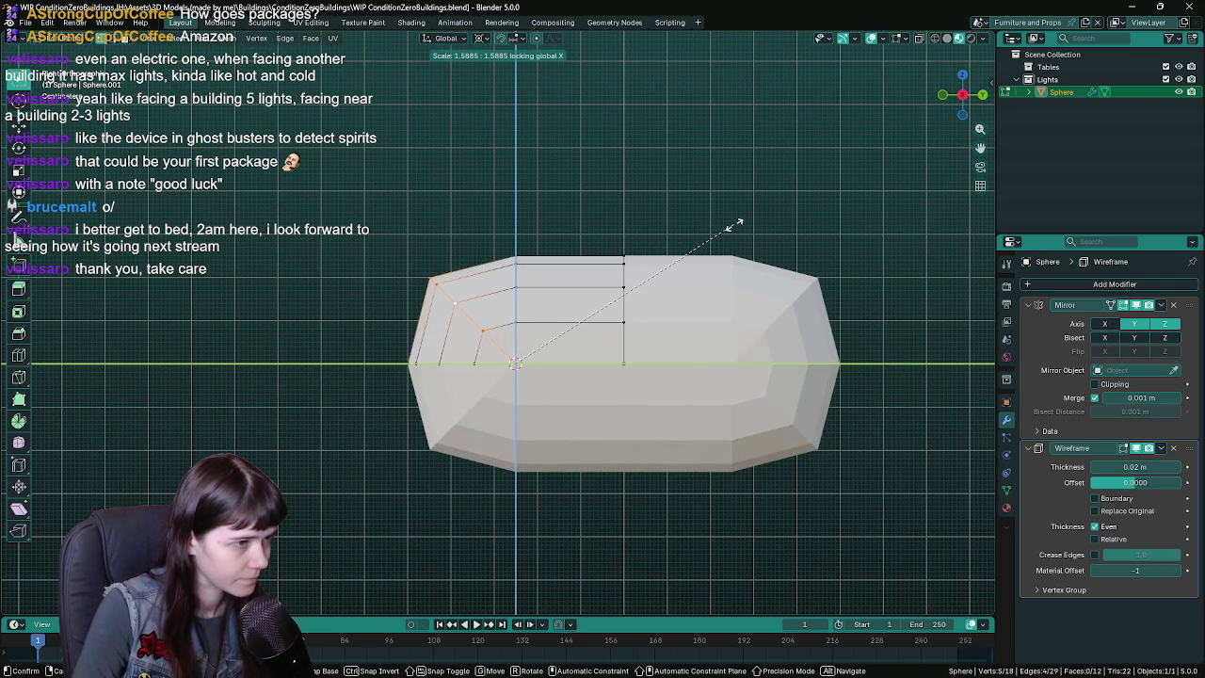
click(734, 225)
key(Tab)
mouse_move(614, 234)
middle_down()
mouse_move(579, 280)
mouse_move(566, 245)
mouse_move(601, 247)
middle_up()
key(KP_3)
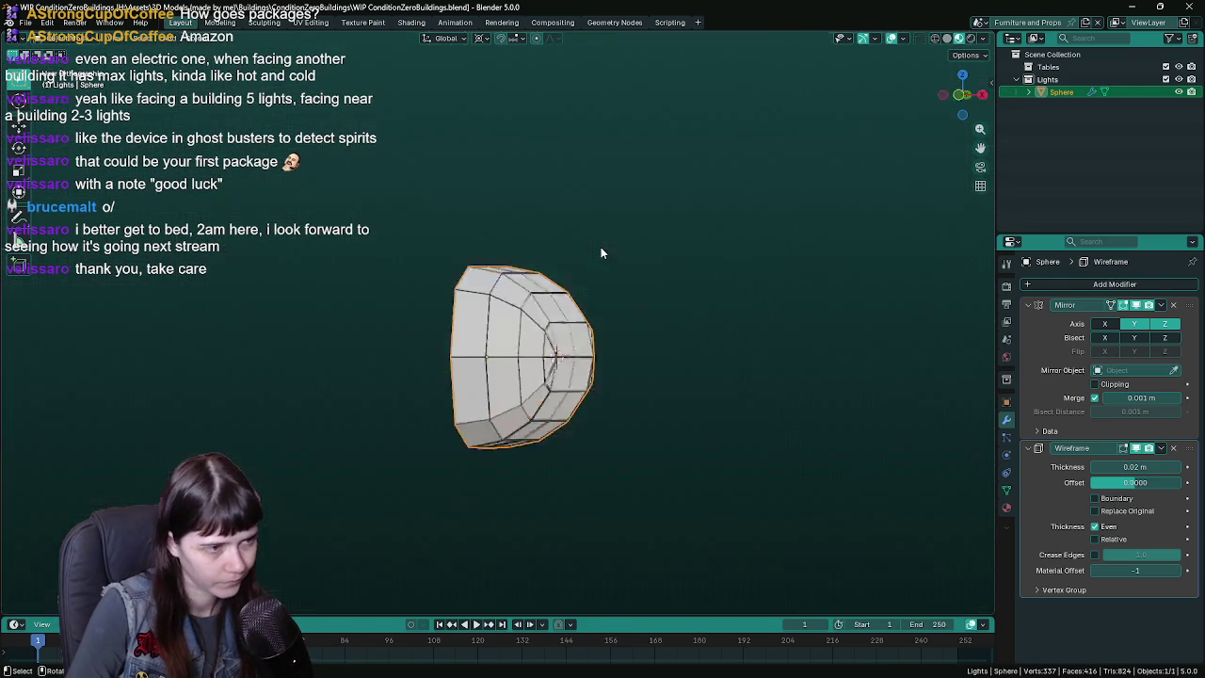
key(KP_3)
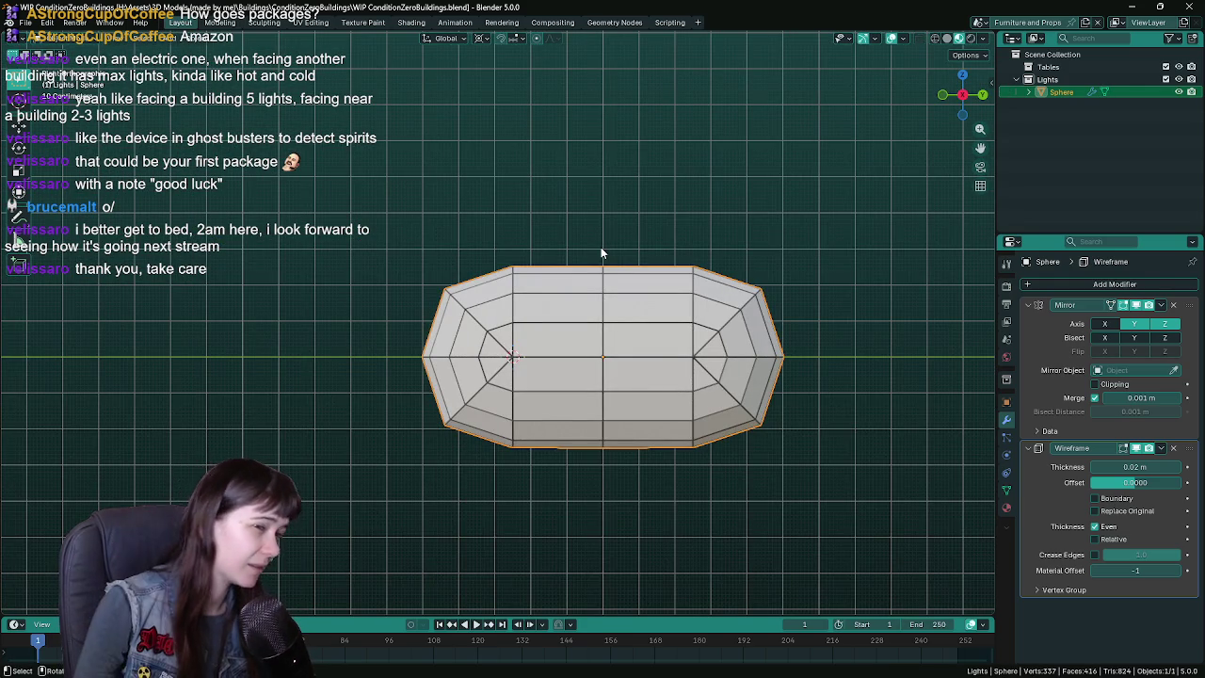
- Compare the pointed and rounded end shapes with undo/redo, keep the rounded ends, and save
key(Tab)
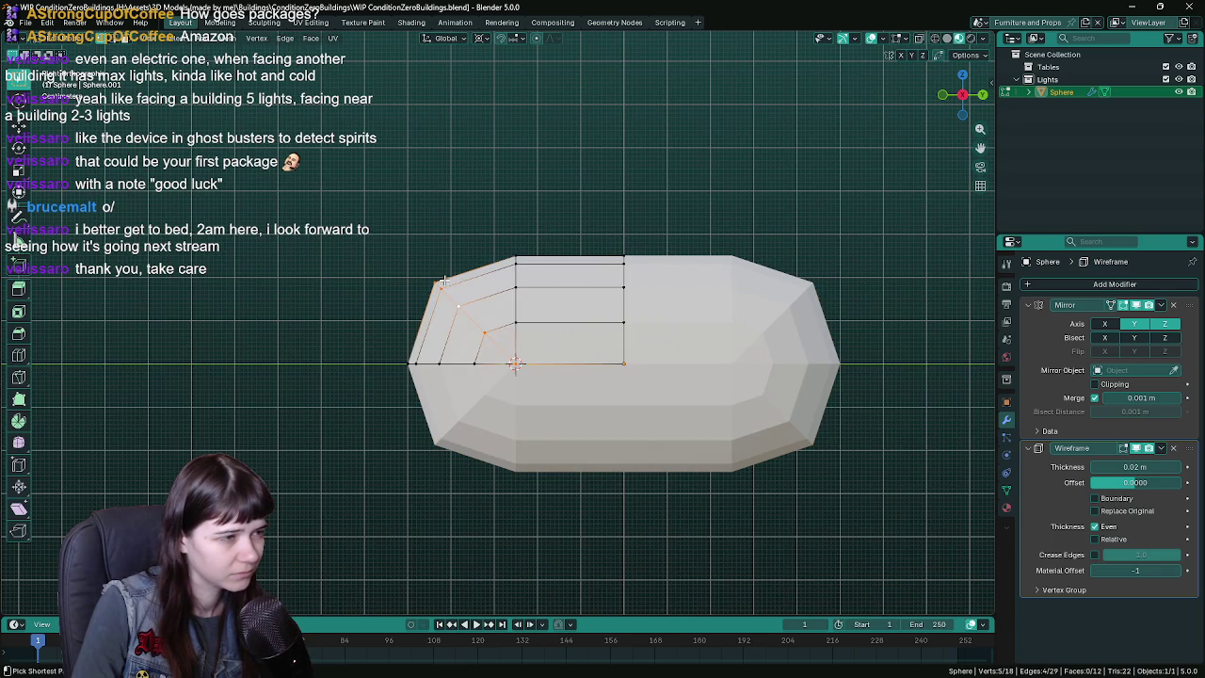
key(ctrl+z)
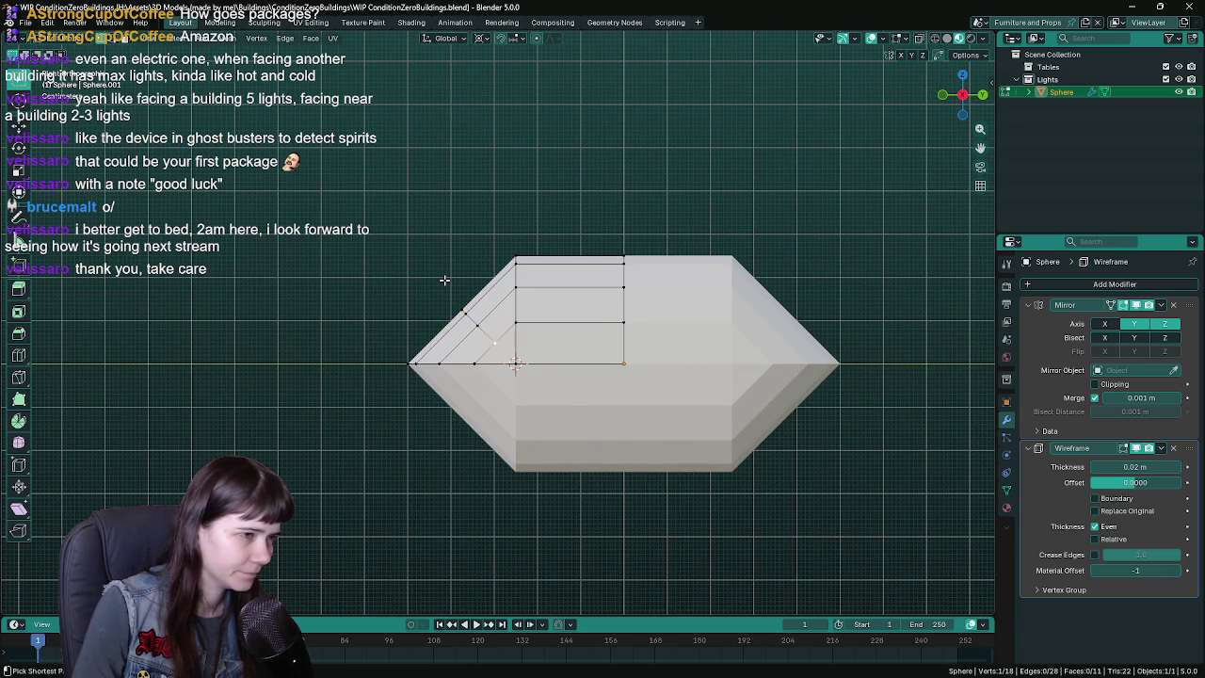
key(ctrl+z)
key(ctrl+s)
key(ctrl+z)
key(ctrl+shift+z)
key(ctrl+shift+z)
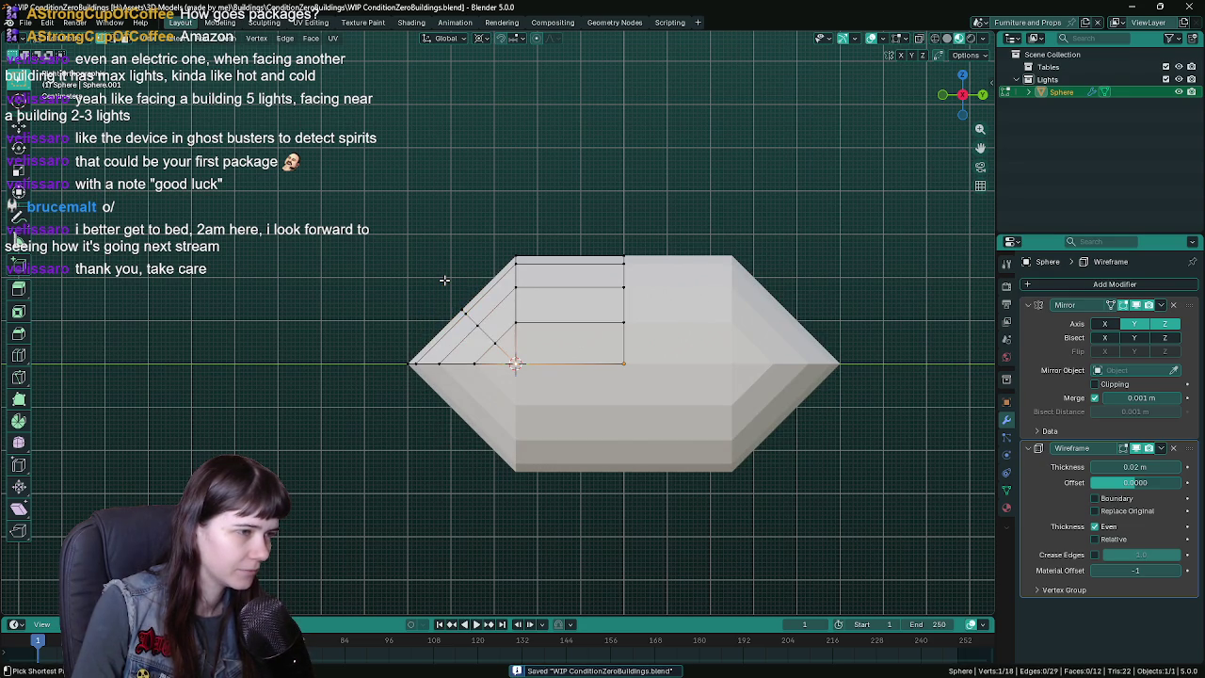
key(ctrl+z)
key(ctrl+shift+z)
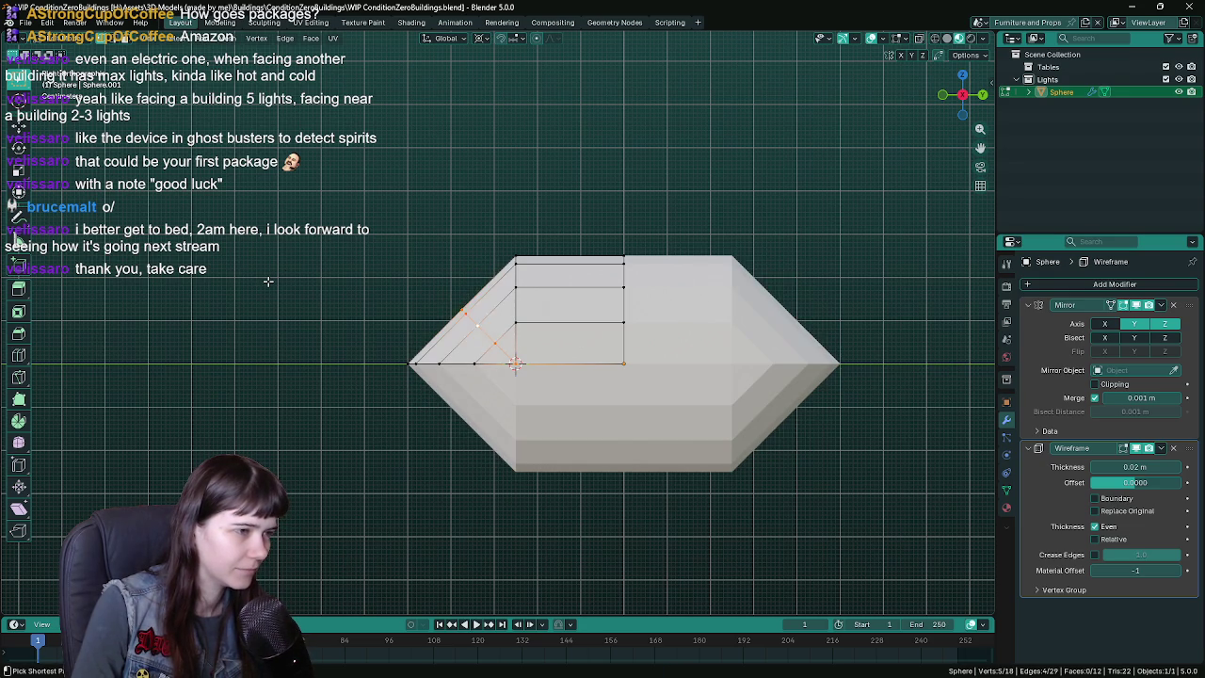
key(ctrl+z)
key(Tab)
middle_drag(278, 279, 602, 298)
key(ctrl+s)
scroll(318, 290, down, 1)
key(Tab)
key(Tab)
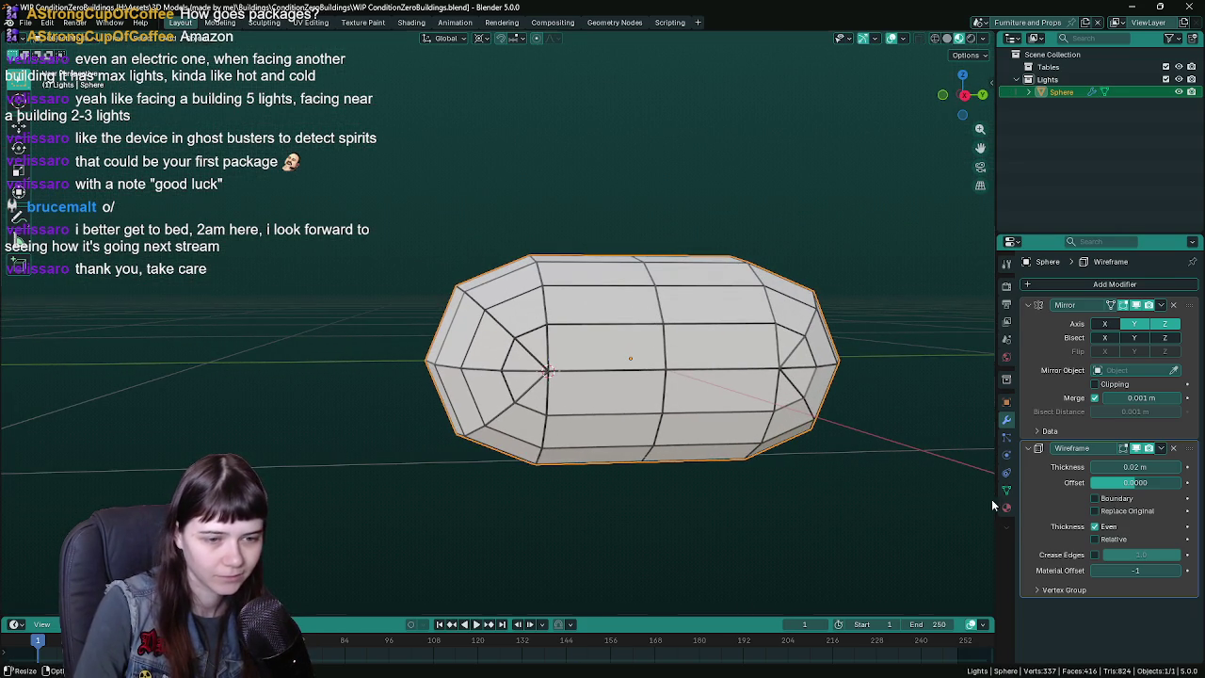
- Select the 'light' slot as the capsule's active material and save the file
click(1006, 507)
click(1073, 299)
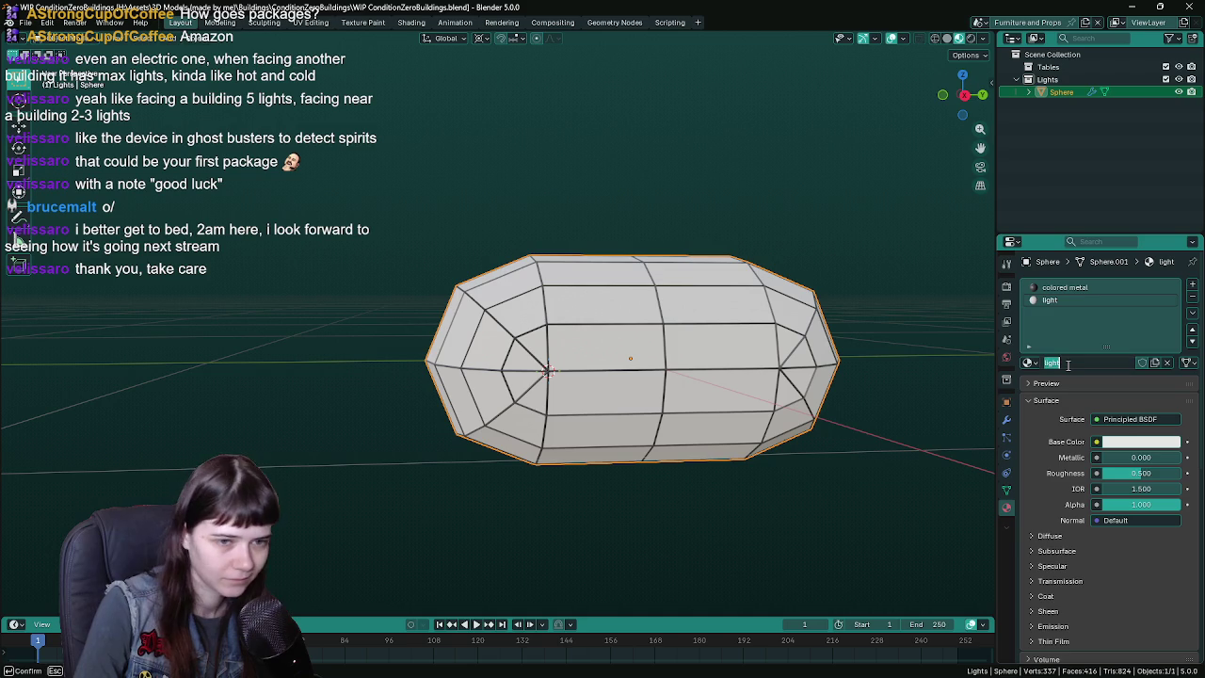
key(Escape)
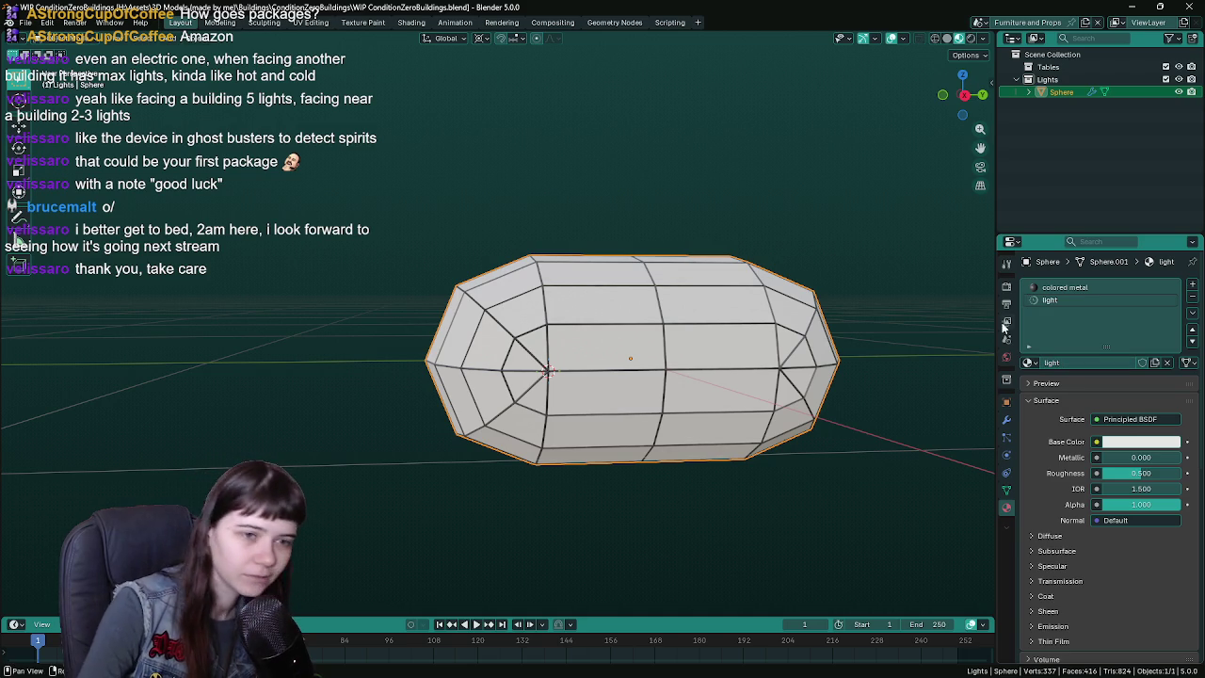
middle_drag(763, 338, 718, 324)
key(ctrl+s)
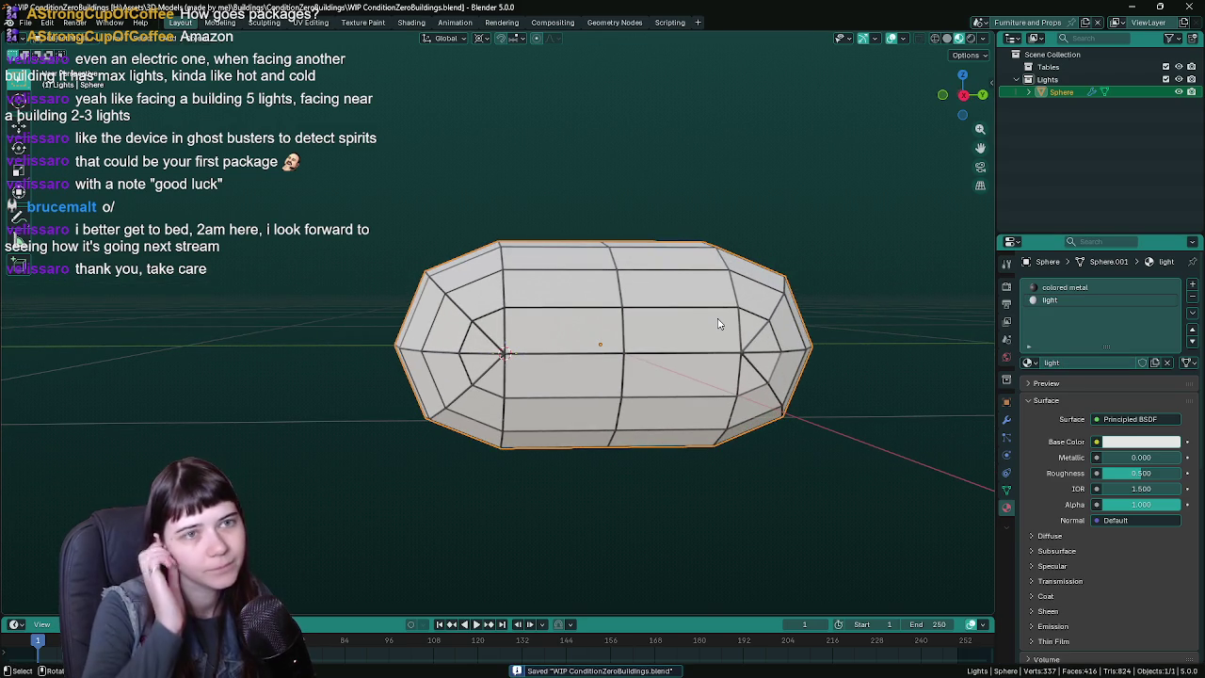
middle_drag(718, 324, 575, 311)
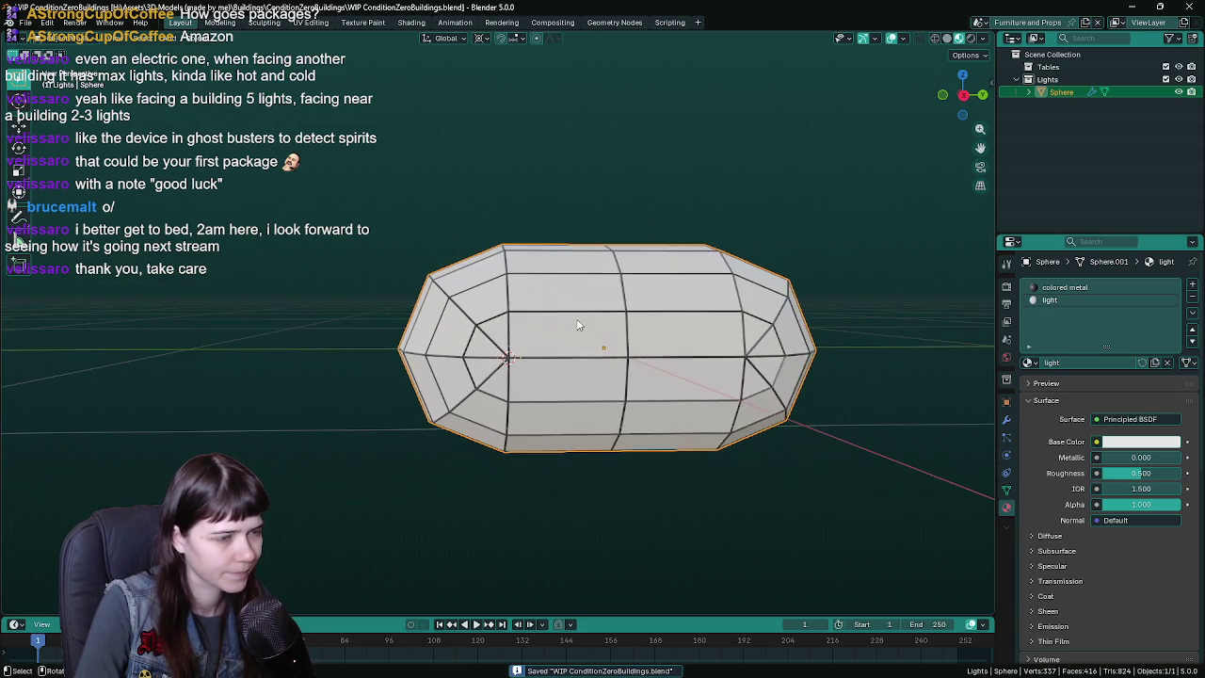
click(1006, 419)
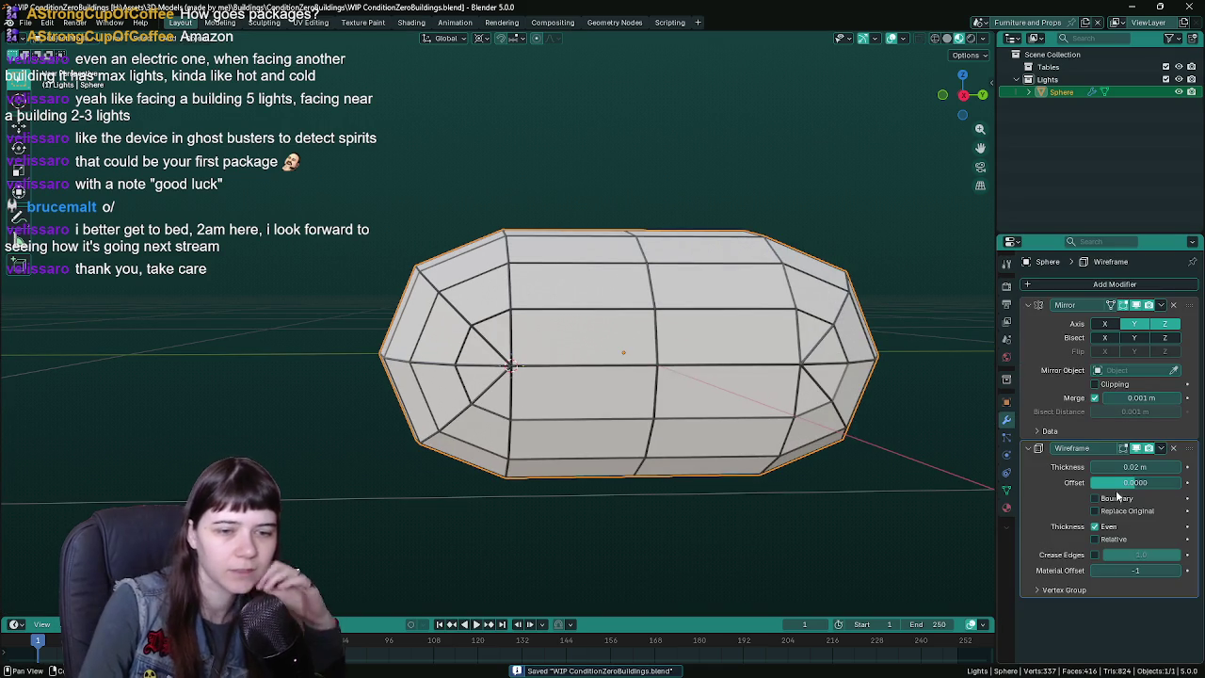
- Set the Wireframe Material Offset to -1 so the bars use the dark material, and save
click(1095, 571)
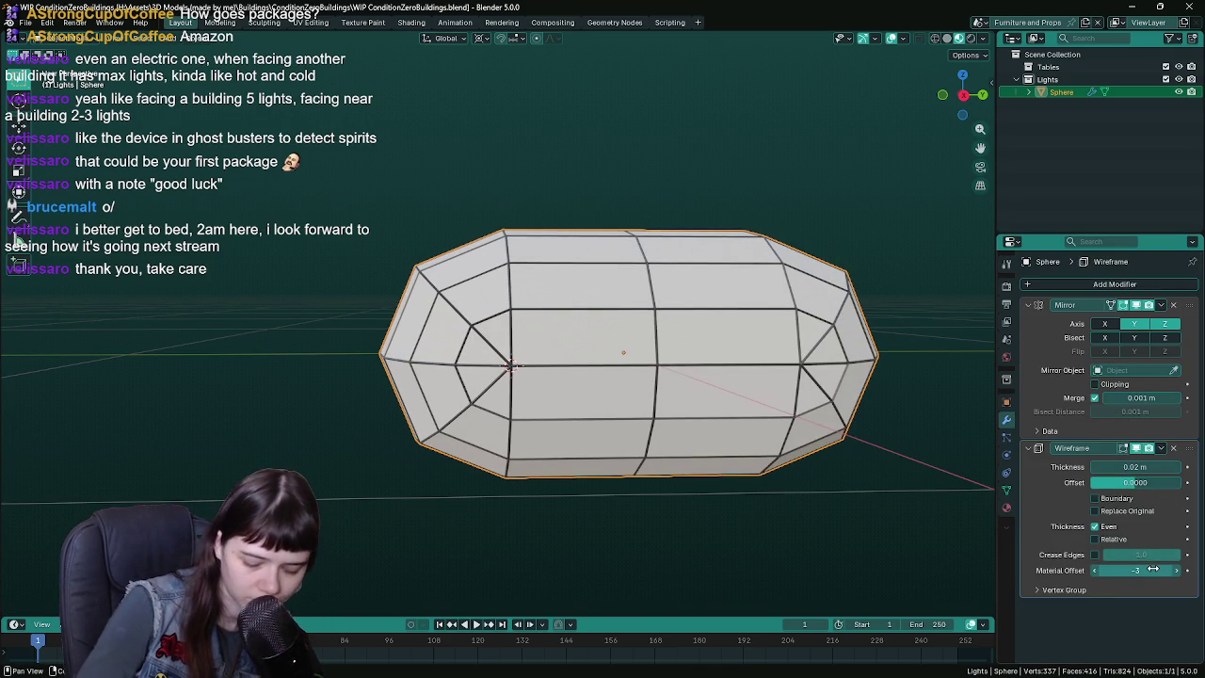
mouse_move(1152, 570)
mouse_down()
mouse_move(1177, 569)
mouse_move(1112, 572)
mouse_up()
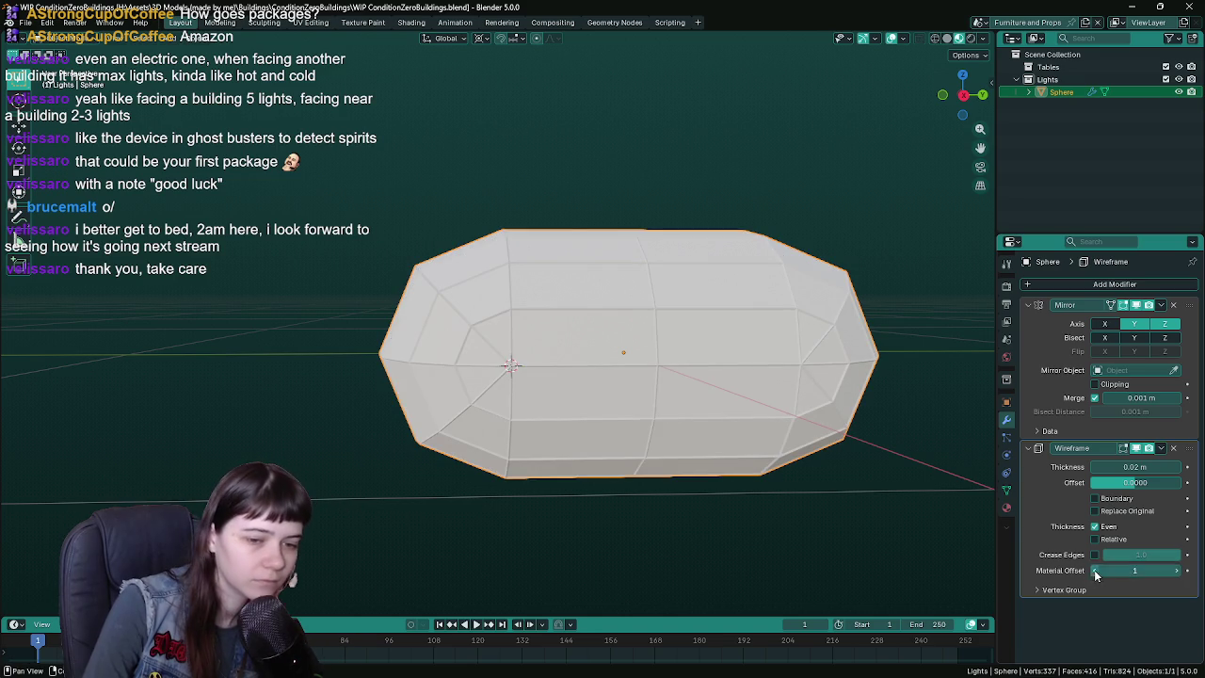
click(1095, 570)
middle_drag(893, 535, 860, 485)
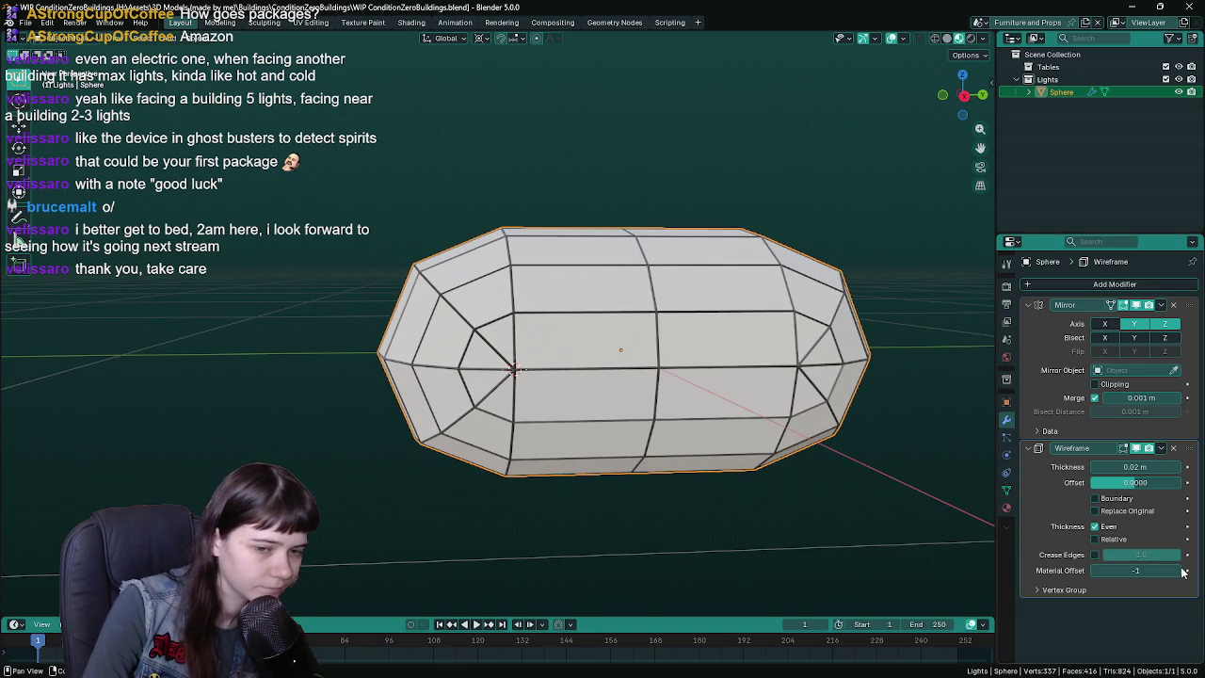
drag(1178, 571, 1188, 572)
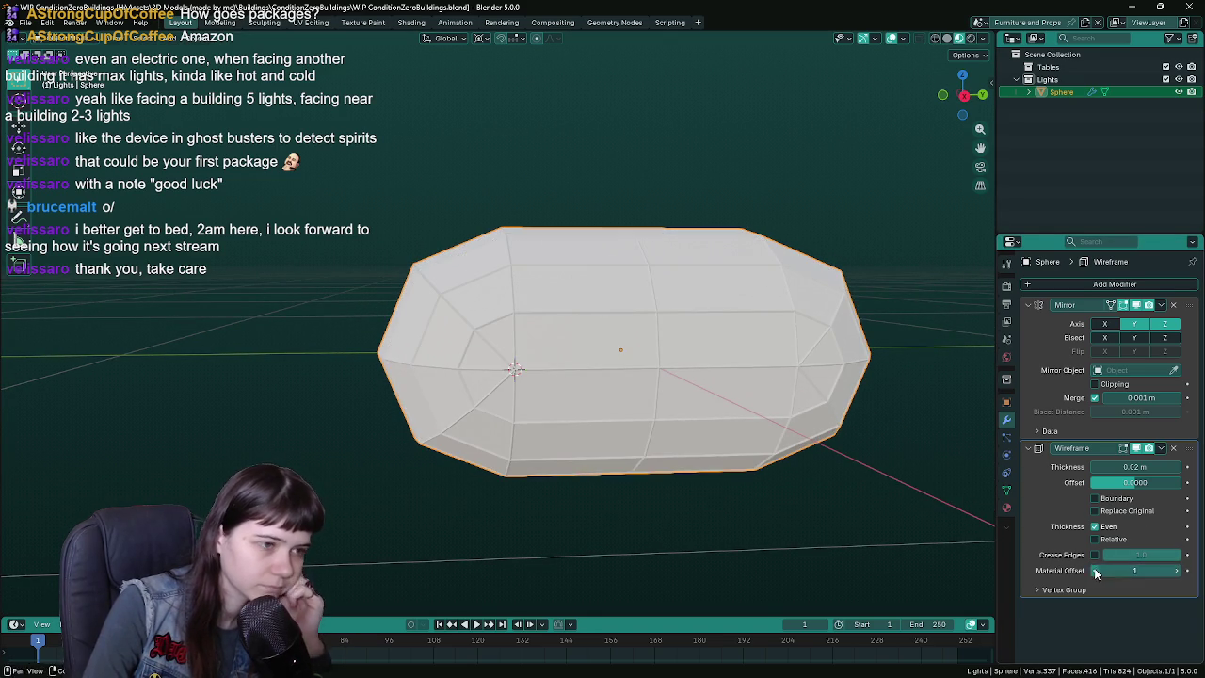
double_click(1095, 570)
middle_drag(716, 470, 680, 464)
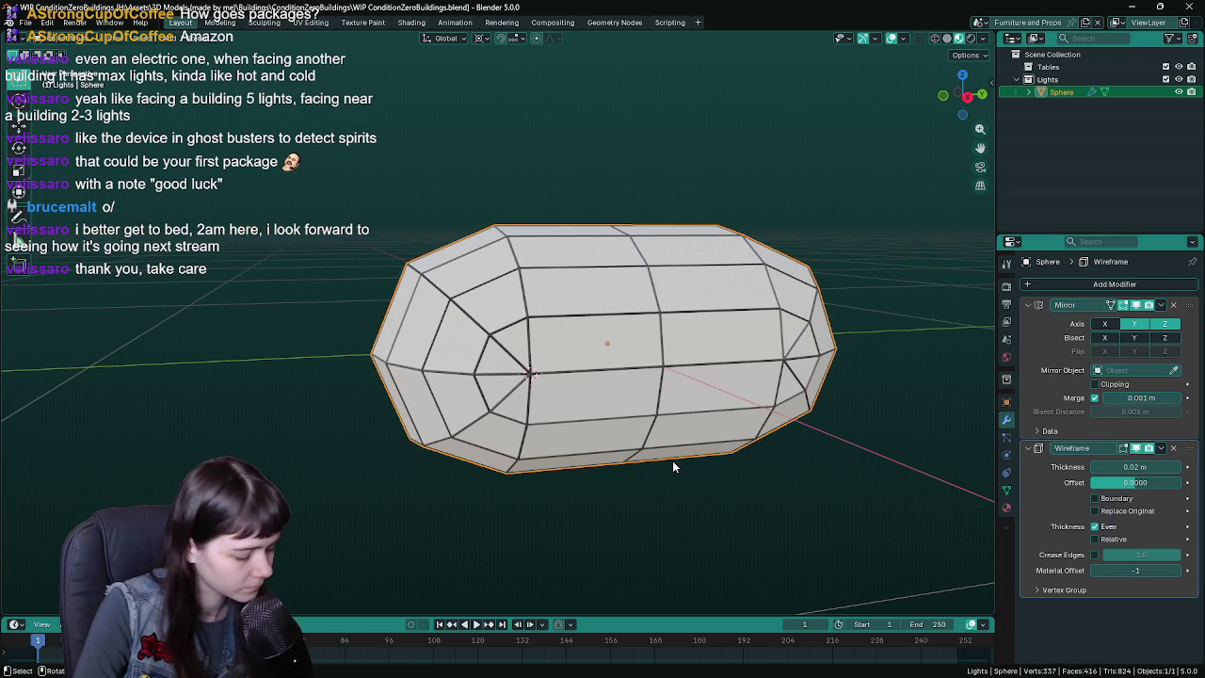
key(ctrl+s)
- Set the wireframe thickness to 0.05 m after trying 0.1 m, and save the file
click(1144, 467)
text(0.1)
key(Return)
mouse_move(565, 395)
middle_down()
mouse_move(530, 408)
mouse_move(542, 428)
middle_up()
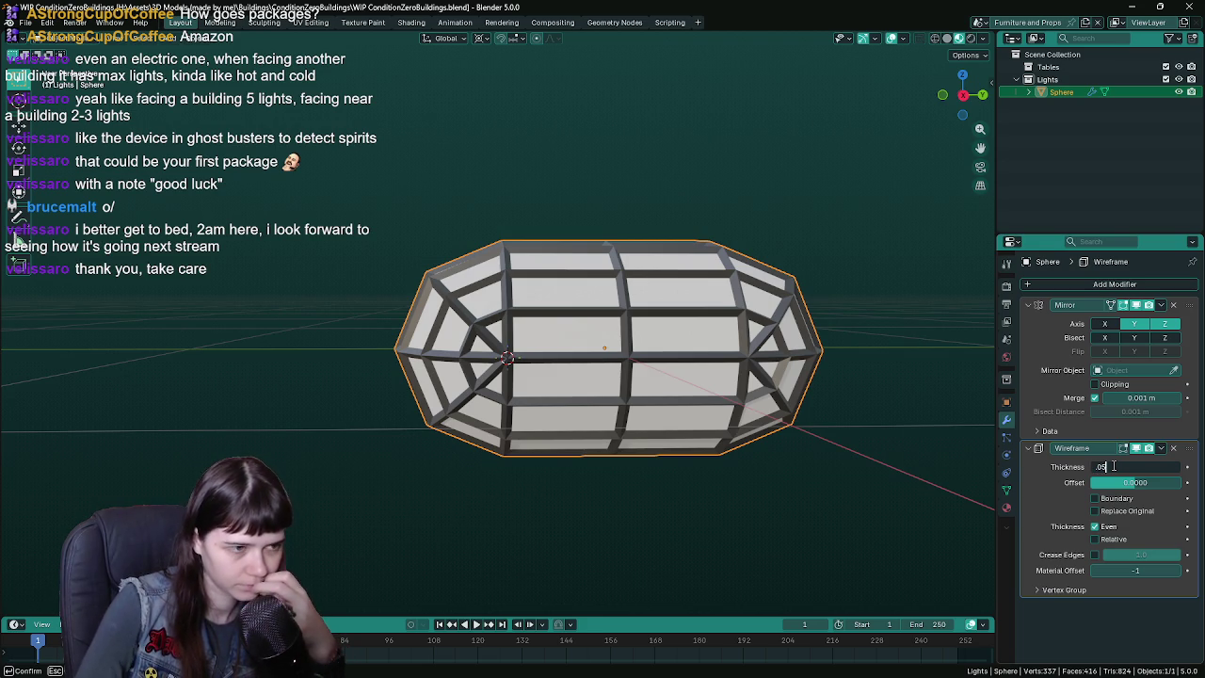
key(Return)
mouse_move(718, 413)
middle_down()
mouse_move(605, 398)
mouse_move(532, 405)
mouse_move(568, 358)
mouse_move(592, 348)
middle_up()
key(ctrl+s)
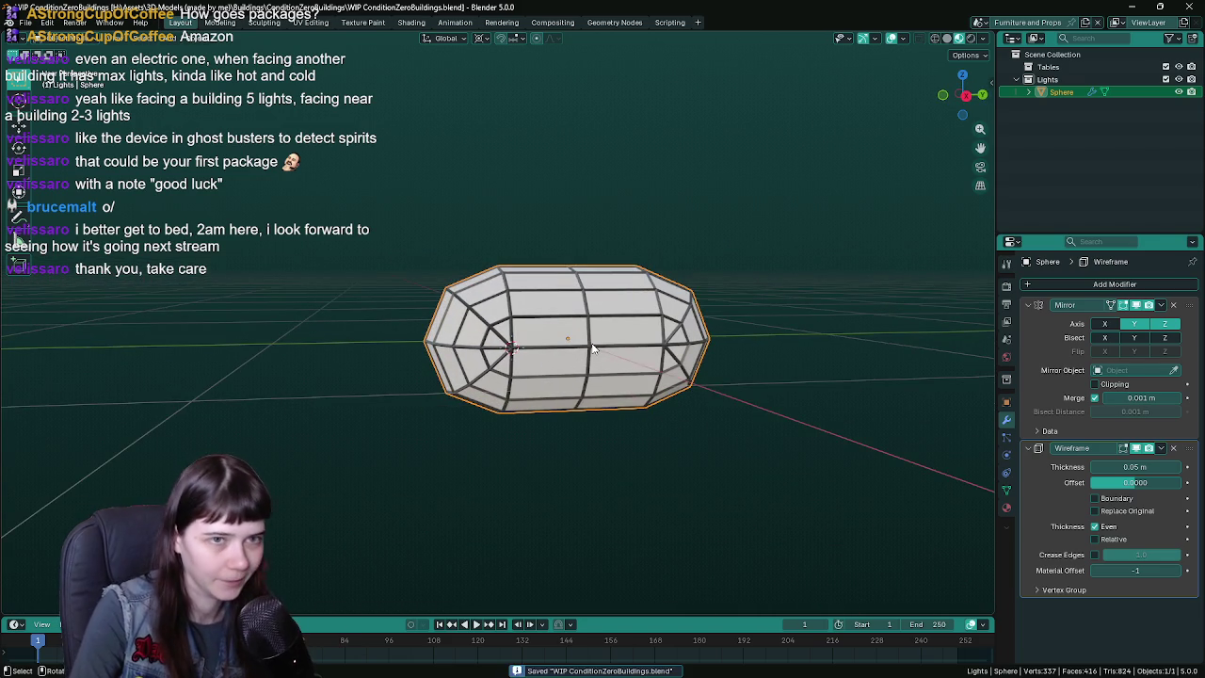
scroll(592, 349, up, 1)
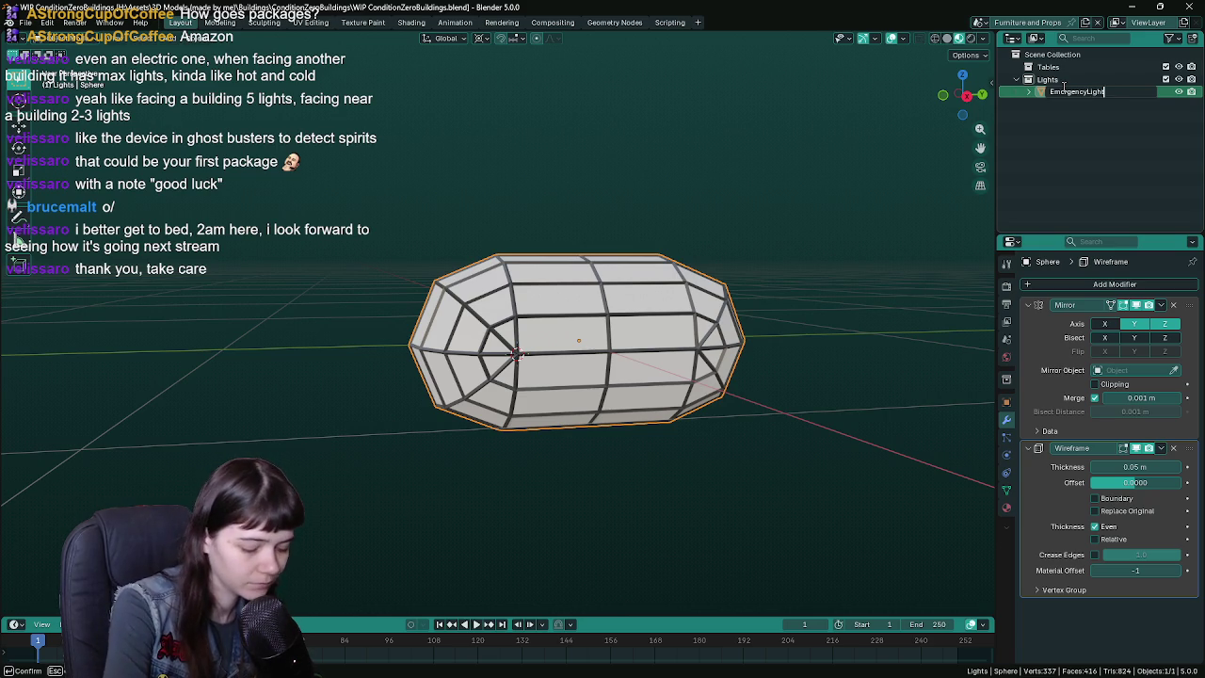
- Confirm the EmergencyLight object name, save, and reselect the capsule
key(Return)
click(784, 314)
middle_drag(784, 314, 648, 331)
key(ctrl+s)
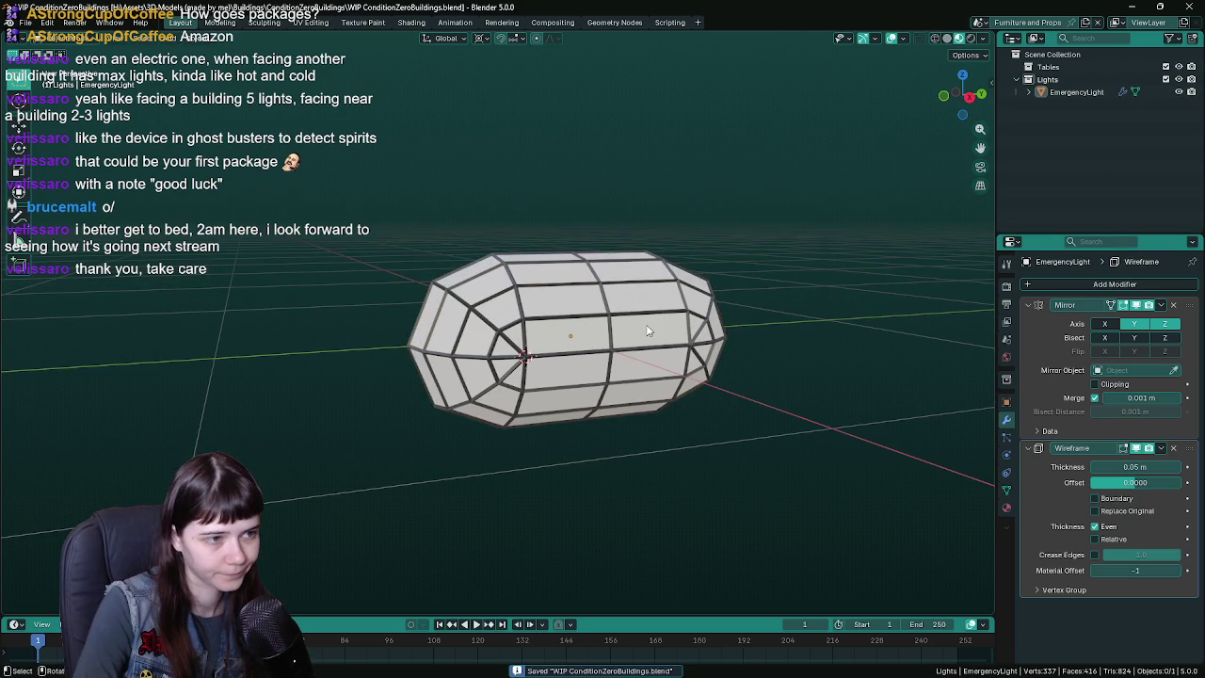
click(647, 331)
- Start an FBX export with the UnrealEngine preset, browse the Lights folder, then cancel
key(F3)
key(Return)
click(838, 132)
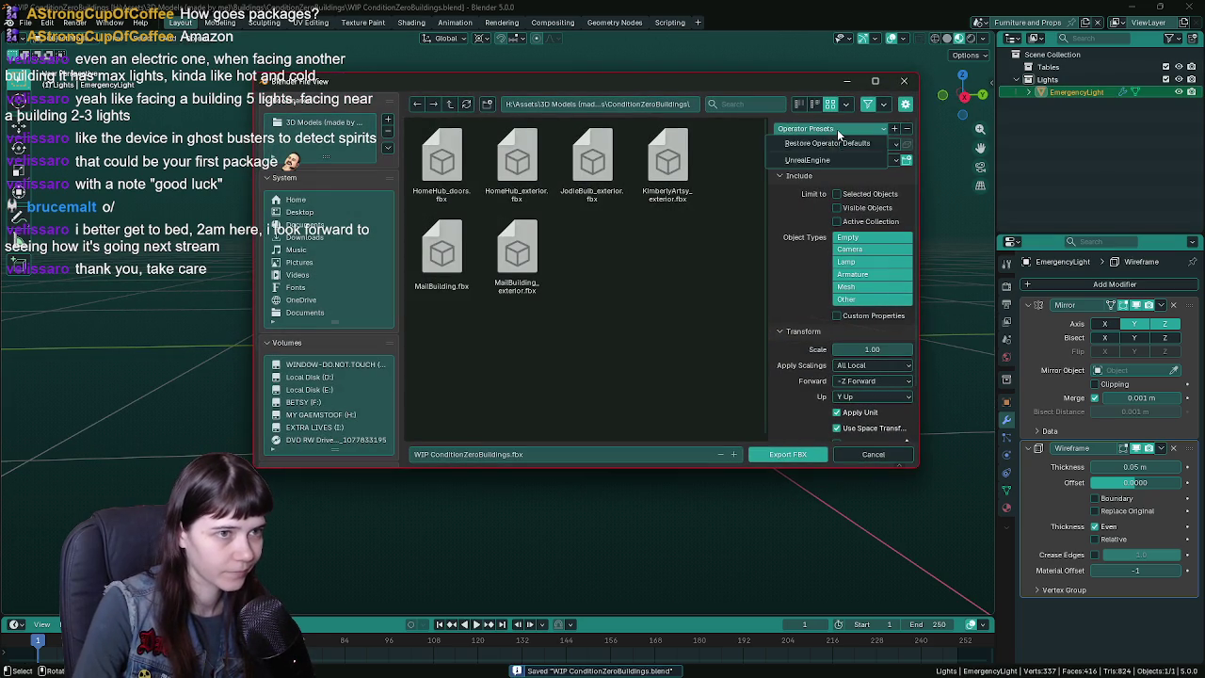
click(814, 160)
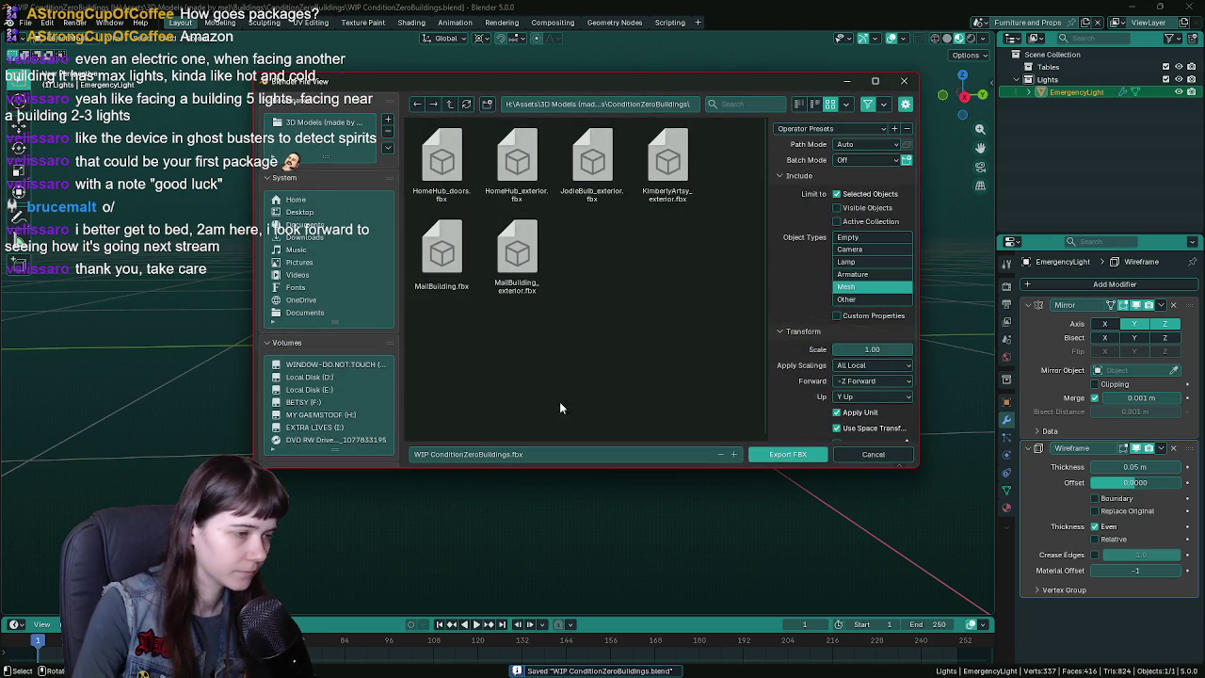
click(580, 454)
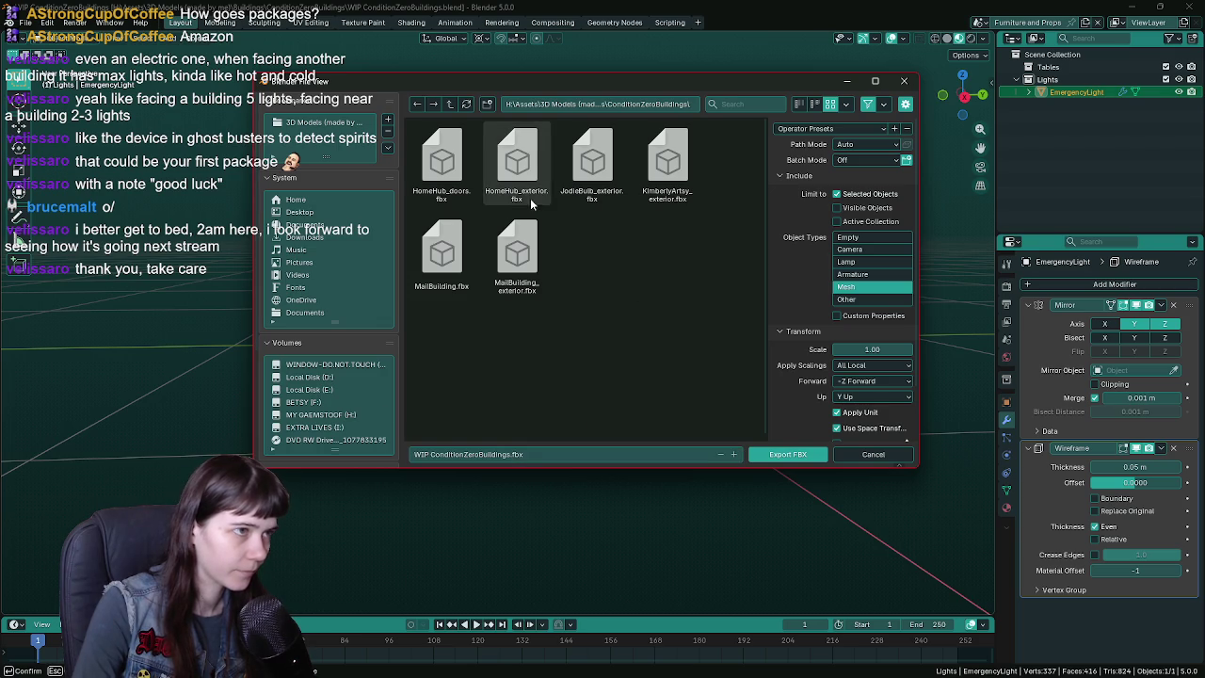
double_click(451, 104)
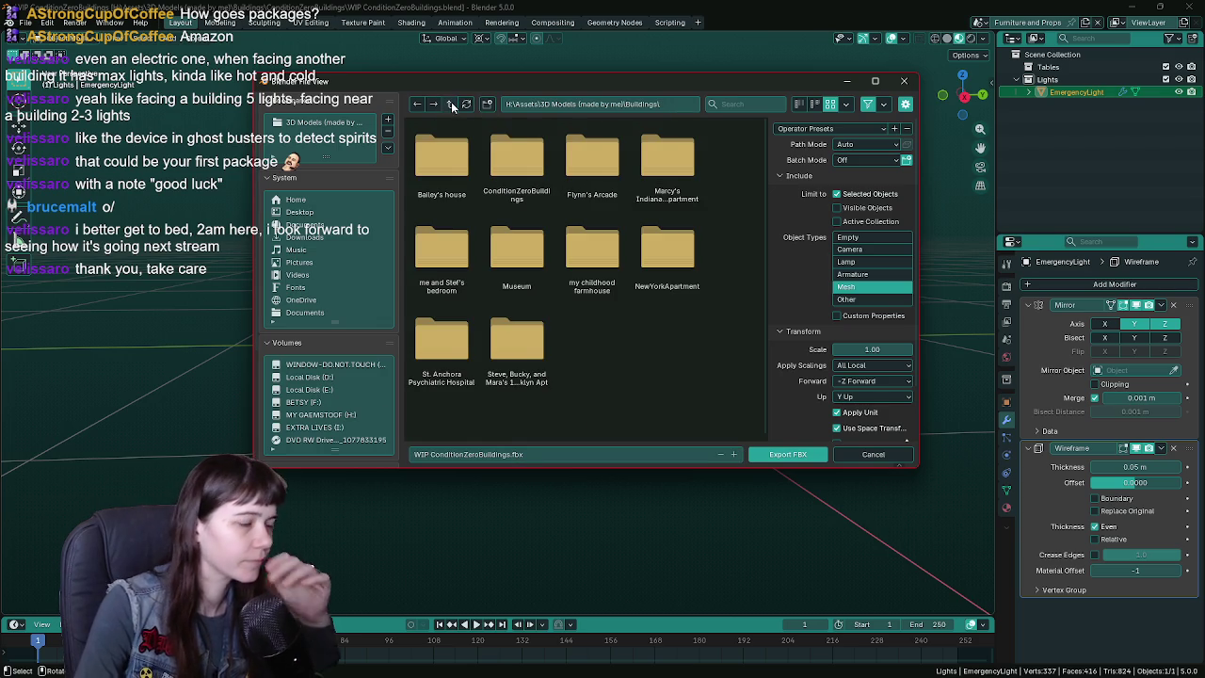
scroll(556, 308, down, 3)
scroll(565, 324, down, 3)
scroll(576, 345, down, 3)
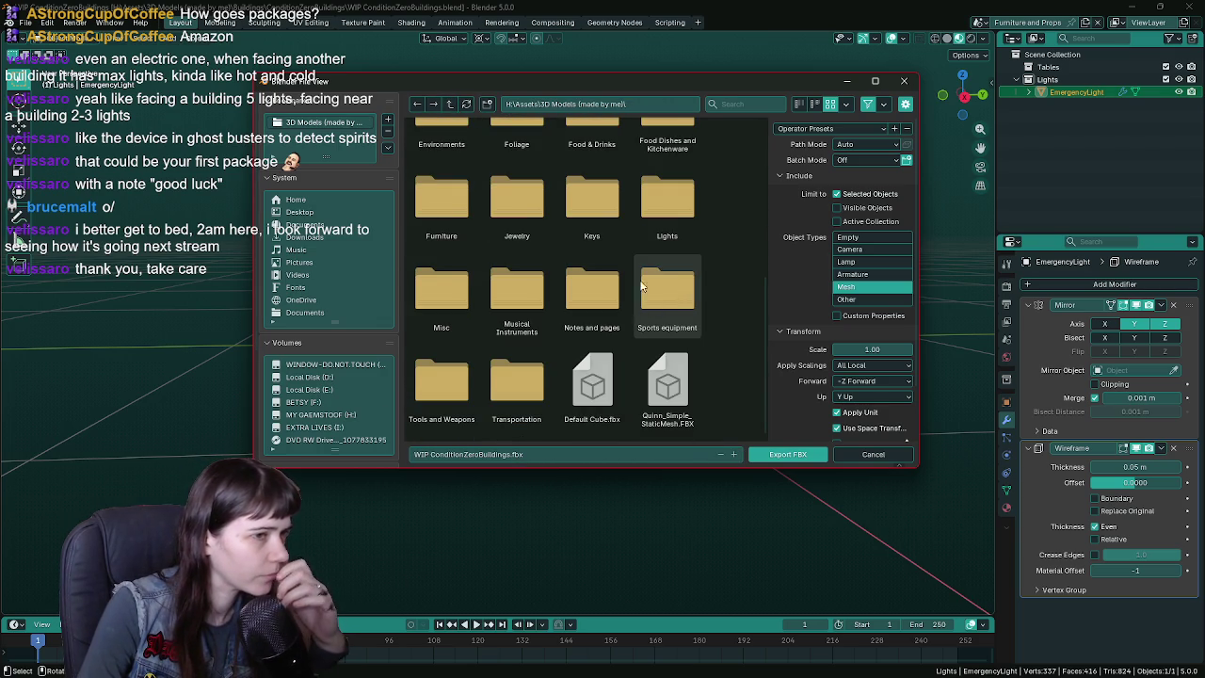
double_click(677, 226)
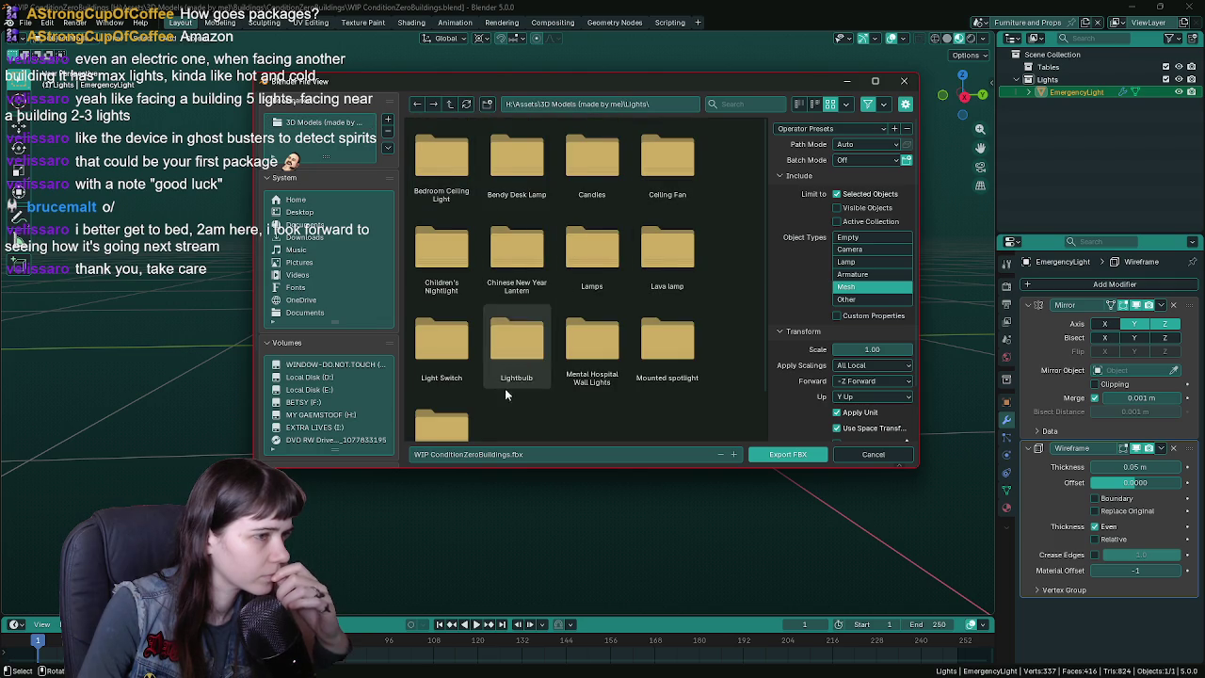
scroll(527, 367, down, 2)
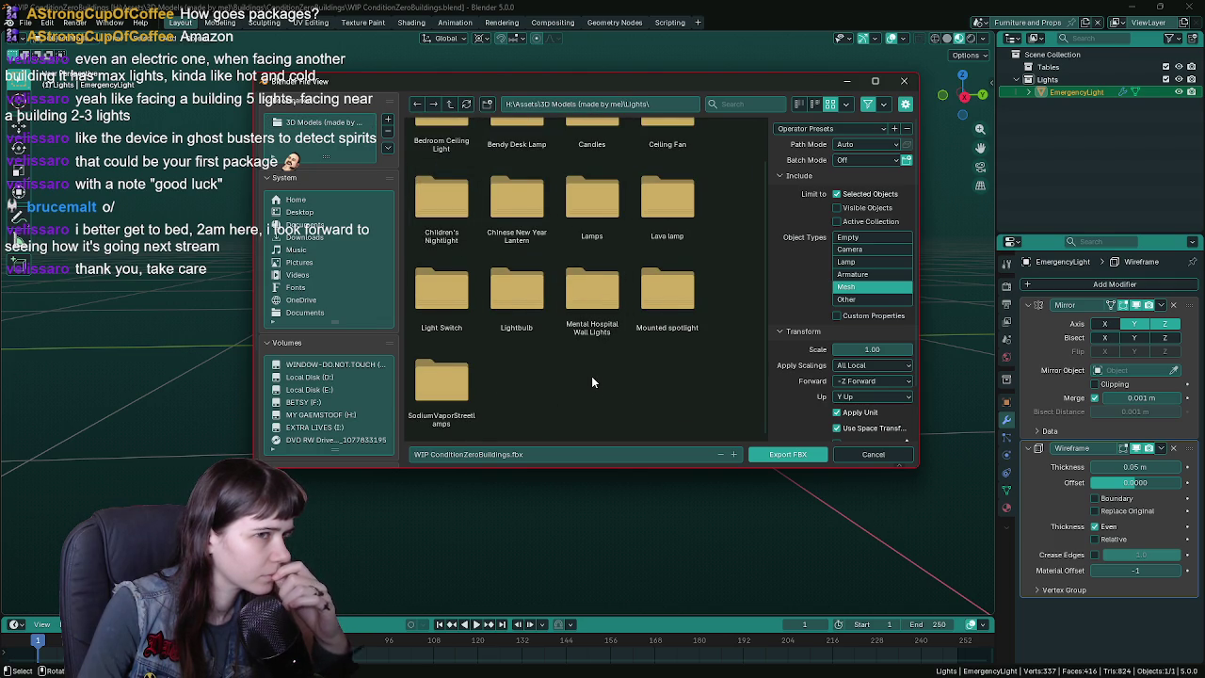
click(450, 104)
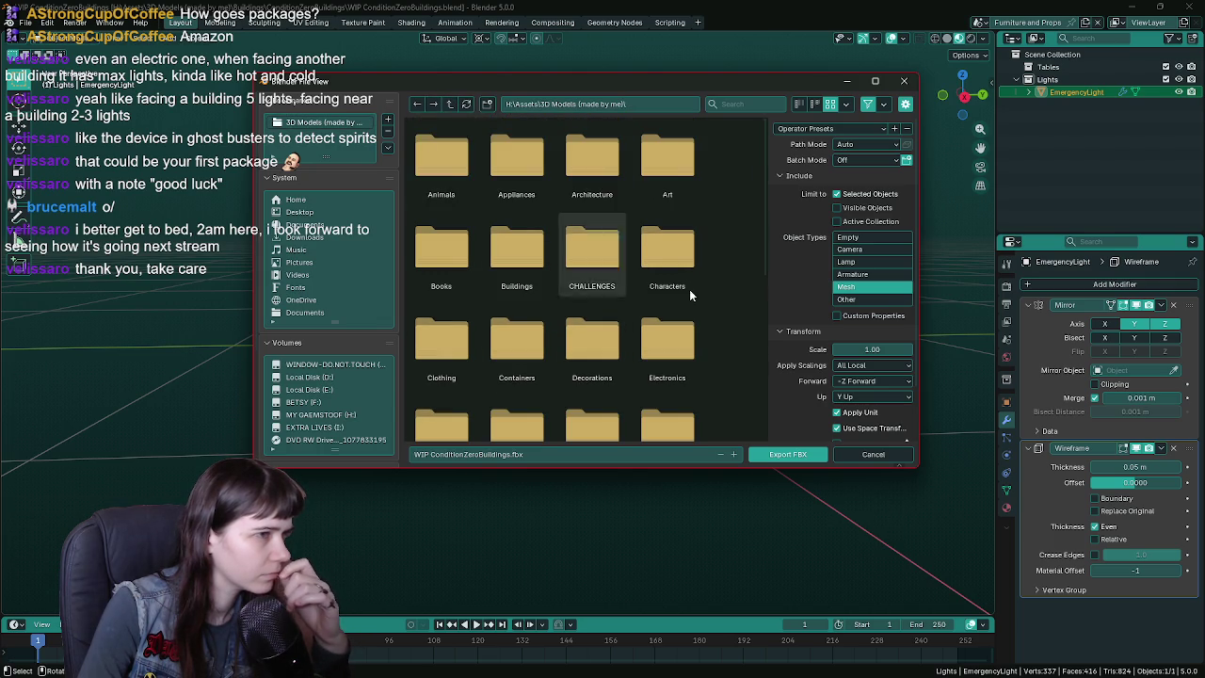
click(873, 454)
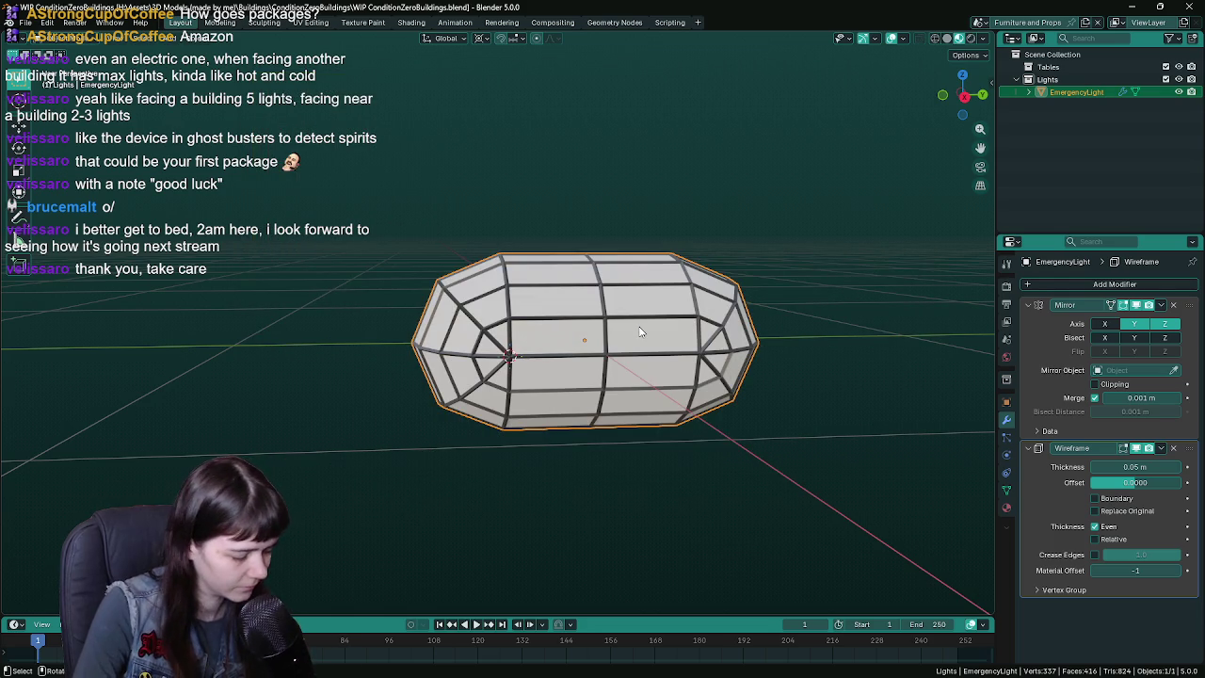
- Create a new Furniture and Props folder in the FBX export browser and open it
key(F3)
key(Return)
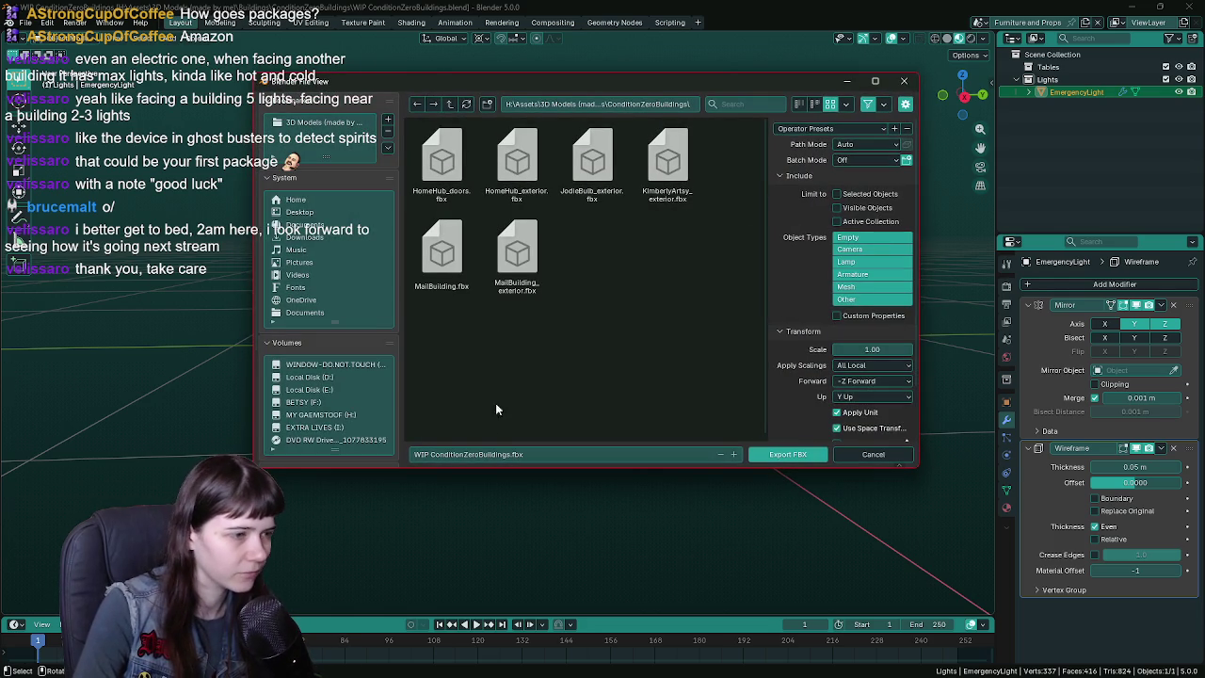
click(487, 103)
text(Furniture and P)
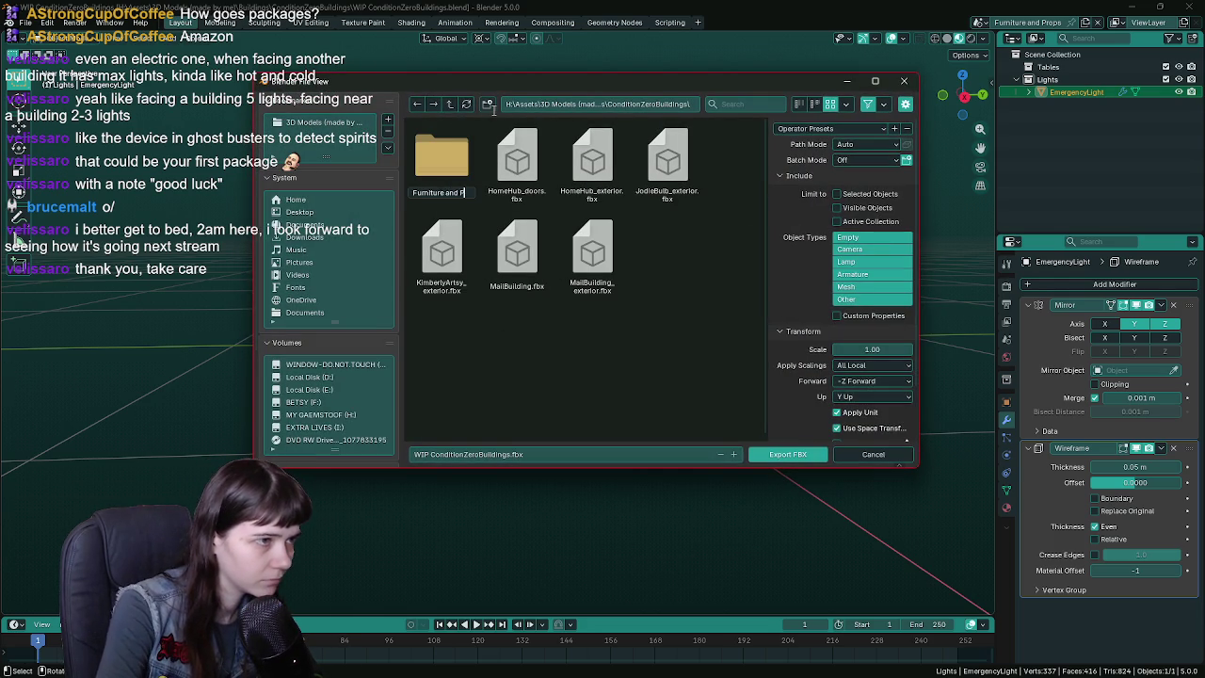
text(s)
key(Return)
double_click(426, 164)
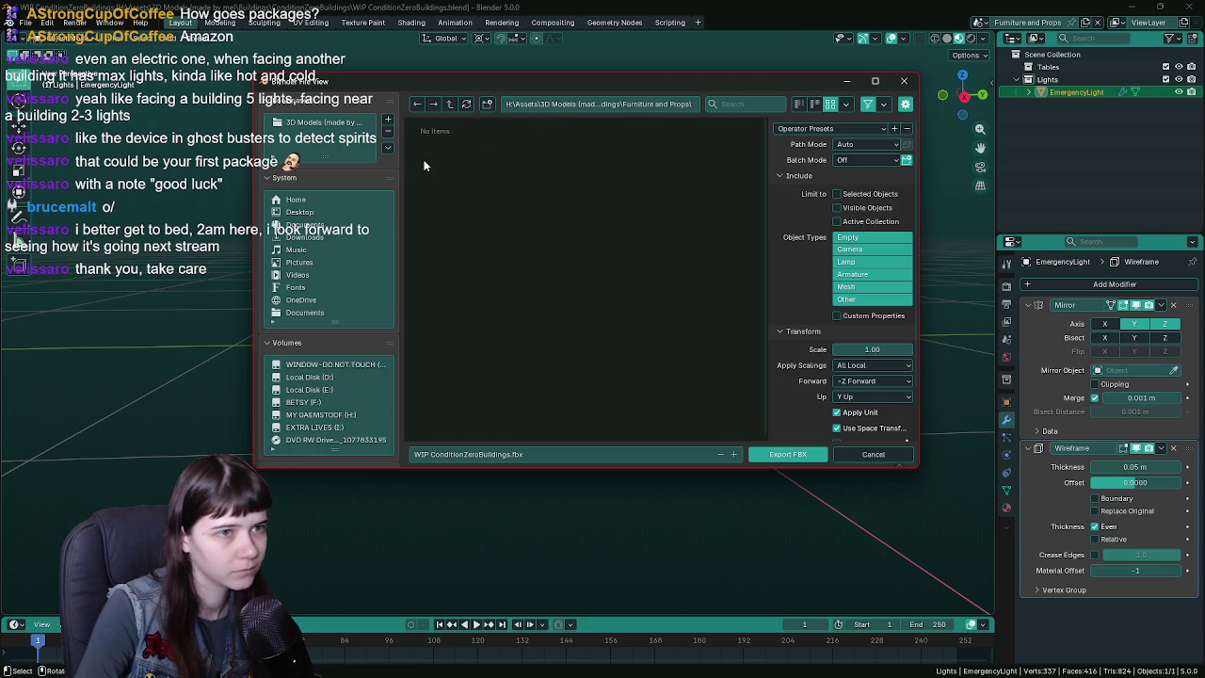
- Export the capsule as EmergencyLight.fbx with the UnrealEngine preset and save the blend file
click(828, 128)
click(810, 158)
click(468, 454)
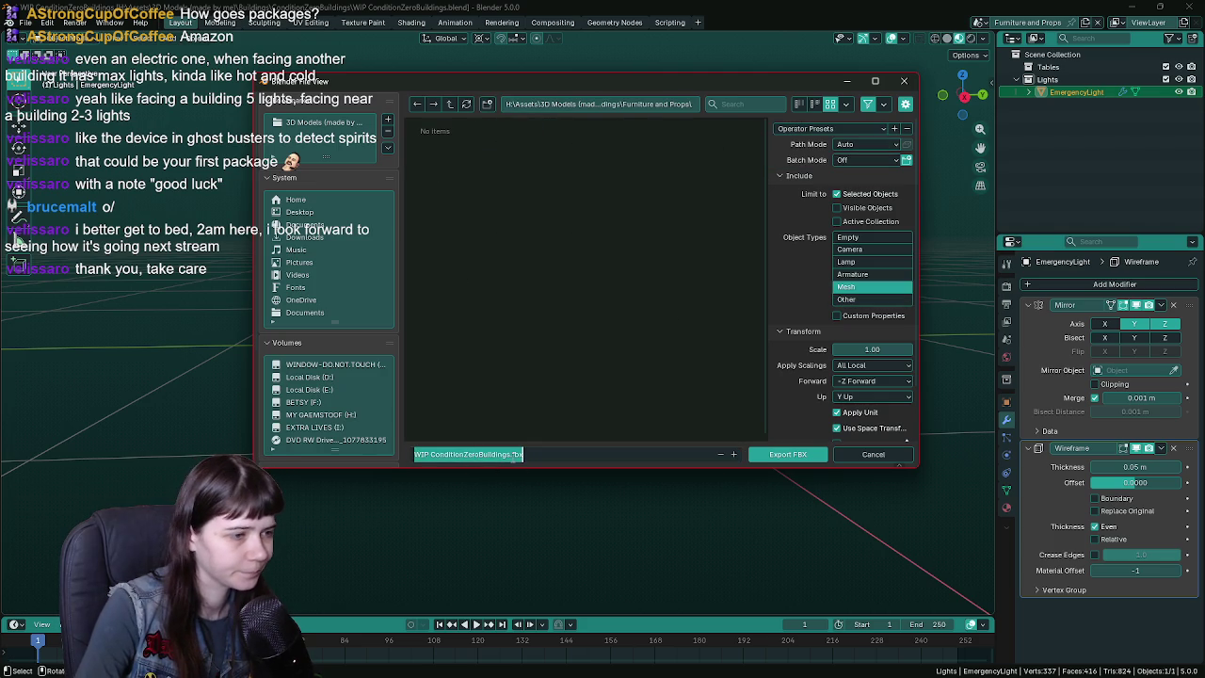
key(BackSpace)
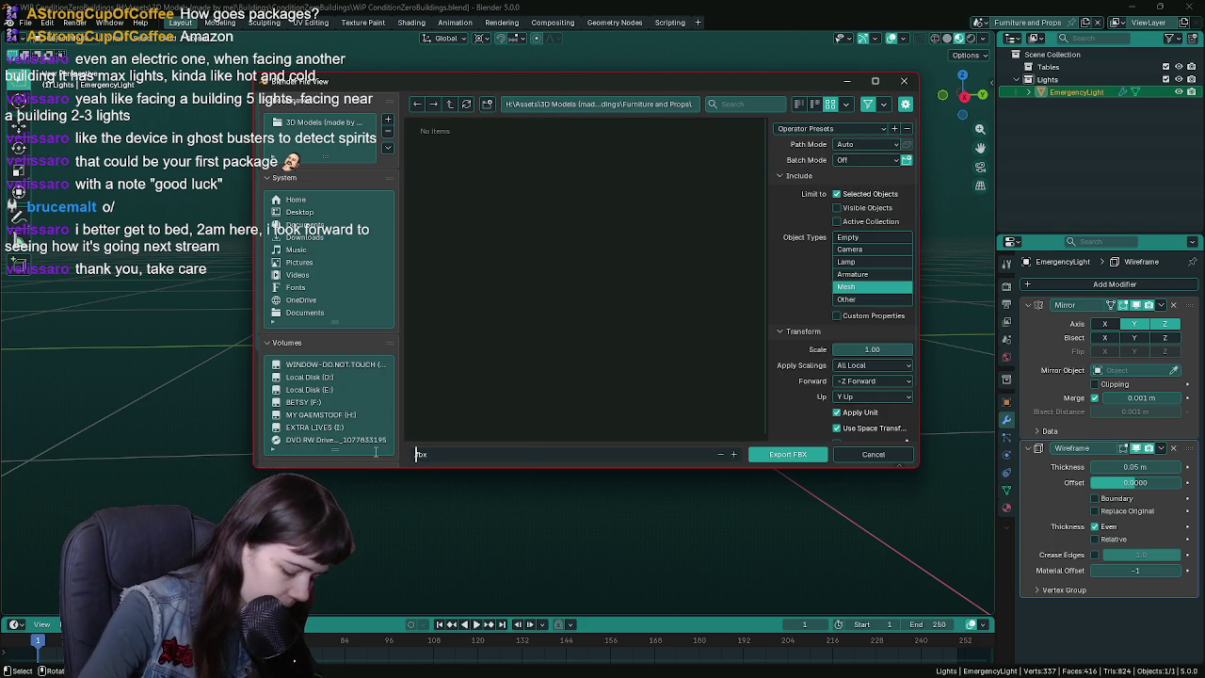
text(EmergencyLigh)
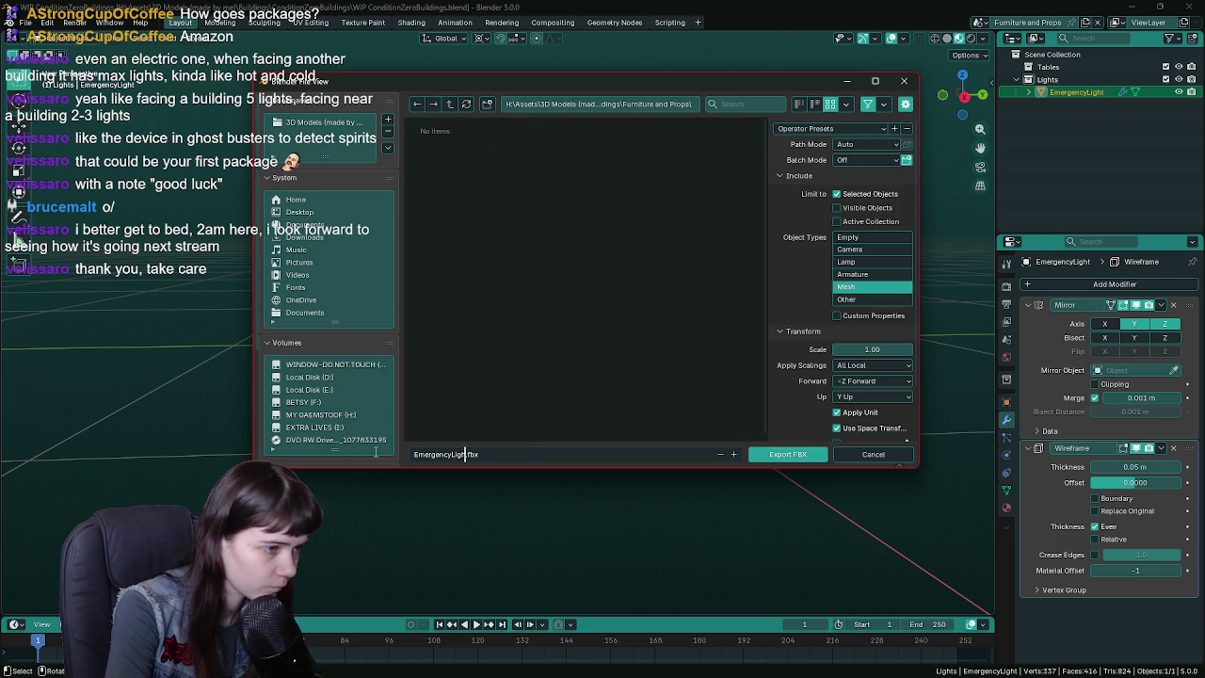
key(Return)
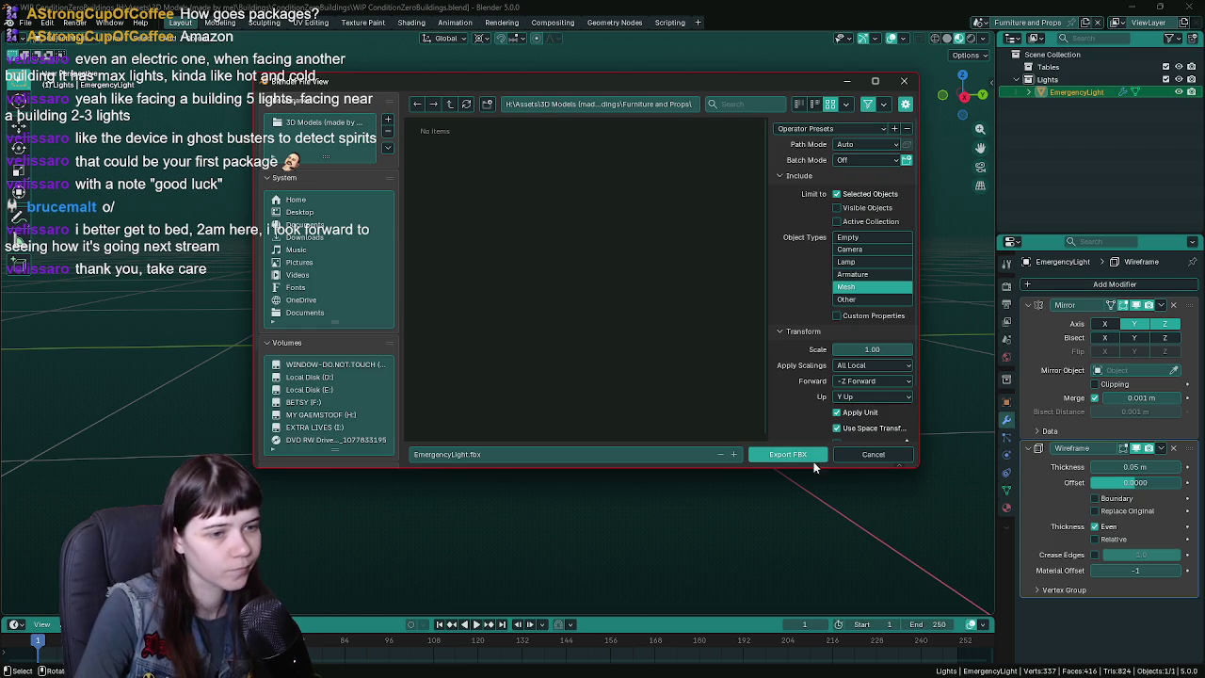
click(785, 454)
key(ctrl+s)
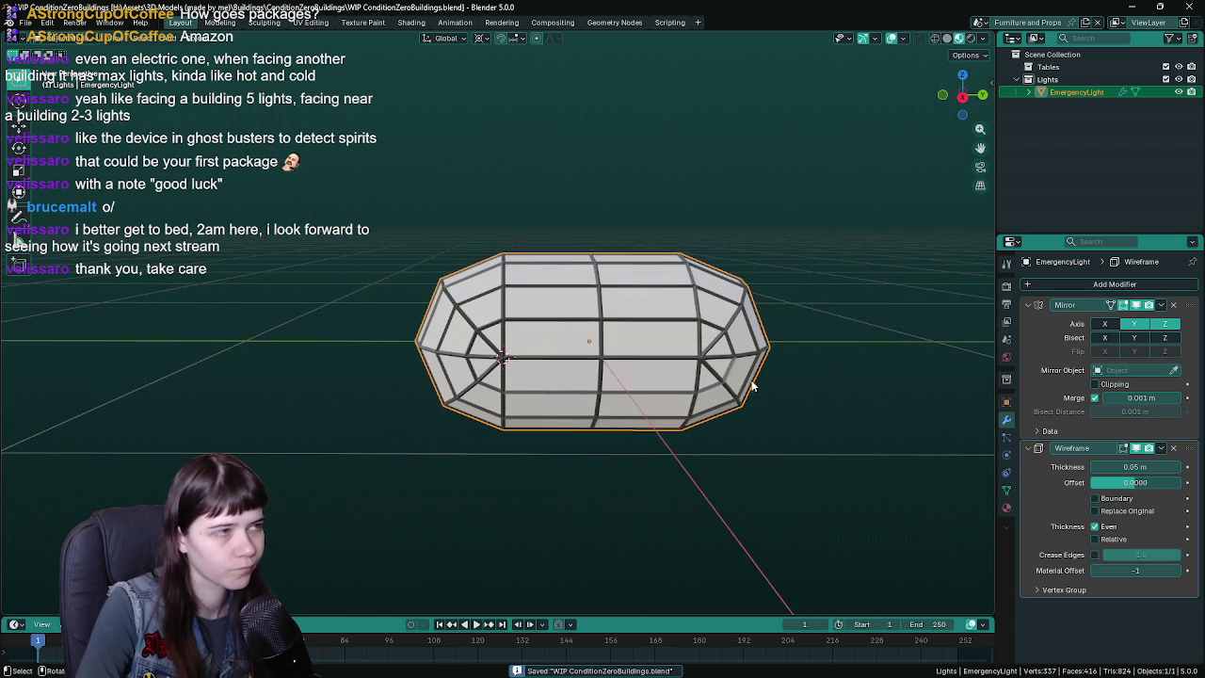
- Re-export over EmergencyLight.fbx from the quick access menu before moving to Unreal
middle_drag(687, 355, 668, 342)
click(481, 38)
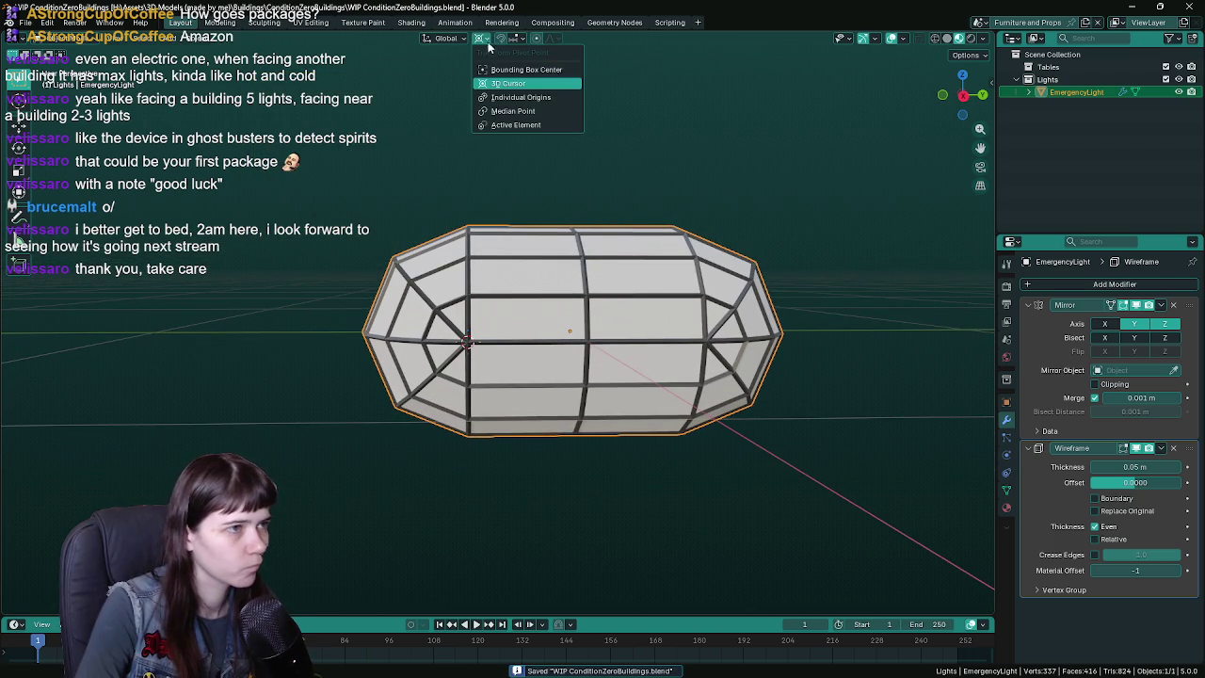
mouse_move(537, 133)
middle_down()
mouse_move(615, 192)
mouse_move(570, 226)
middle_up()
key(q)
click(570, 222)
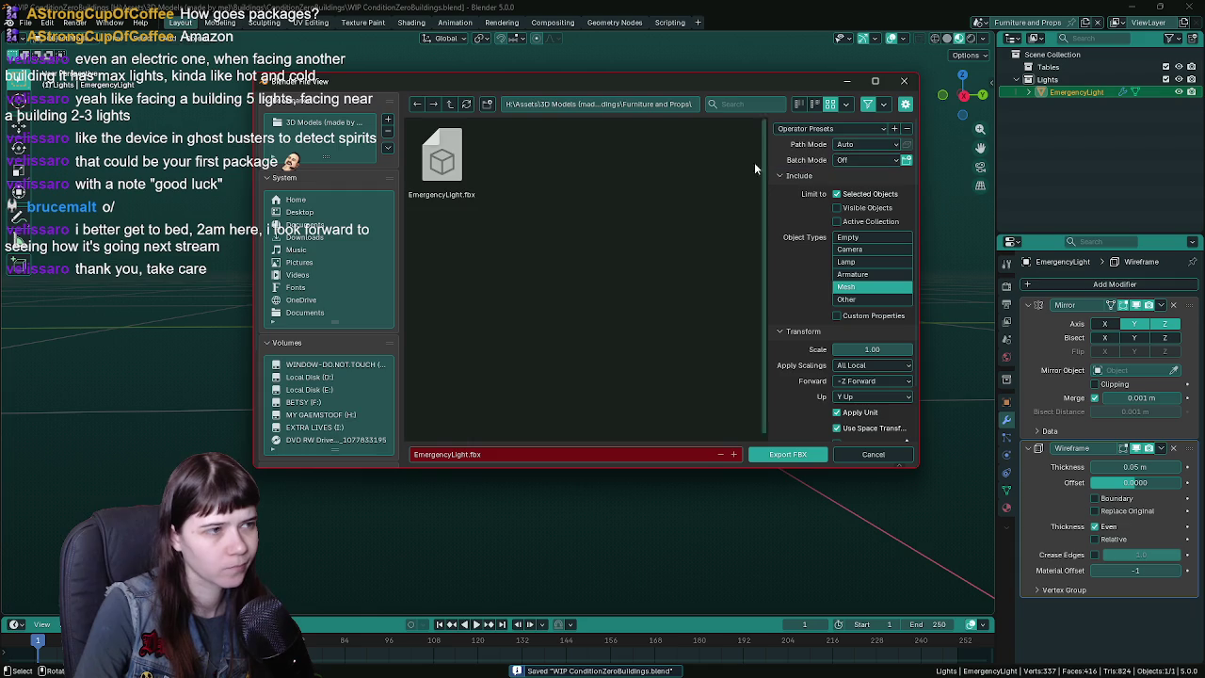
double_click(475, 167)
key(alt+Tab)
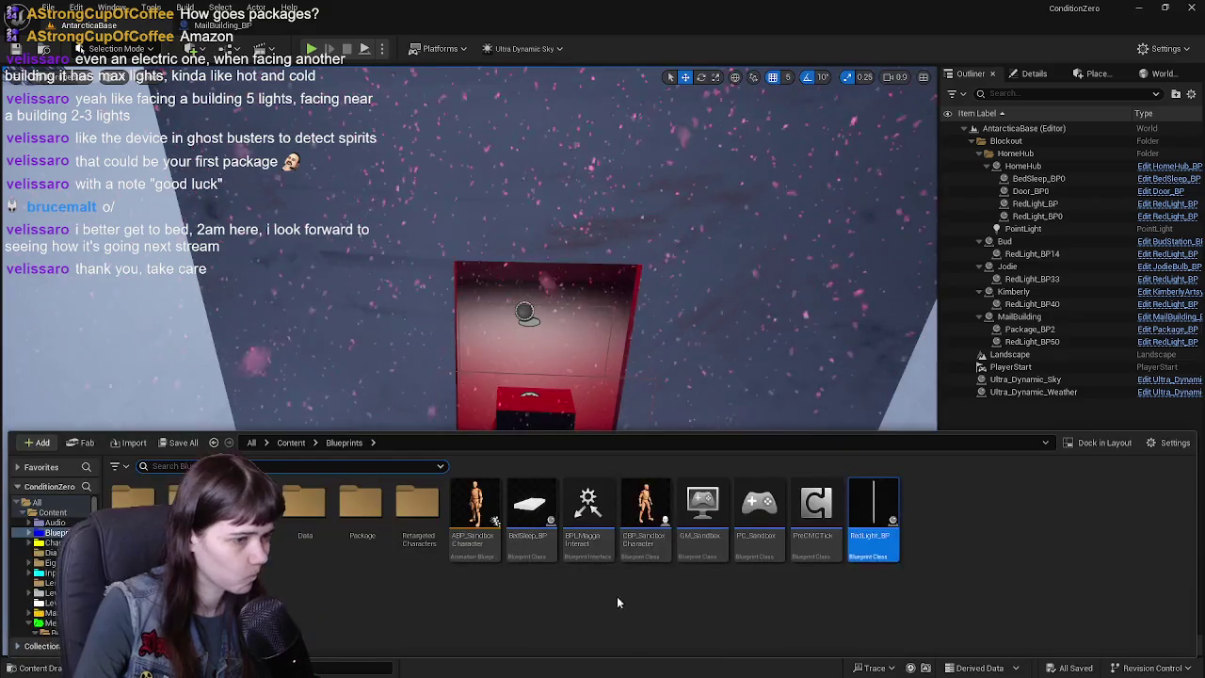
- Create a FurnitureAndProps folder under Content/Meshes and import EmergencyLight.fbx into it
click(49, 613)
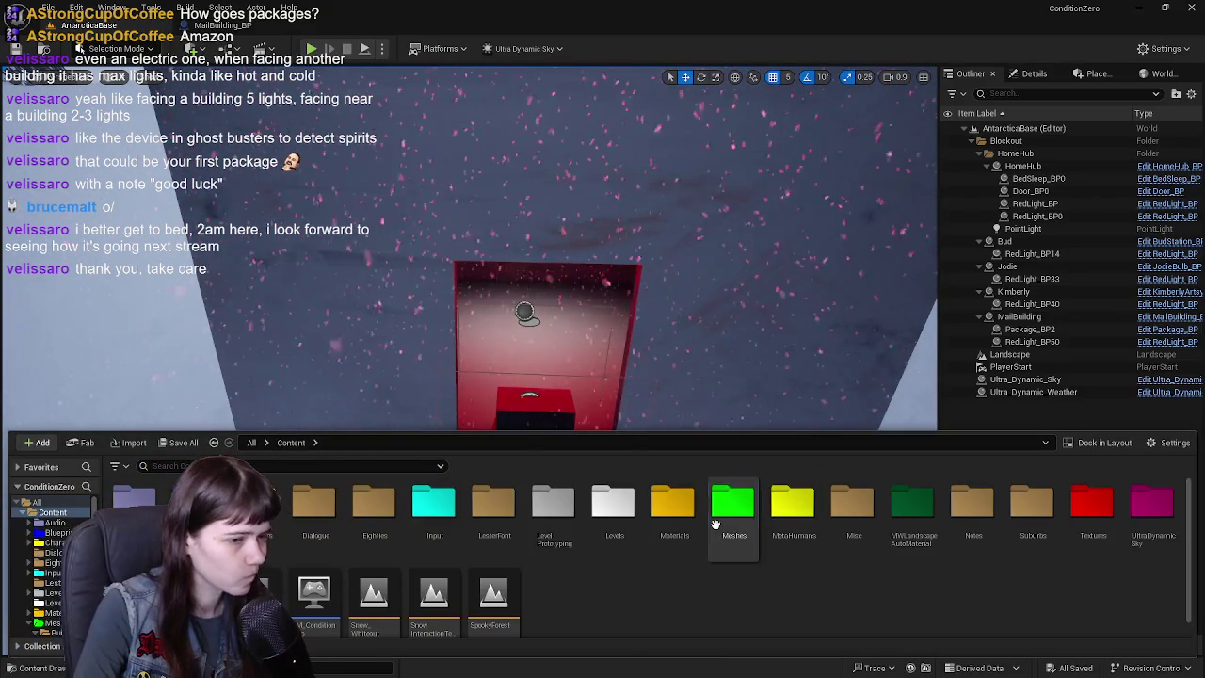
click(48, 623)
right_click(277, 539)
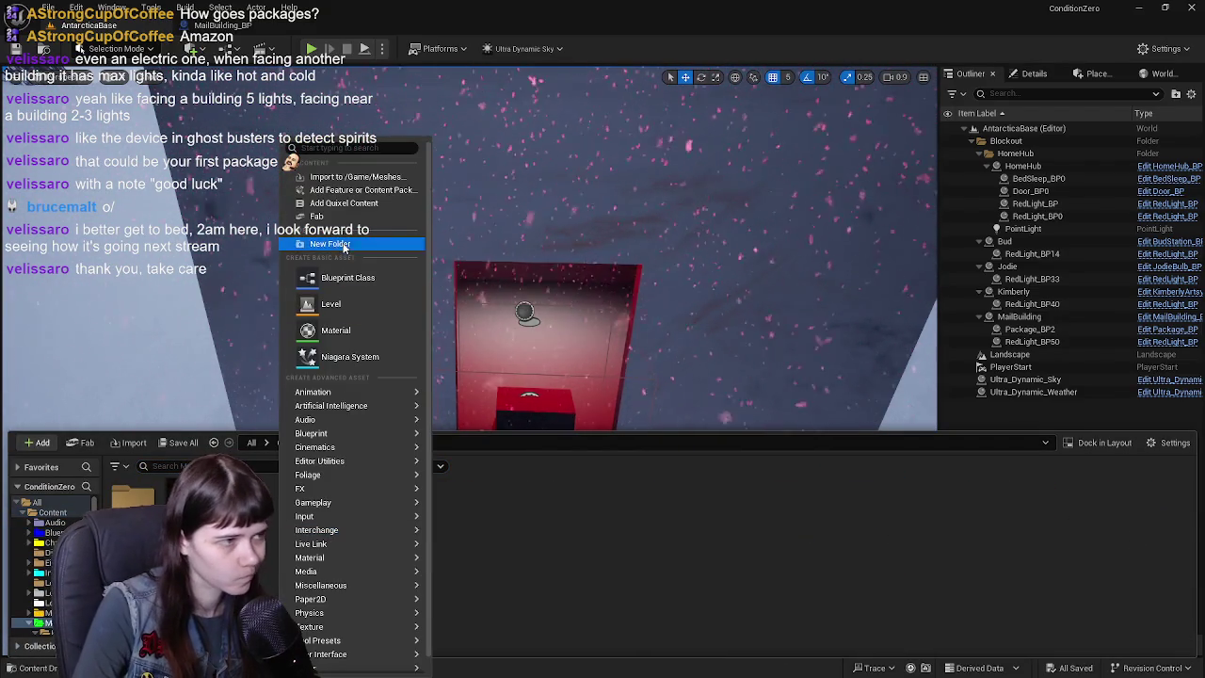
click(342, 242)
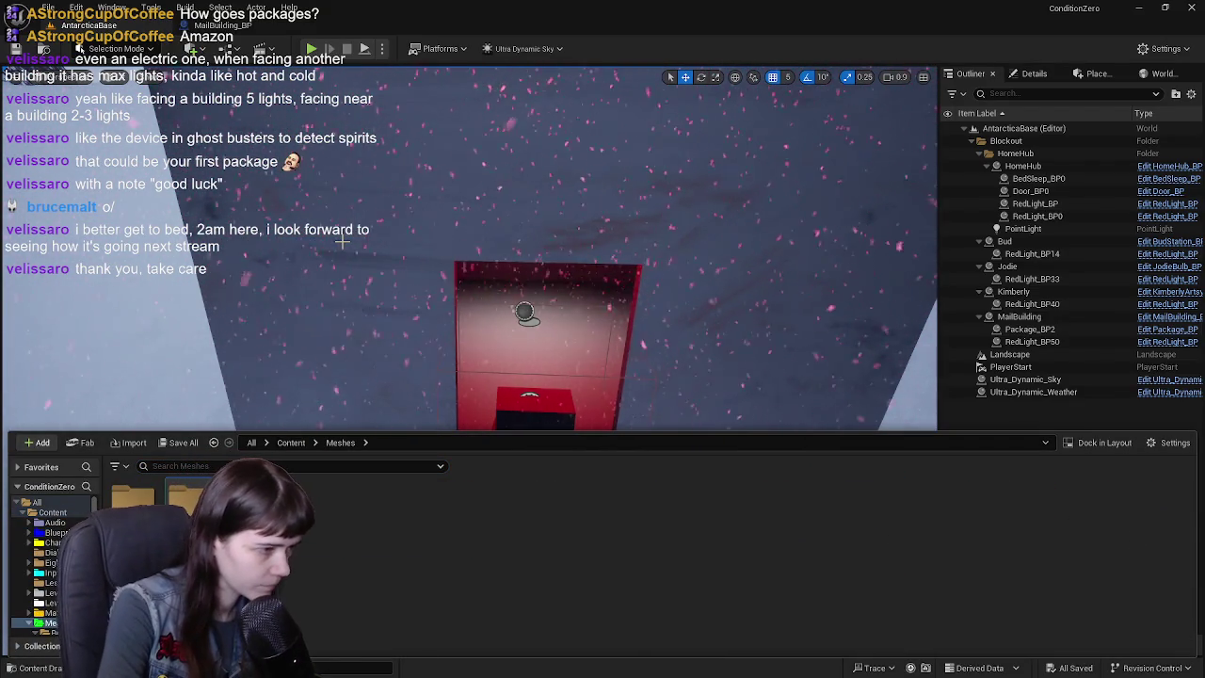
key(ctrl+v)
key(Escape)
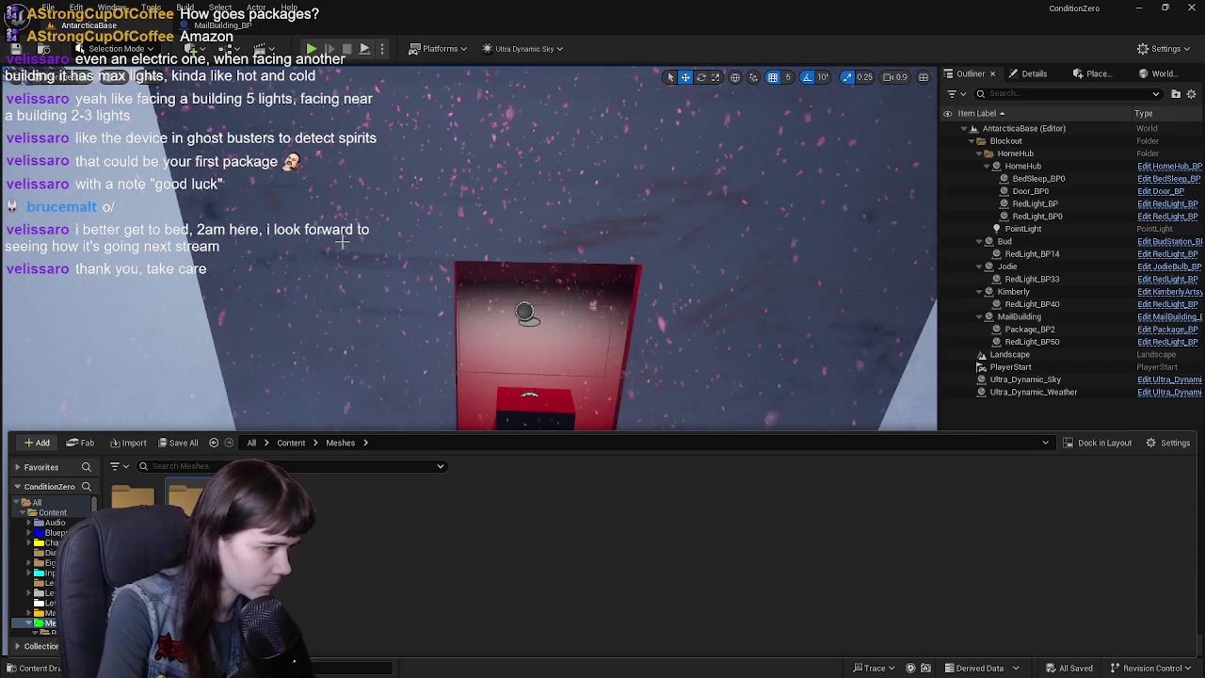
double_click(186, 497)
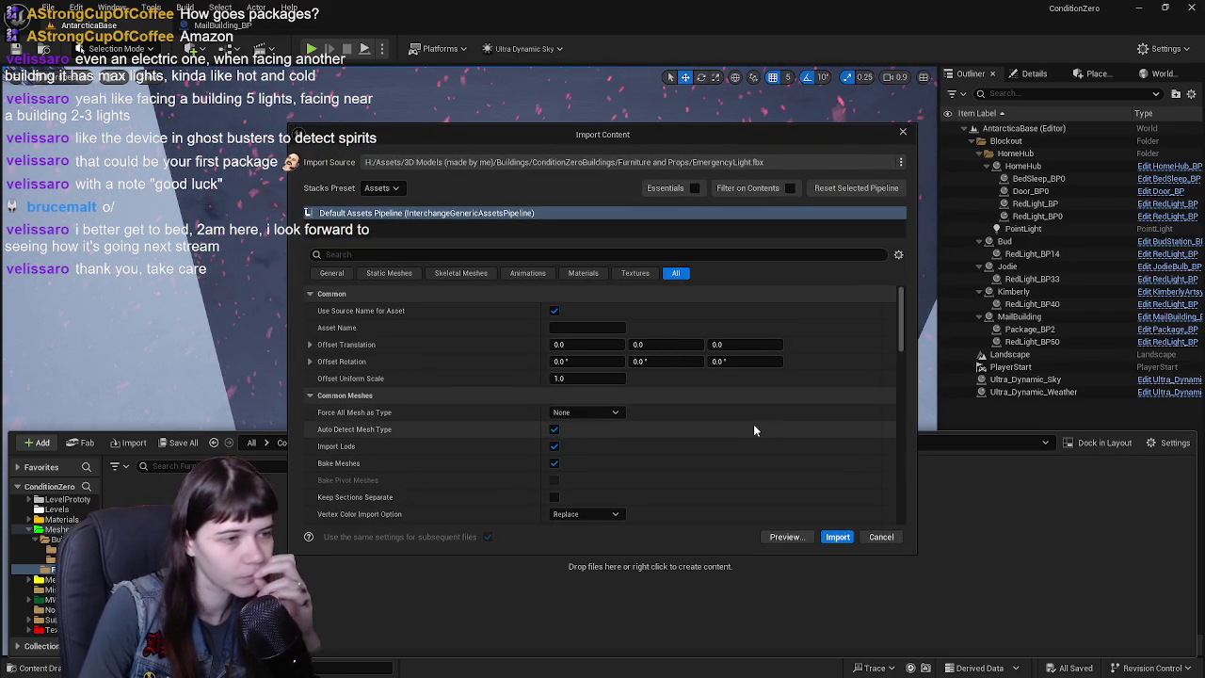
click(837, 537)
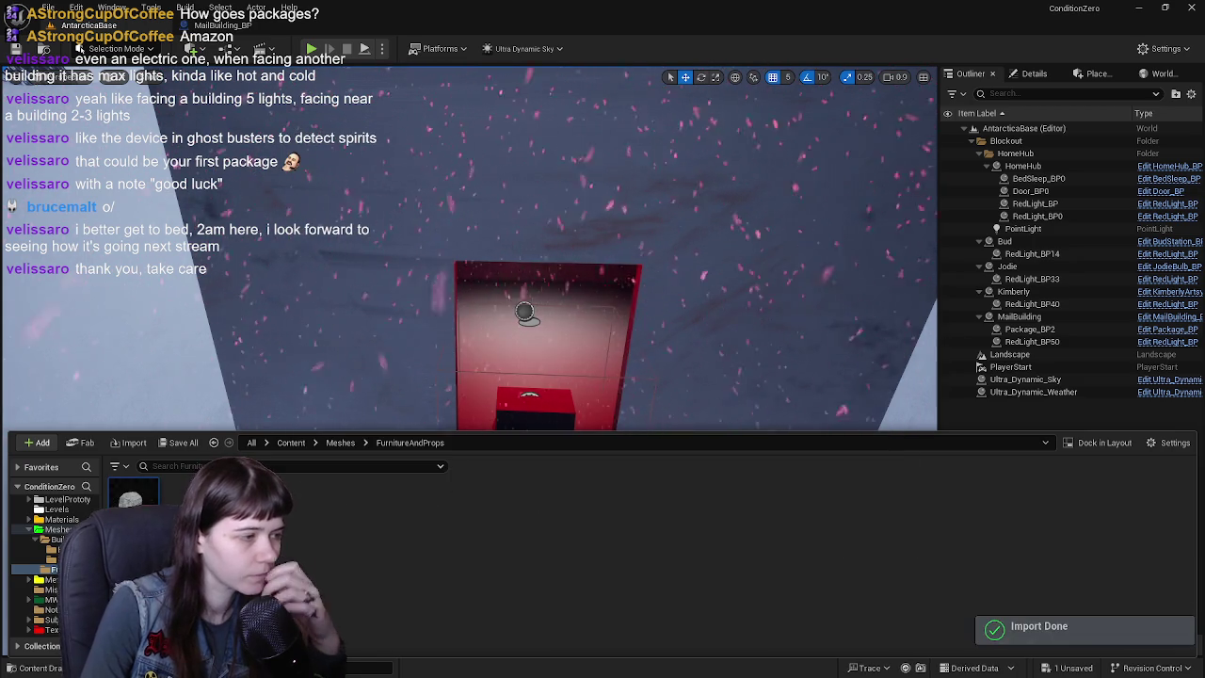
click(755, 144)
- Assign MI_ColoredMetal to the EmergencyLight mesh's first material slot (Element 0)
drag(742, 25, 744, 28)
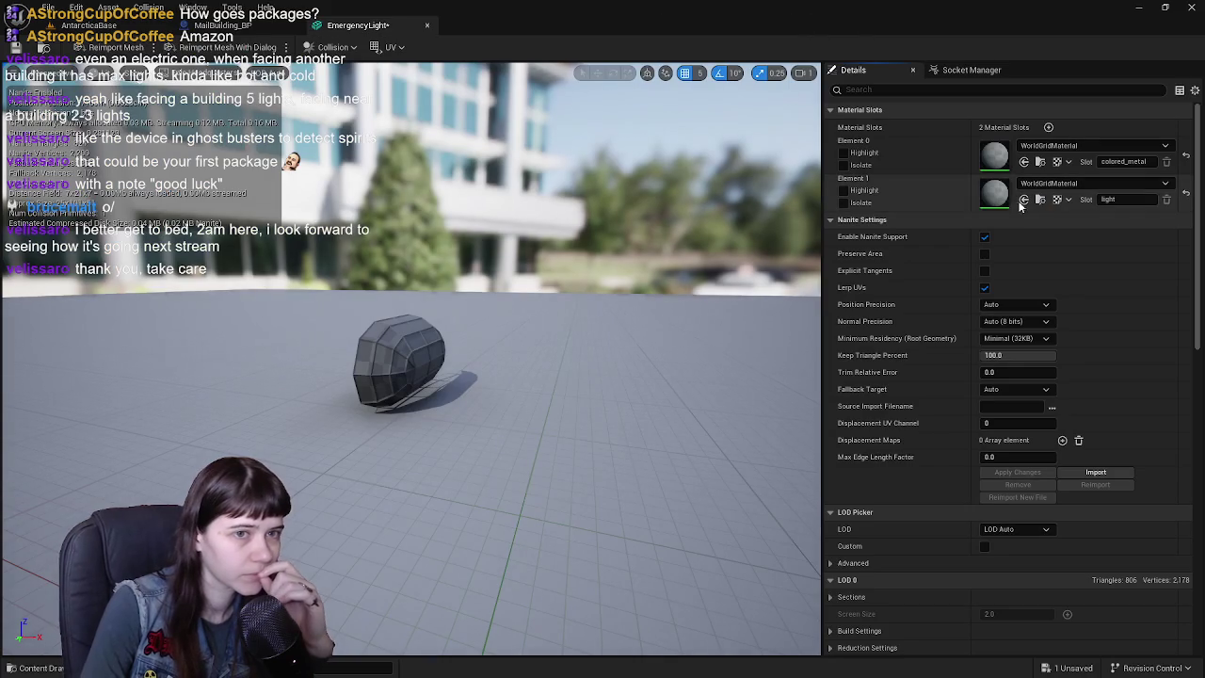
click(1064, 146)
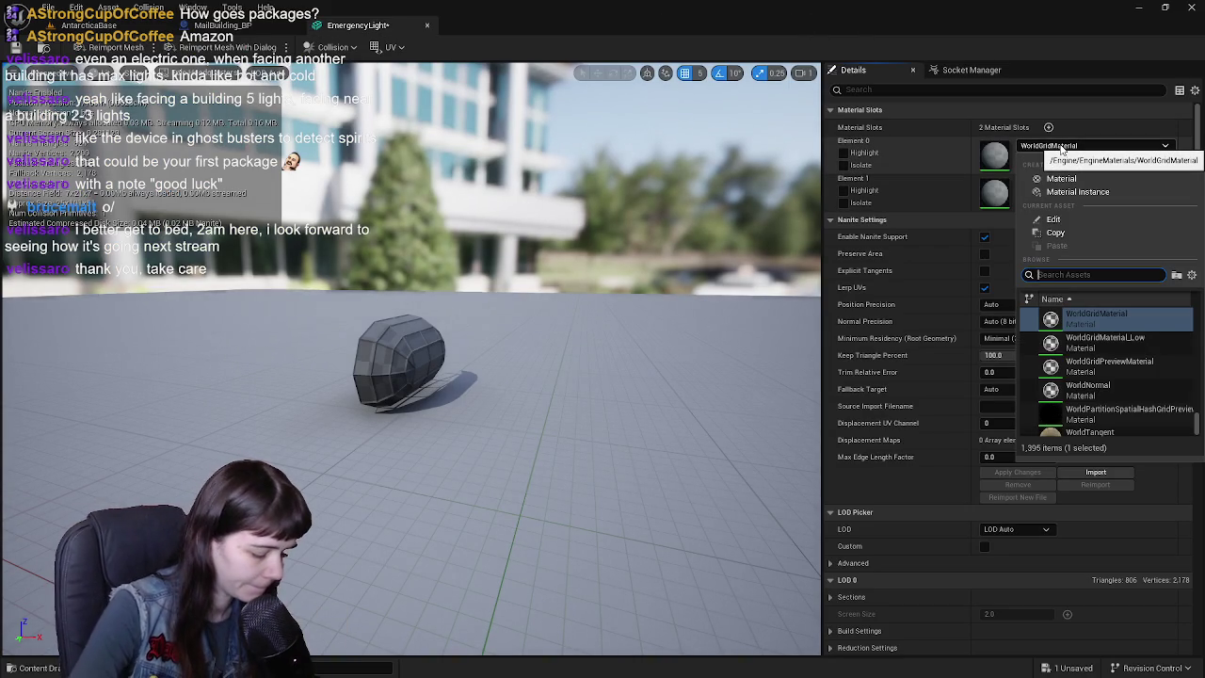
text(metasl)
key(BackSpace)
key(BackSpace)
text(l)
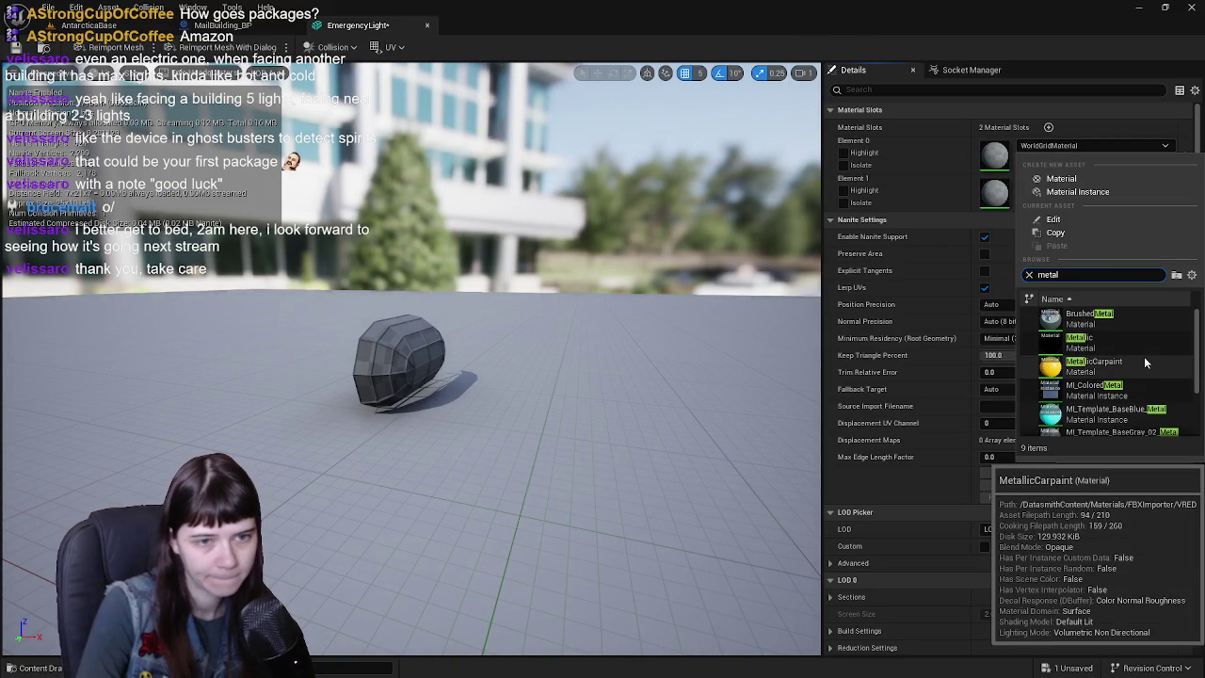
scroll(1138, 365, down, 3)
scroll(1139, 365, up, 2)
click(1134, 352)
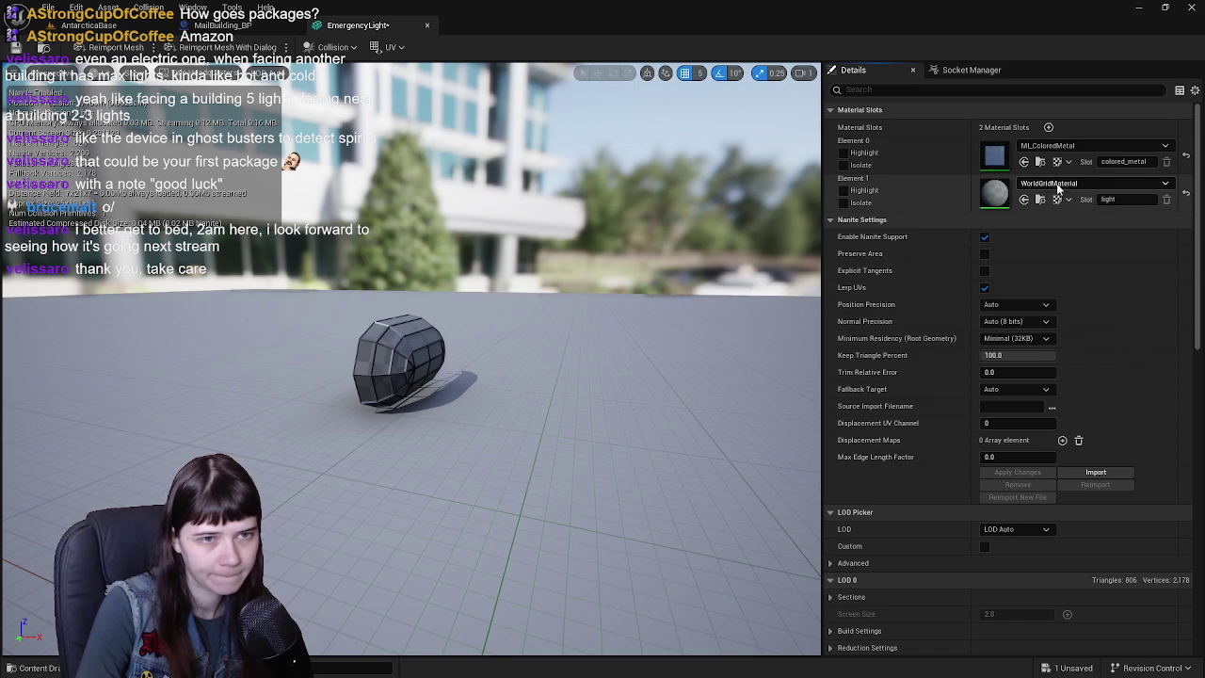
- Assign the red light material MI_RedLight to the second material slot (Element 1)
drag(574, 333, 659, 334)
scroll(574, 333, up, 3)
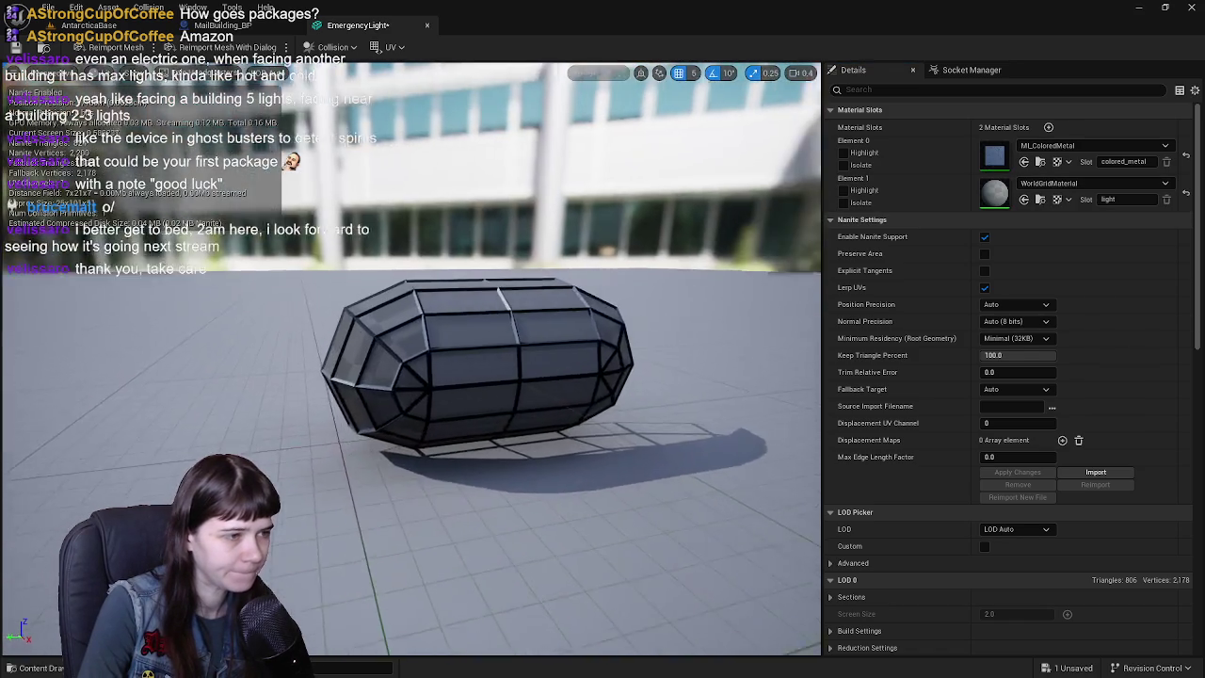
drag(573, 333, 573, 282)
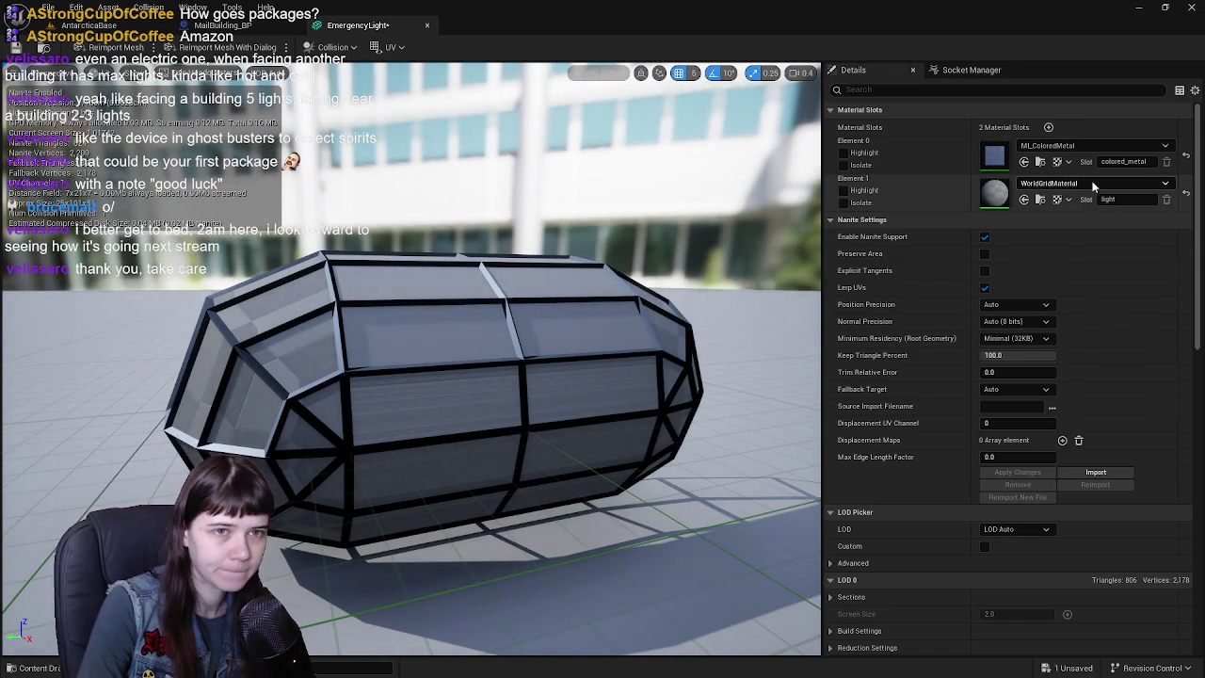
click(1093, 186)
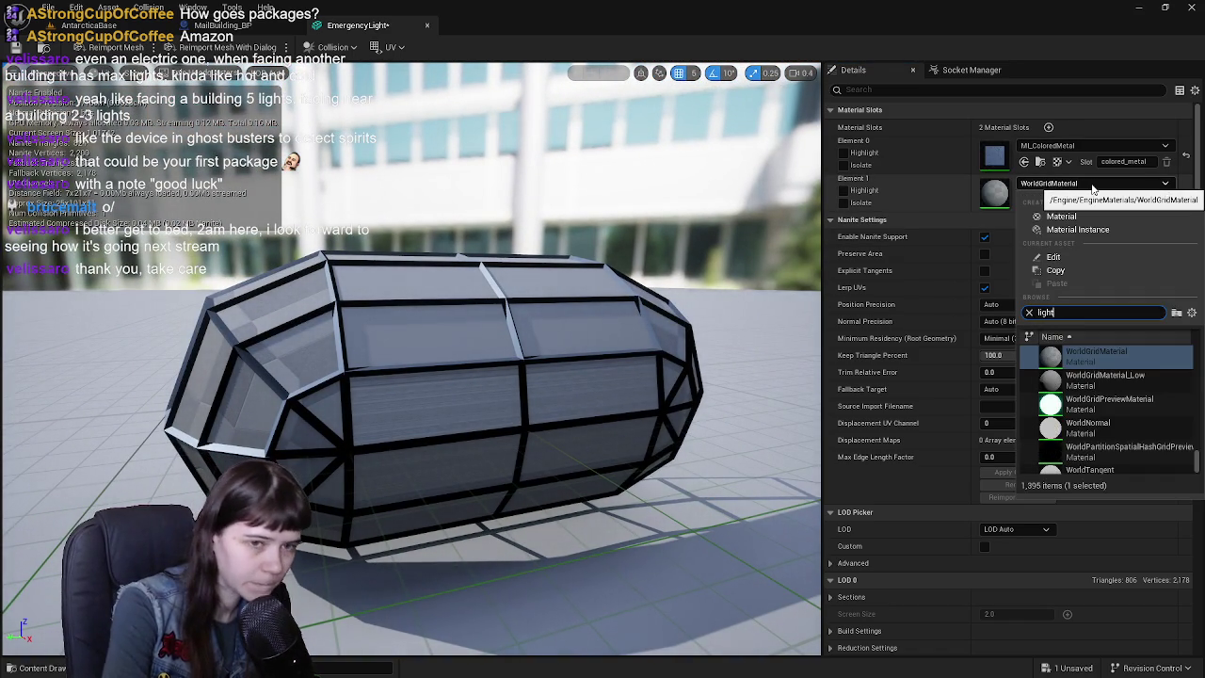
scroll(1116, 358, down, 3)
scroll(1120, 361, down, 3)
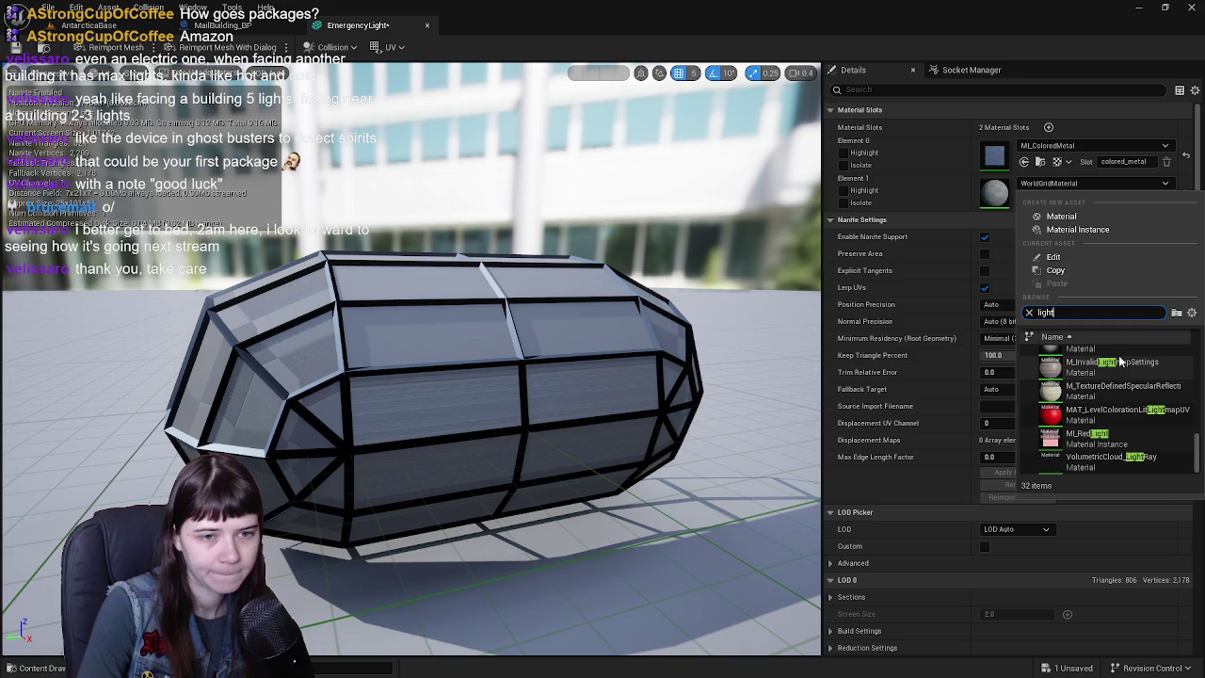
click(1106, 438)
- Save the EmergencyLight mesh, then save all modified assets from the AntarcticaBase level
click(15, 47)
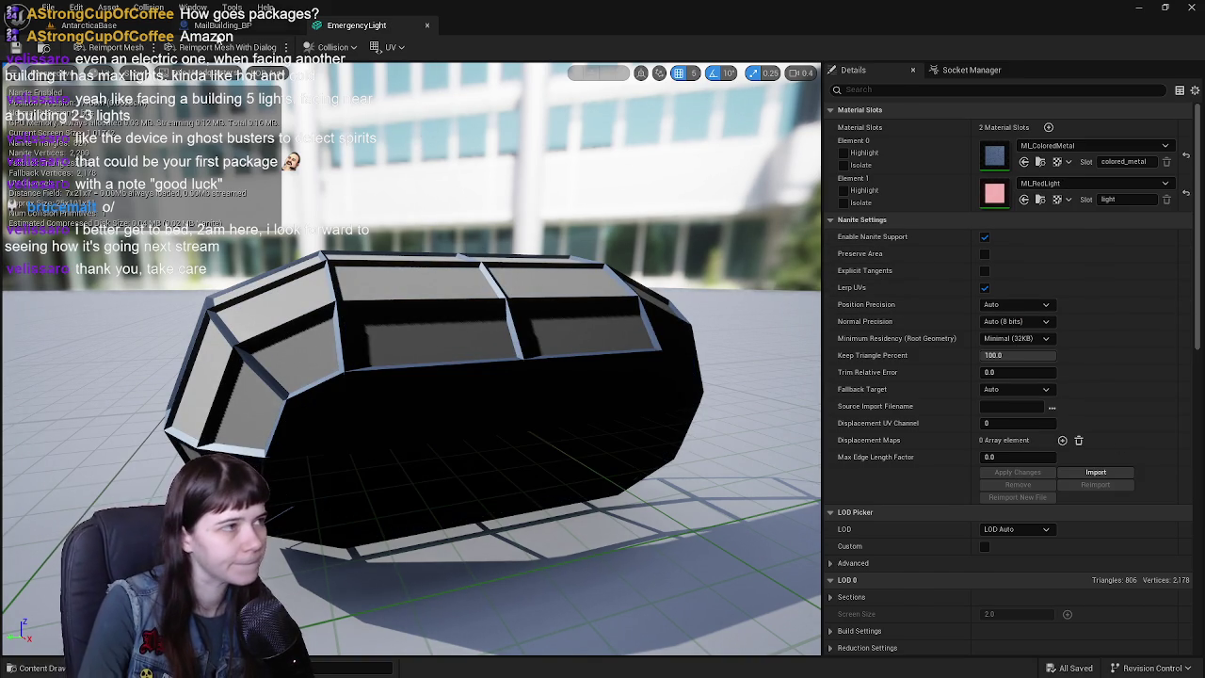
click(223, 26)
click(90, 26)
key(ctrl+s)
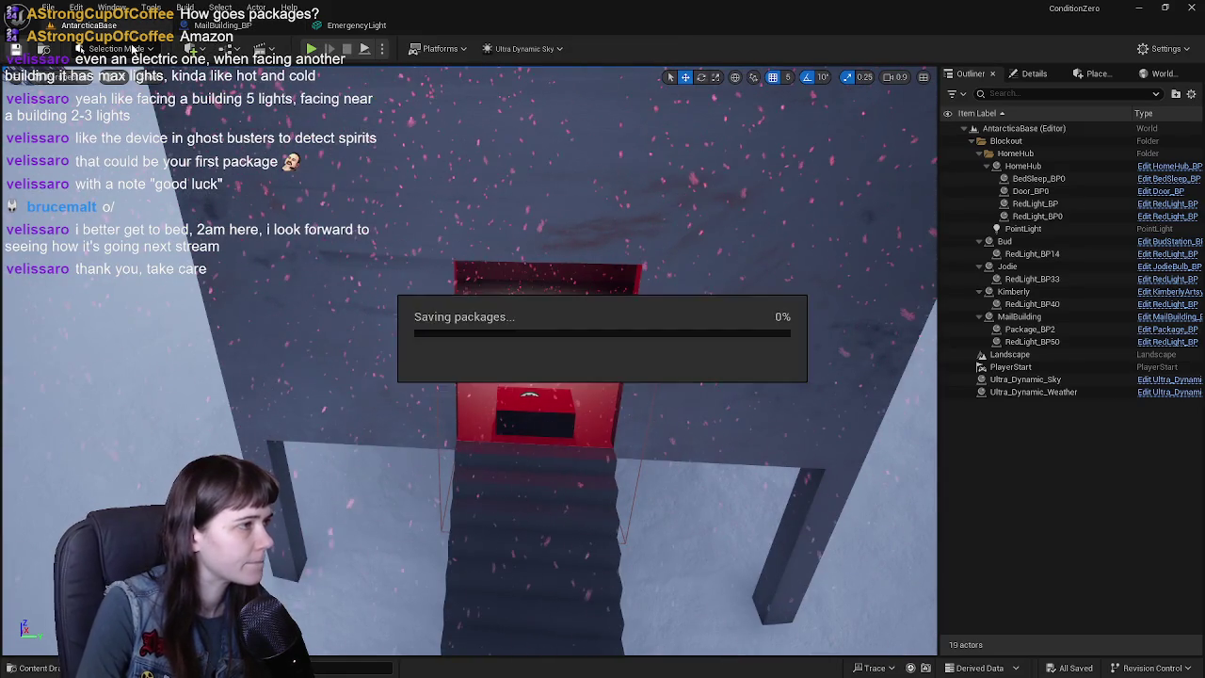
- Fly into the mail building, select the MailBuilding actor and open MailBuilding_BP for editing
click(357, 26)
click(257, 28)
click(90, 25)
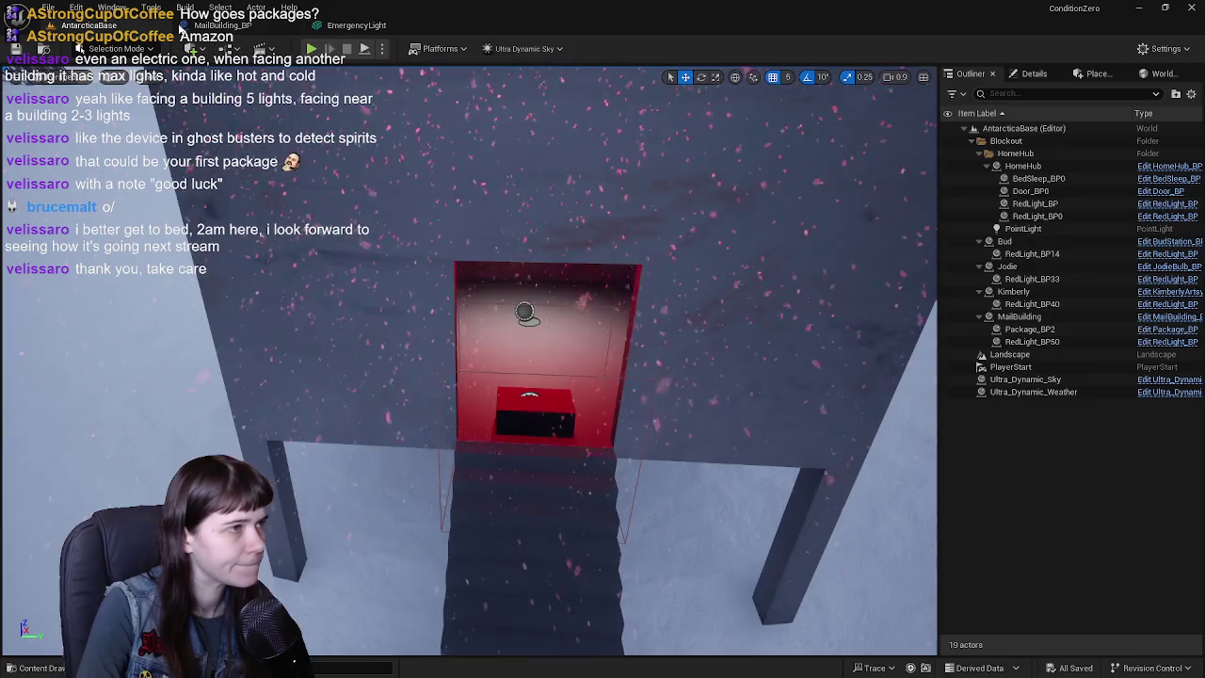
right_drag(620, 337, 620, 337)
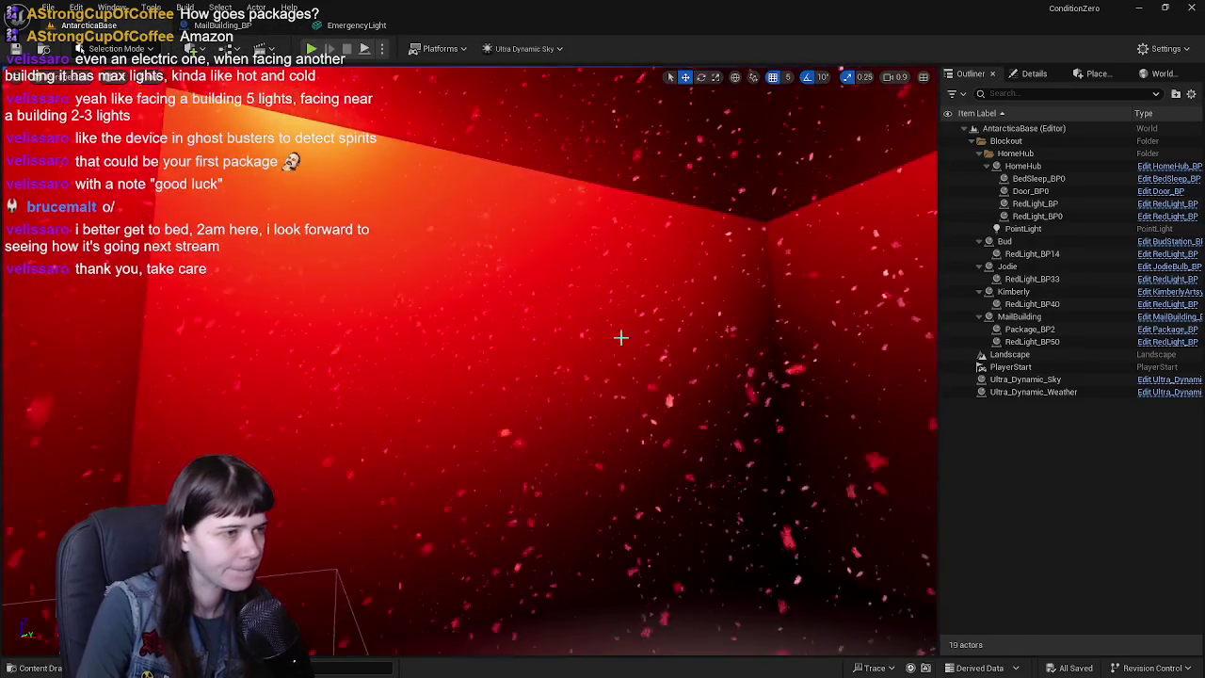
double_click(1086, 393)
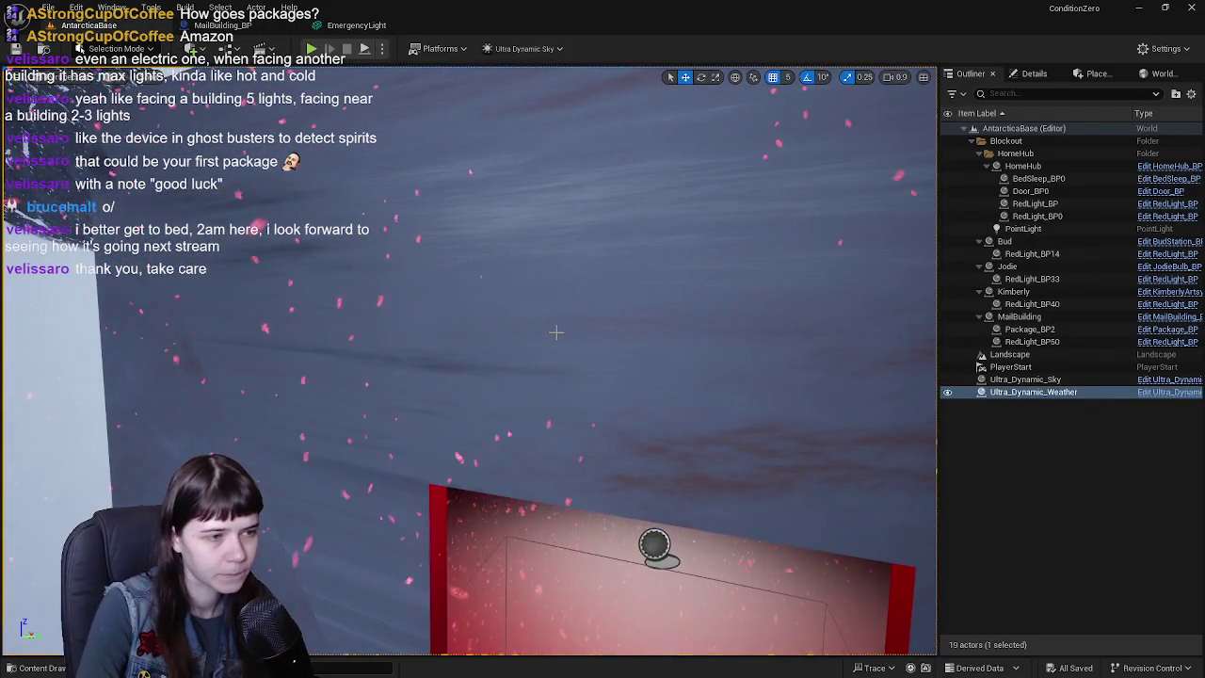
click(1036, 317)
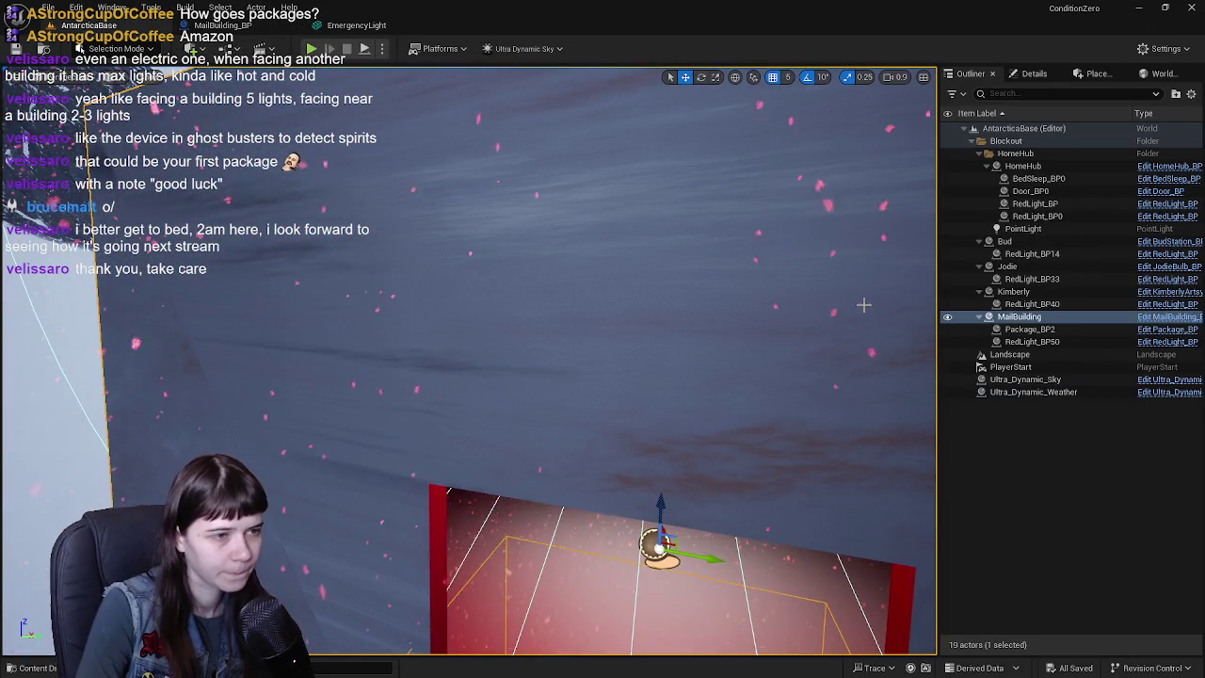
click(1167, 318)
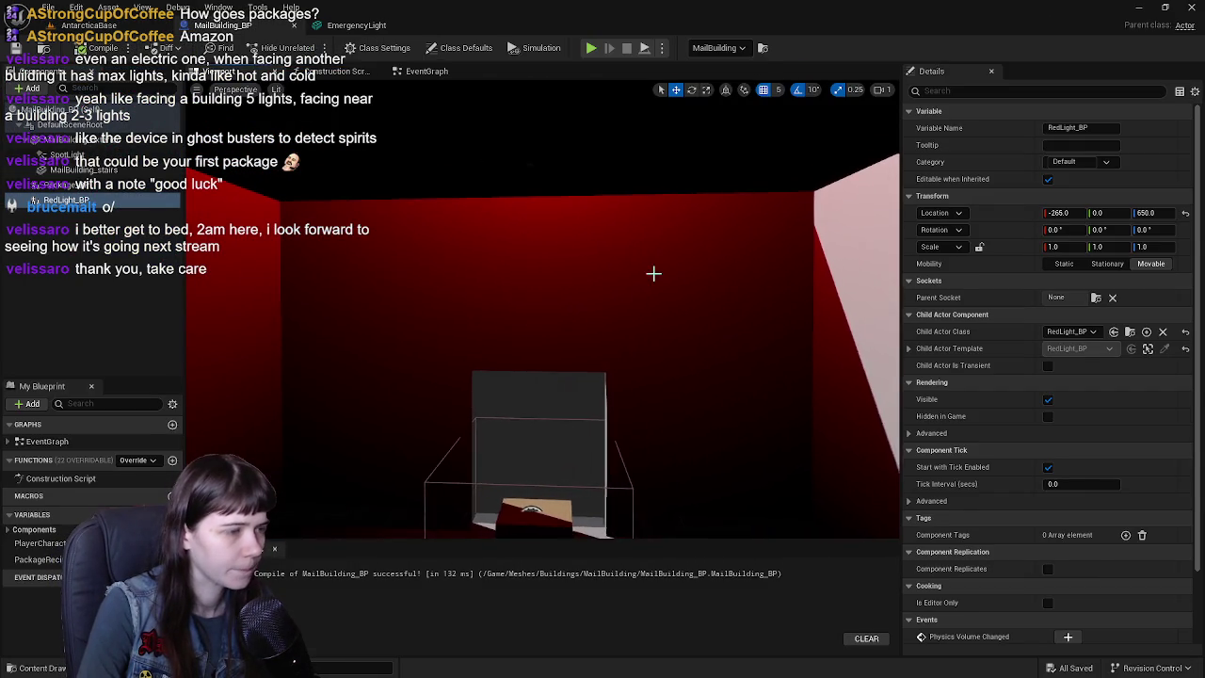
- Add the EmergencyLight mesh as a MailBuilding_BP component outside RedLight_BP, with zero rotation
key(ctrl+space)
drag(91, 247, 245, 262)
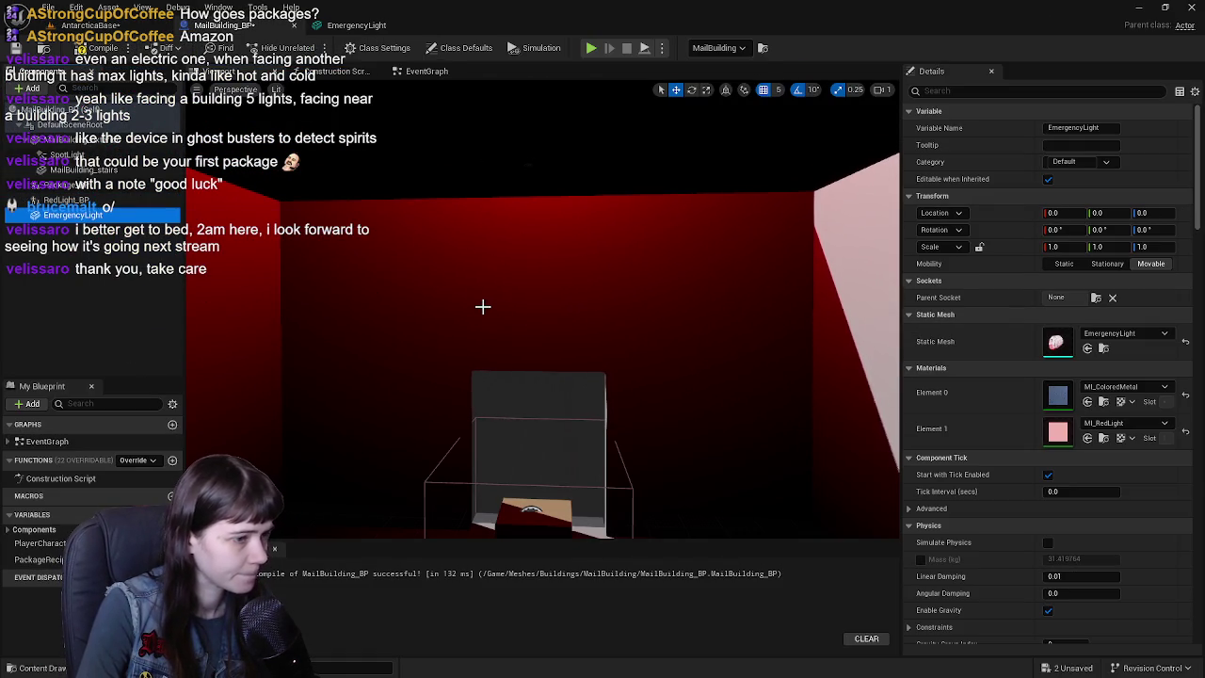
right_drag(485, 307, 499, 307)
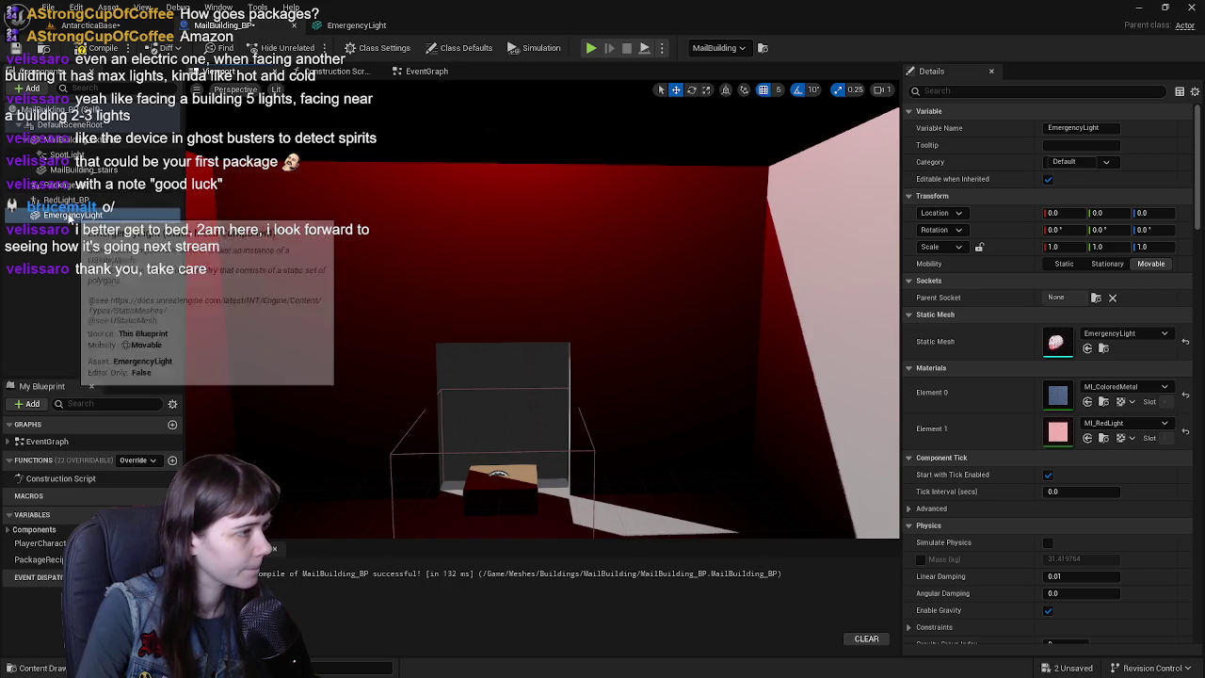
drag(71, 216, 71, 186)
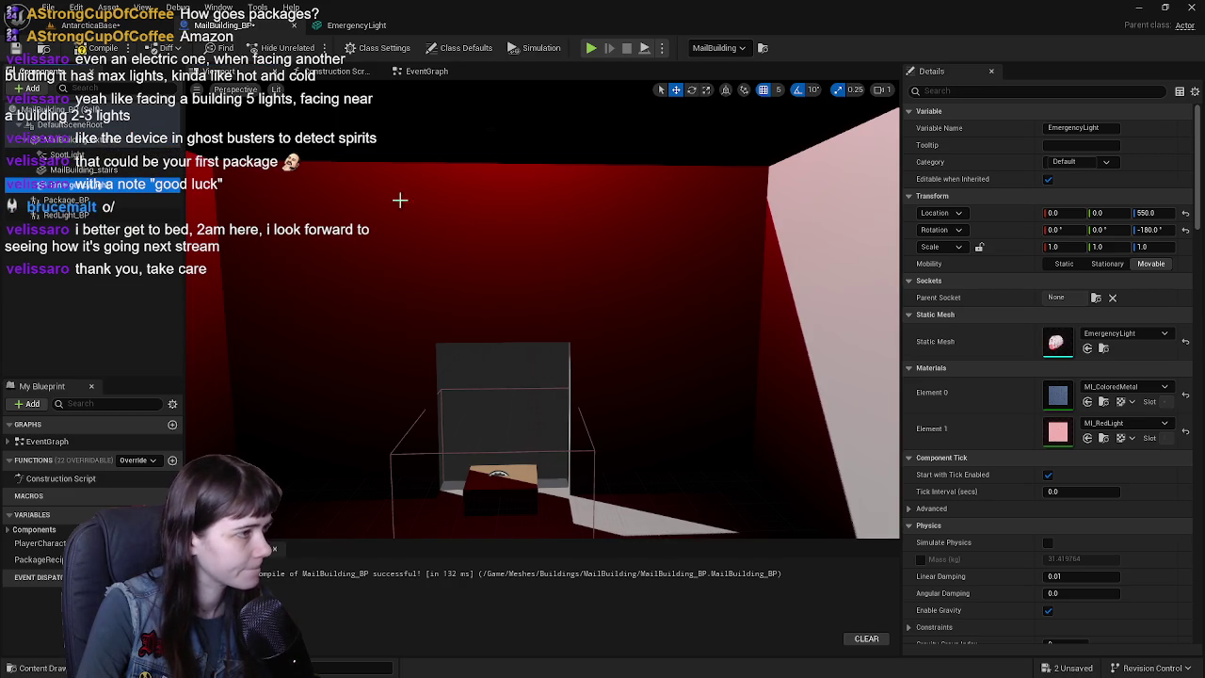
click(1186, 231)
- Raise the emergency light to height 575 and rotate it to face 180°
right_drag(572, 328, 566, 452)
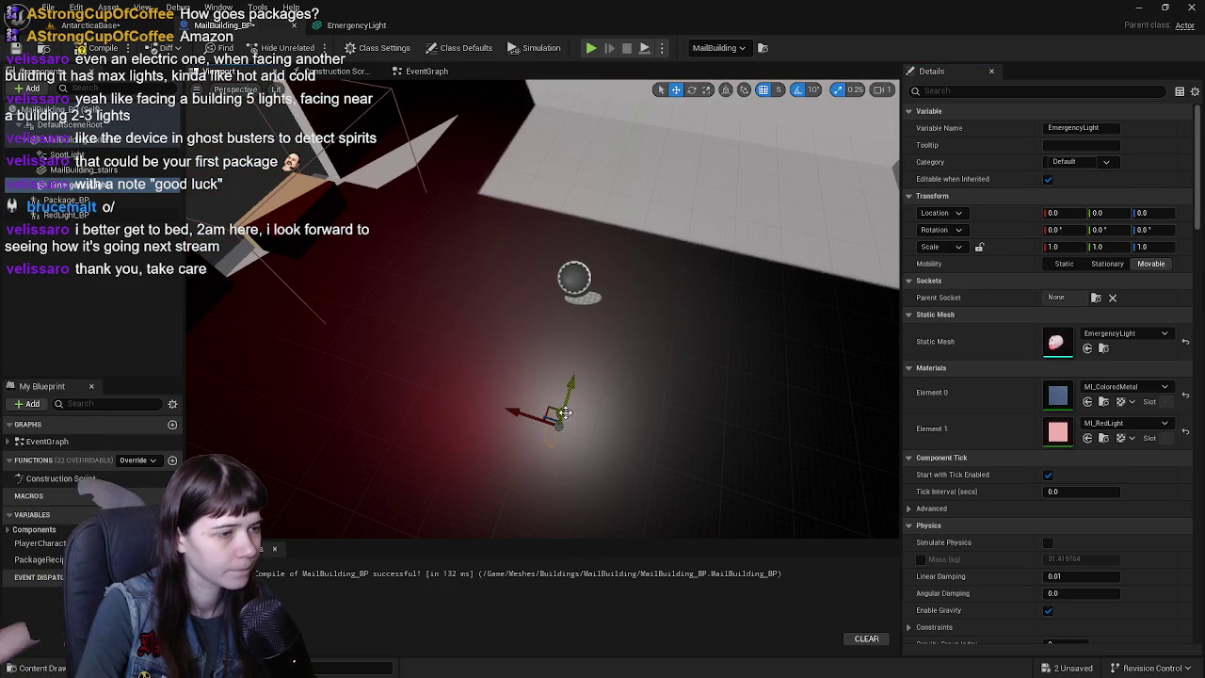
drag(561, 411, 627, 194)
right_drag(627, 194, 726, 261)
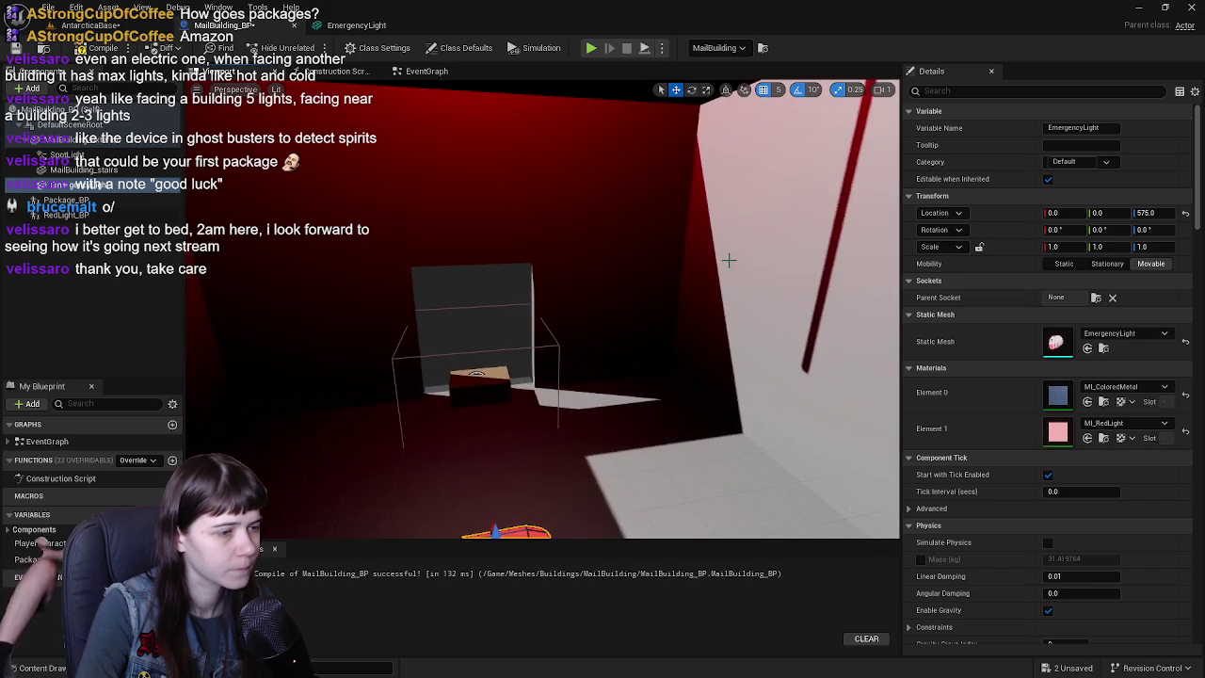
key(e)
mouse_move(532, 450)
mouse_down()
mouse_move(639, 439)
mouse_move(565, 497)
mouse_up()
mouse_move(564, 498)
right_down()
mouse_move(640, 452)
mouse_move(638, 368)
right_up()
key(w)
- Slide the light to X 365 and raise it step by step to height 945
drag(603, 384, 362, 359)
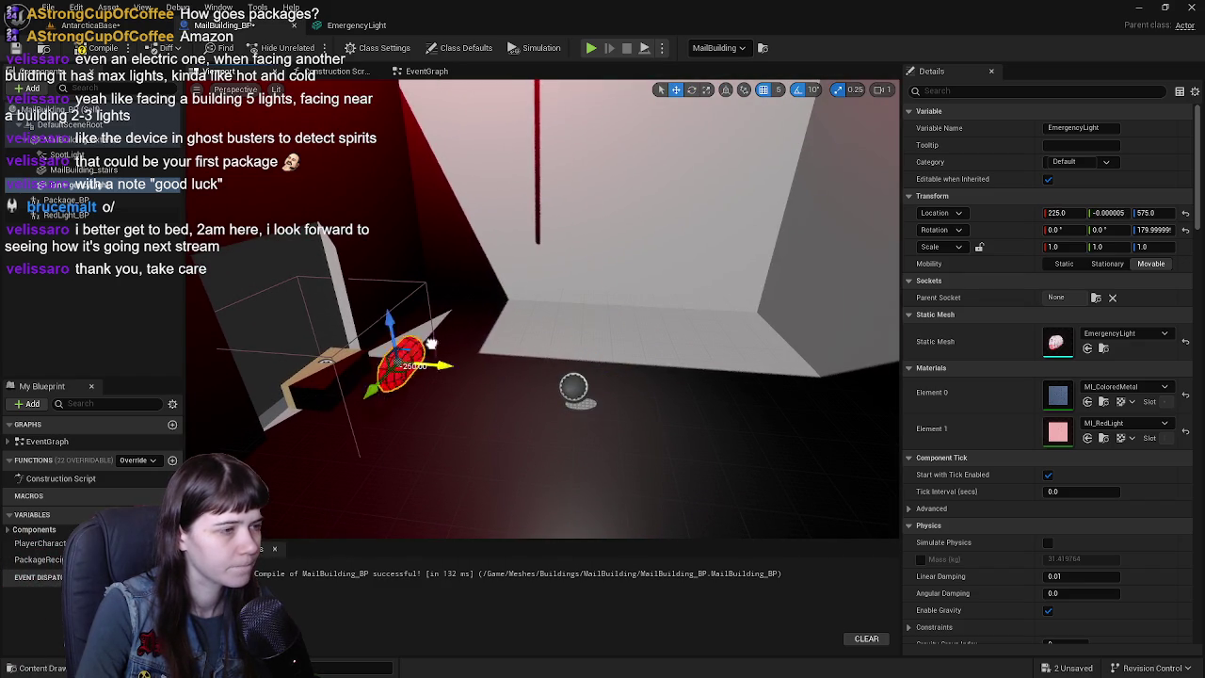
mouse_move(362, 360)
right_down()
mouse_move(513, 405)
mouse_move(452, 350)
right_up()
drag(517, 381, 584, 167)
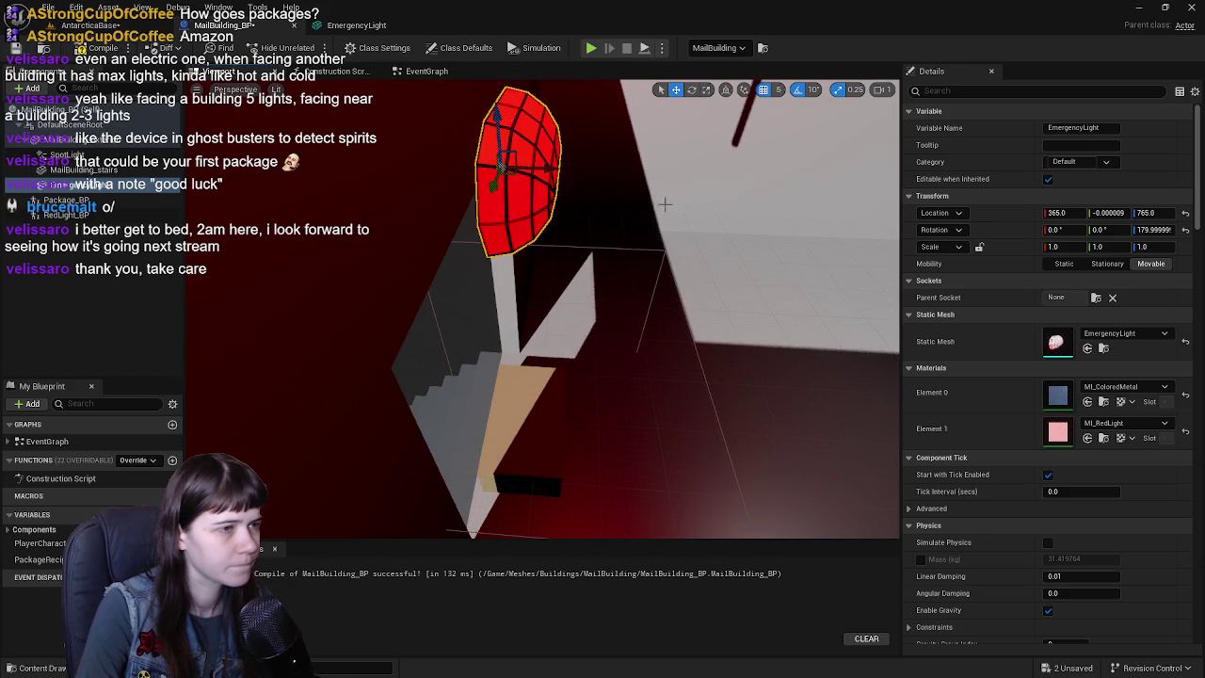
key(f)
right_drag(643, 211, 643, 212)
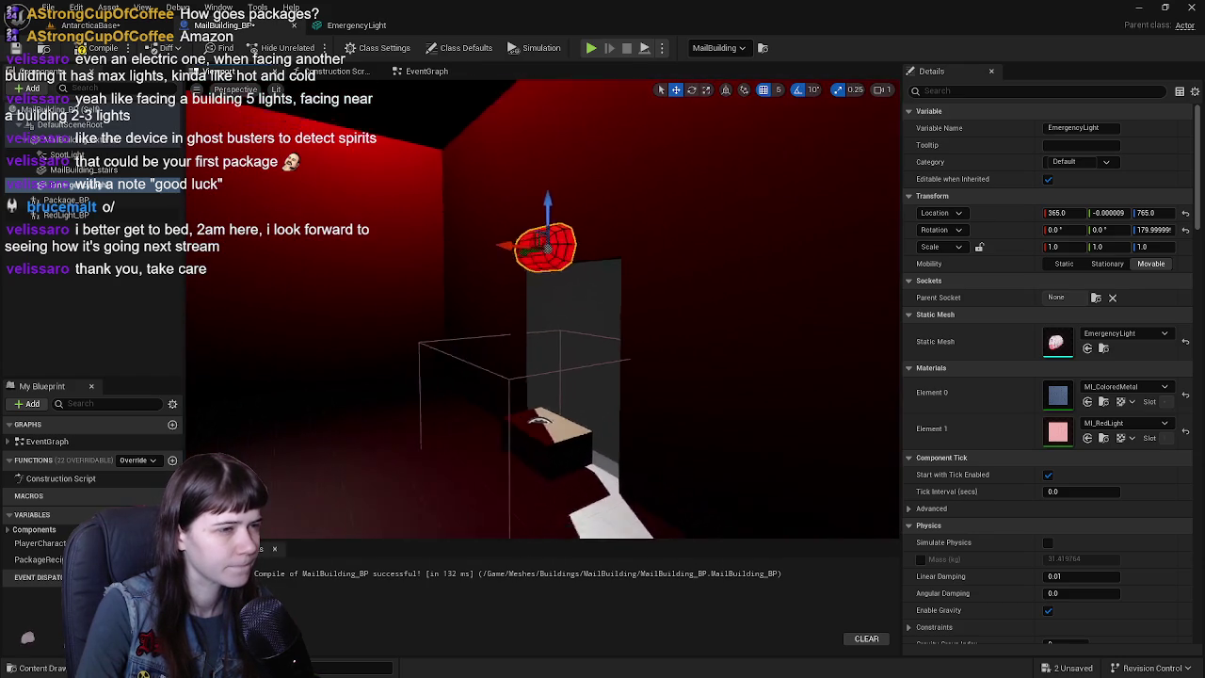
drag(568, 268, 565, 132)
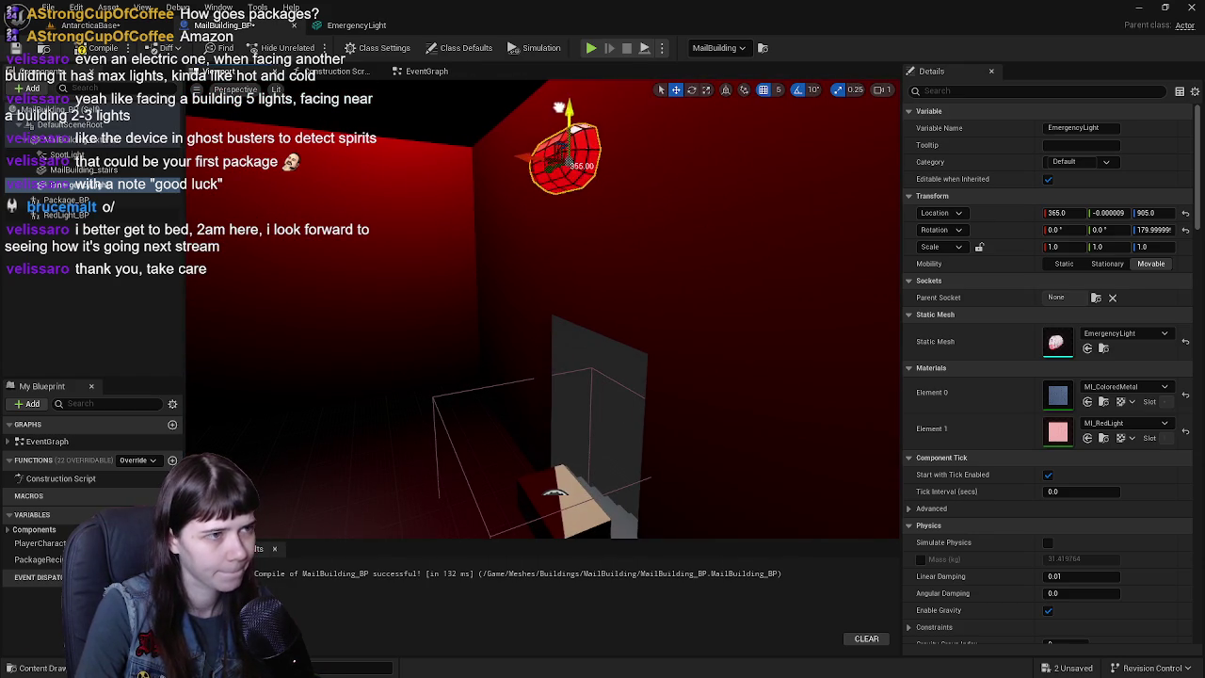
key(f)
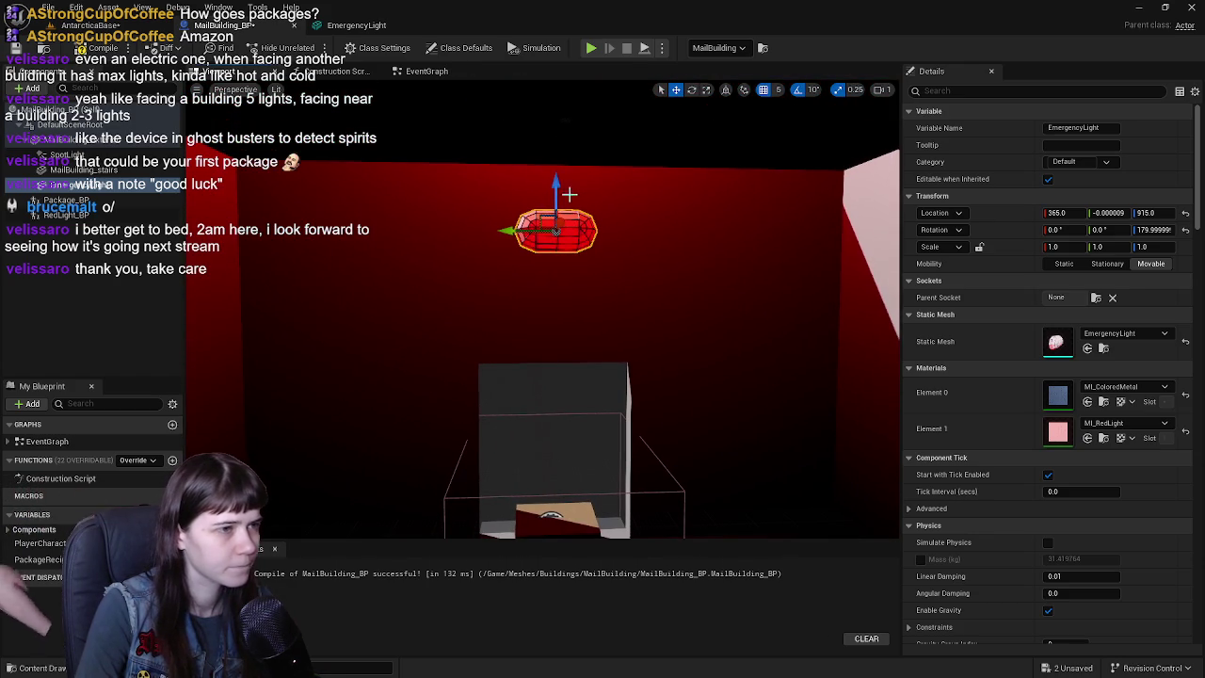
drag(569, 194, 565, 166)
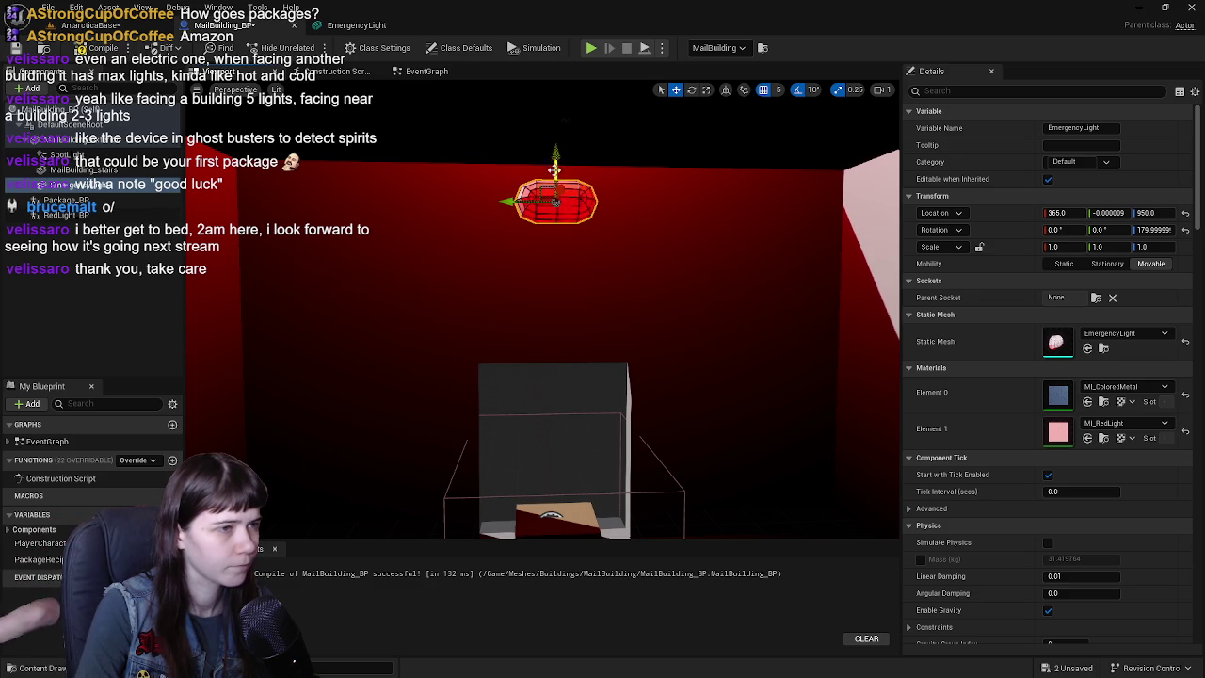
- Push the light against the wall, set Y to 0 and Z to 950, then compile
right_drag(527, 224, 648, 273)
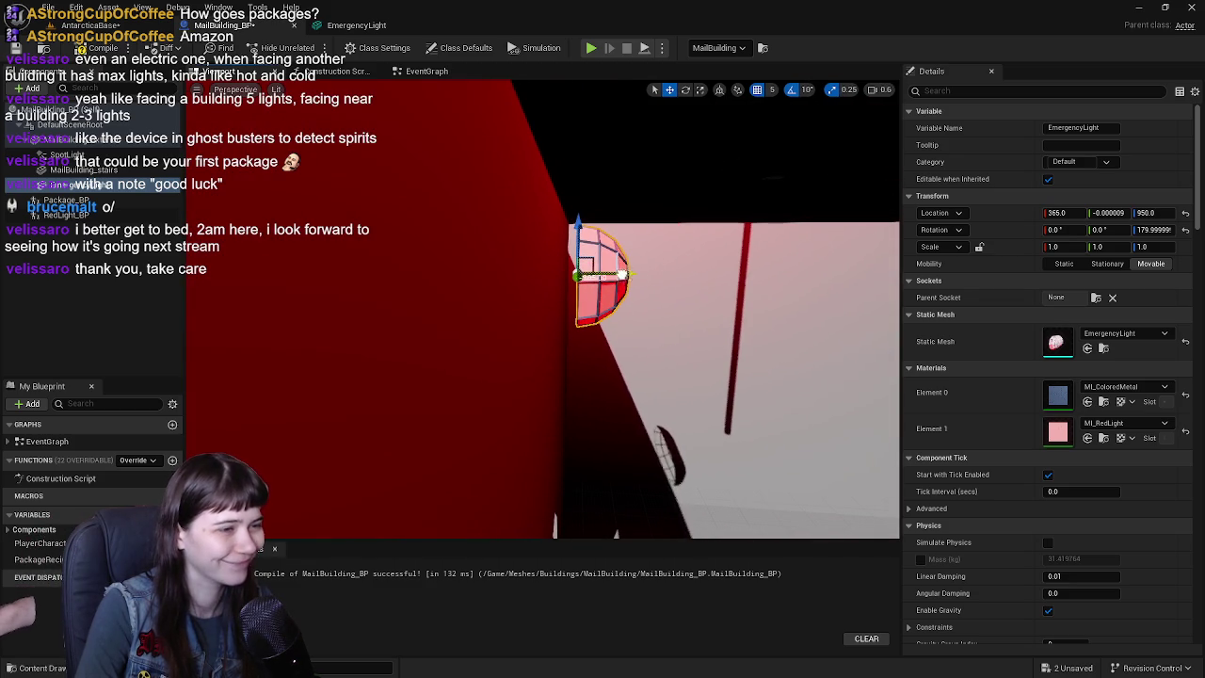
drag(625, 274, 600, 274)
right_drag(597, 273, 596, 273)
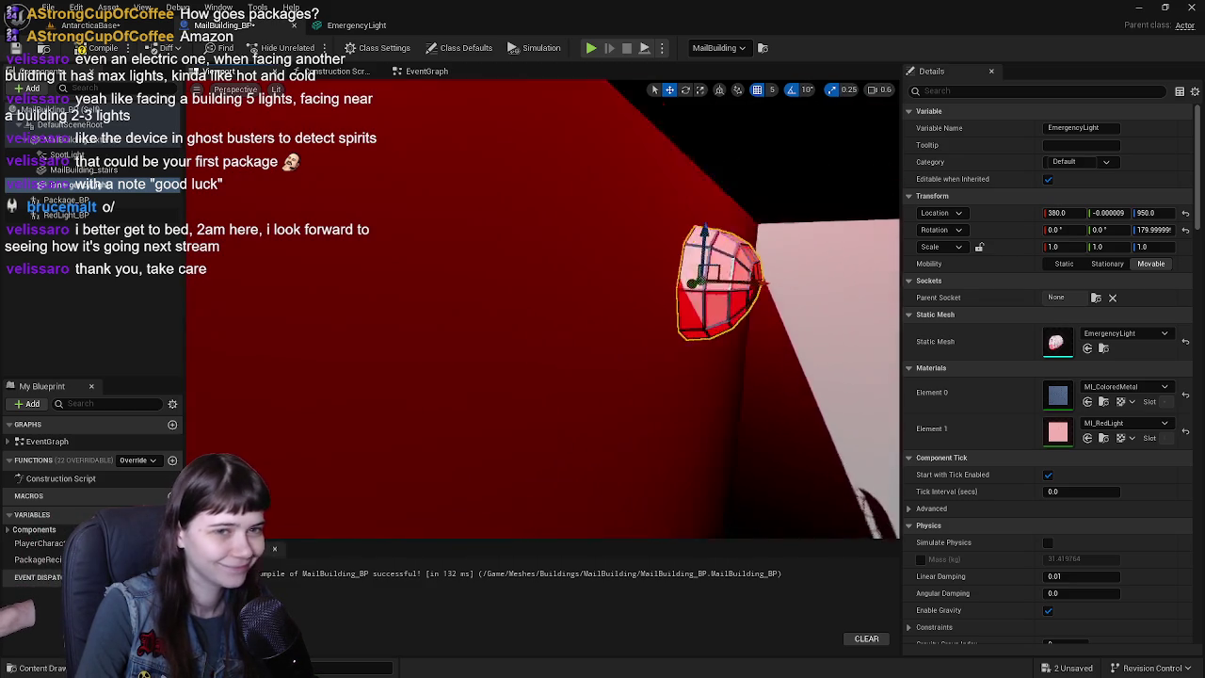
scroll(596, 273, down, 3)
text(0)
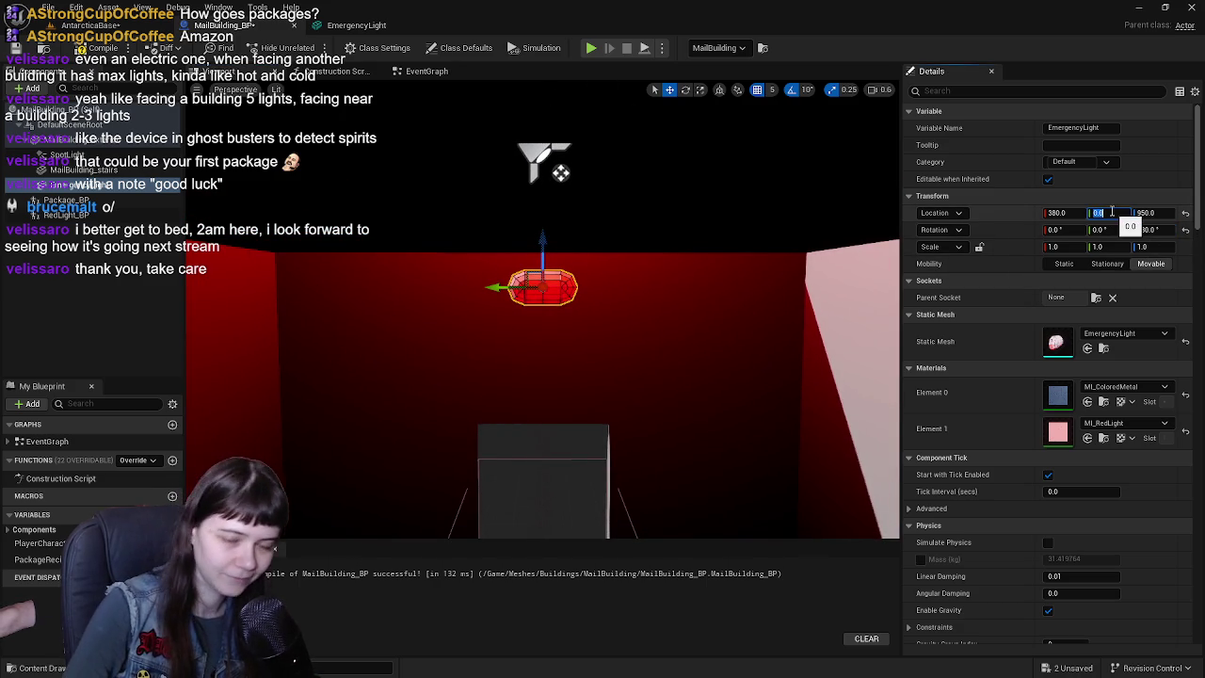
click(101, 273)
double_click(94, 185)
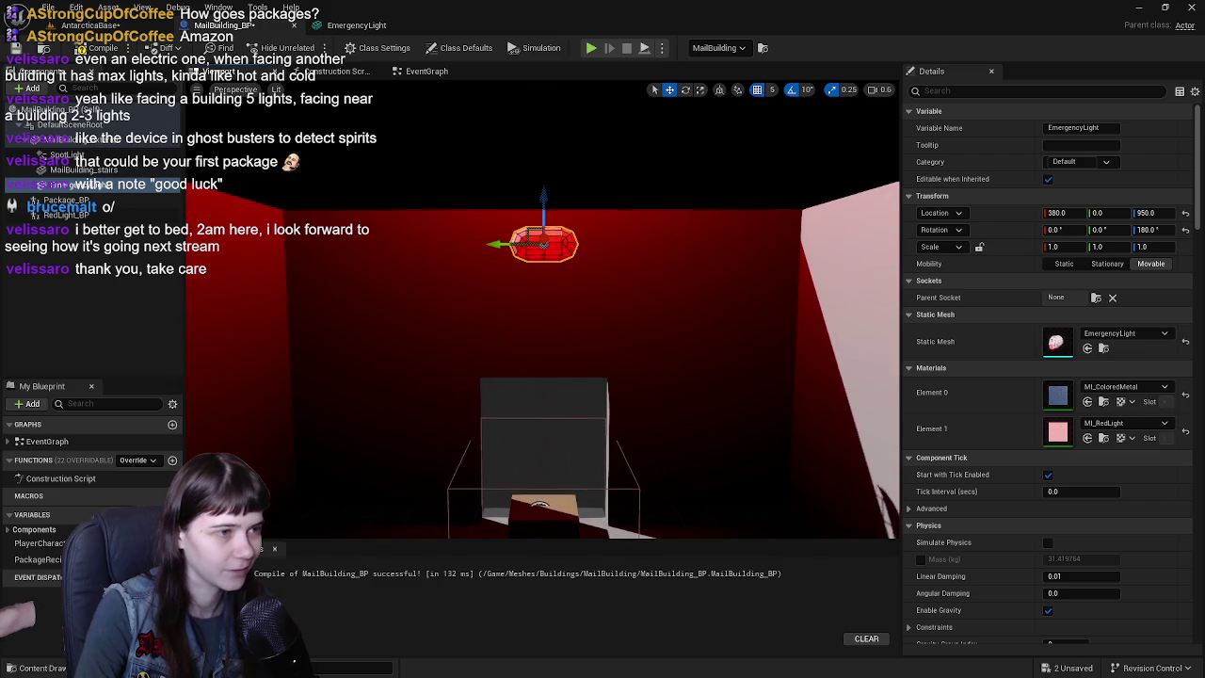
drag(544, 198, 549, 205)
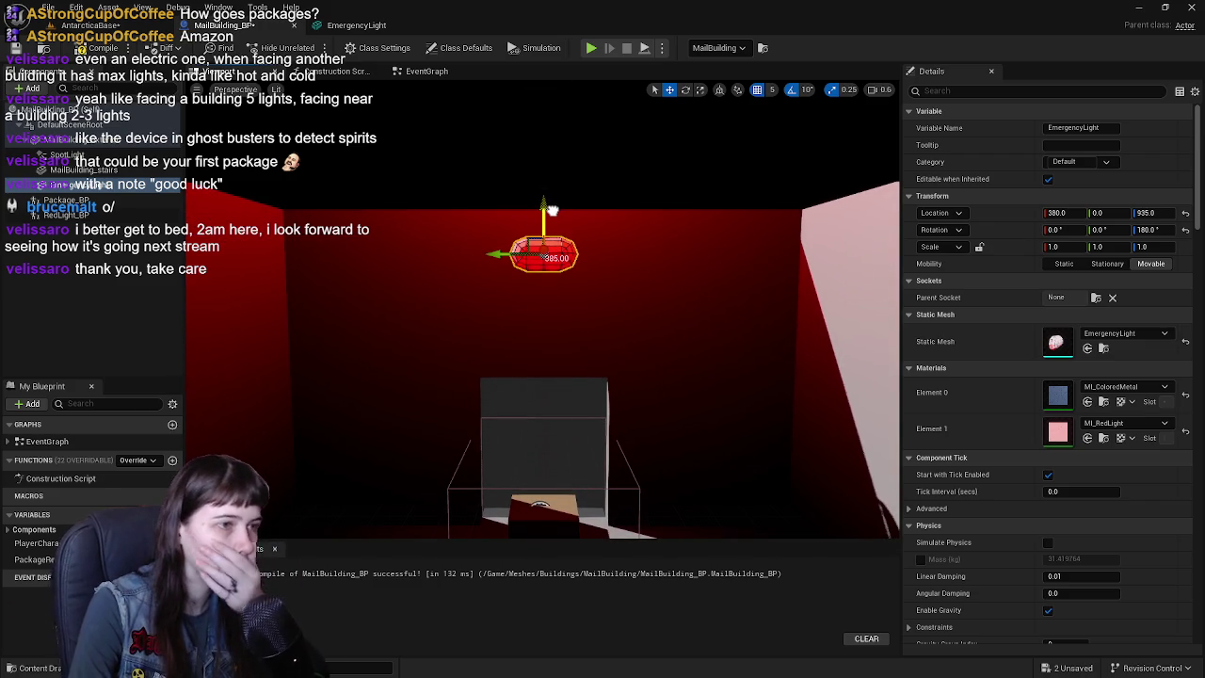
drag(552, 209, 546, 198)
click(105, 51)
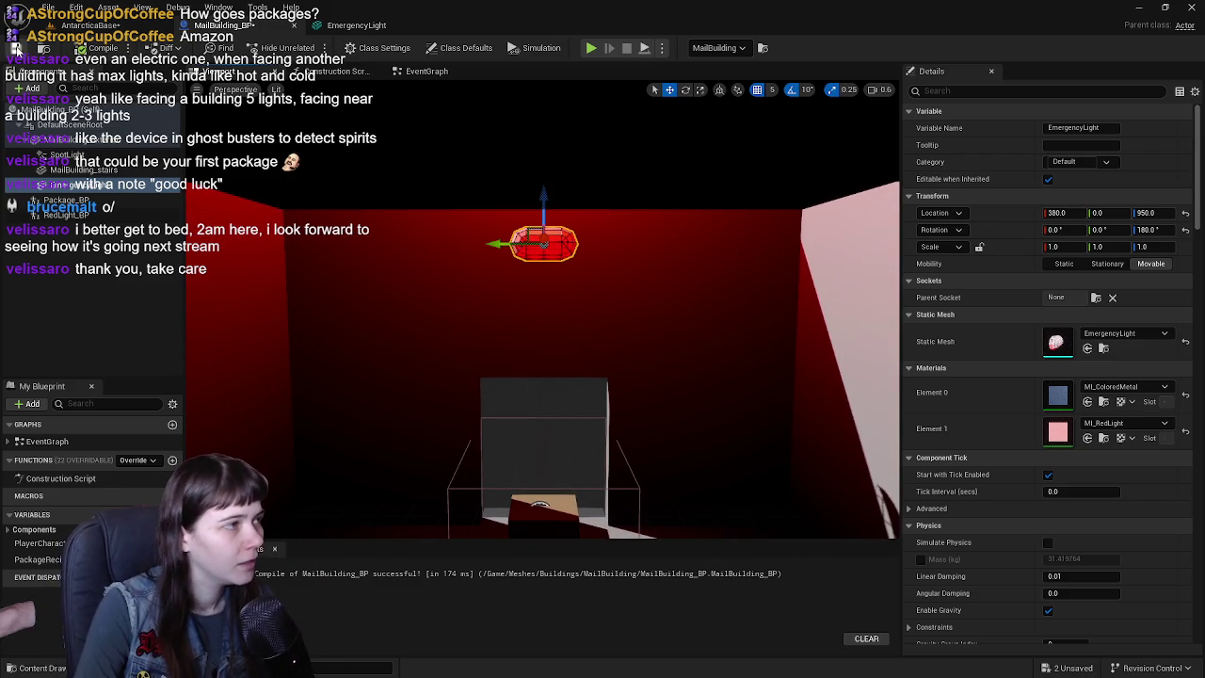
- Save all assets and review the emergency light's look in the blueprint viewport
key(ctrl+s)
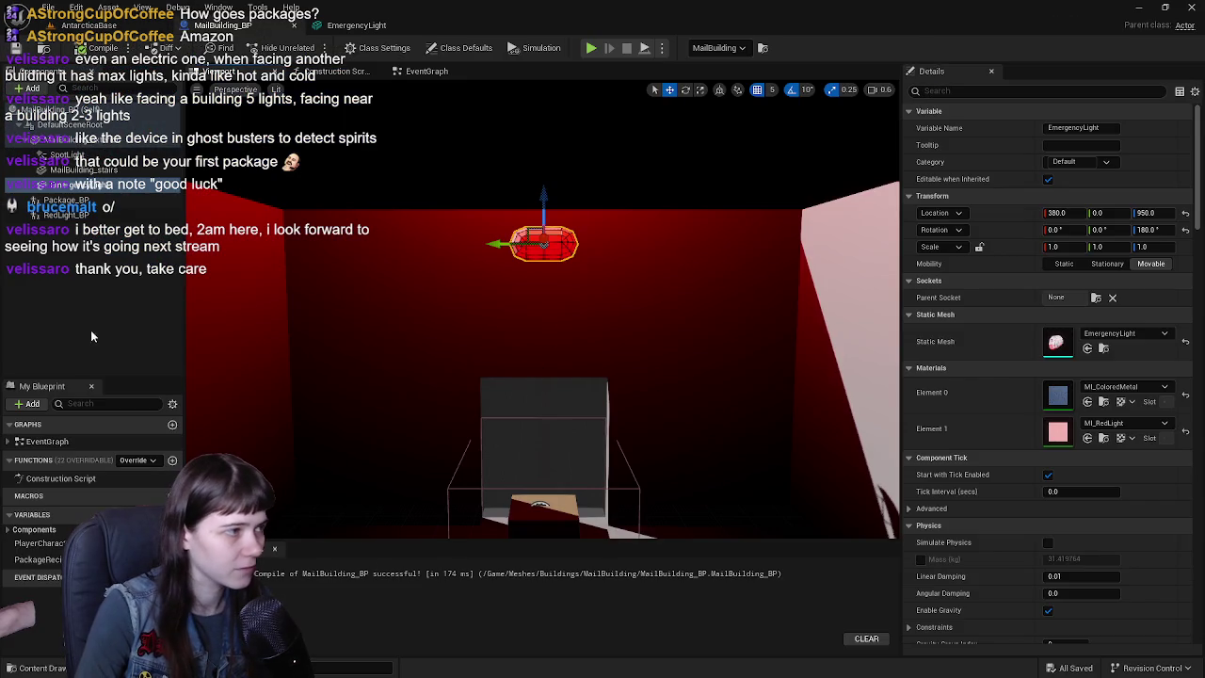
click(91, 336)
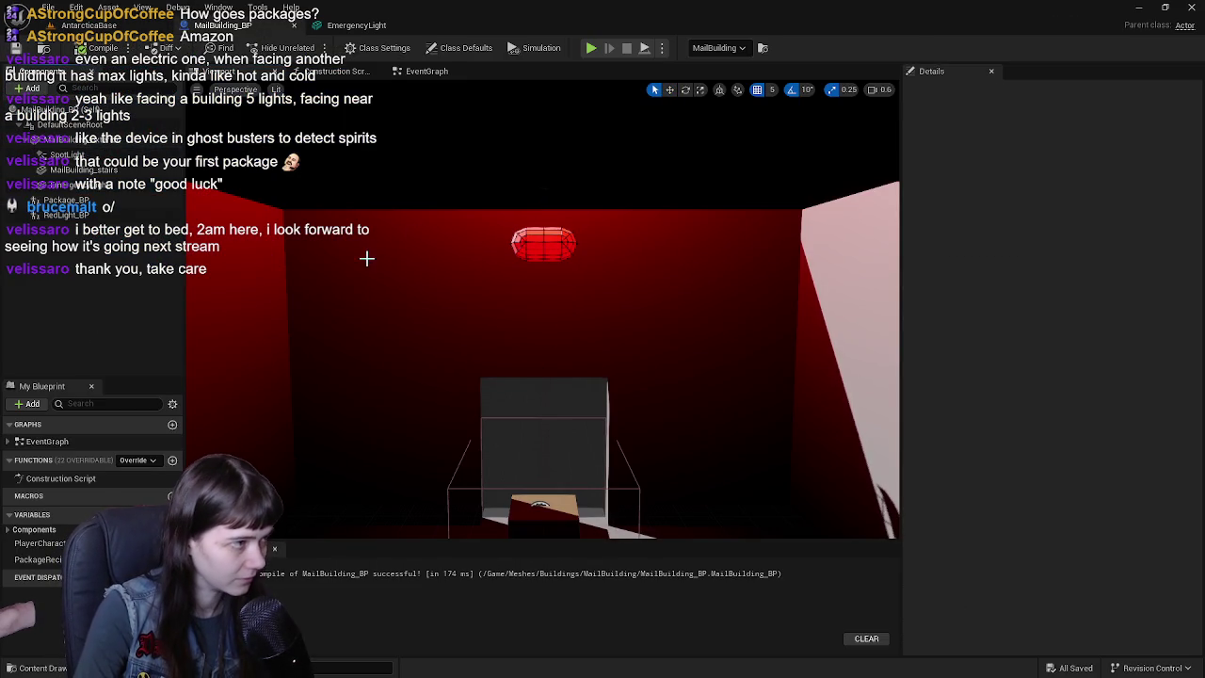
click(552, 249)
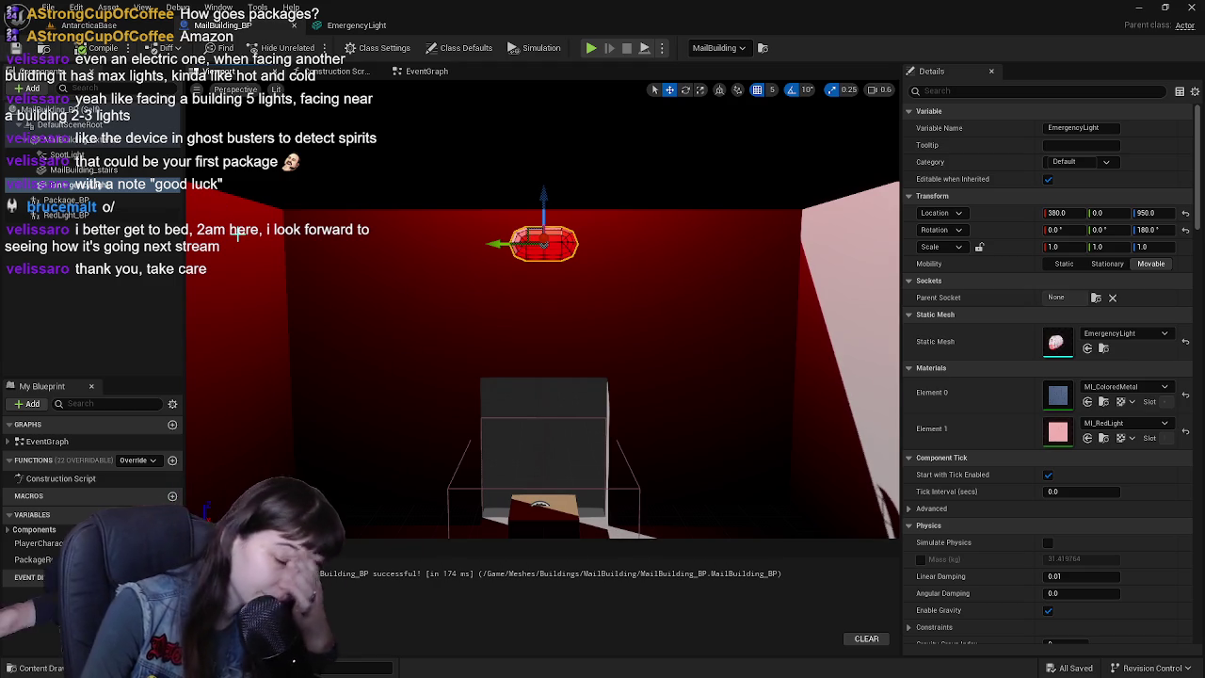
scroll(1006, 415, down, 1)
scroll(1005, 414, down, 2)
scroll(1006, 415, up, 3)
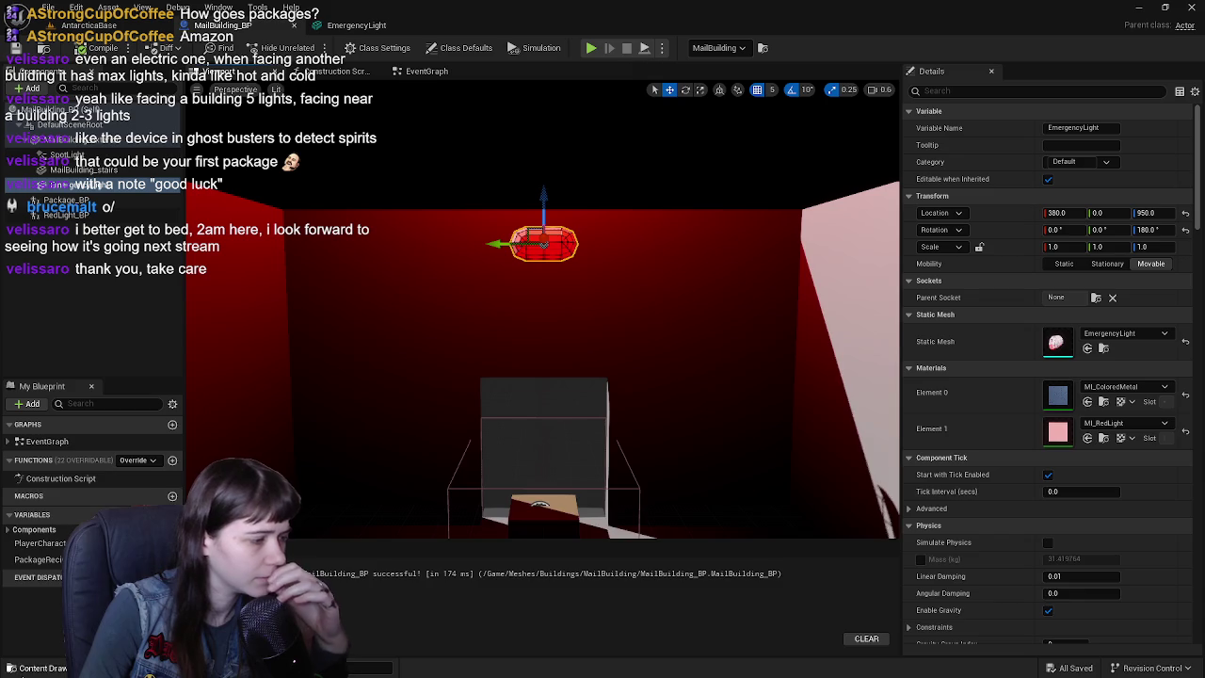
click(38, 668)
click(983, 375)
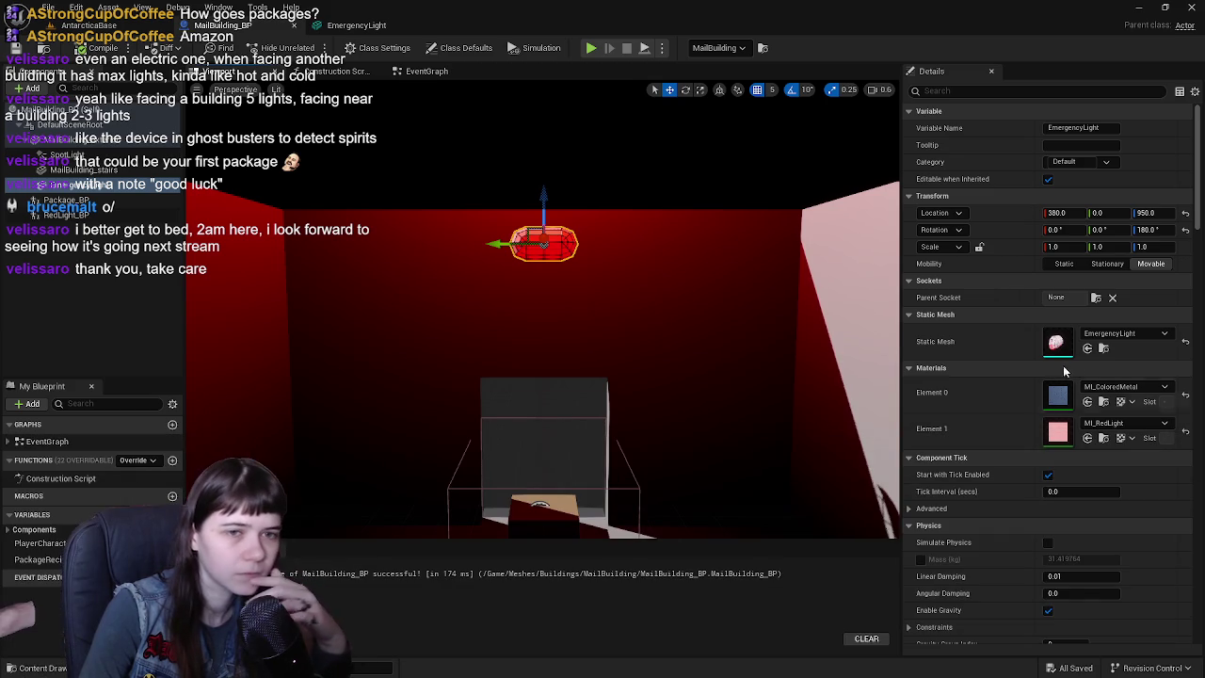
- Set the emergency light's scale to 0.75 and view it in the AntarcticaBase level
text(.75)
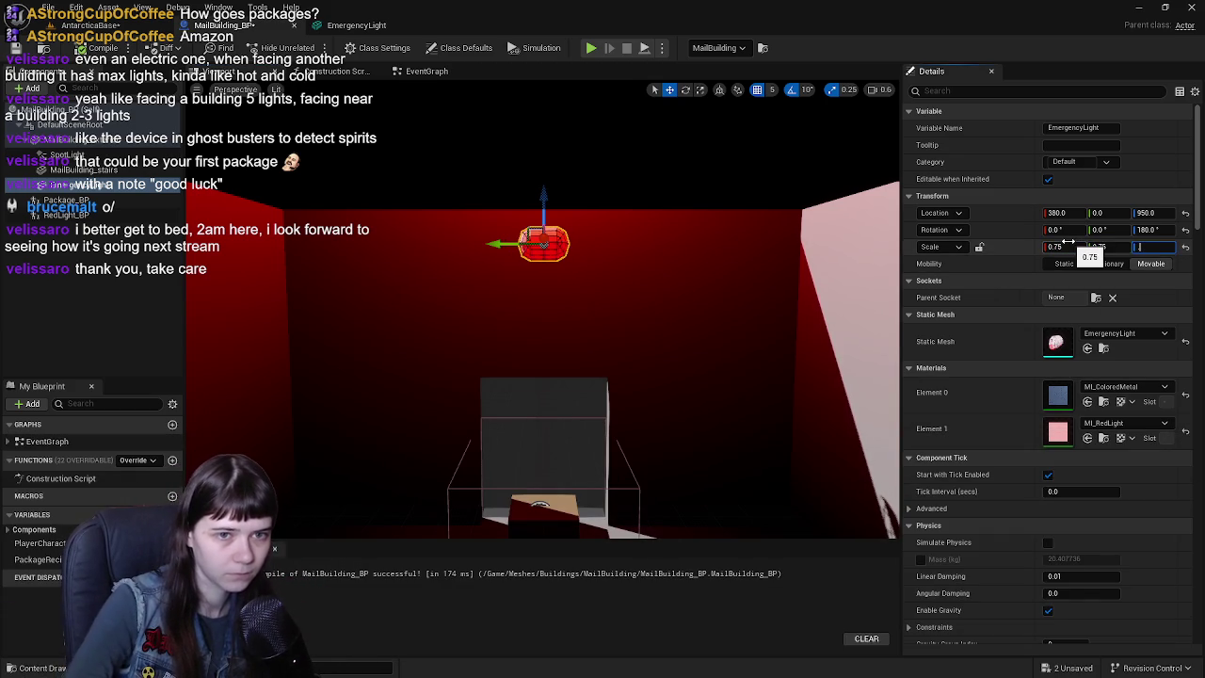
click(414, 267)
mouse_move(414, 266)
right_down()
mouse_move(443, 273)
mouse_move(429, 261)
right_up()
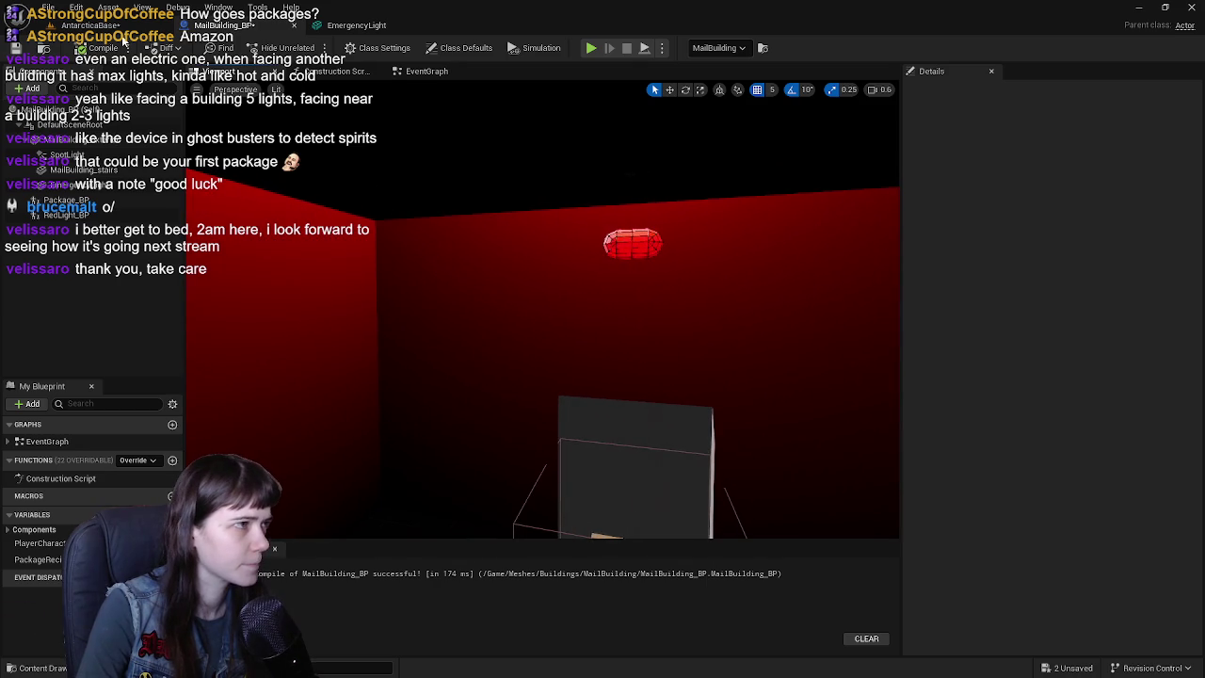
click(95, 25)
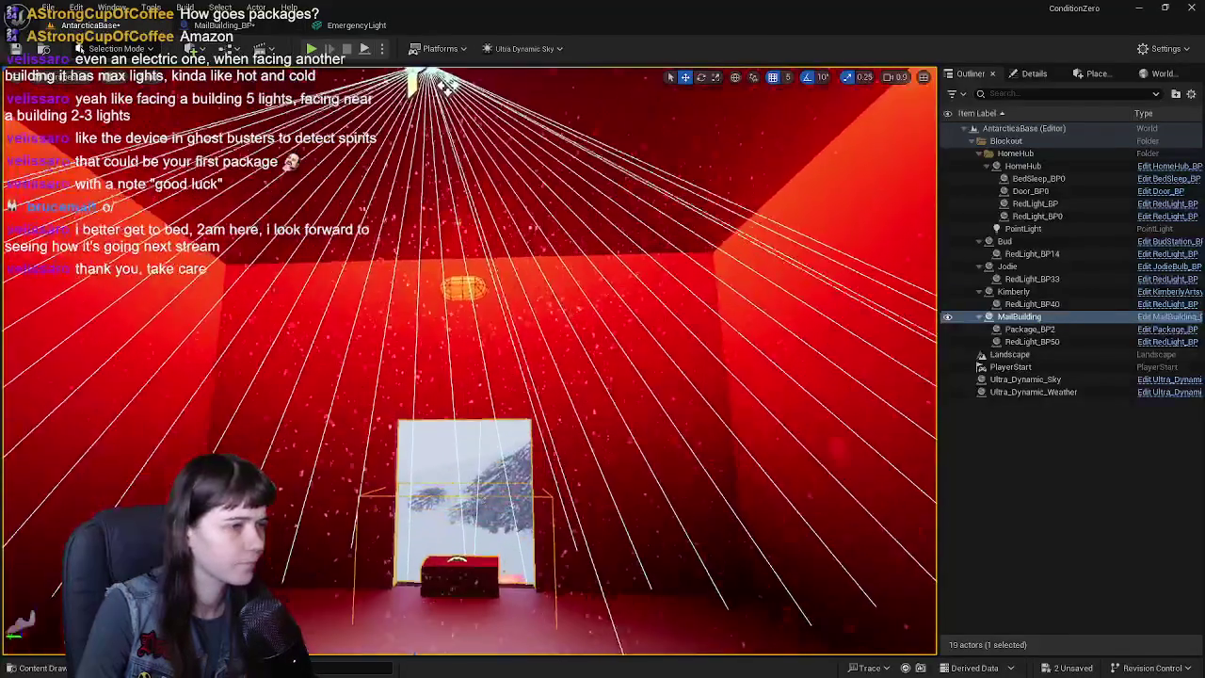
mouse_move(469, 357)
right_down()
mouse_move(469, 282)
mouse_move(468, 358)
right_up()
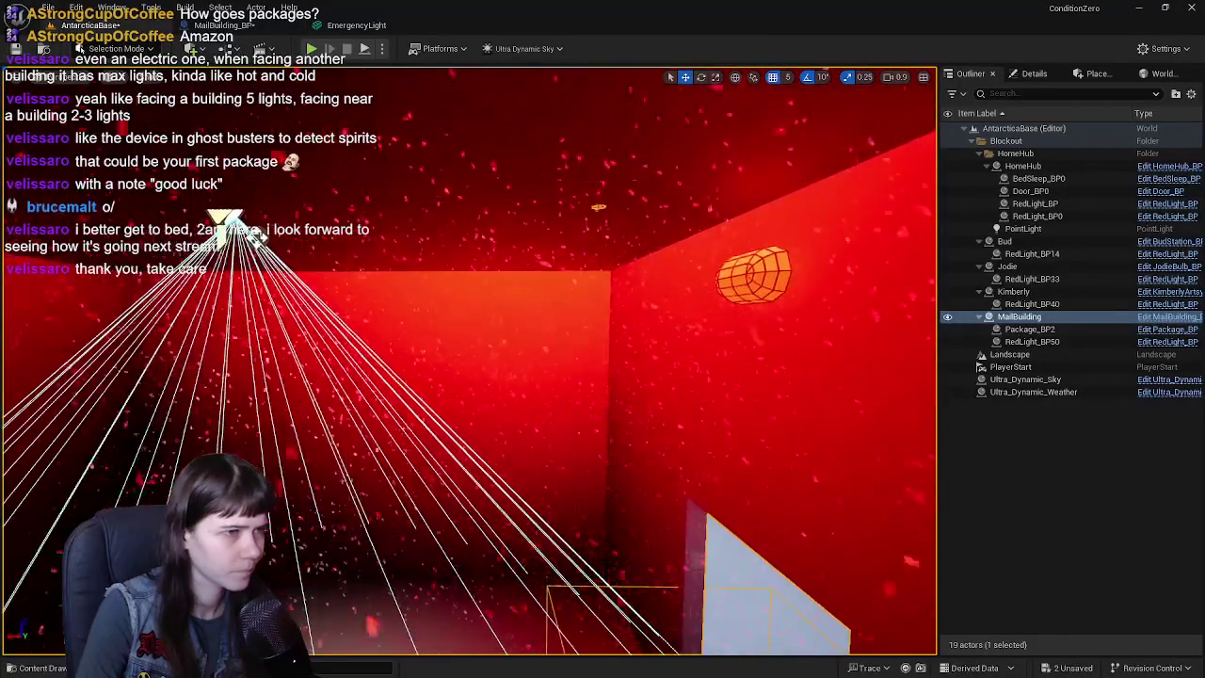
- Inspect the MailBuilding interior and the existing RedLight_BP component in the level and blueprint
click(766, 364)
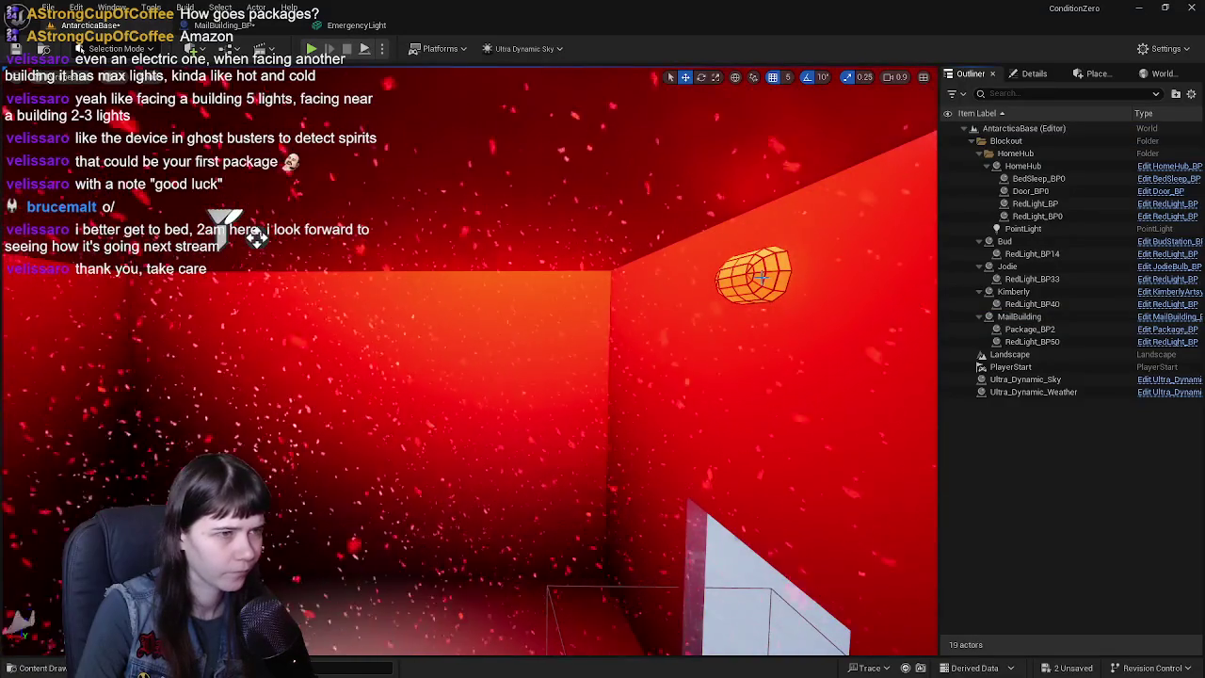
click(226, 221)
mouse_move(226, 221)
right_down()
mouse_move(226, 282)
mouse_move(226, 208)
right_up()
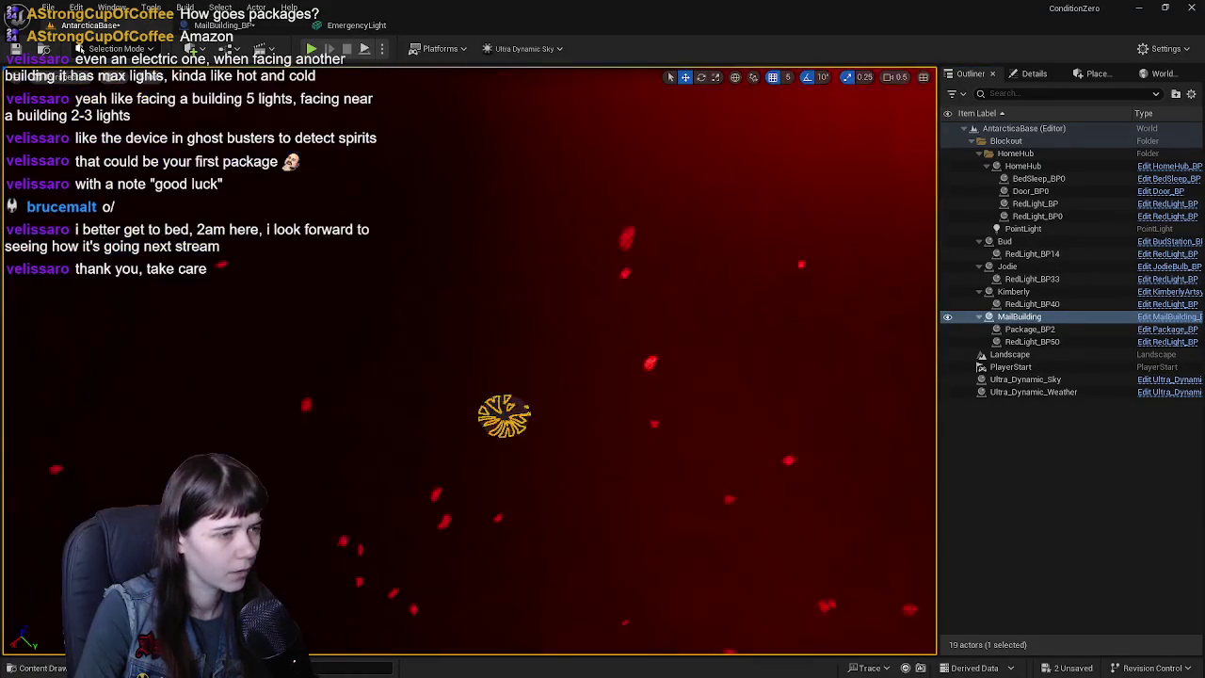
right_drag(696, 282, 697, 329)
mouse_move(1025, 380)
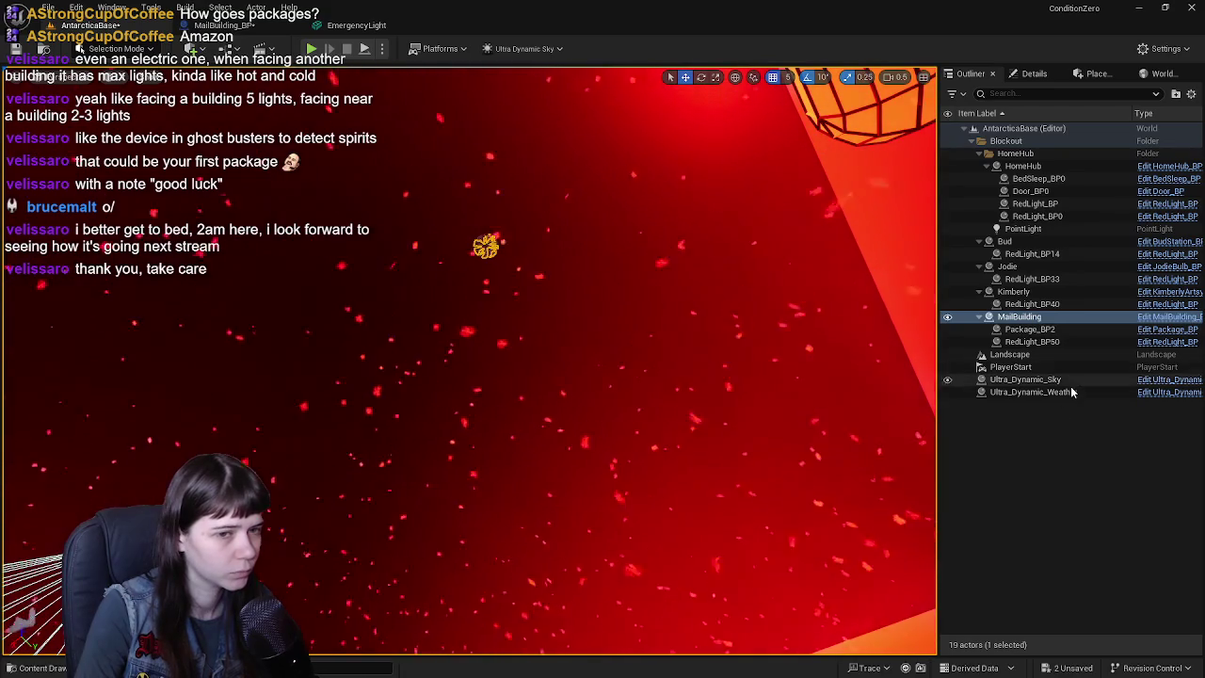
click(240, 25)
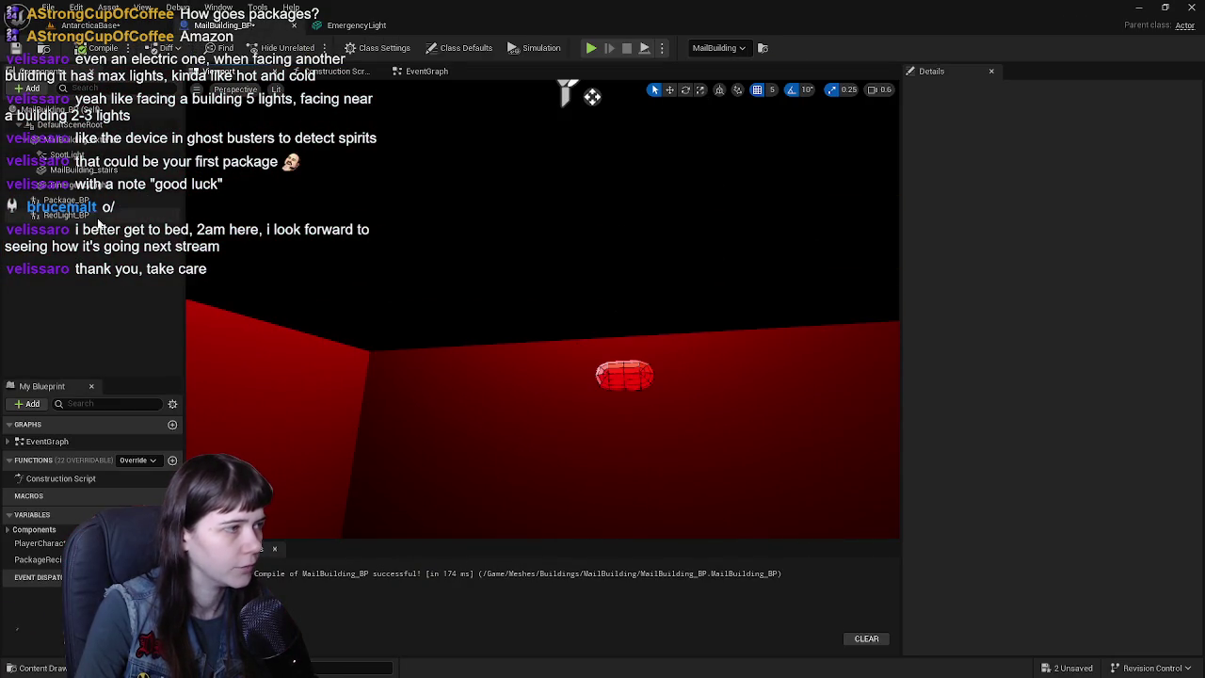
click(94, 215)
right_drag(579, 96, 600, 313)
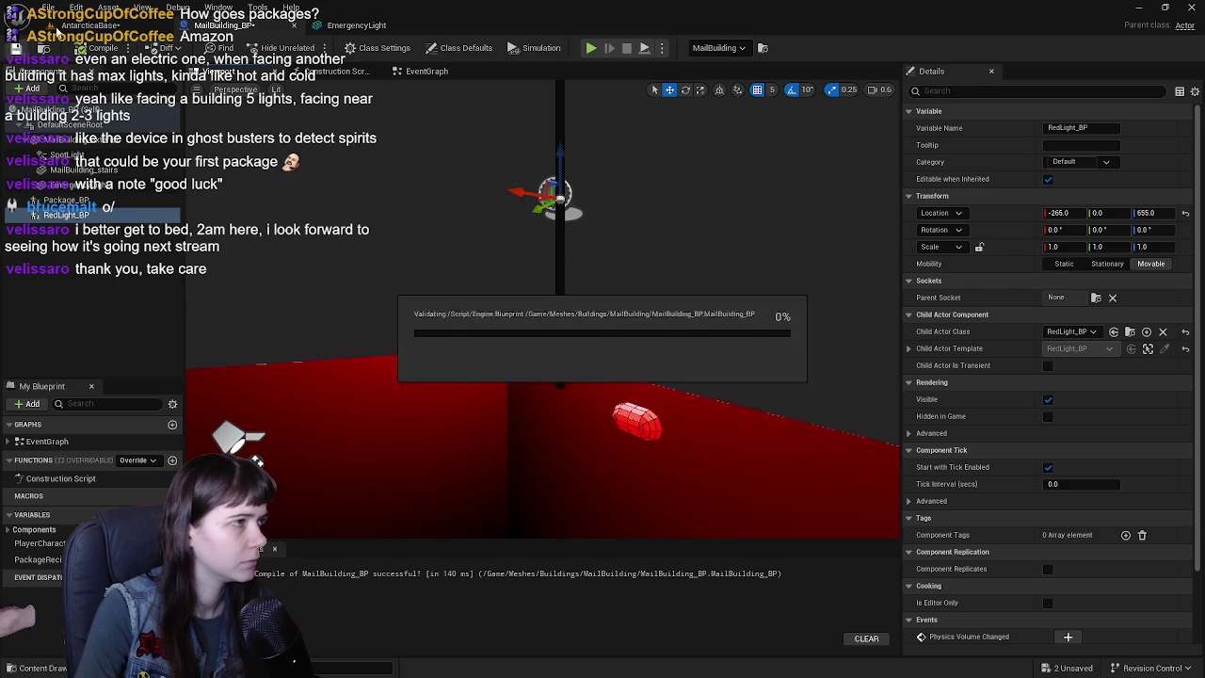
click(83, 26)
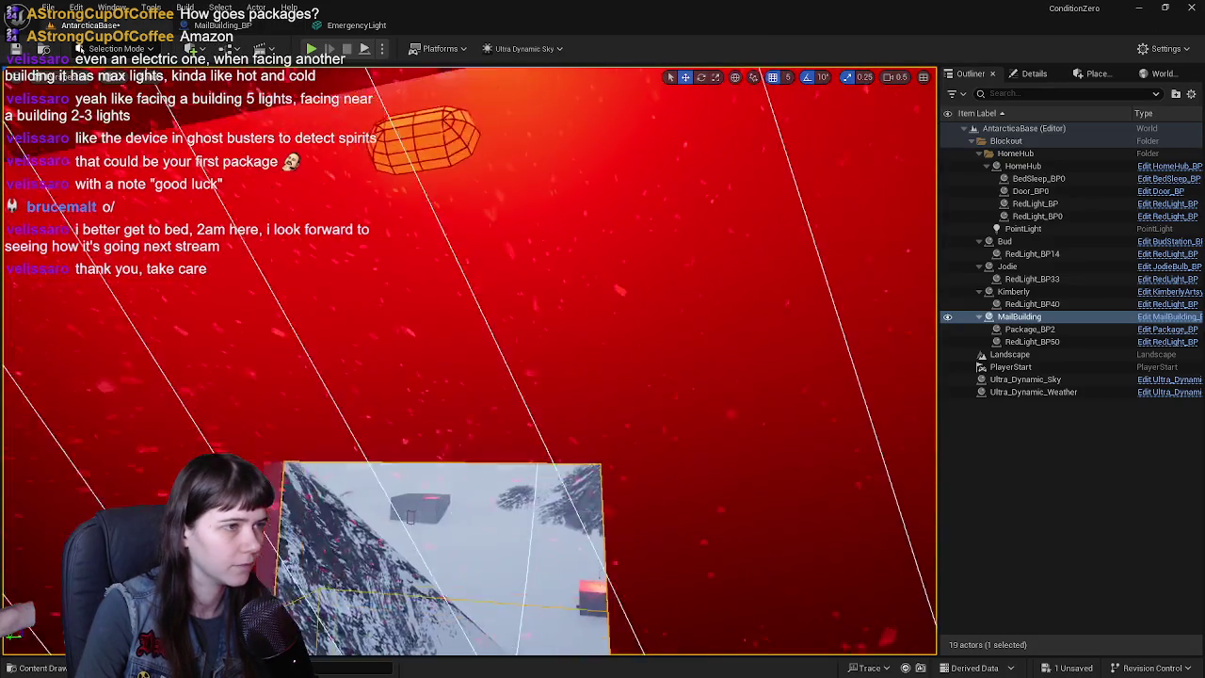
key(f)
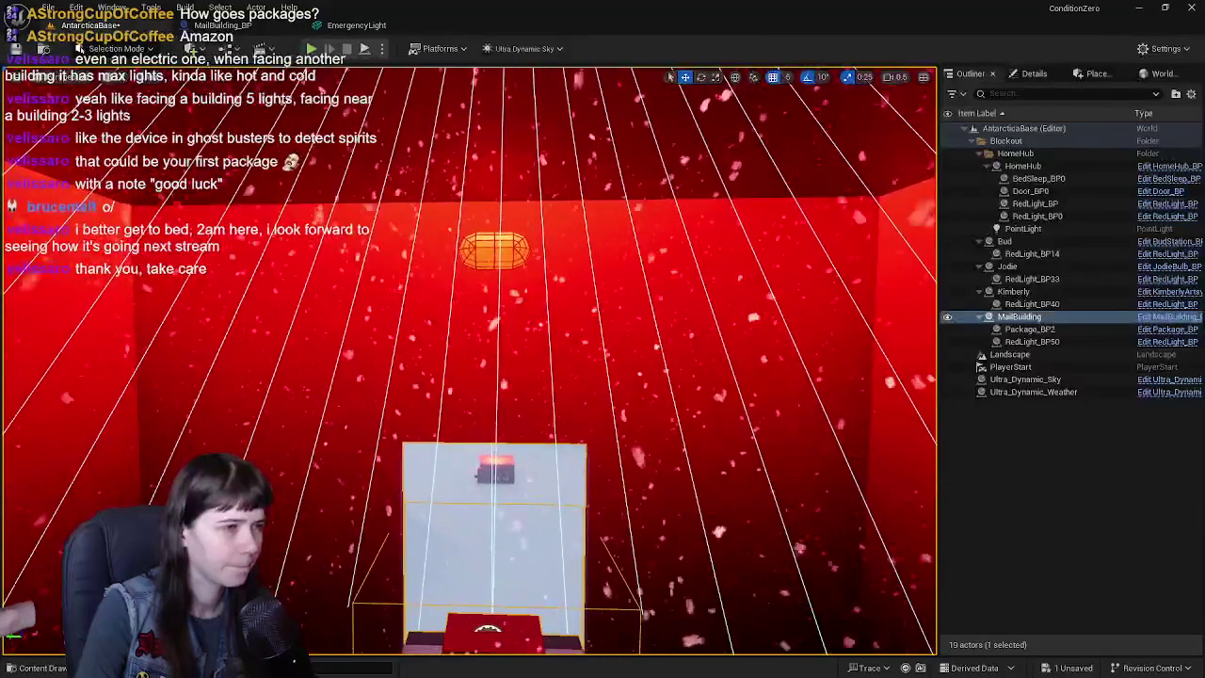
- Open the EmergencyLight mesh, focus its component in MailBuilding_BP, then switch to Blender
click(358, 25)
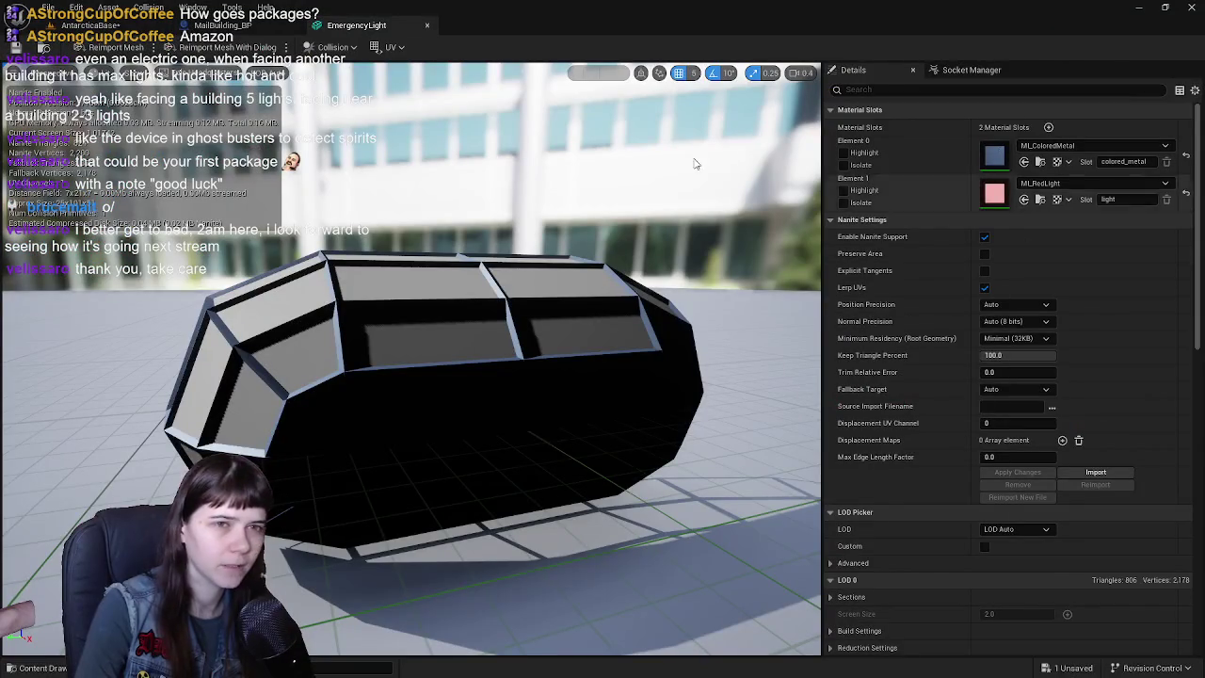
click(226, 25)
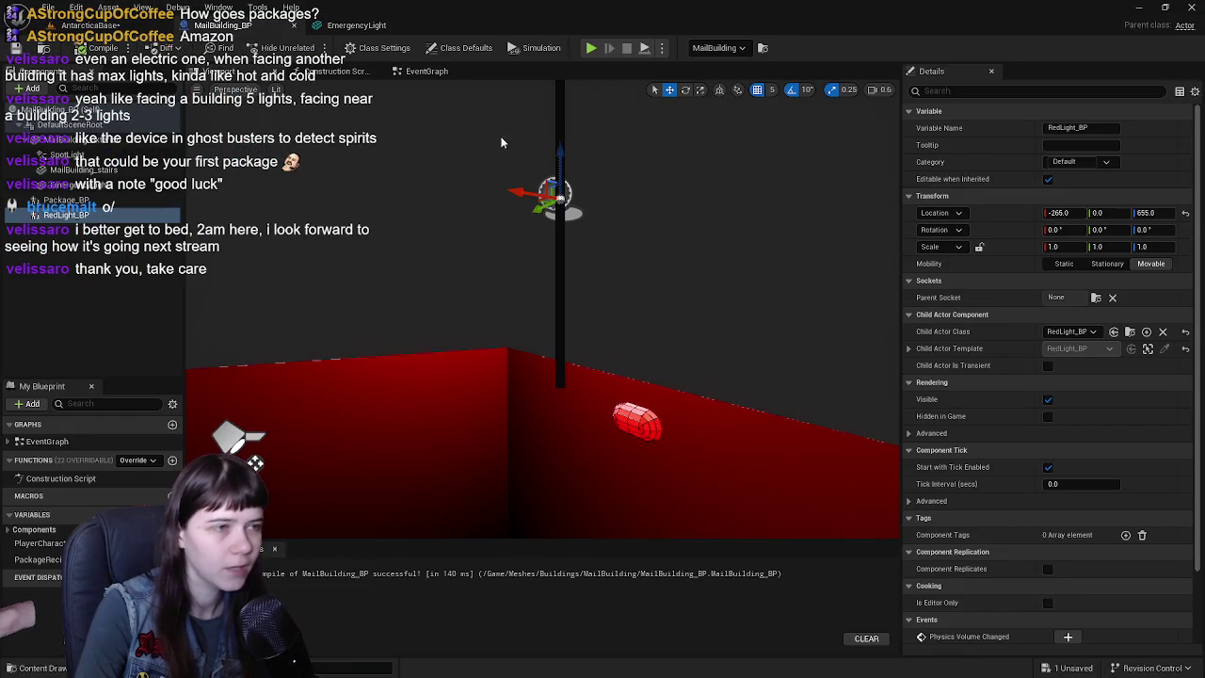
click(79, 201)
click(104, 216)
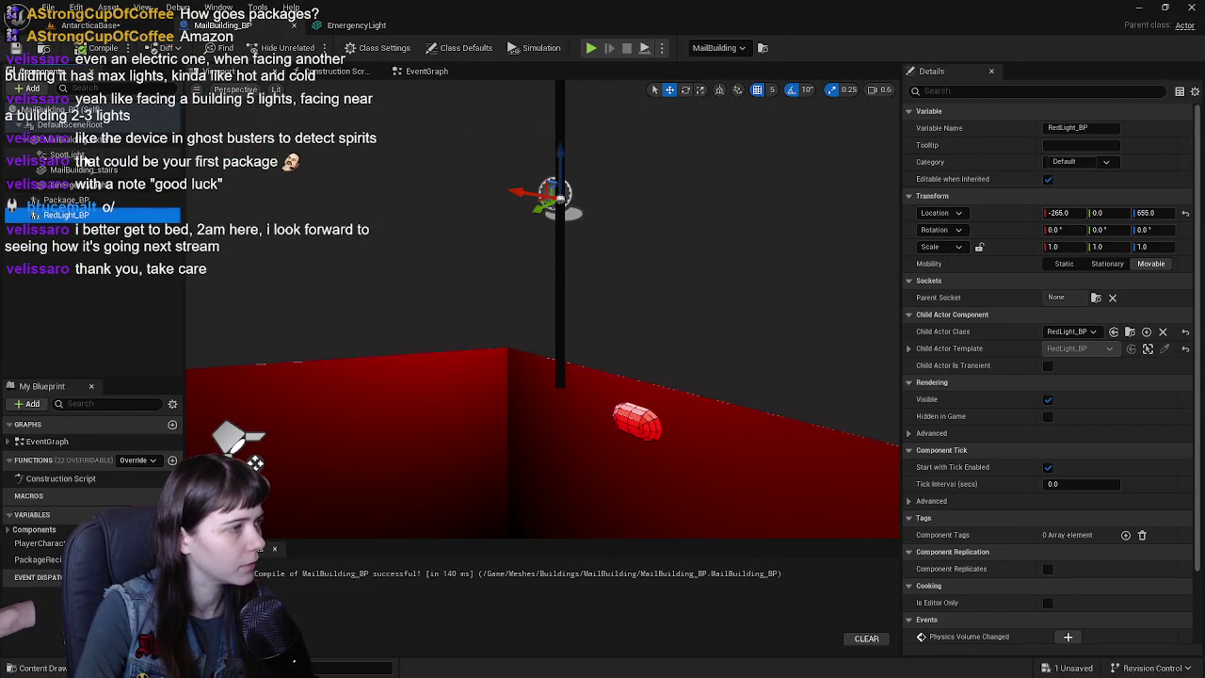
double_click(66, 184)
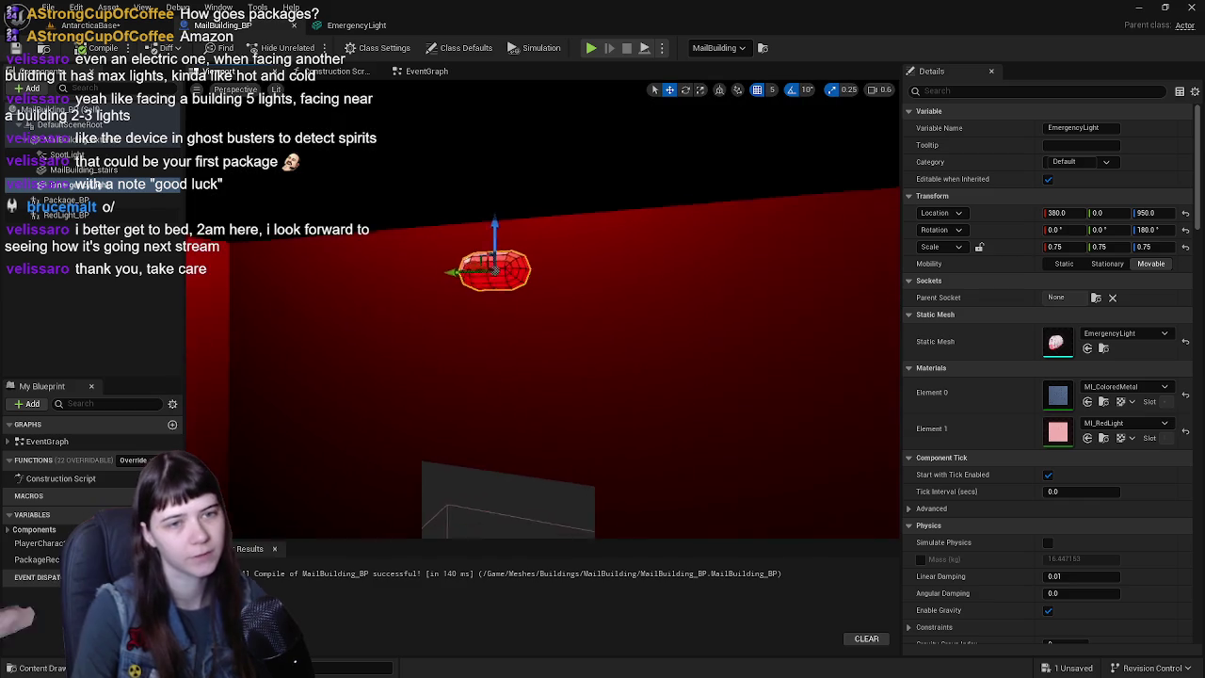
key(ctrl+space)
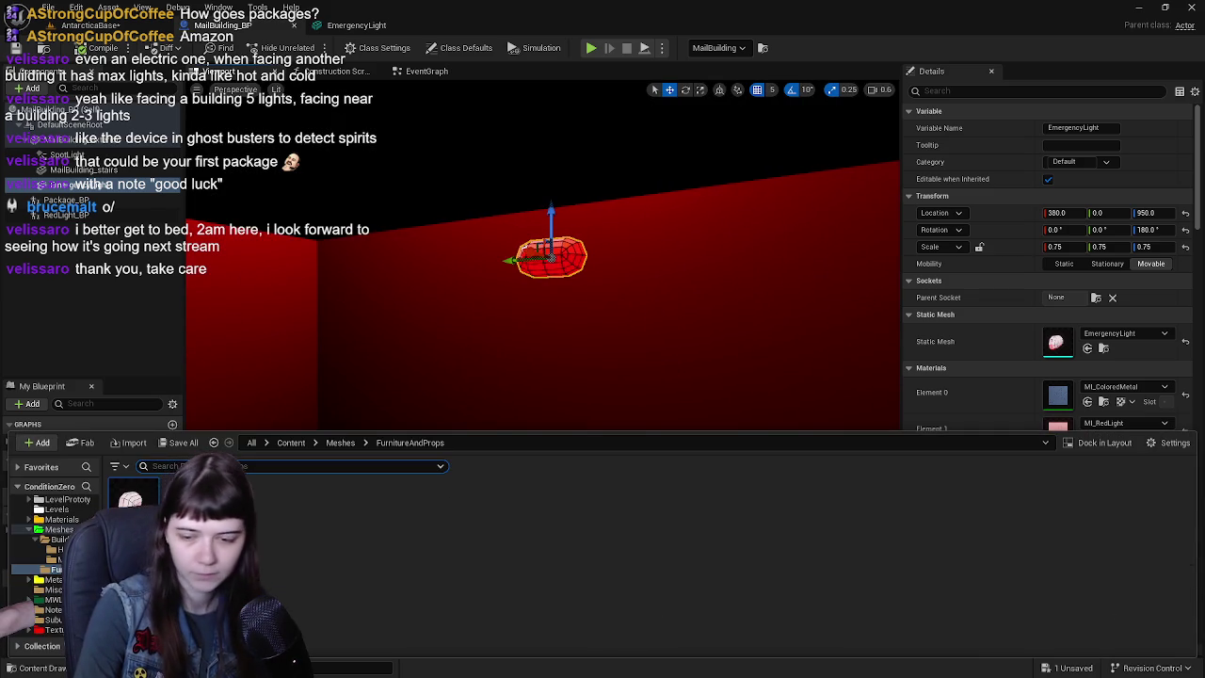
key(alt+Tab)
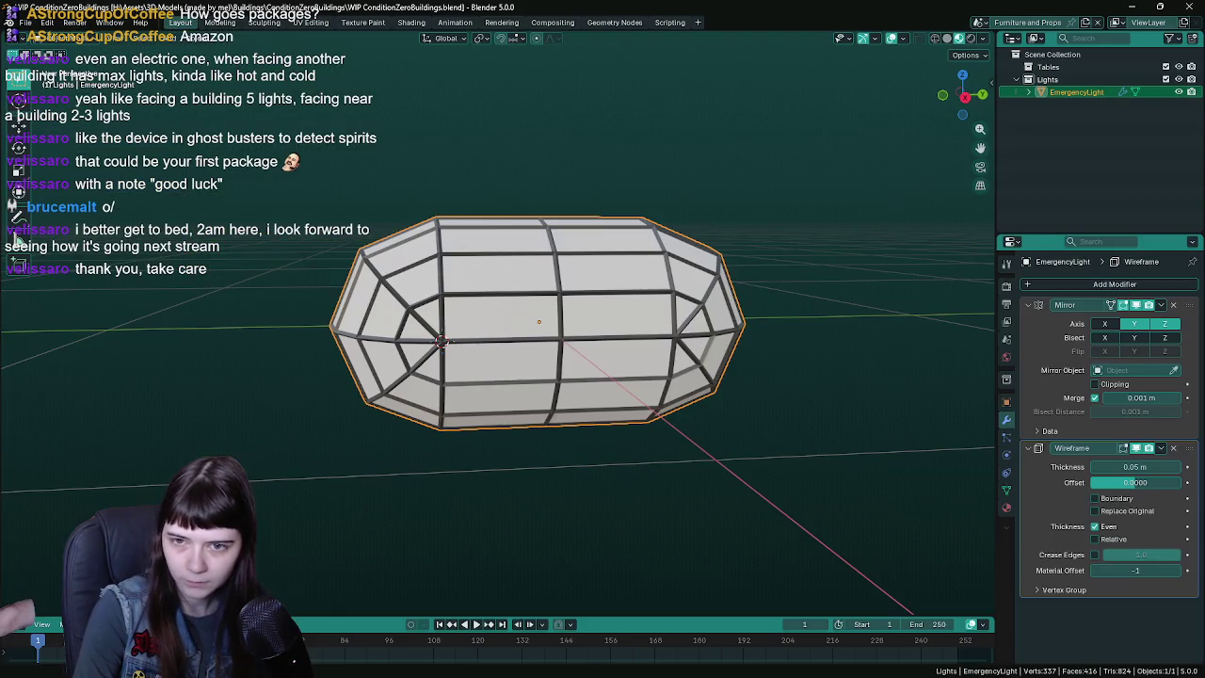
- Save the file and apply all transforms to the EmergencyLight so its scale becomes 1
middle_drag(659, 377, 715, 358)
click(1006, 402)
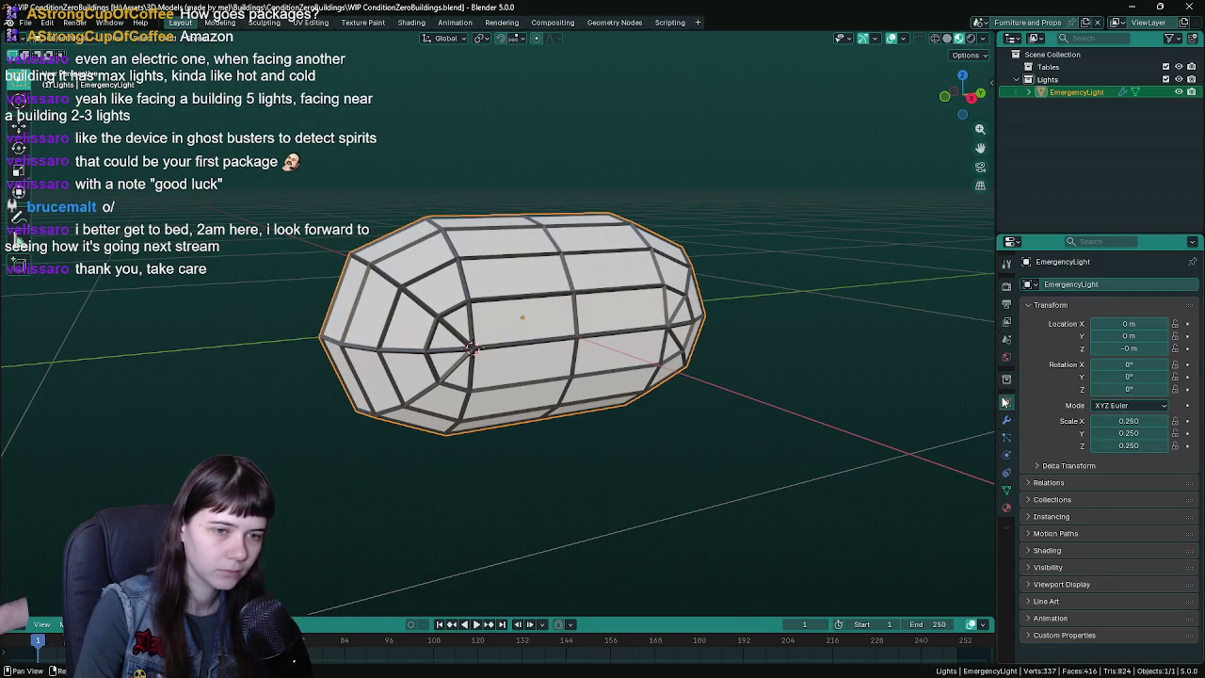
middle_drag(953, 418, 609, 377)
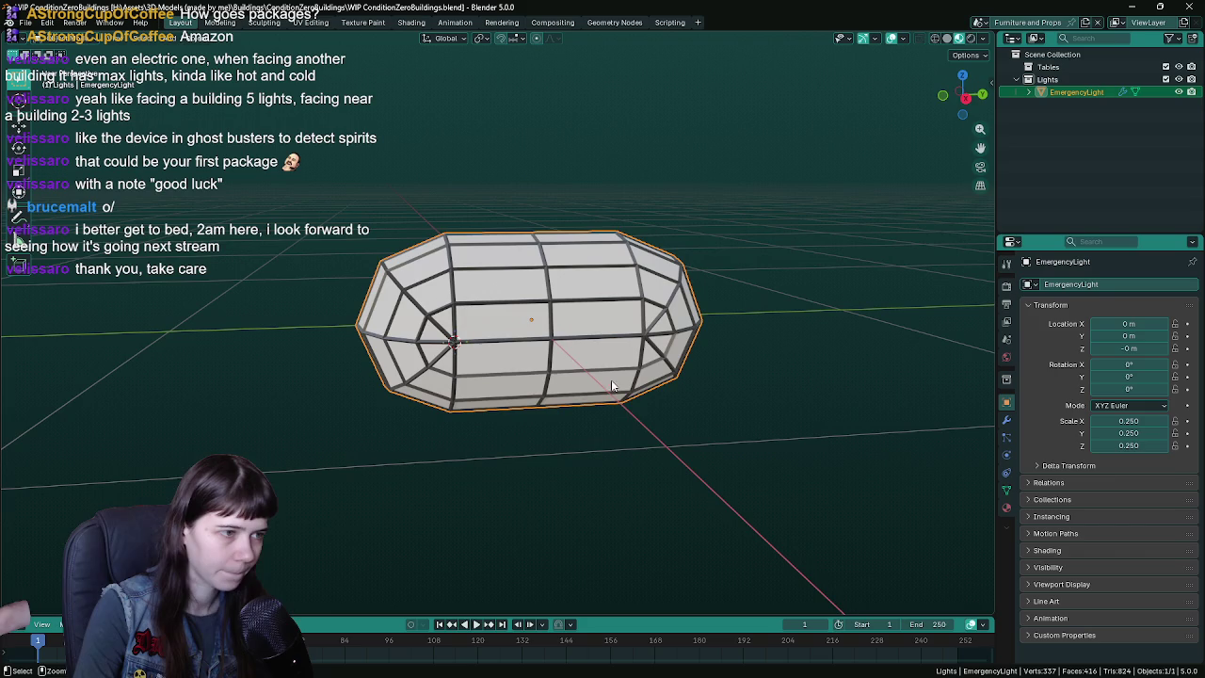
key(ctrl+s)
key(ctrl+a)
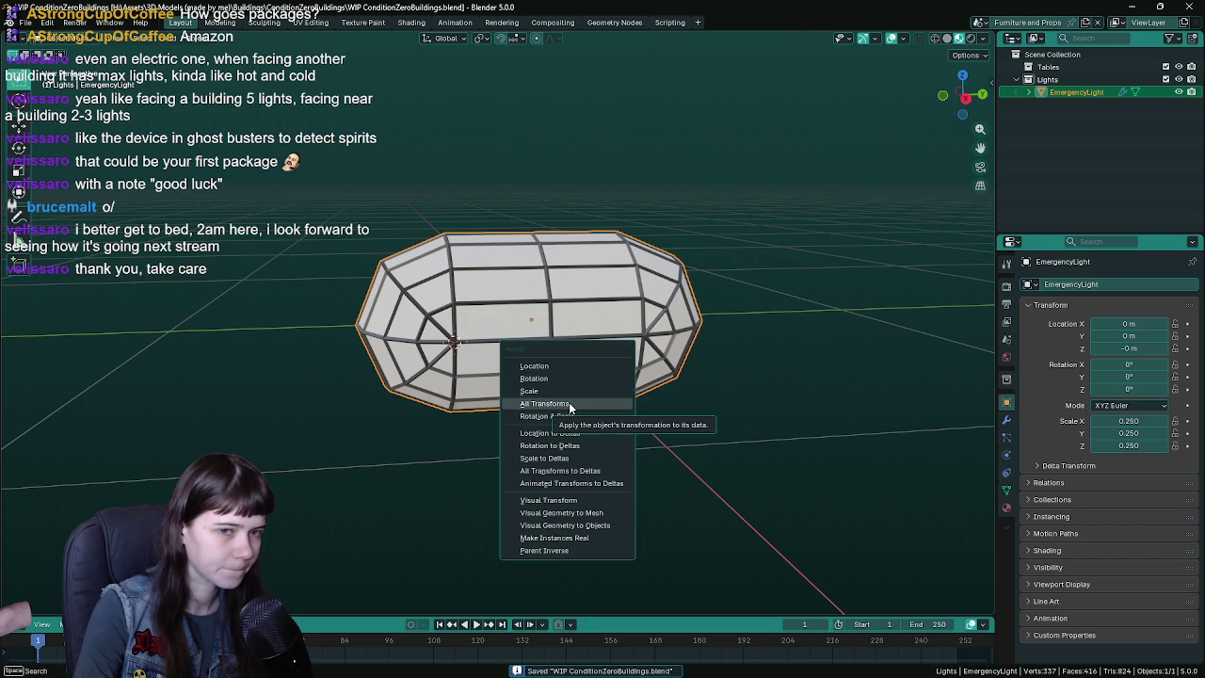
click(569, 404)
- Set the Wireframe modifier to keep the solid mesh, apply the modifiers, and save
mouse_move(694, 382)
middle_down()
mouse_move(729, 380)
mouse_move(636, 384)
mouse_move(649, 376)
middle_up()
scroll(687, 377, up, 2)
click(1006, 420)
click(1095, 510)
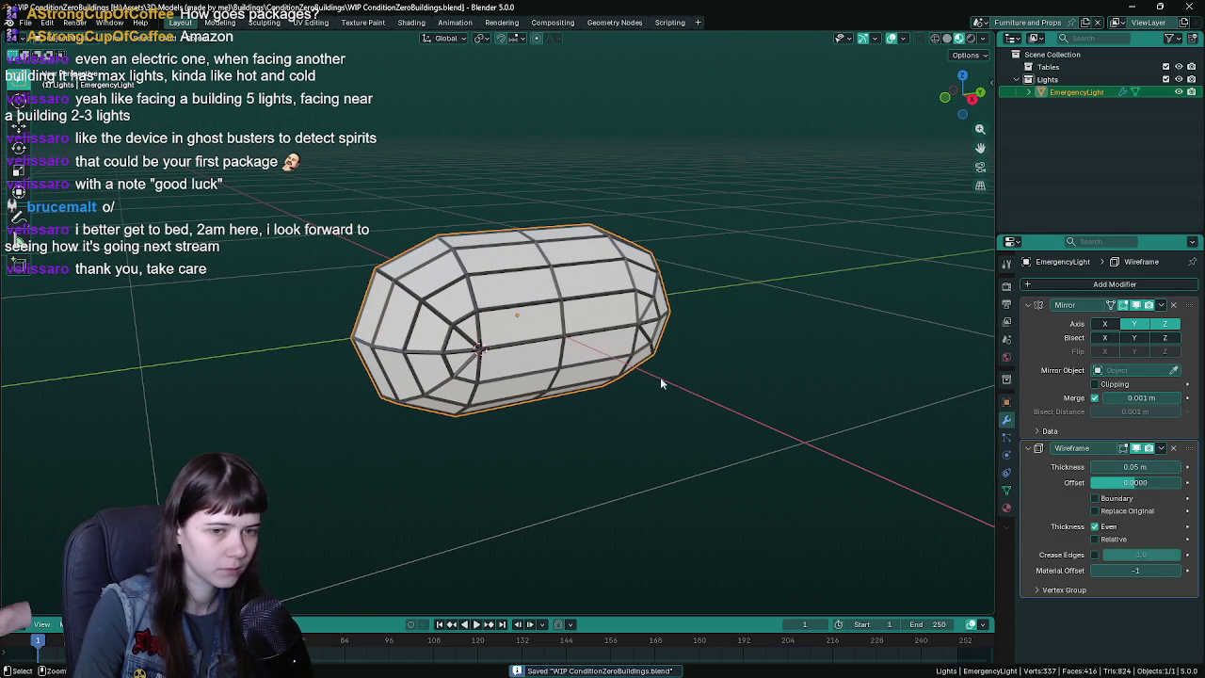
key(ctrl+a)
key(ctrl+a)
middle_drag(920, 383, 717, 366)
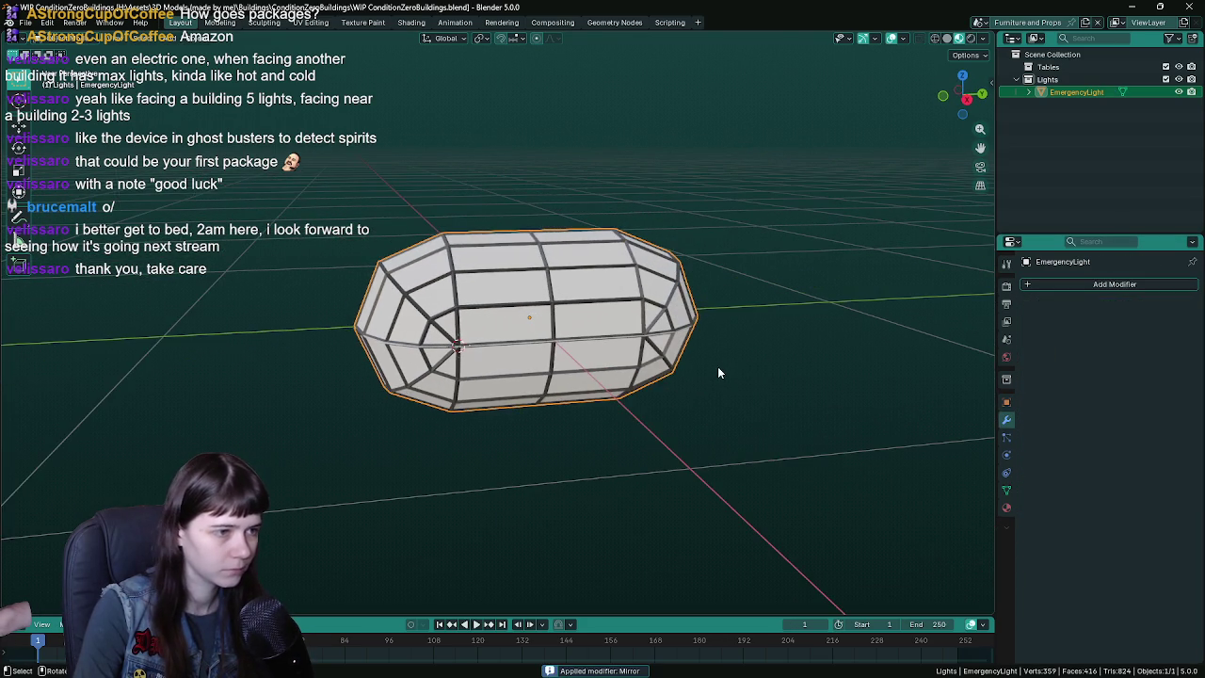
key(ctrl+s)
- In Edit Mode, run Merge by Distance on the capsule mesh
key(Tab)
key(F3)
text(merge)
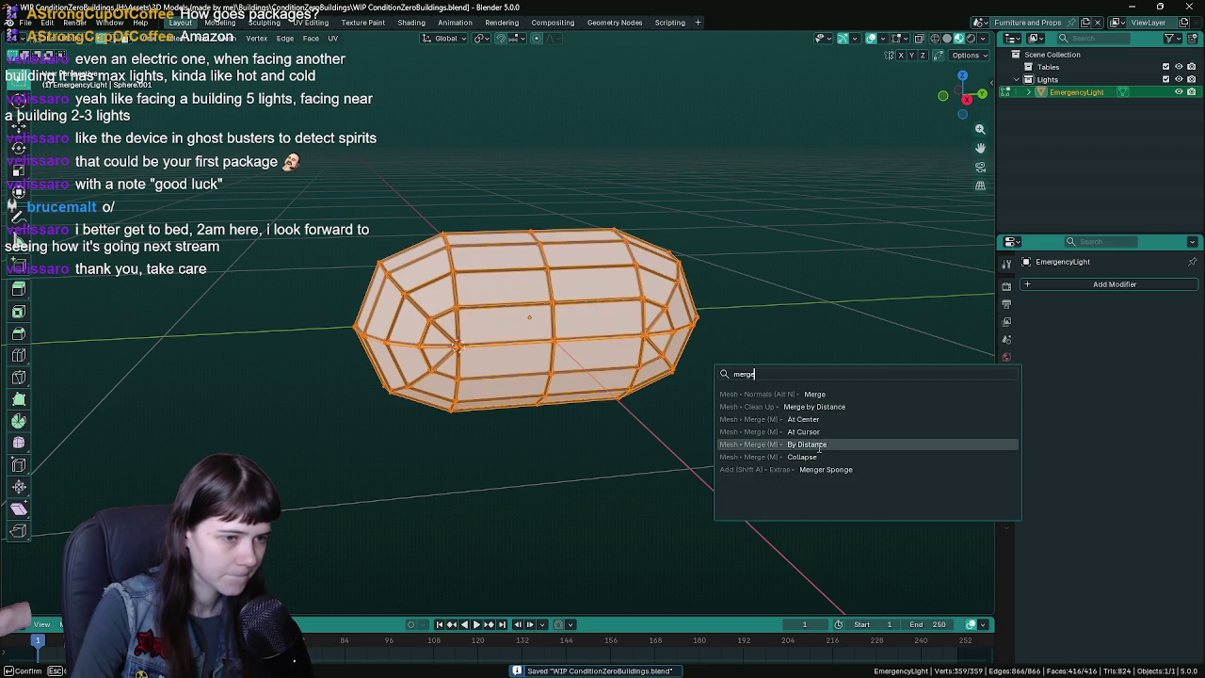
click(824, 443)
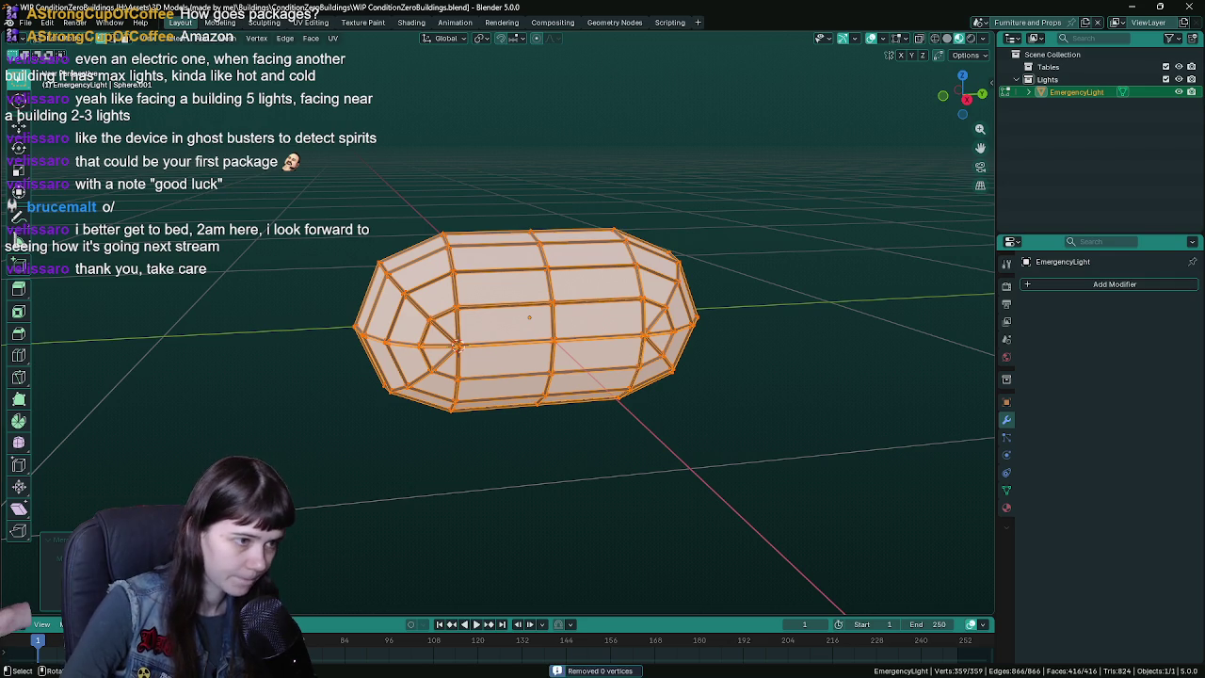
scroll(581, 431, up, 2)
scroll(565, 426, up, 2)
scroll(549, 422, up, 3)
scroll(514, 439, down, 5)
scroll(527, 424, down, 2)
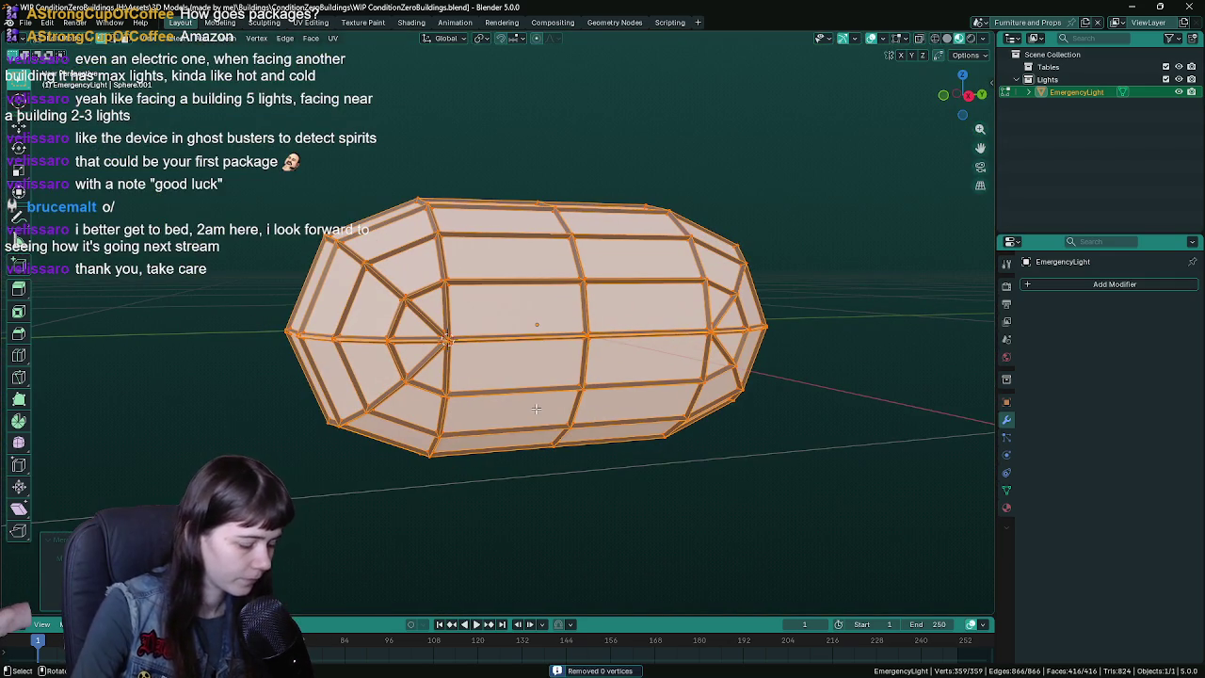
key(F2)
text(loo)
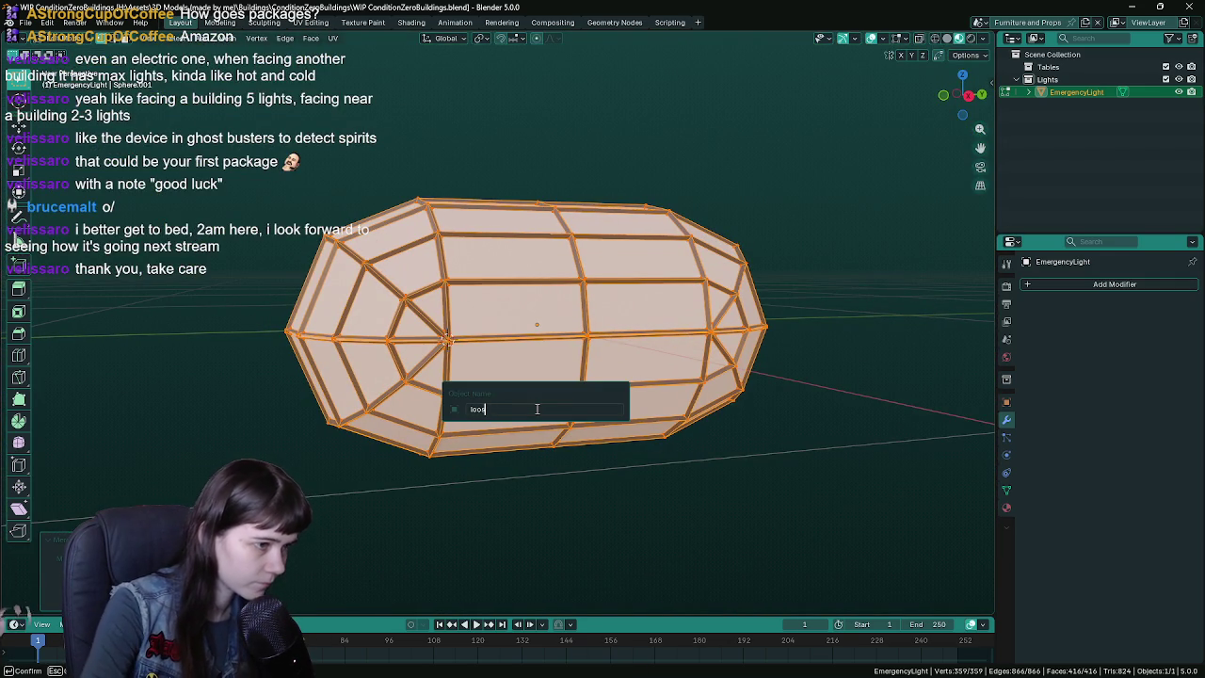
key(Return)
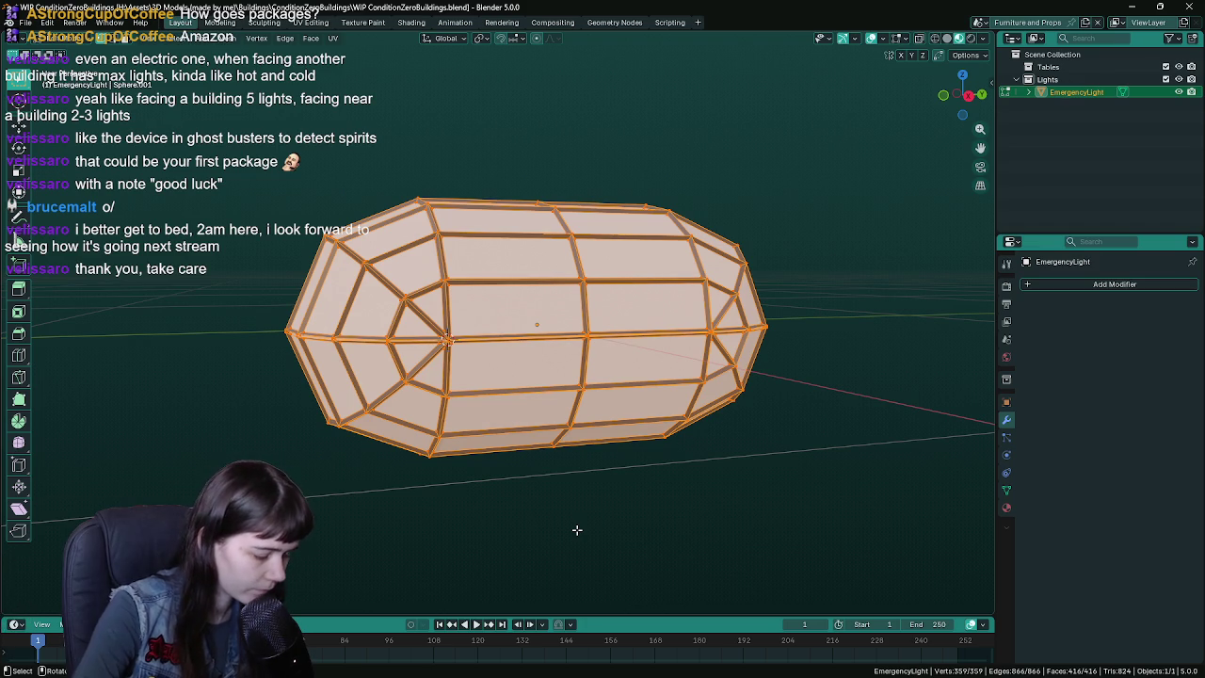
- Delete loose geometry from the mesh and inspect the linked hub geometry
key(F3)
text(loose)
key(Return)
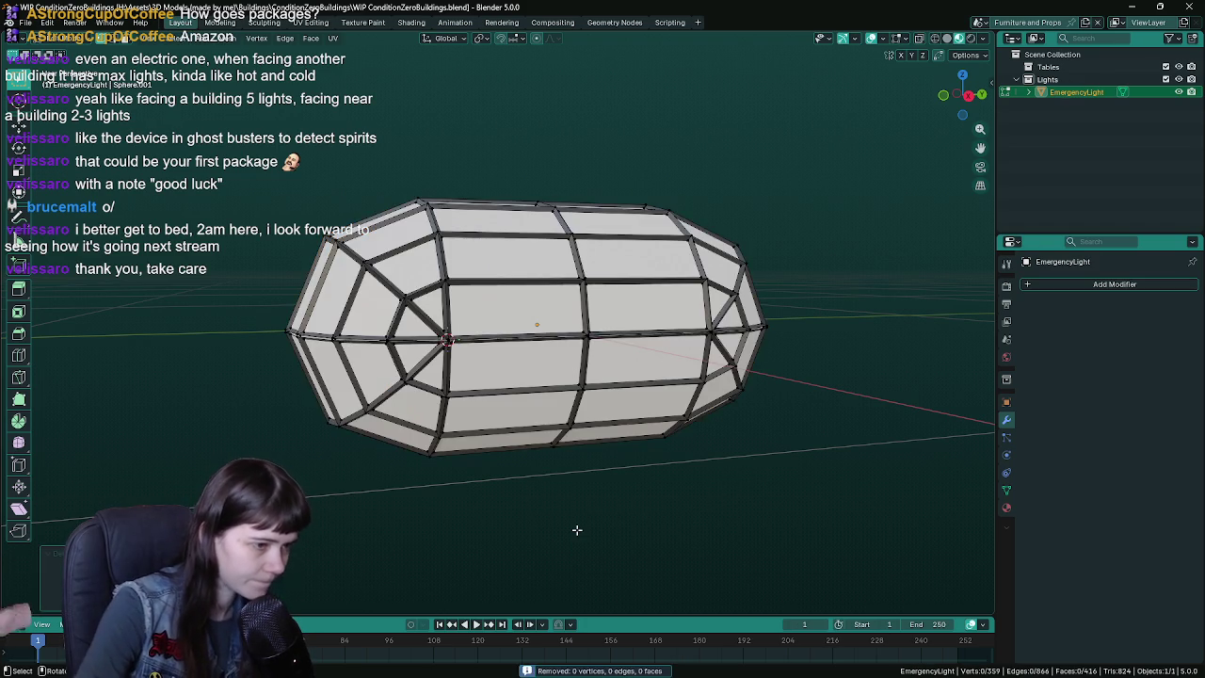
ctrl+middle_drag(509, 415, 365, 381)
key(l)
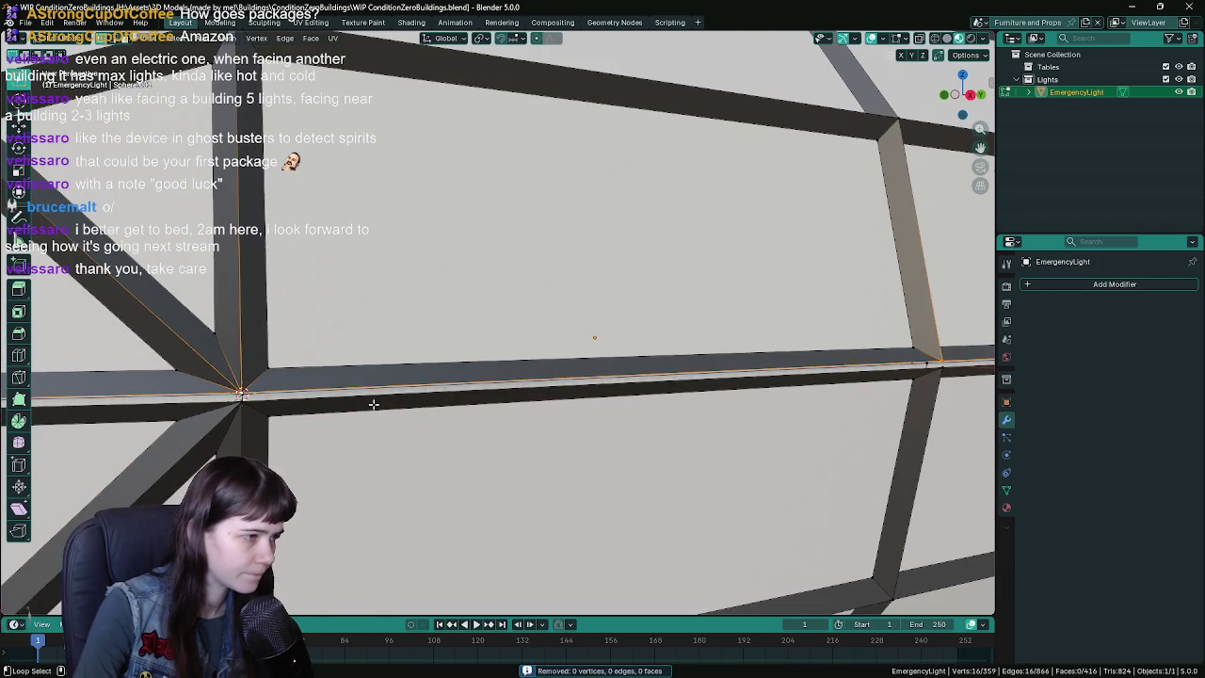
middle_drag(434, 407, 472, 397)
scroll(596, 392, down, 2)
scroll(602, 391, down, 2)
scroll(604, 390, down, 2)
scroll(603, 391, down, 2)
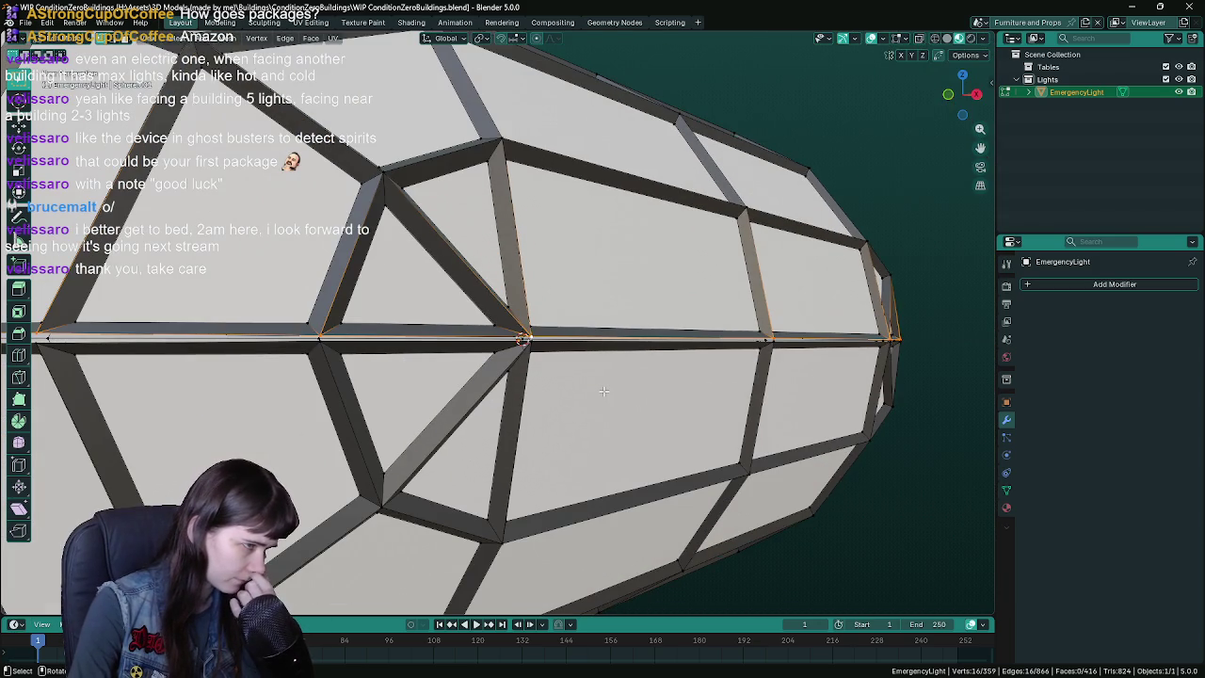
- Back in Object Mode, apply the Mirror and Wireframe modifiers and save the file
key(Tab)
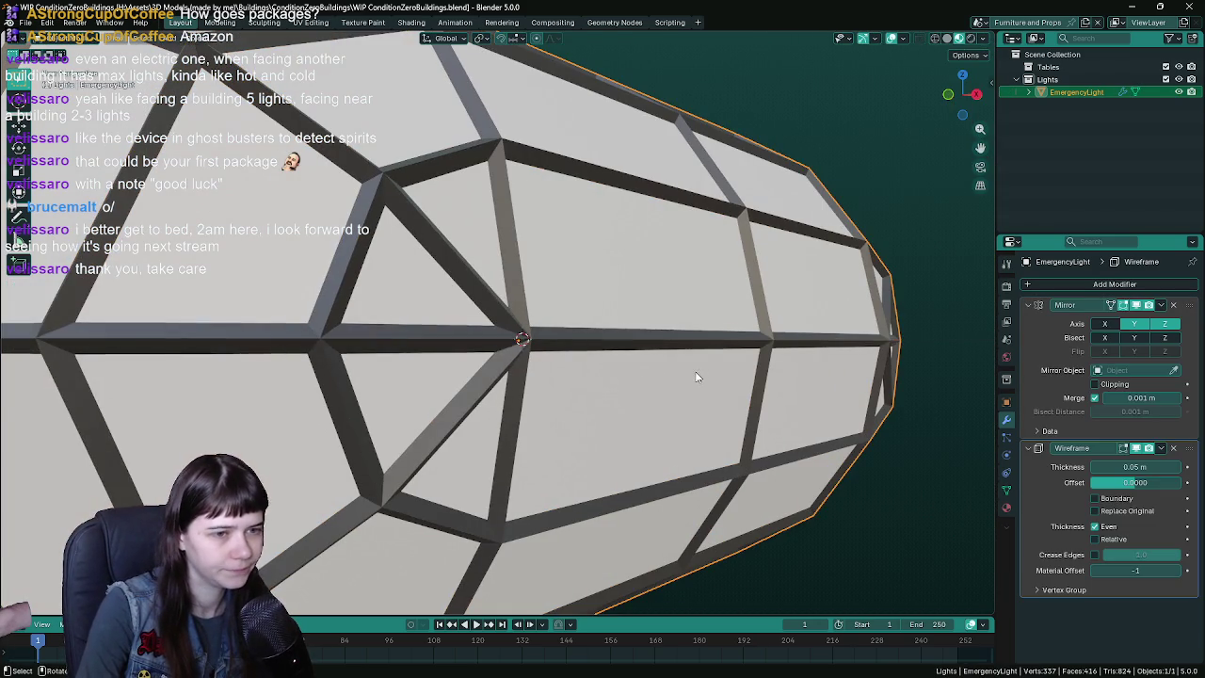
scroll(702, 377, down, 4)
mouse_move(633, 369)
middle_down()
mouse_move(782, 396)
mouse_move(658, 381)
middle_up()
key(ctrl+s)
key(ctrl+a)
key(ctrl+a)
key(Tab)
key(ctrl+s)
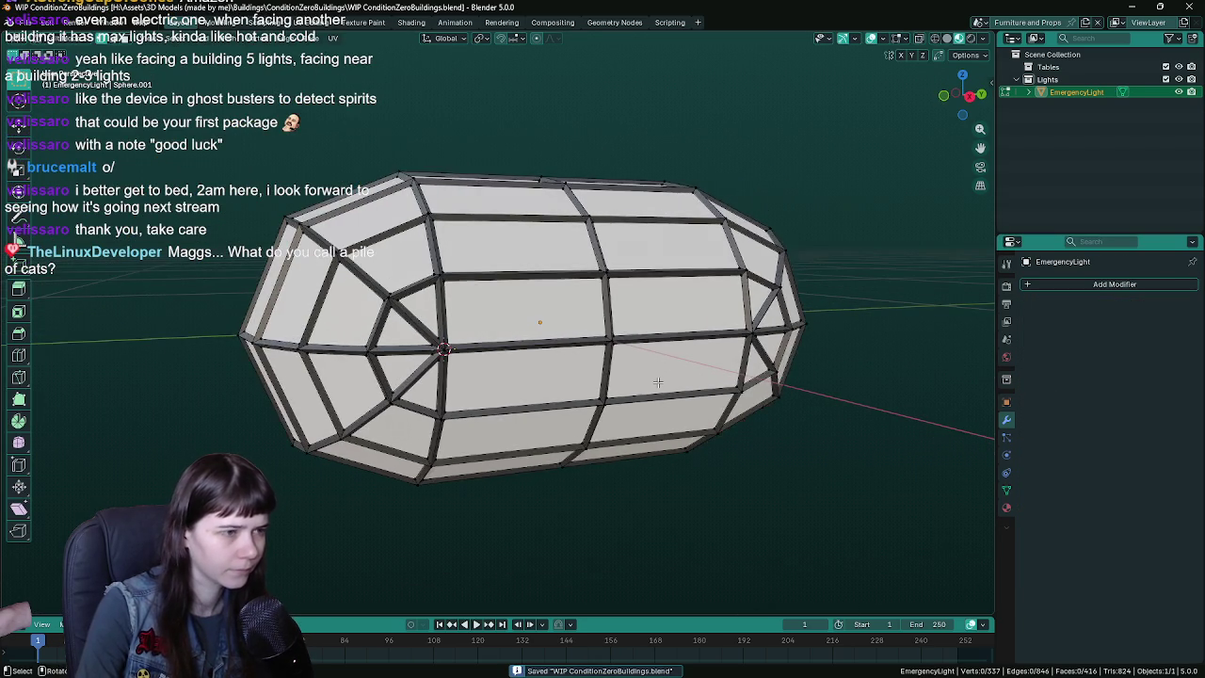
- Select the whole mesh, merge vertices by distance, and return to Object Mode
key(a)
key(F3)
text(merge)
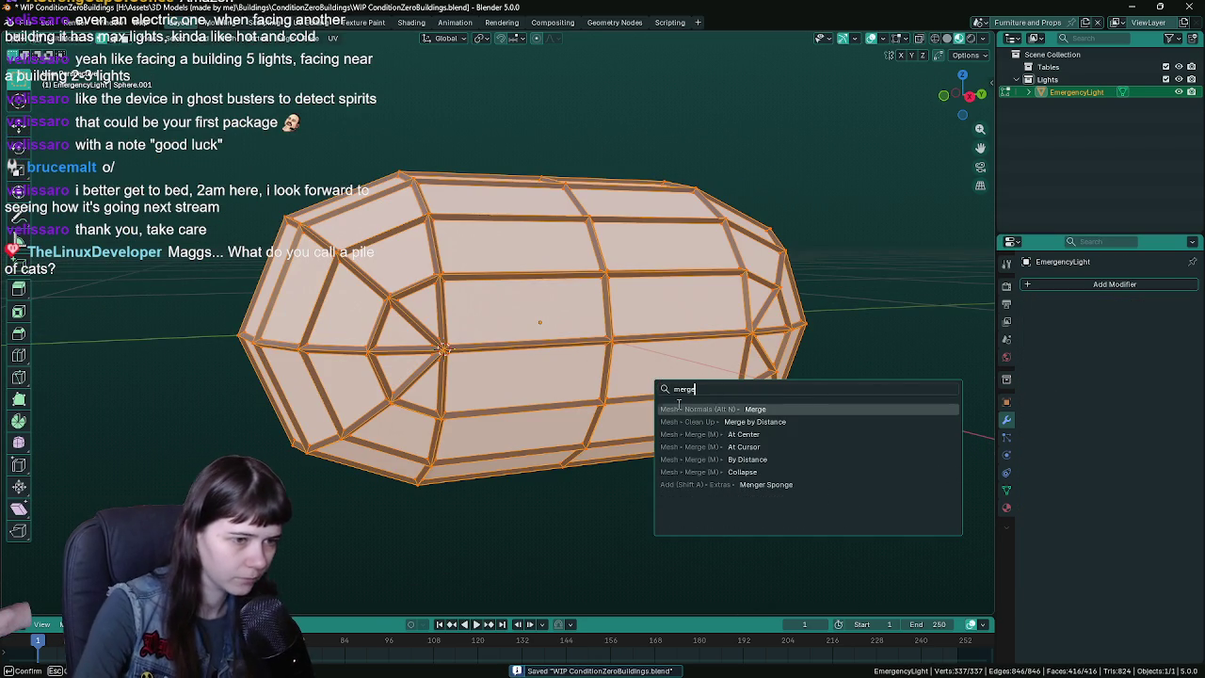
key(Down)
key(Down)
key(Down)
key(Return)
mouse_move(556, 461)
middle_down()
mouse_move(546, 435)
mouse_move(785, 425)
mouse_move(659, 419)
middle_up()
key(Tab)
scroll(588, 413, down, 3)
- Select a face of the capsule in Edit Mode, then return to Object Mode and save
key(Tab)
click(583, 329)
scroll(583, 329, up, 3)
key(Tab)
key(ctrl+s)
- In Edit Mode with the Material tab shown, select the faces using the light material
click(1005, 509)
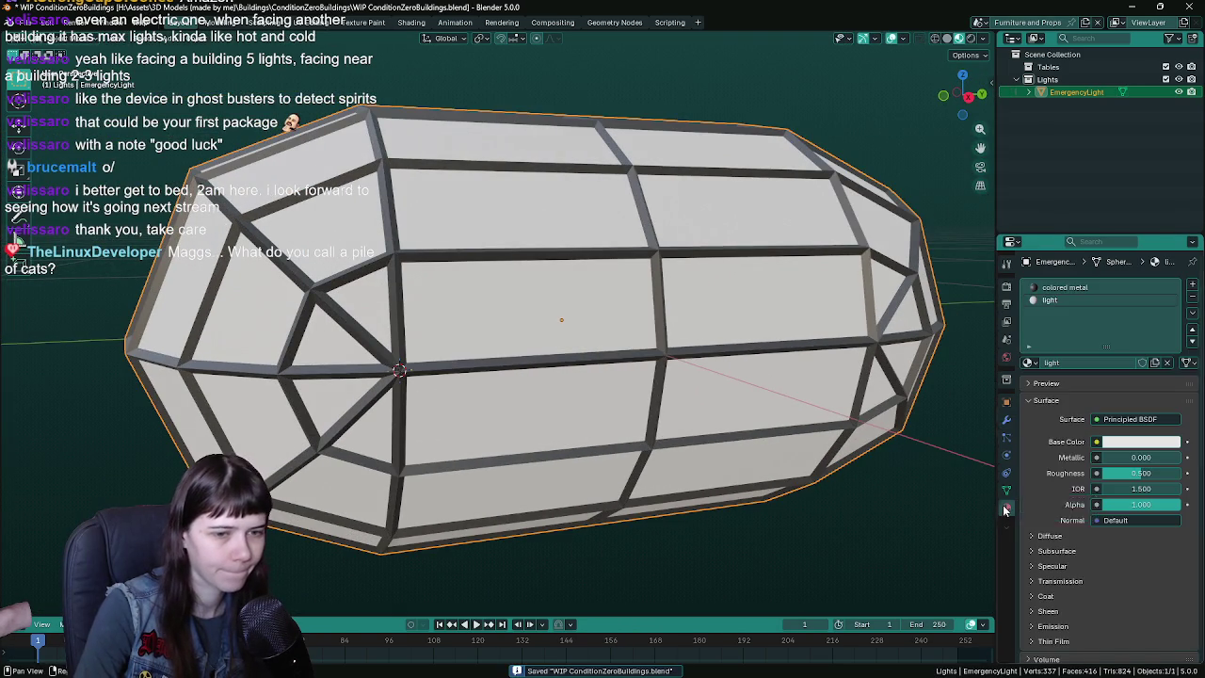
middle_drag(691, 393, 880, 389)
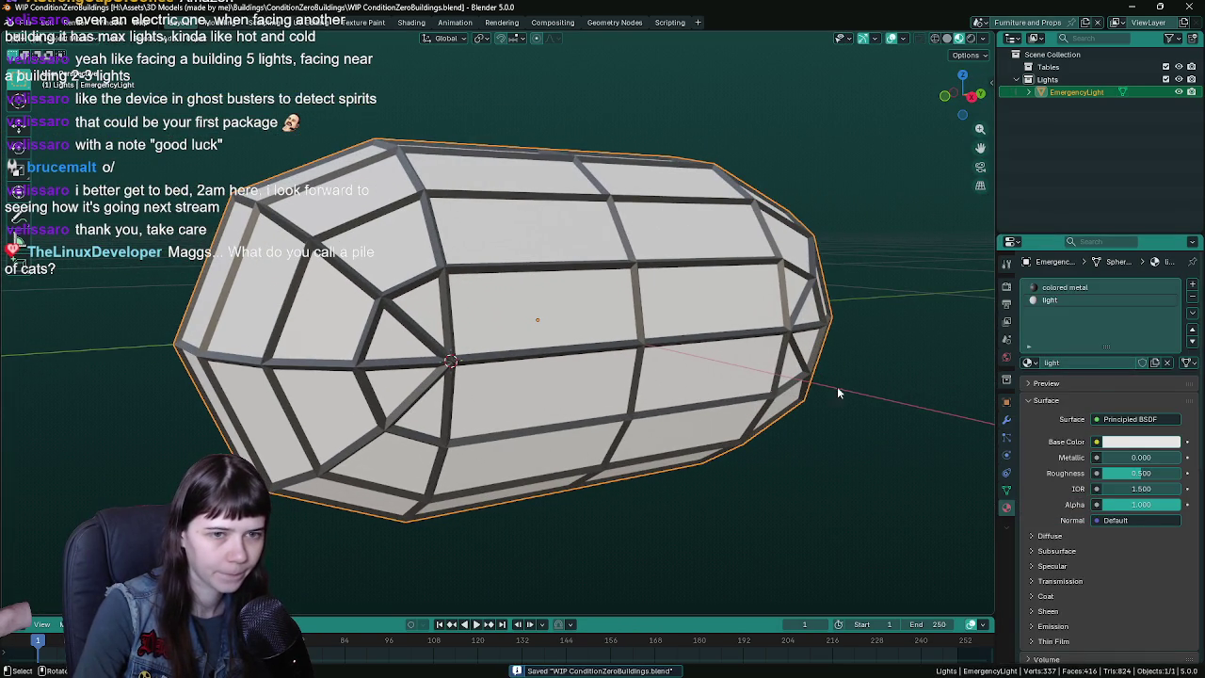
key(Tab)
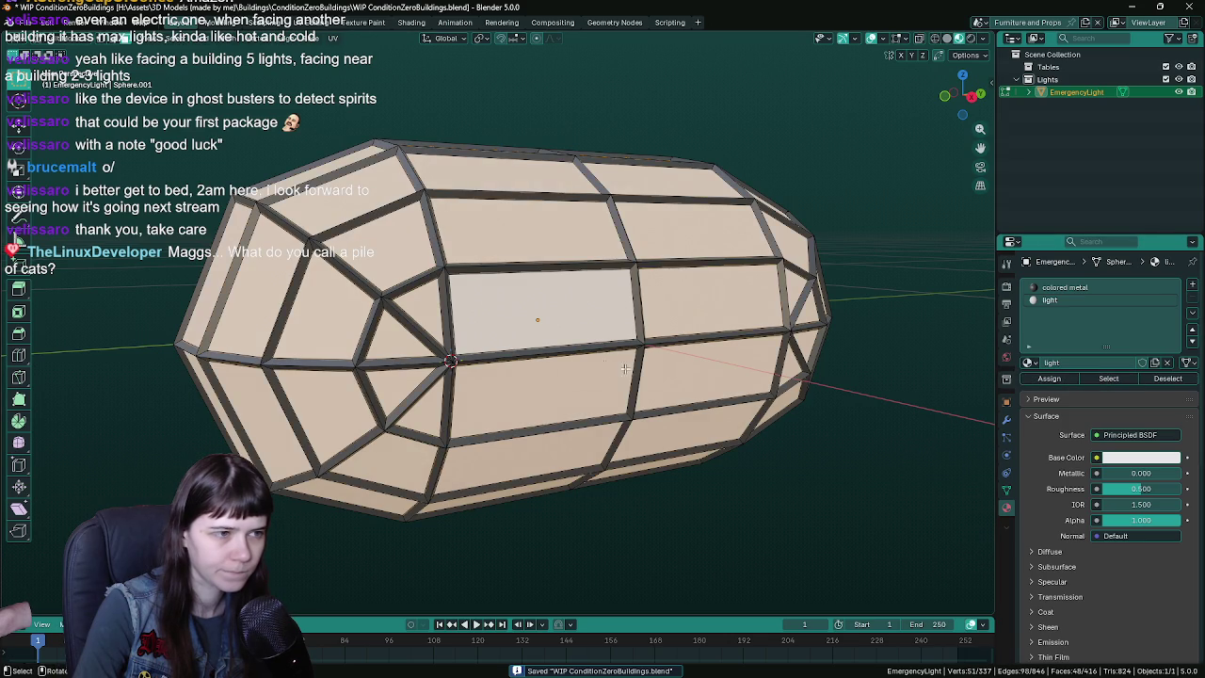
key(KP_Decimal)
key(alt+a)
click(1107, 379)
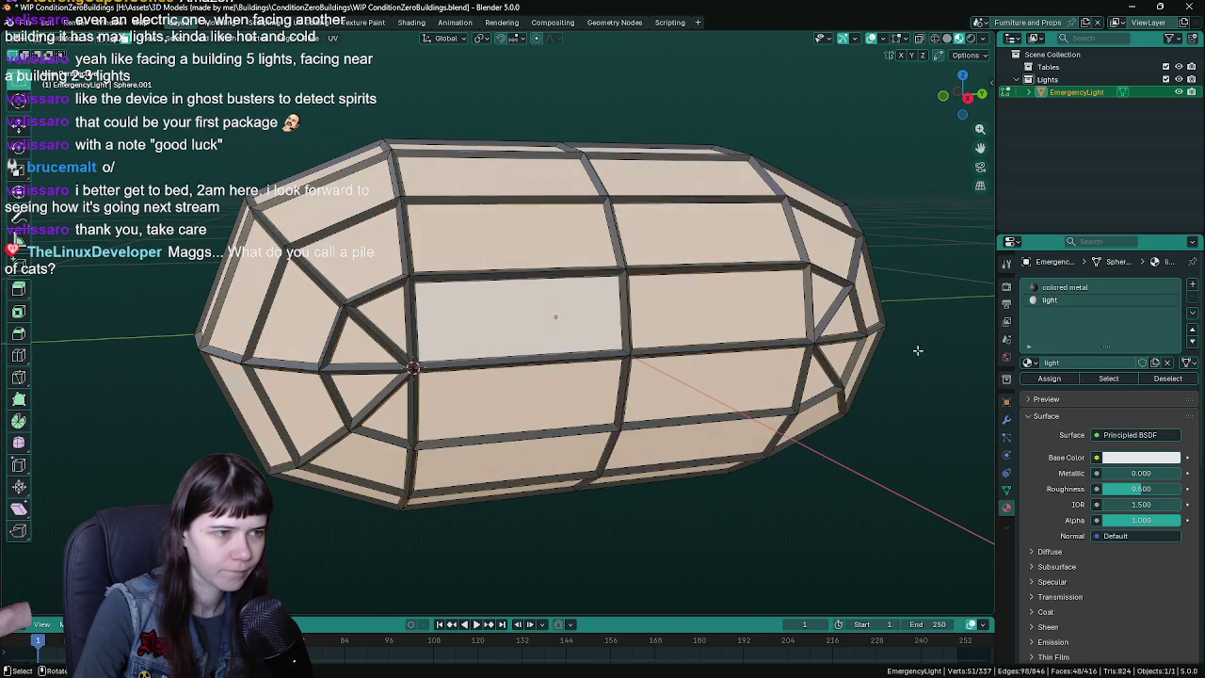
- Select the colored metal faces, deselect, save, and review the capsule's transform values in Object Mode
click(1085, 288)
click(1107, 379)
key(alt+a)
mouse_move(848, 408)
middle_down()
mouse_move(631, 452)
mouse_move(738, 387)
middle_up()
key(ctrl+s)
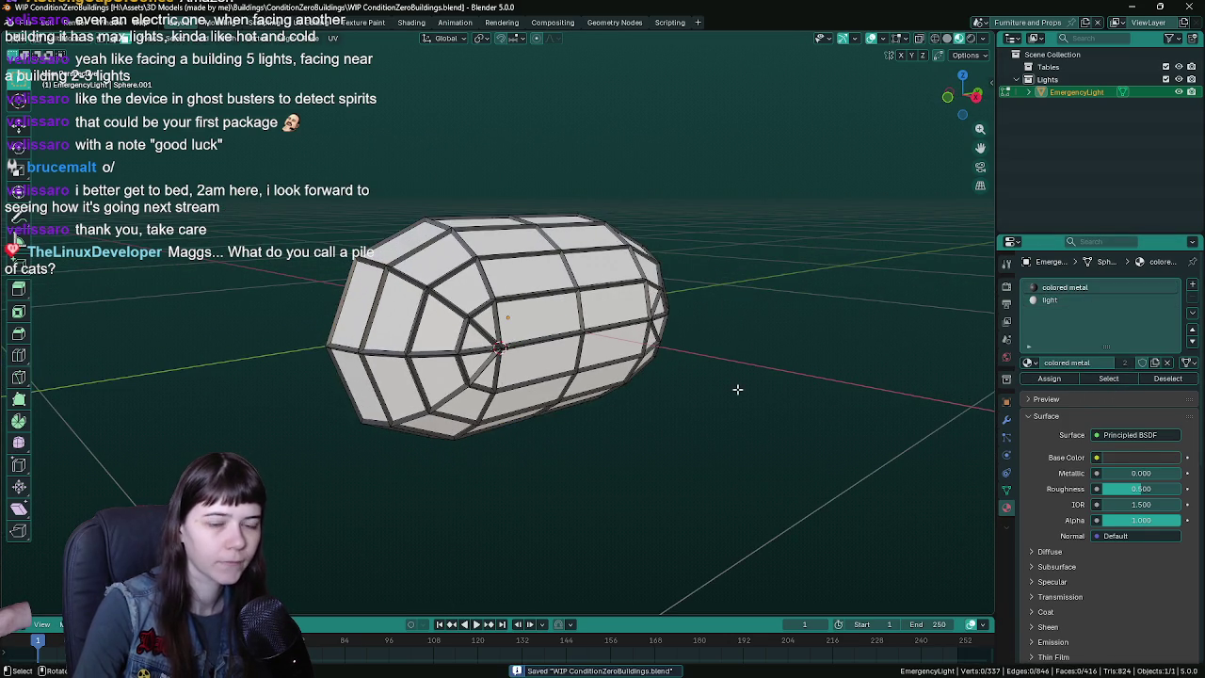
key(Tab)
scroll(706, 391, up, 2)
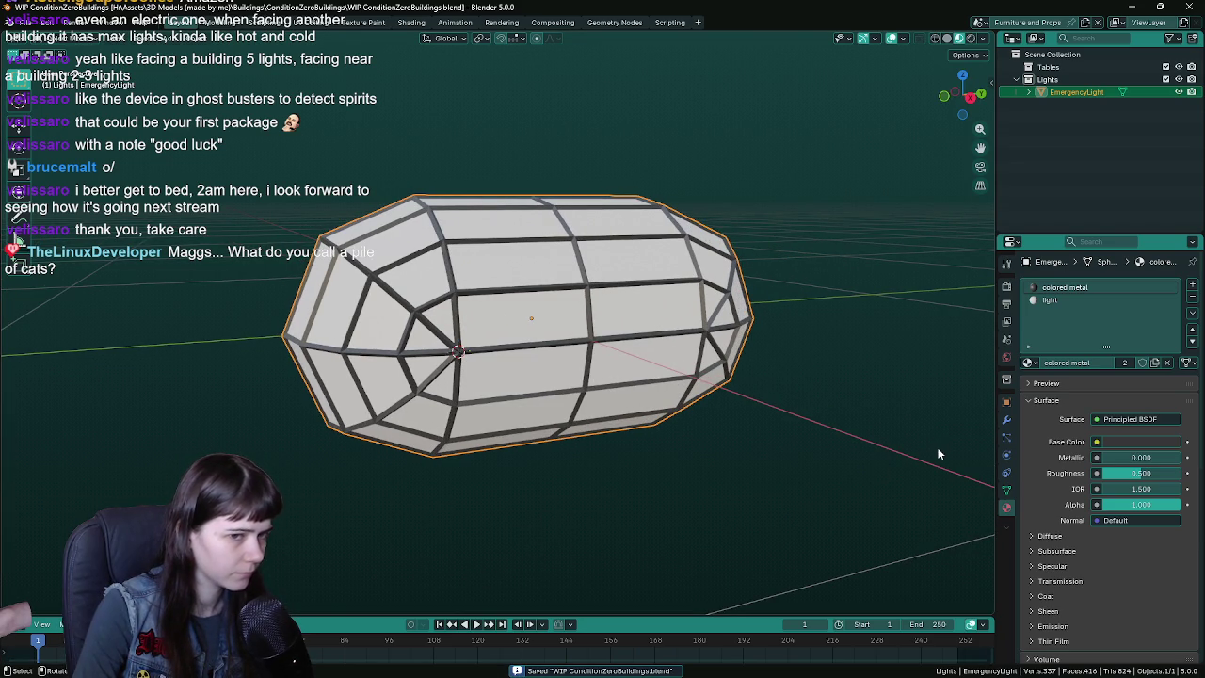
click(1007, 402)
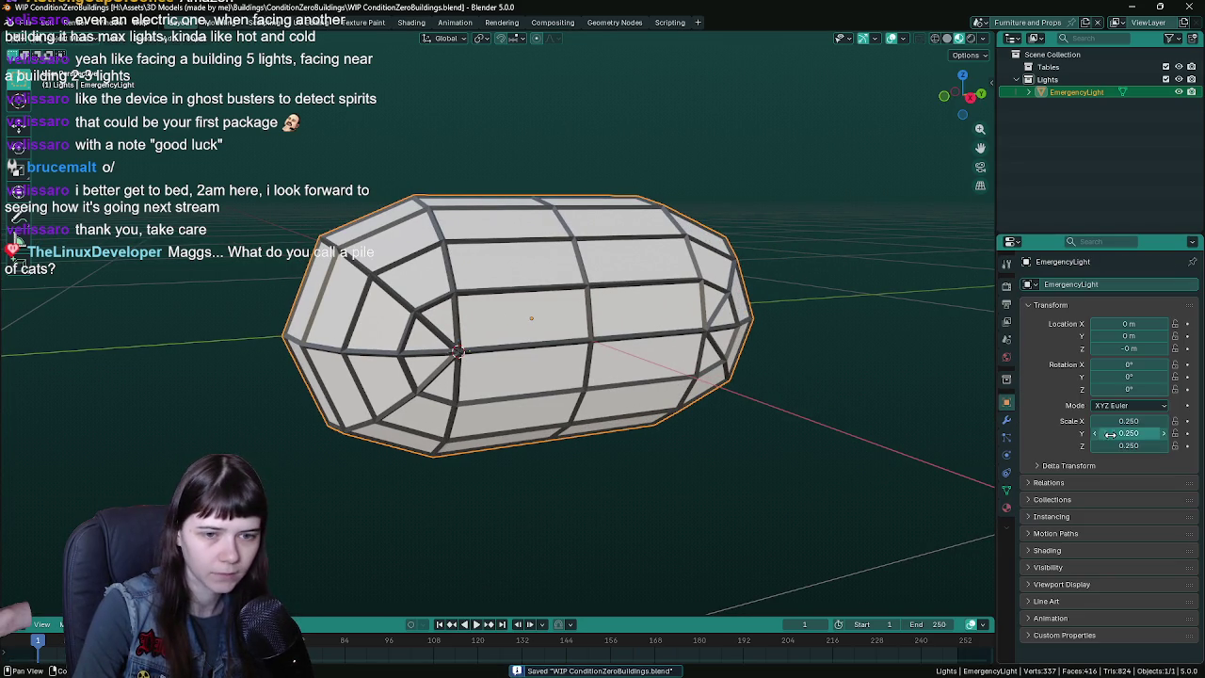
- Apply all transforms, set the capsule's scale to 0.5 on X, Y and Z, and save
key(ctrl+a)
click(742, 425)
key(ctrl+s)
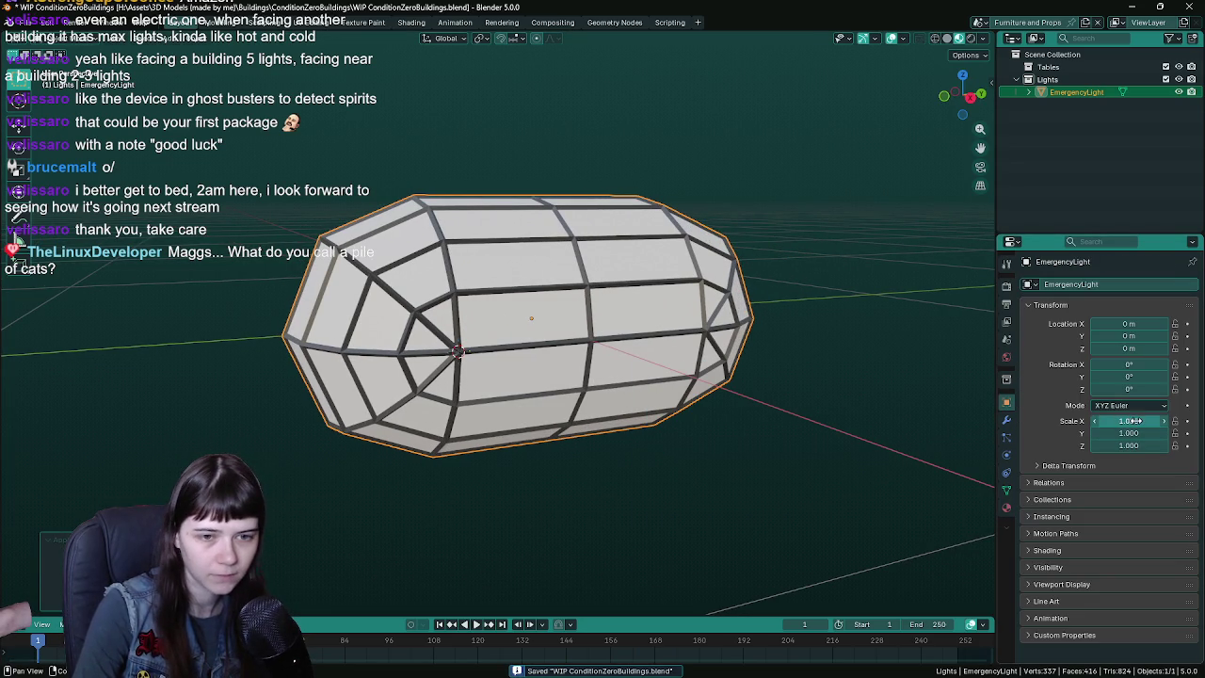
drag(1129, 421, 1116, 421)
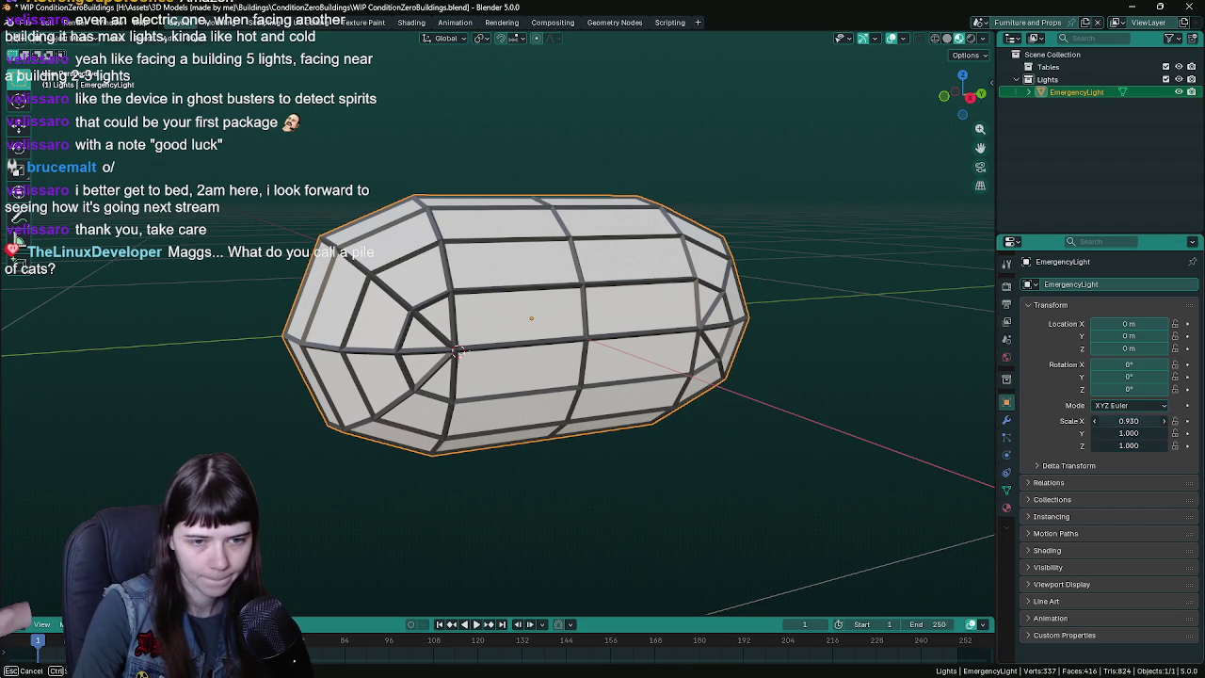
text(.5)
key(Return)
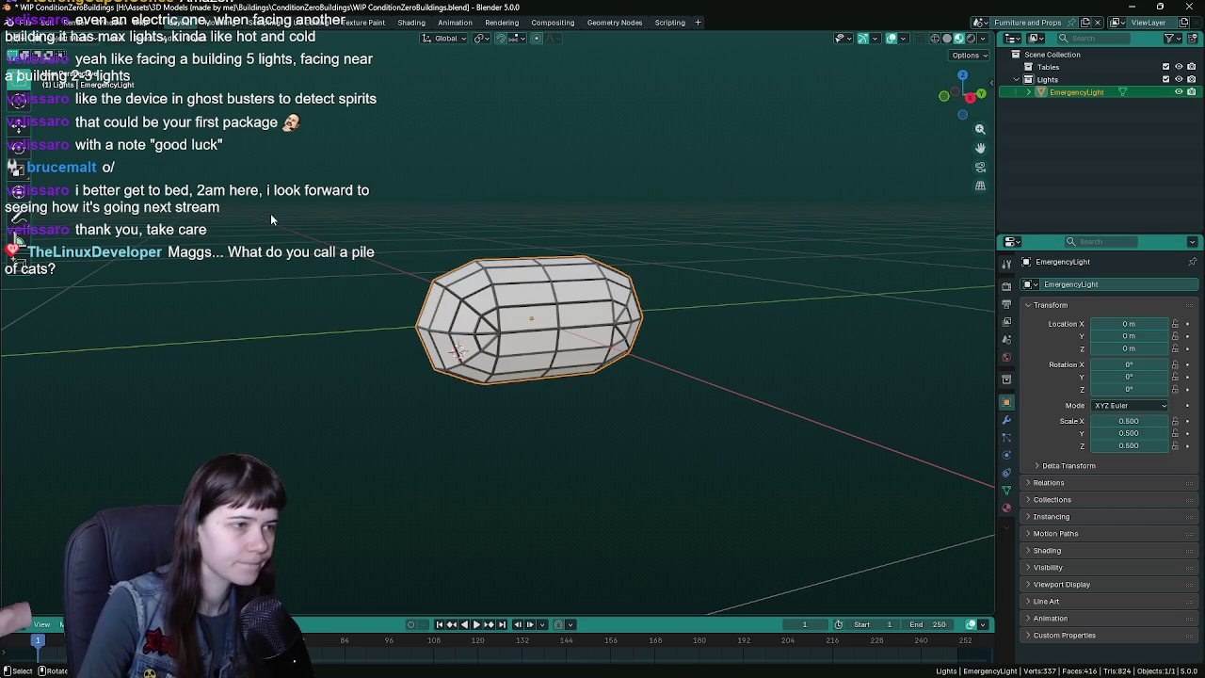
middle_drag(528, 283, 569, 271)
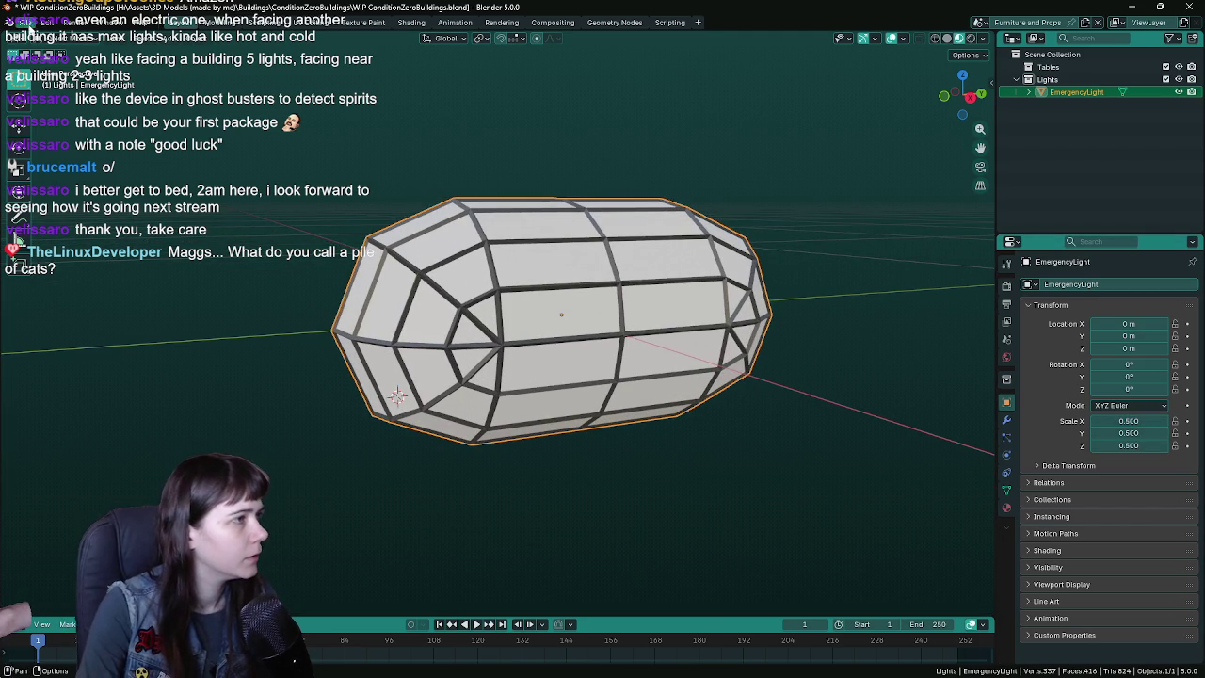
scroll(462, 229, down, 5)
key(ctrl+s)
- Export the capsule over the existing EmergencyLight.fbx via Quick Favorites
key(q)
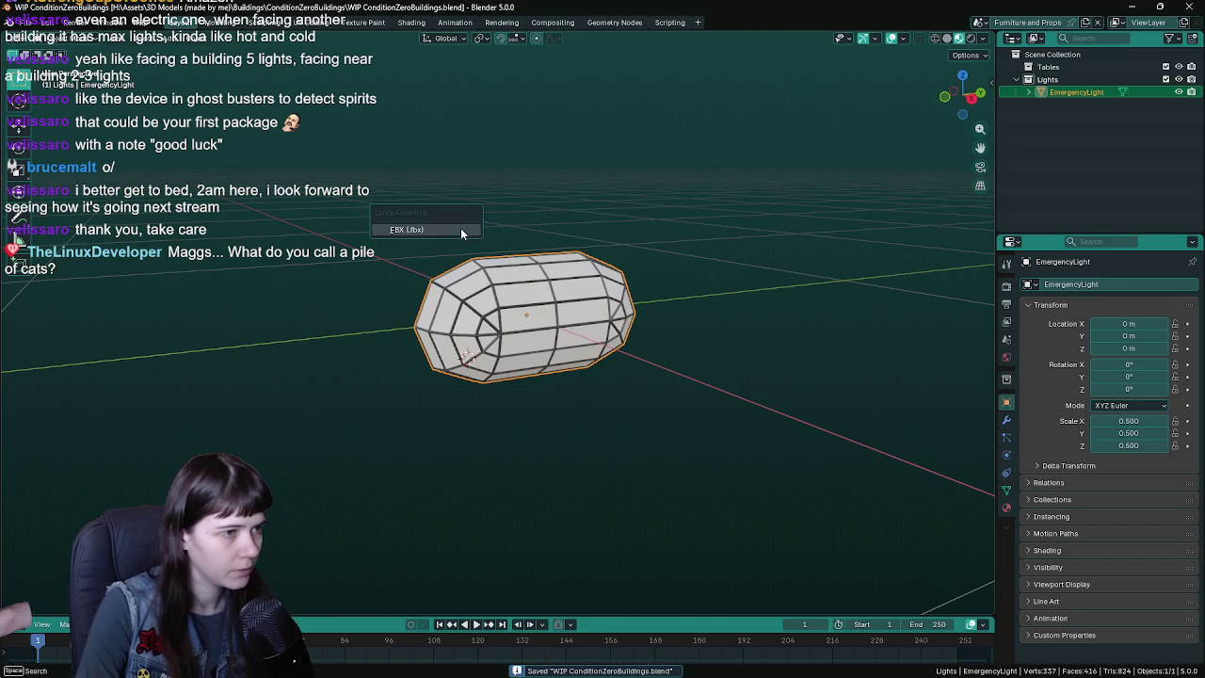
click(460, 229)
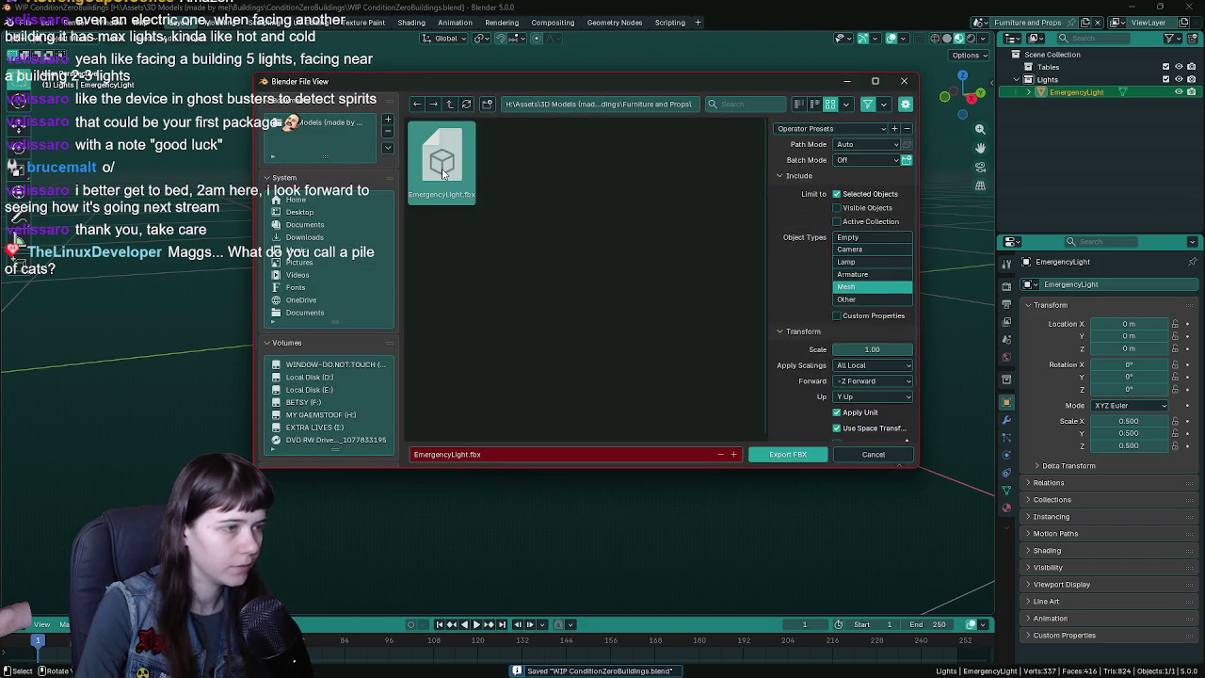
double_click(443, 169)
key(ctrl+space)
key(ctrl+space)
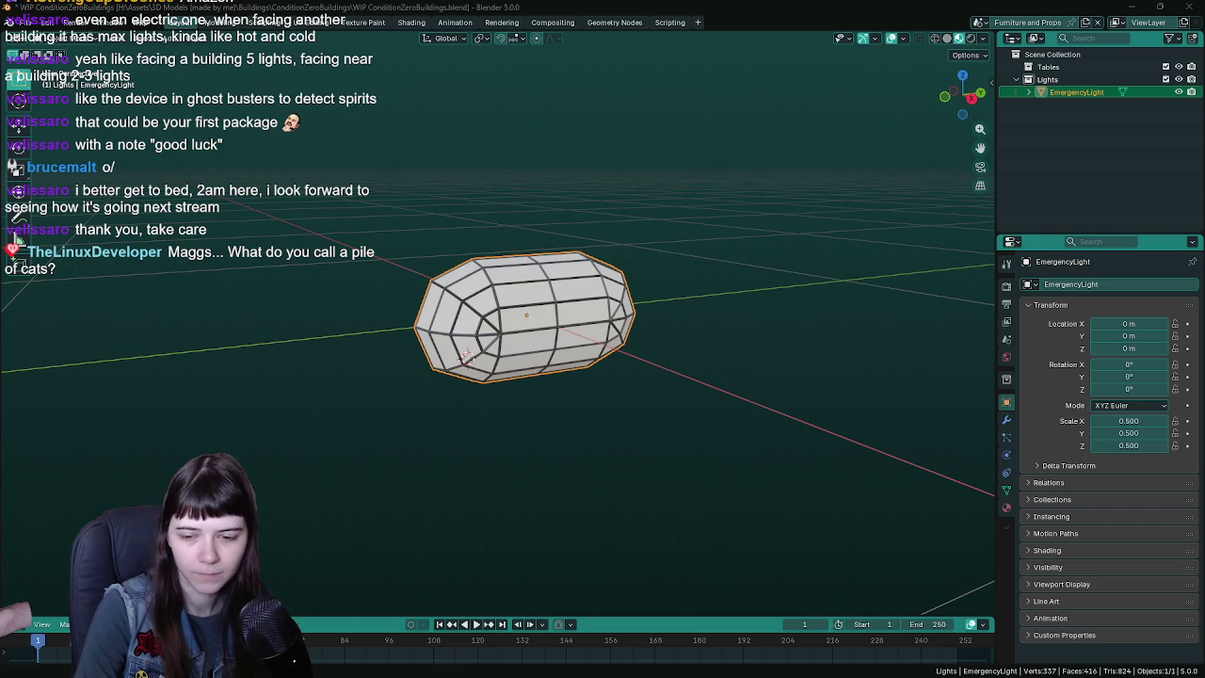
key(alt+Tab)
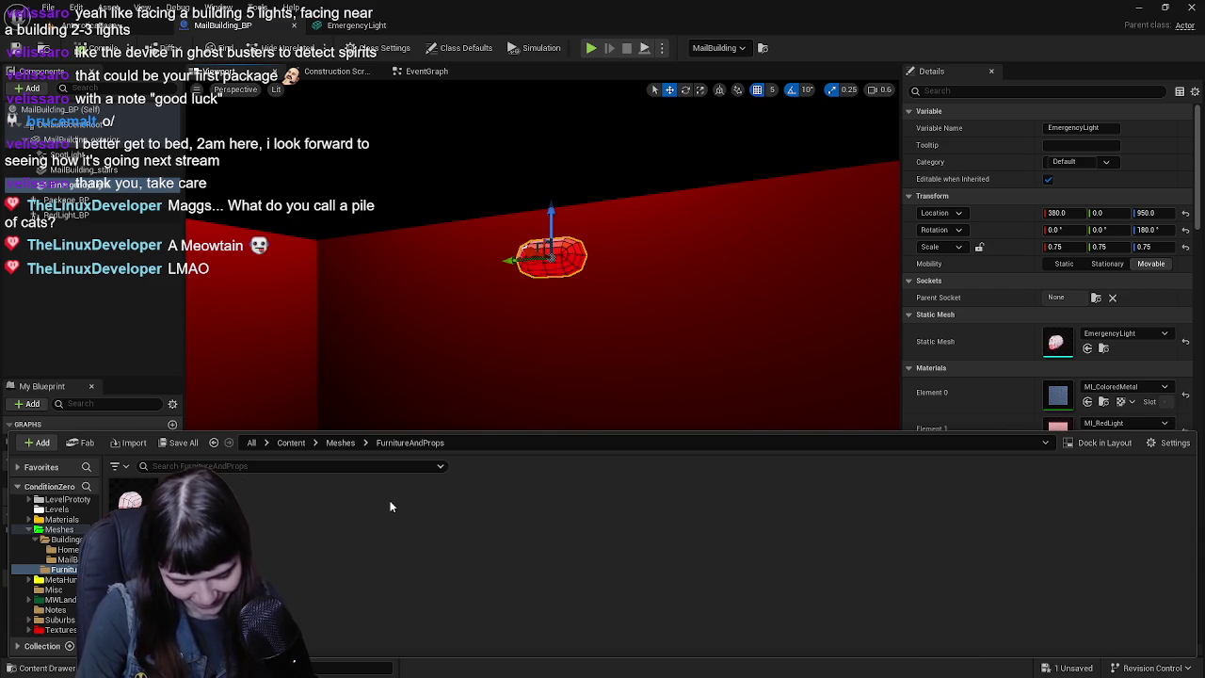
- Reimport the updated EmergencyLight mesh and reset its scale to 1.0
right_click(134, 499)
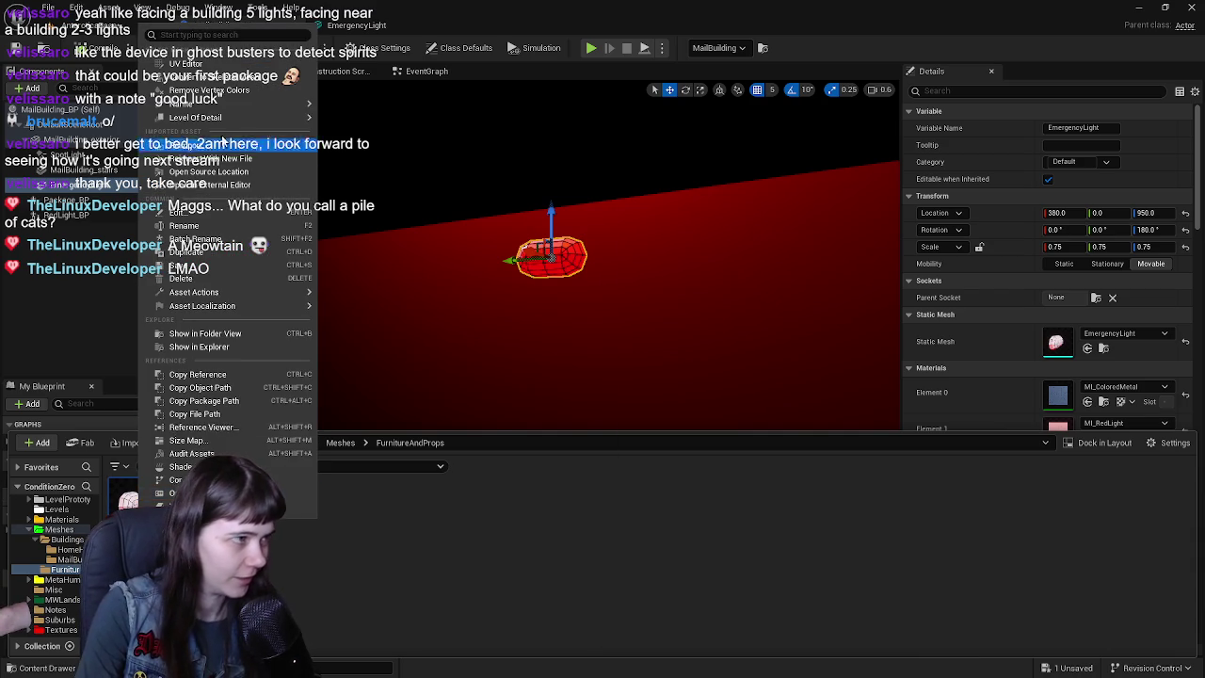
click(216, 144)
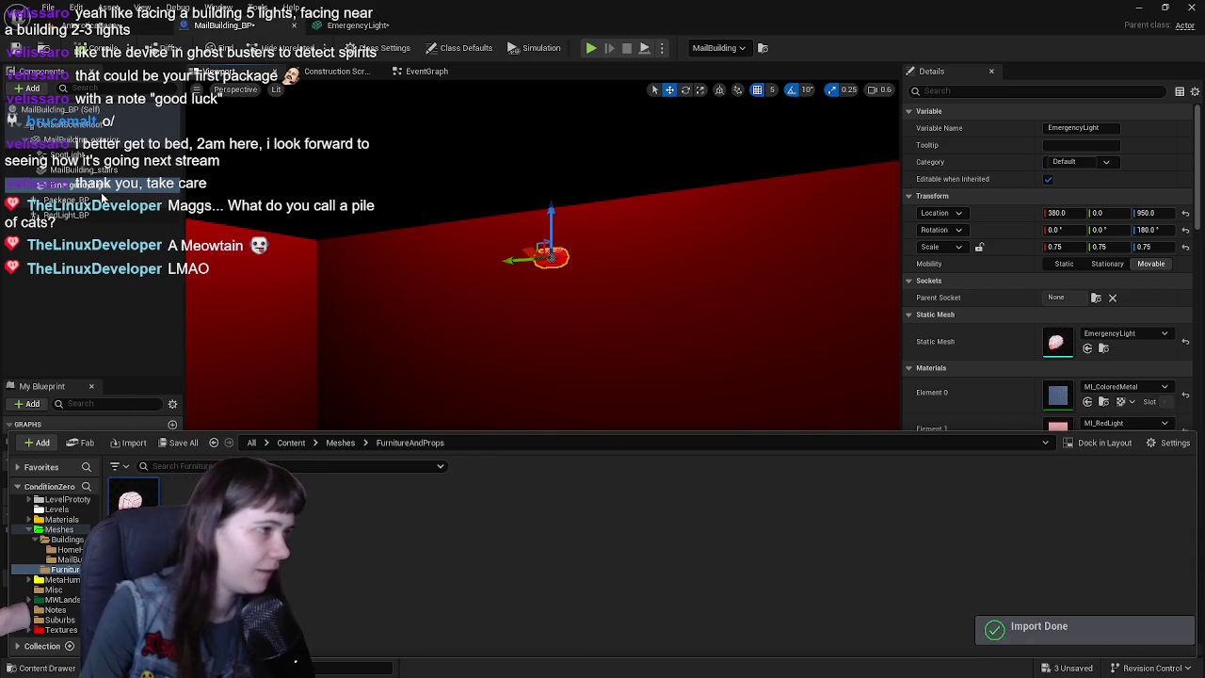
click(1185, 246)
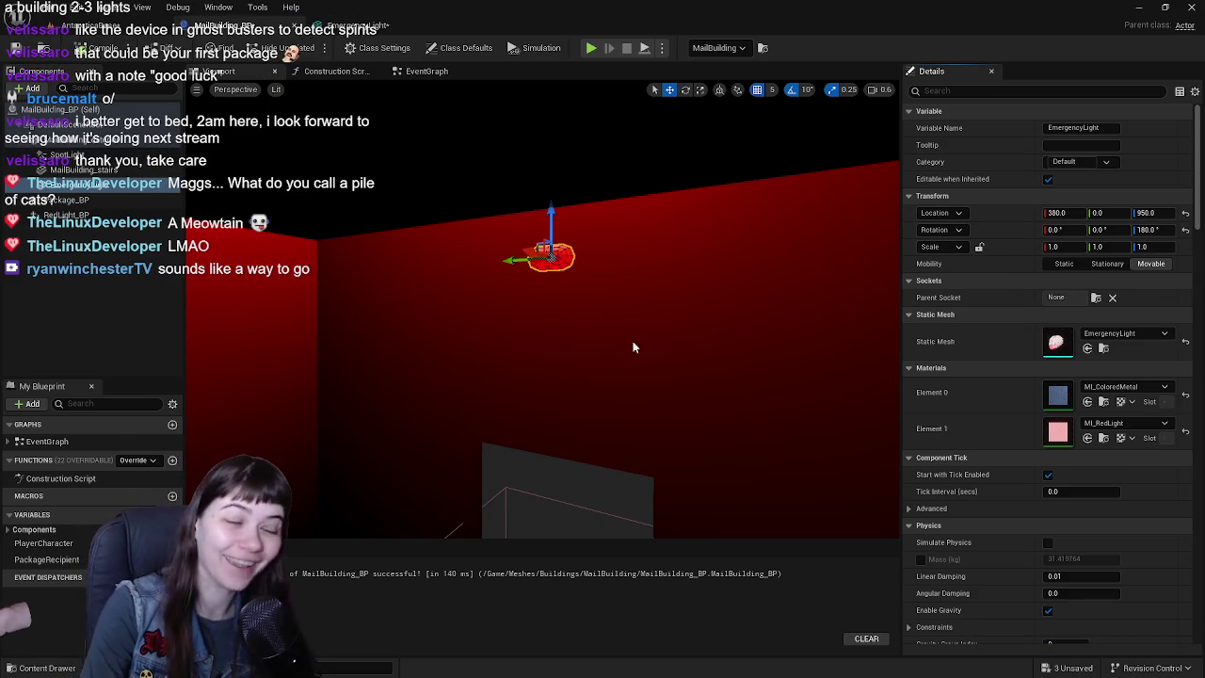
- Go back to the level and save all unsaved changes
click(70, 25)
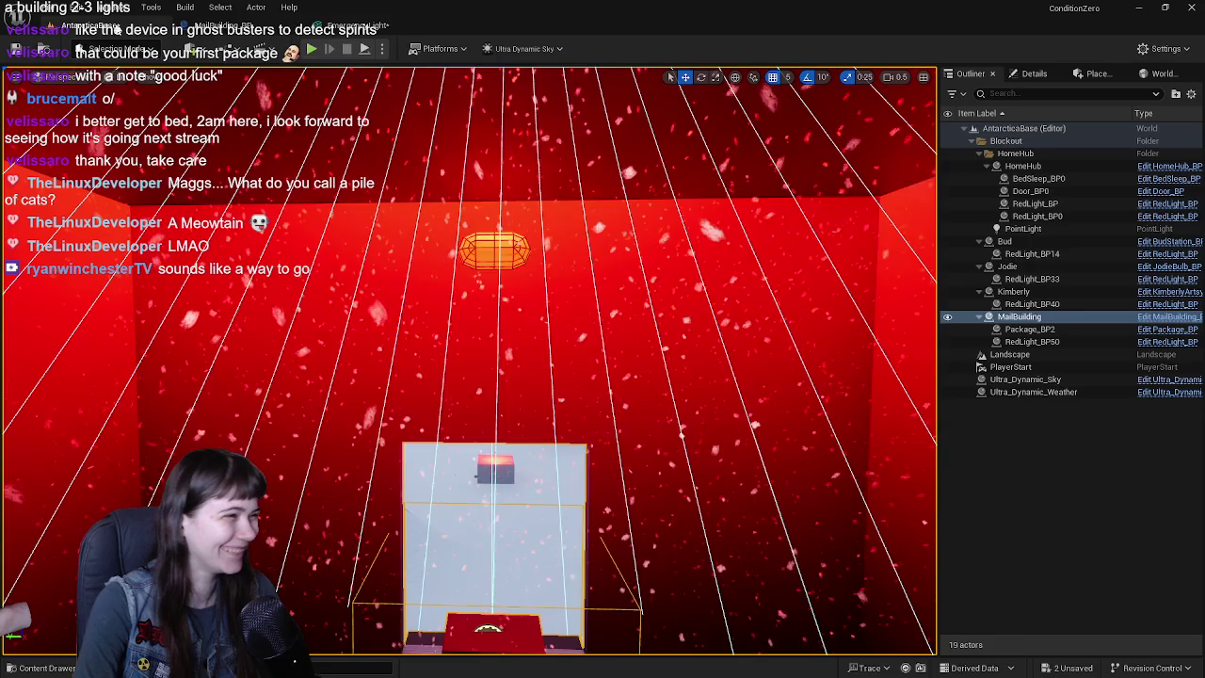
key(ctrl+s)
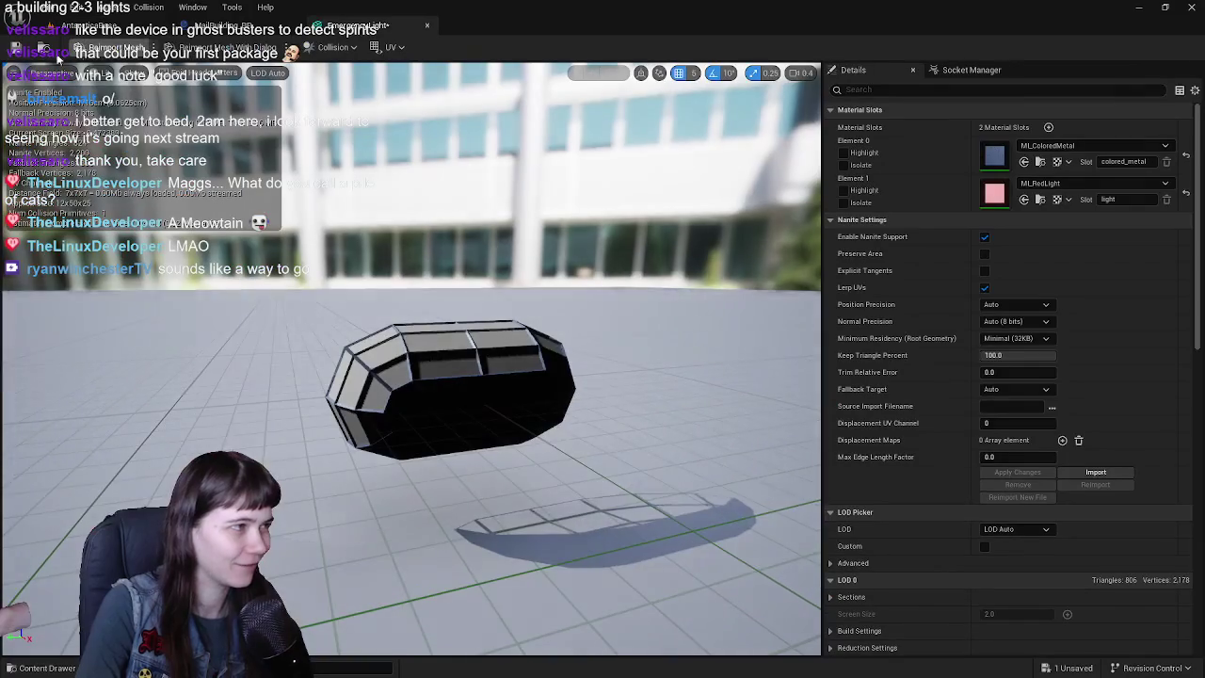
key(ctrl+s)
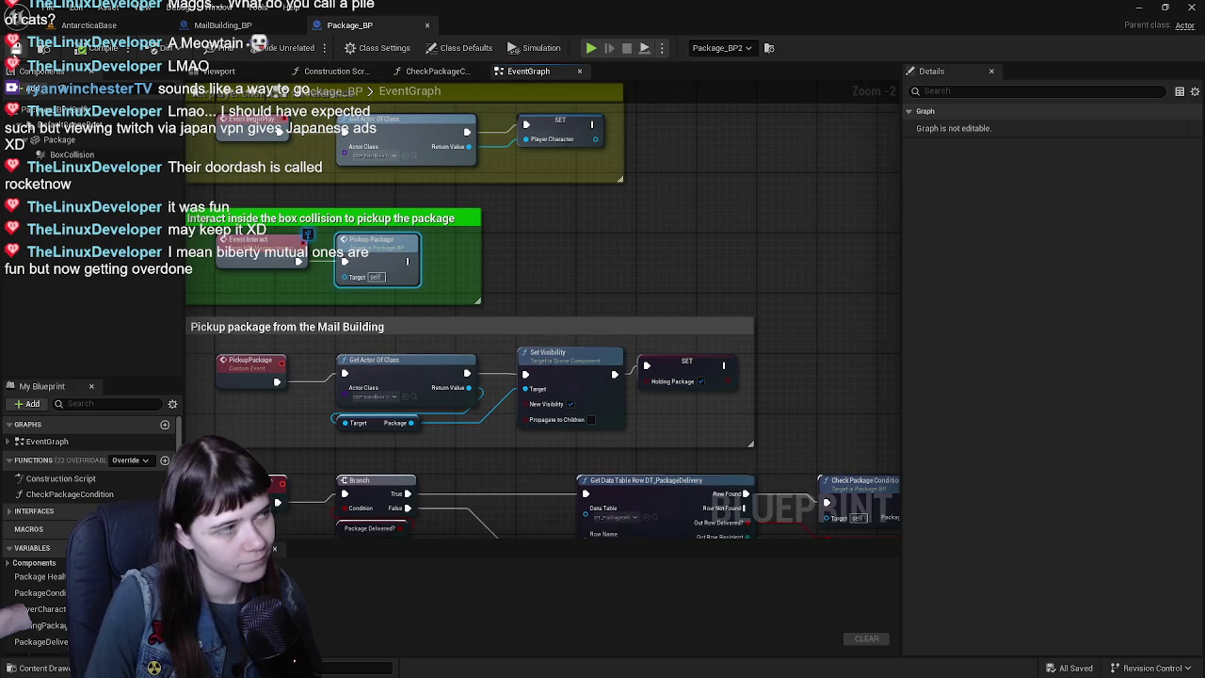
- In the Package_BP graph, add a Package getter, preview the package, then delete the getter
right_drag(481, 279, 462, 257)
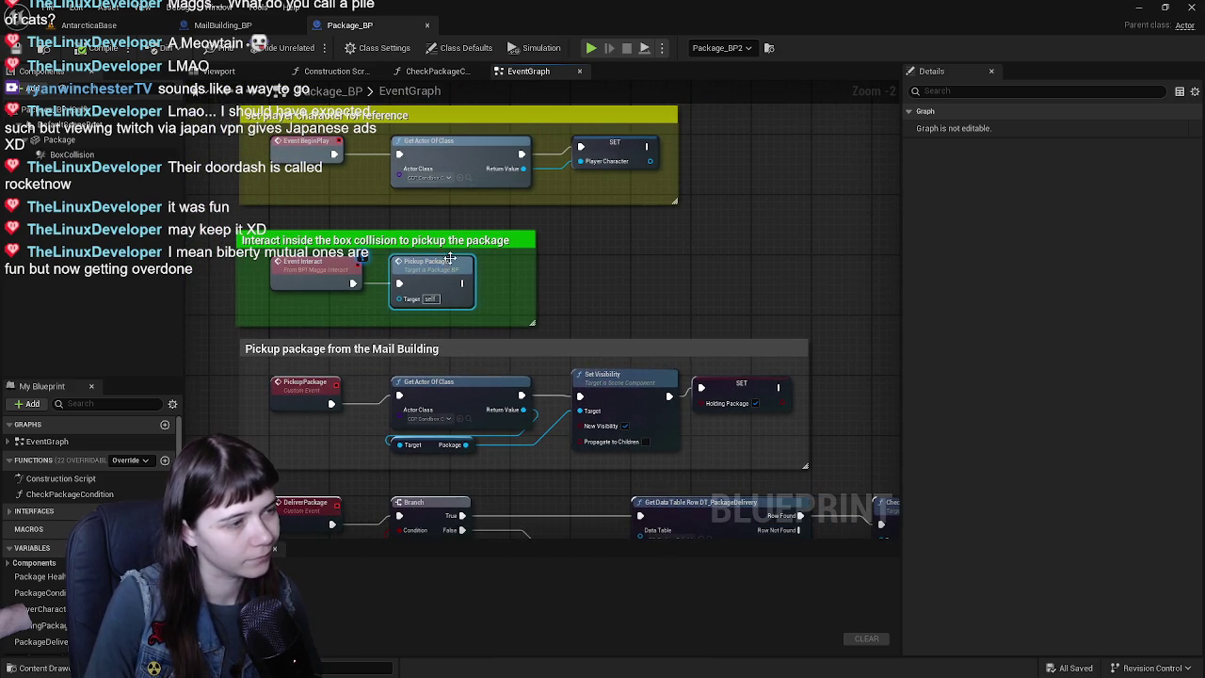
drag(73, 150, 584, 267)
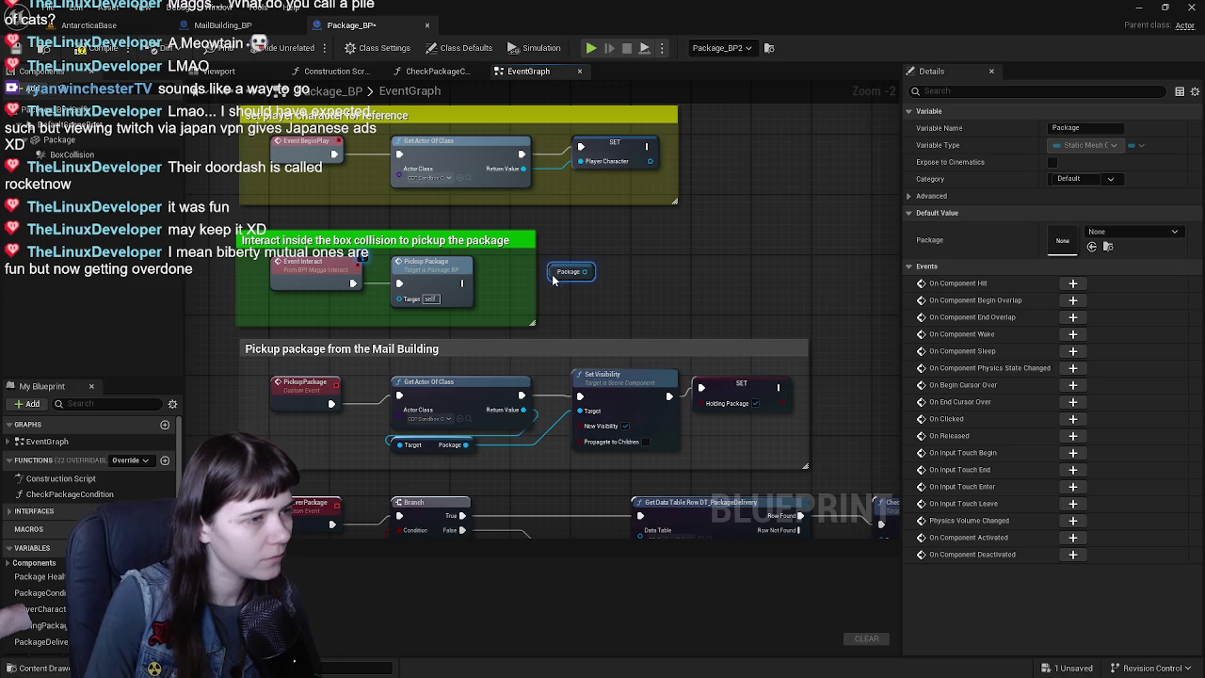
click(239, 76)
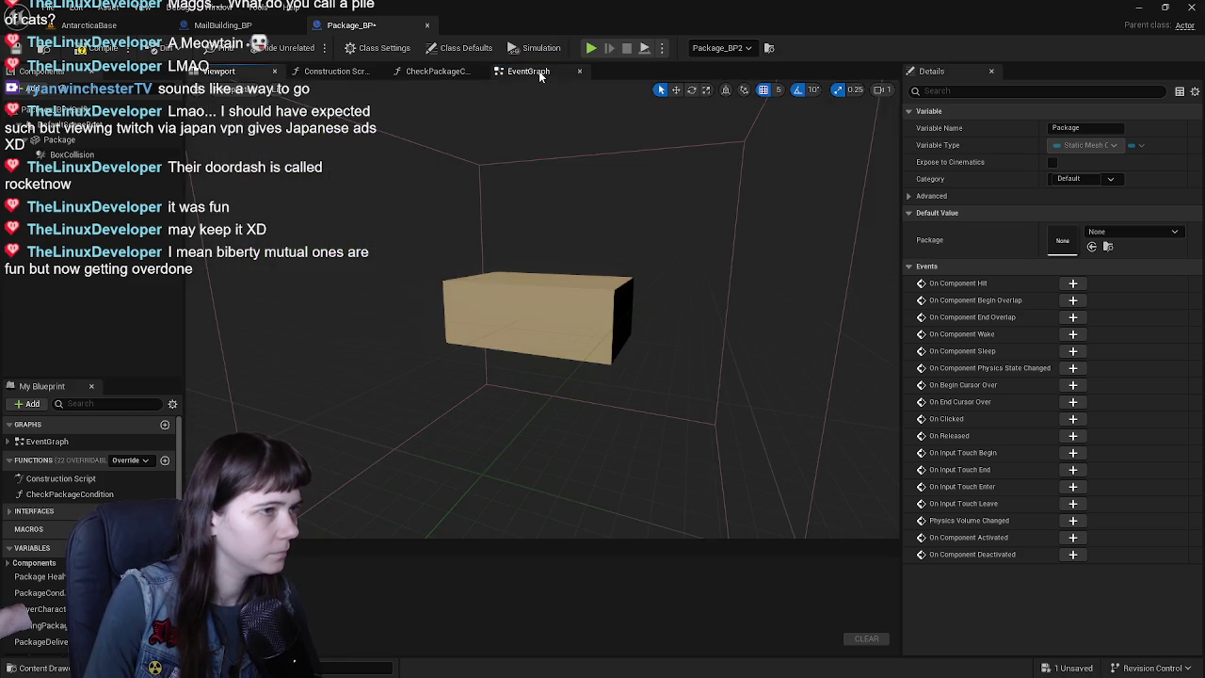
click(528, 70)
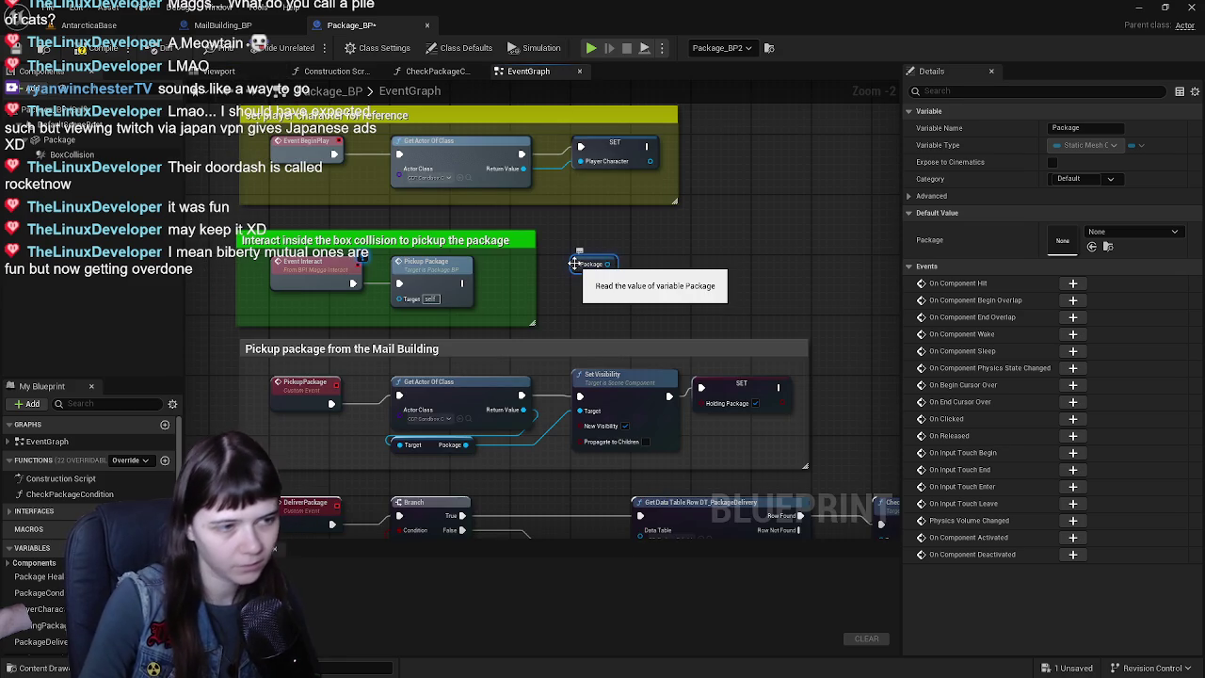
key(Delete)
- In MailBuilding_BP, inspect the exterior mesh and Package_BP components, then locate the package visibility nodes
click(234, 27)
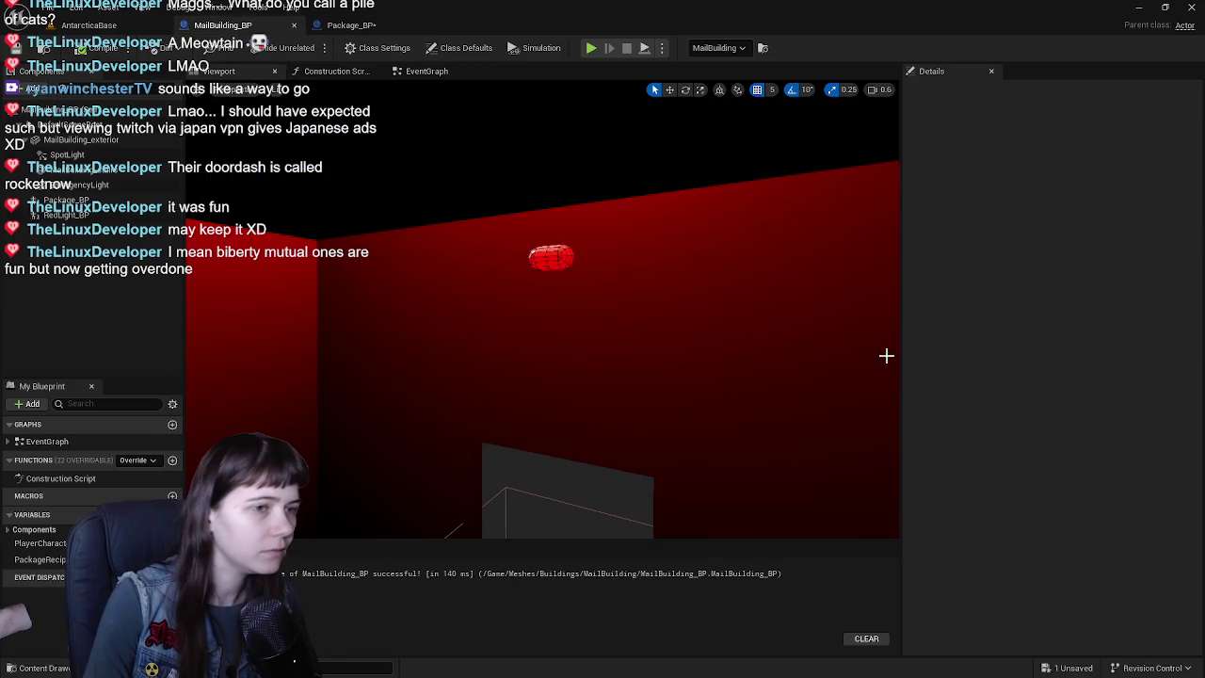
click(576, 319)
right_drag(799, 360, 716, 339)
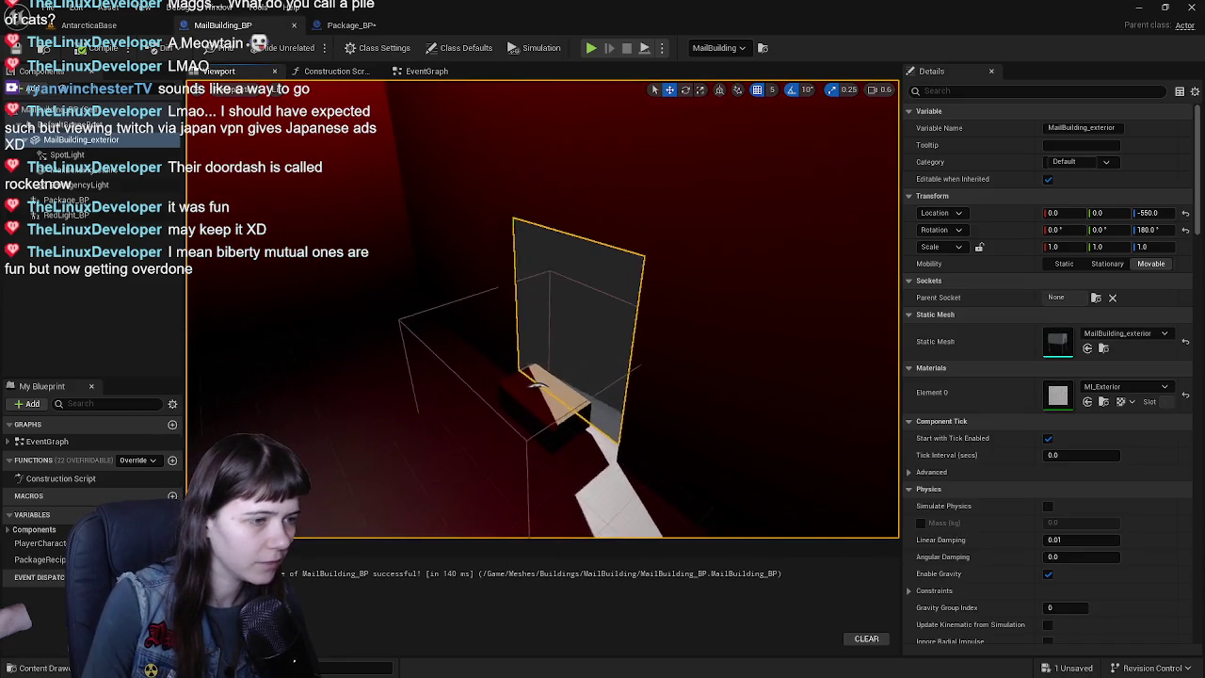
click(538, 358)
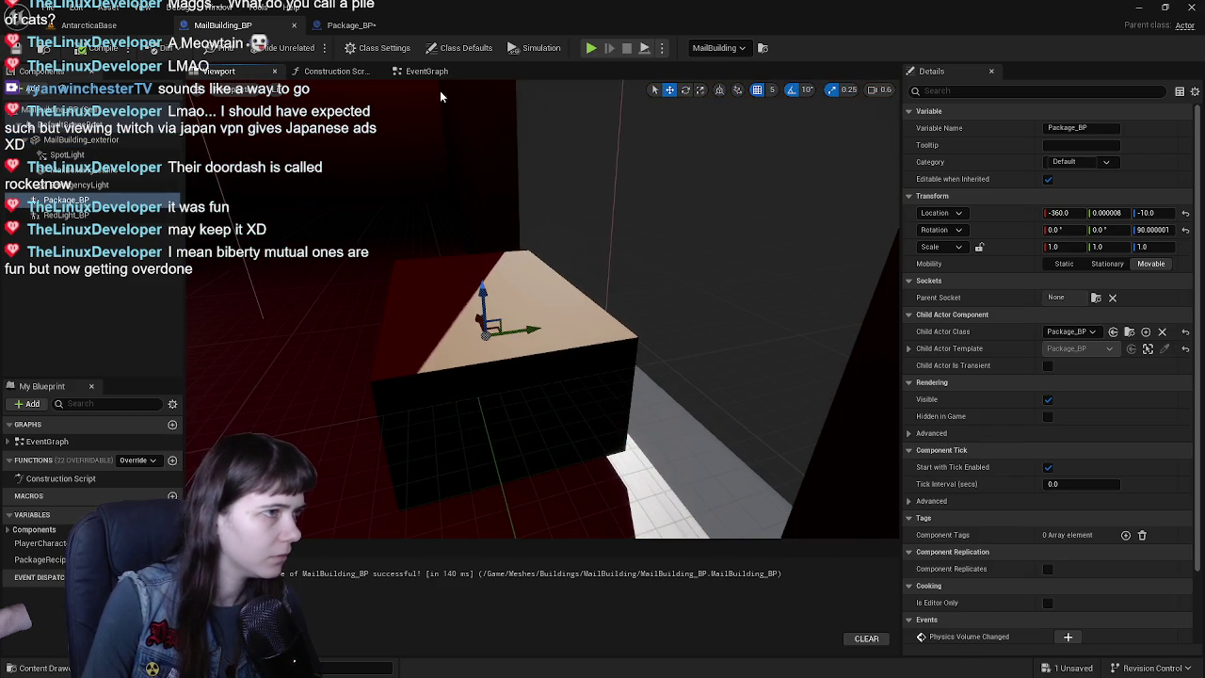
click(427, 71)
right_drag(565, 270, 613, 256)
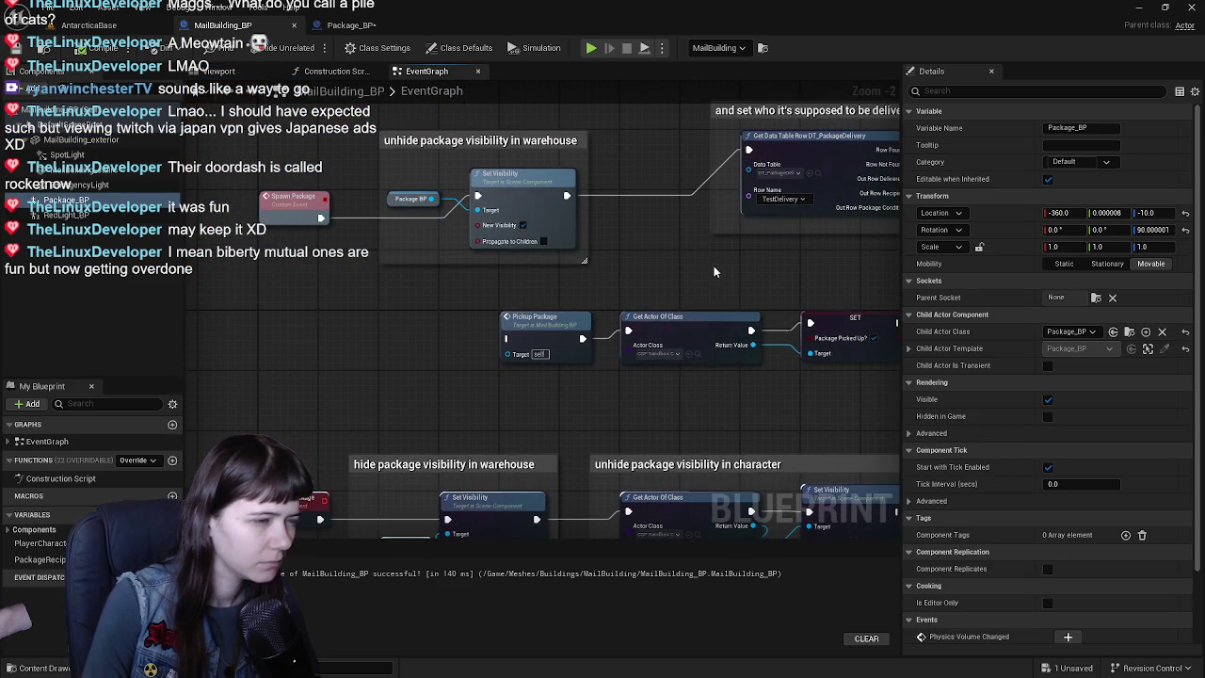
right_drag(688, 264, 713, 130)
mouse_move(644, 358)
right_down()
mouse_move(610, 211)
mouse_move(449, 258)
mouse_move(570, 220)
right_up()
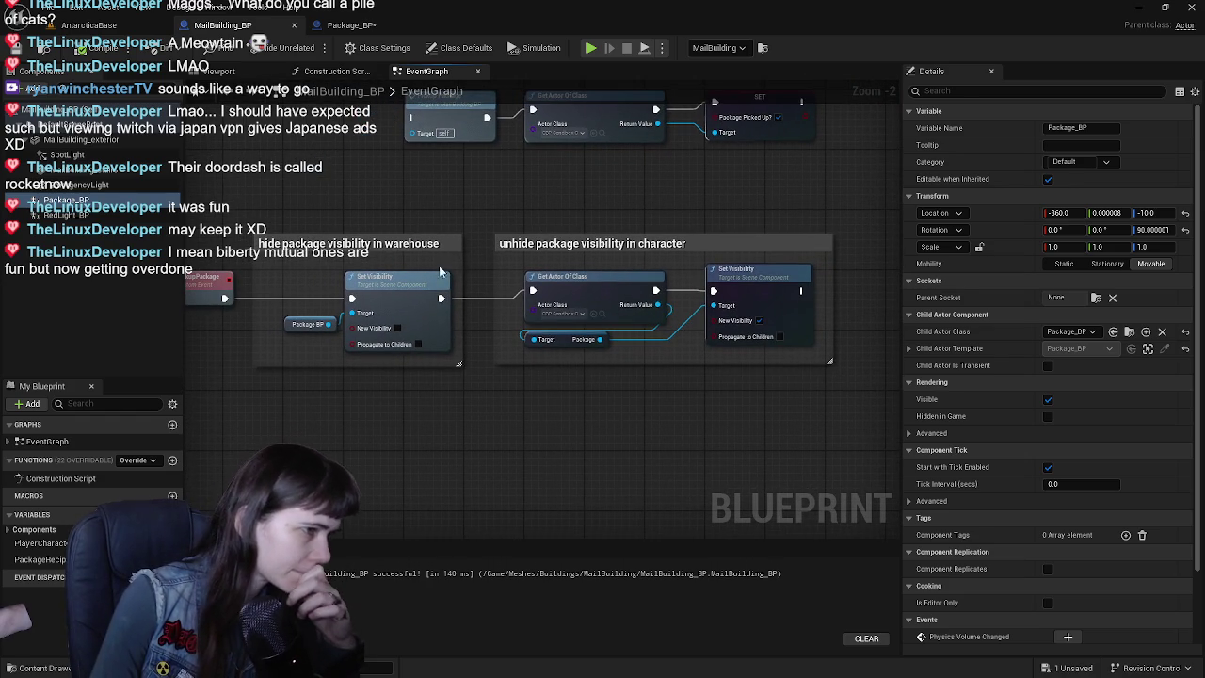
right_drag(448, 268, 556, 251)
- Toggle New Visibility on the warehouse package Set Visibility node on, then back off
click(513, 282)
scroll(513, 292, up, 1)
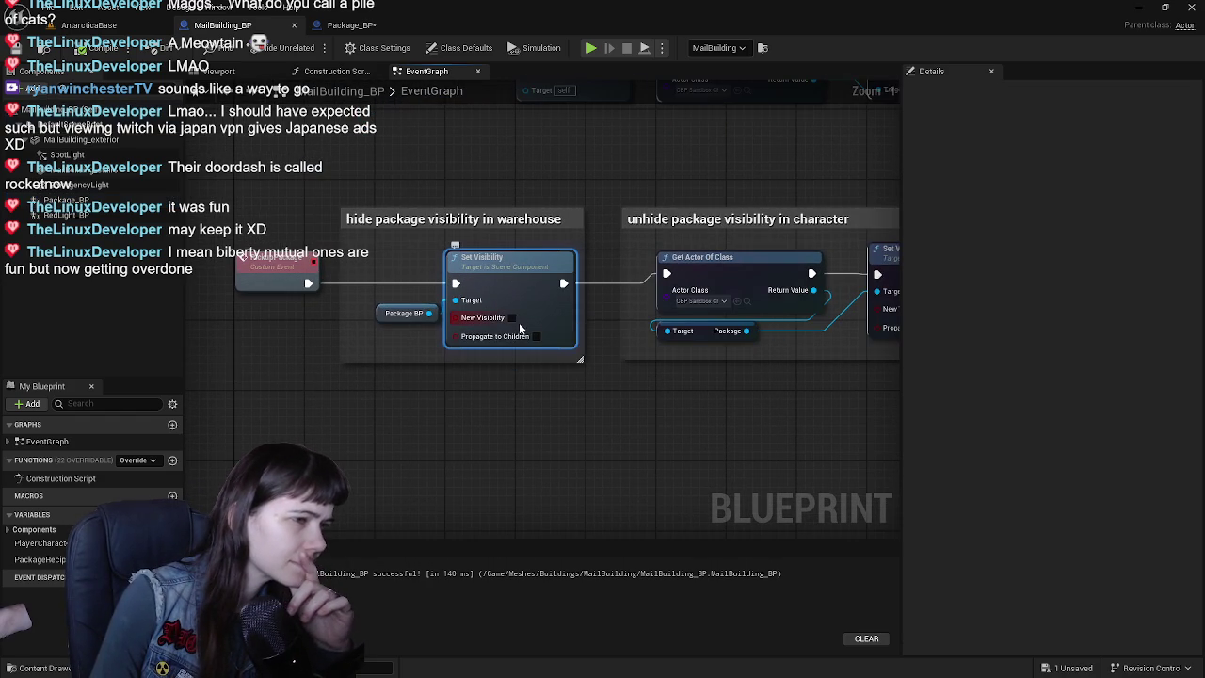
click(513, 317)
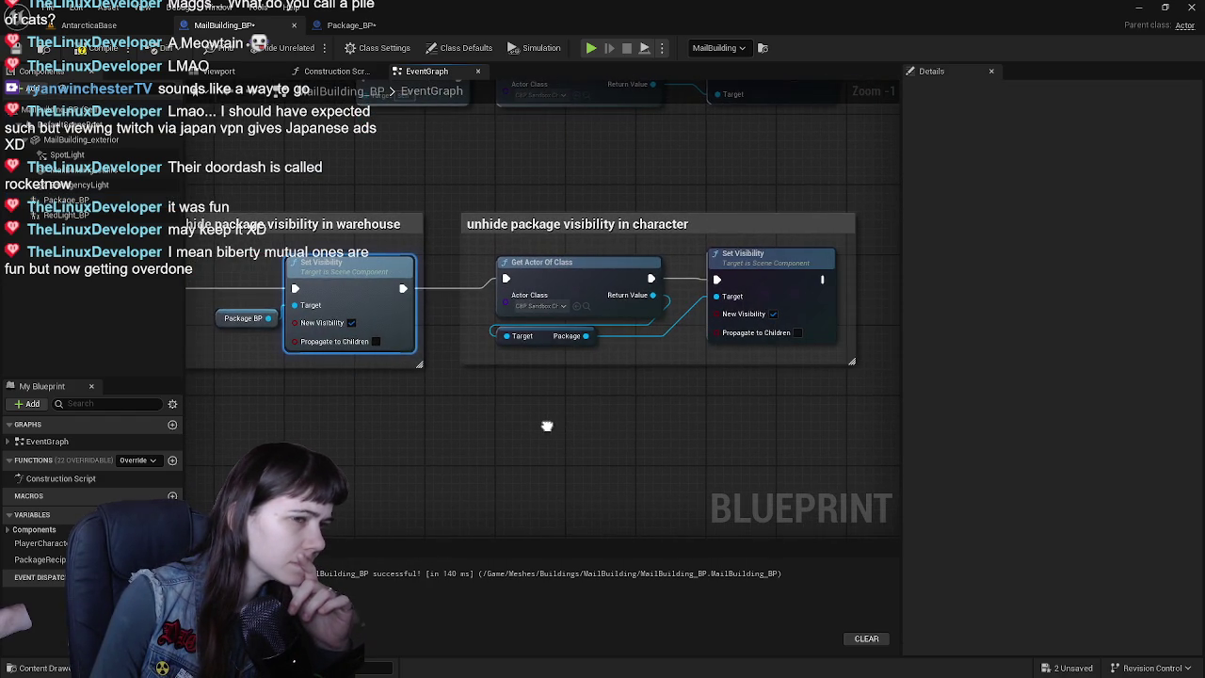
right_drag(546, 425, 705, 436)
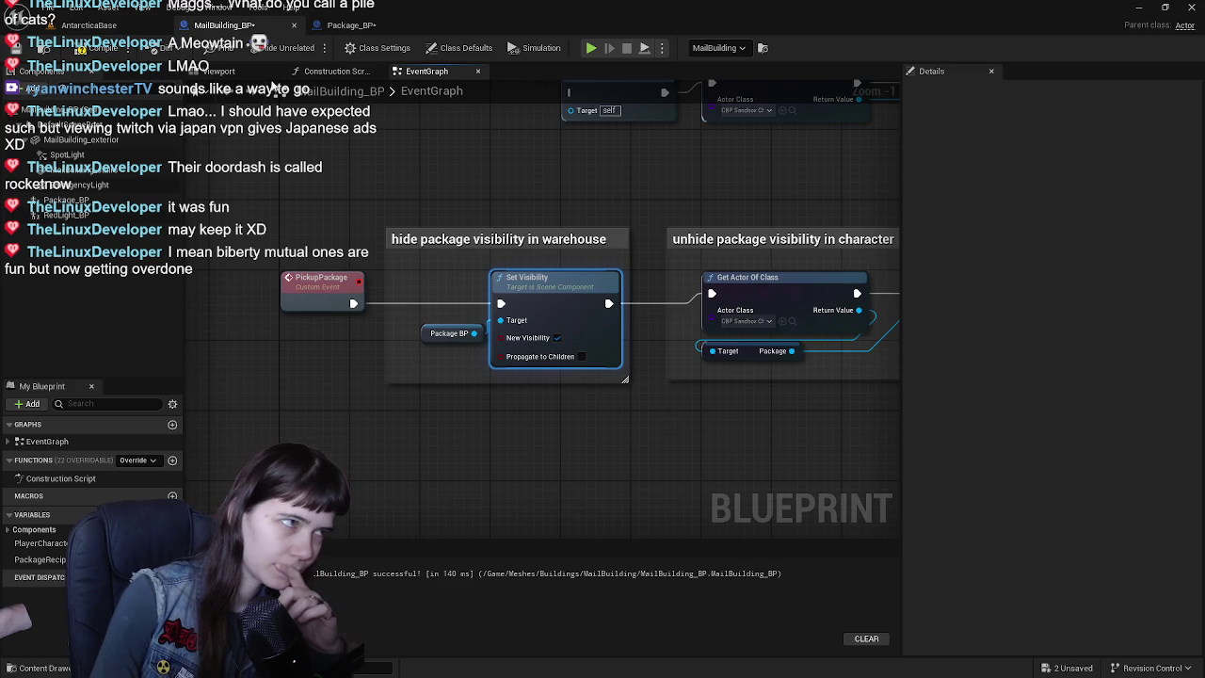
click(267, 73)
click(444, 74)
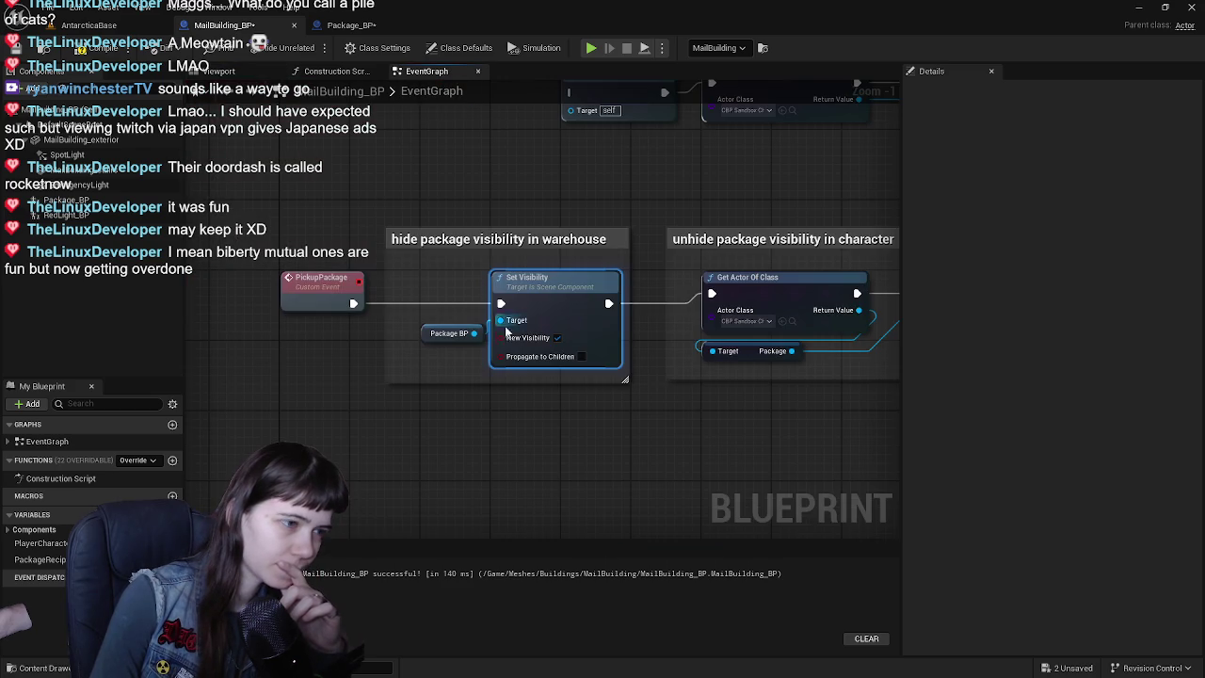
click(559, 339)
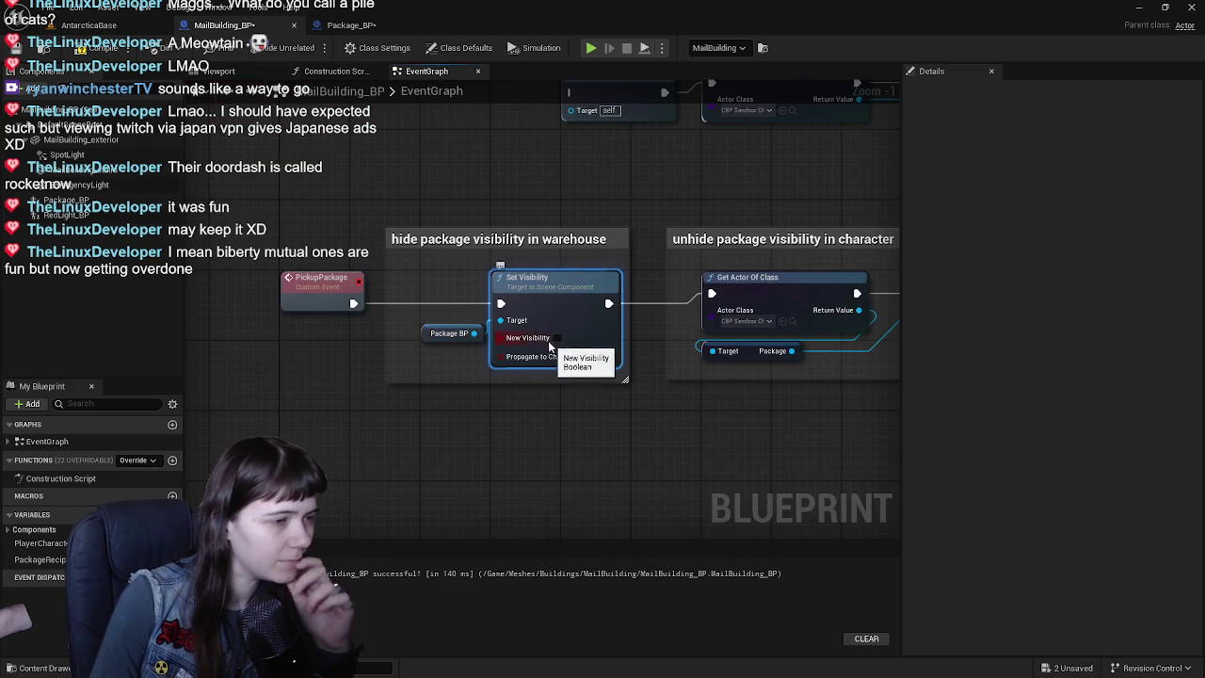
- Inspect the Package BP variable and its box in the preview, then return to AntarcticaBase
click(434, 334)
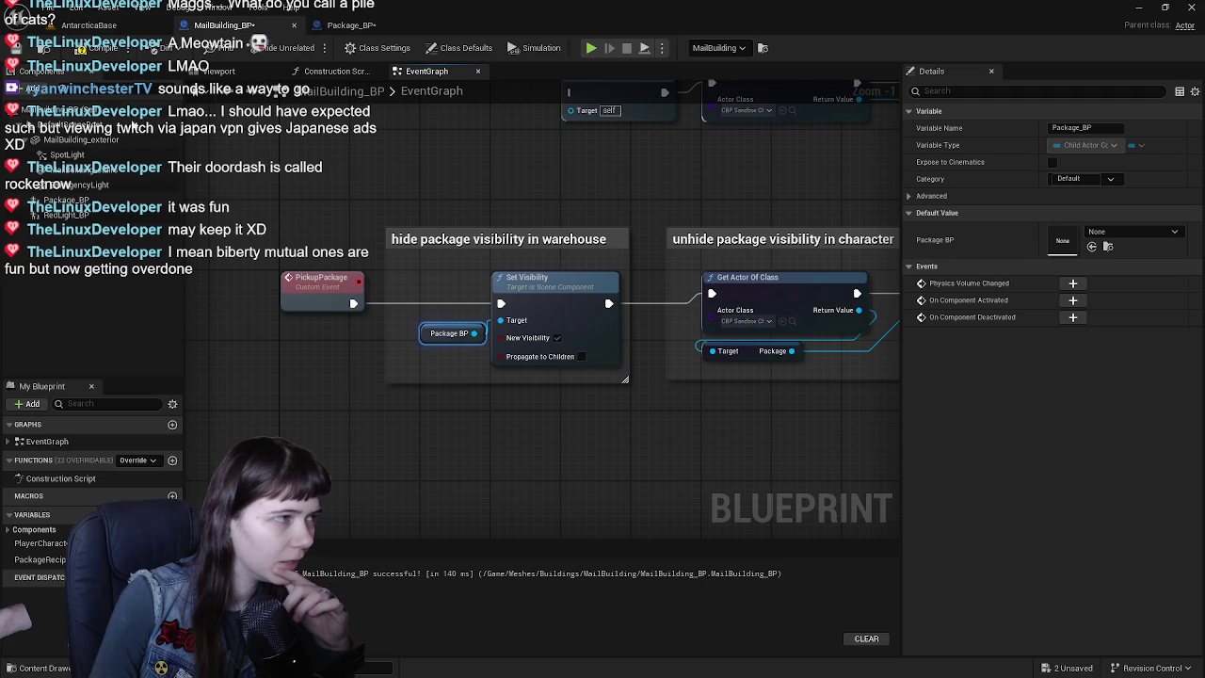
click(226, 71)
click(488, 349)
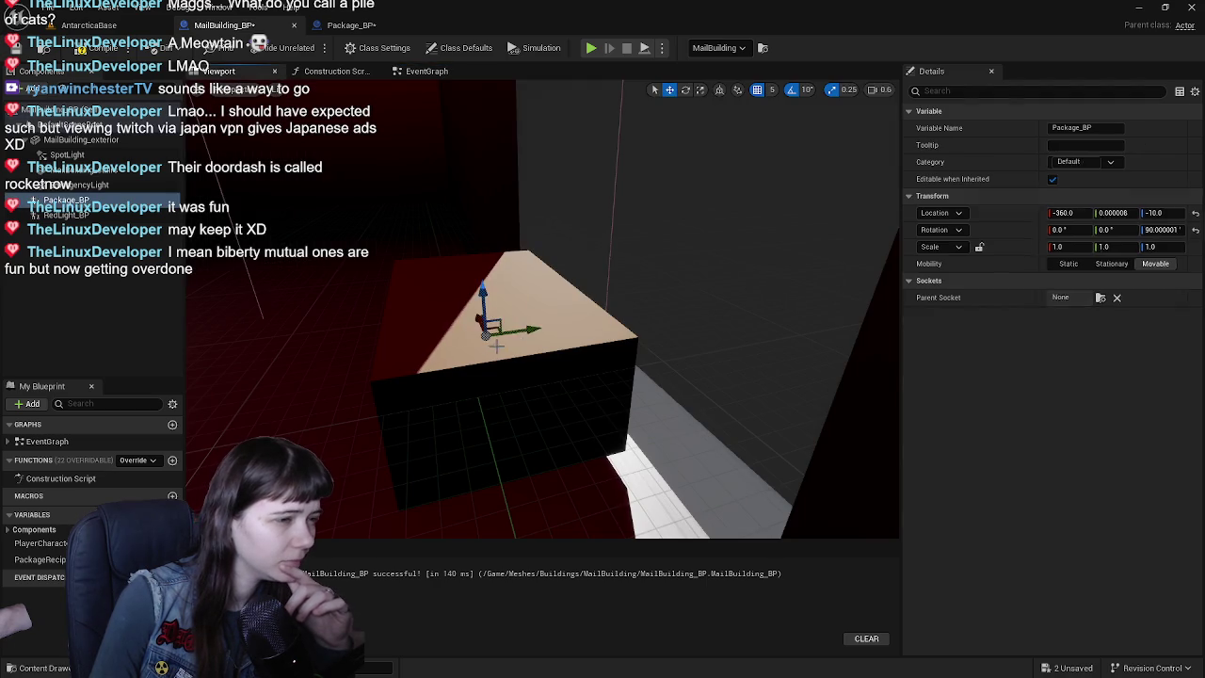
click(89, 24)
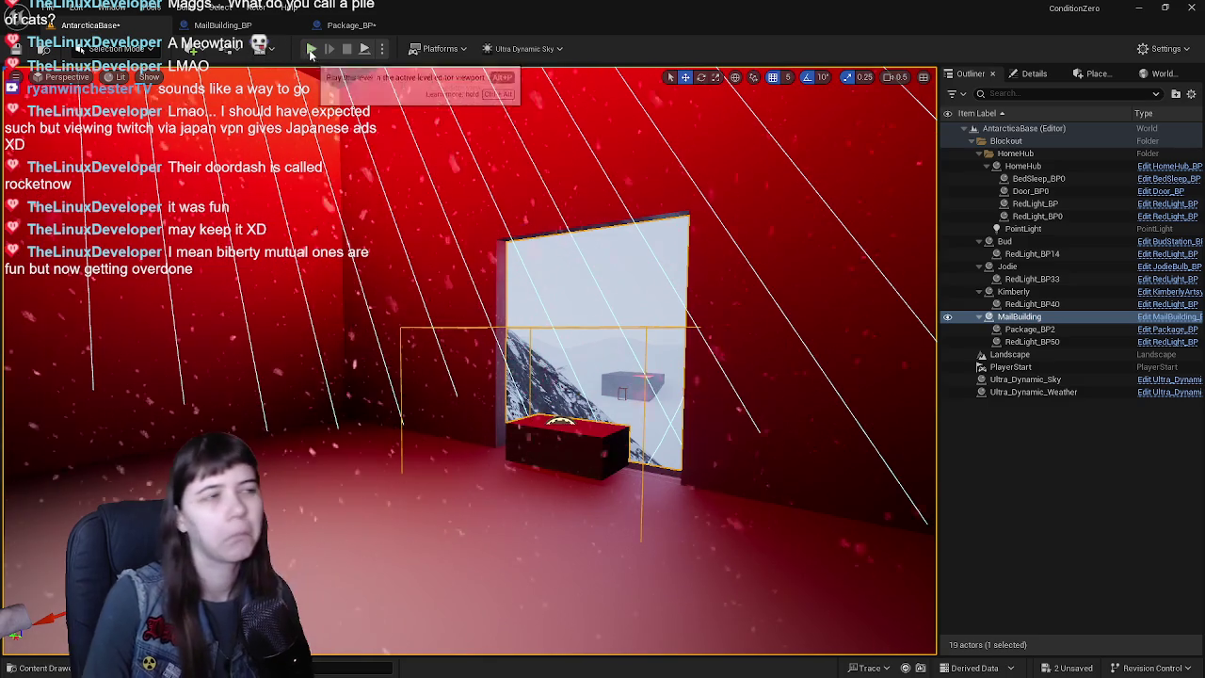
- Play the level, run the character up the valley and stairs to the red package, then stop
click(312, 51)
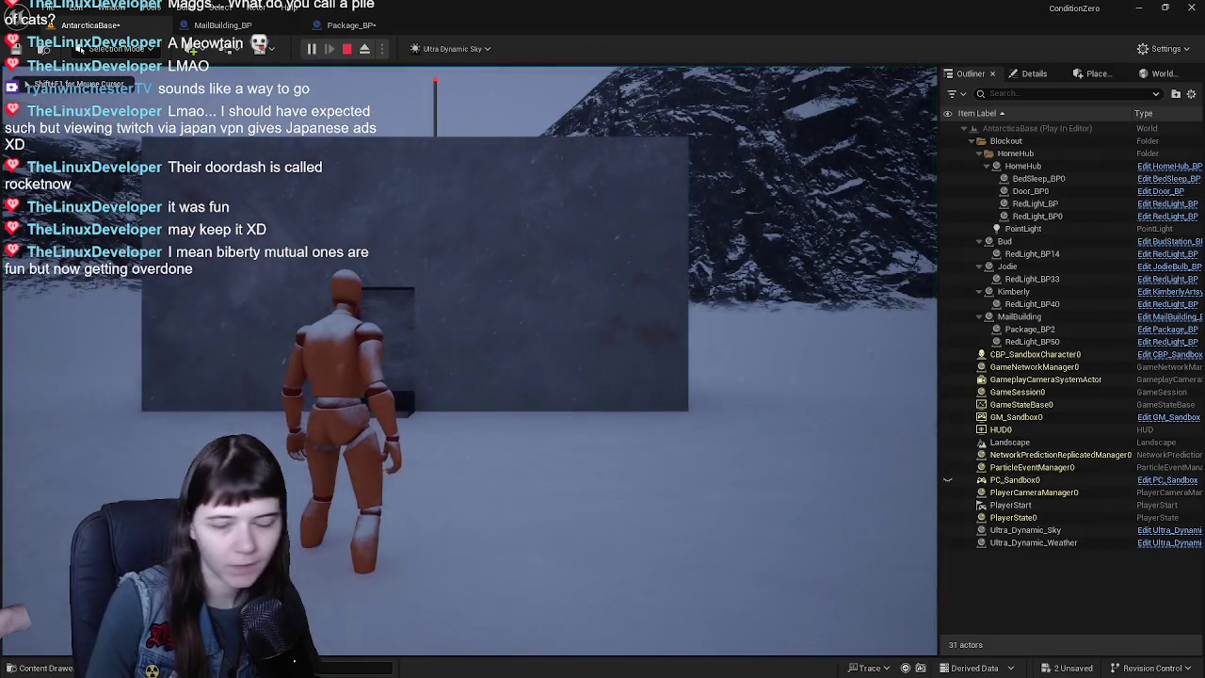
click(332, 73)
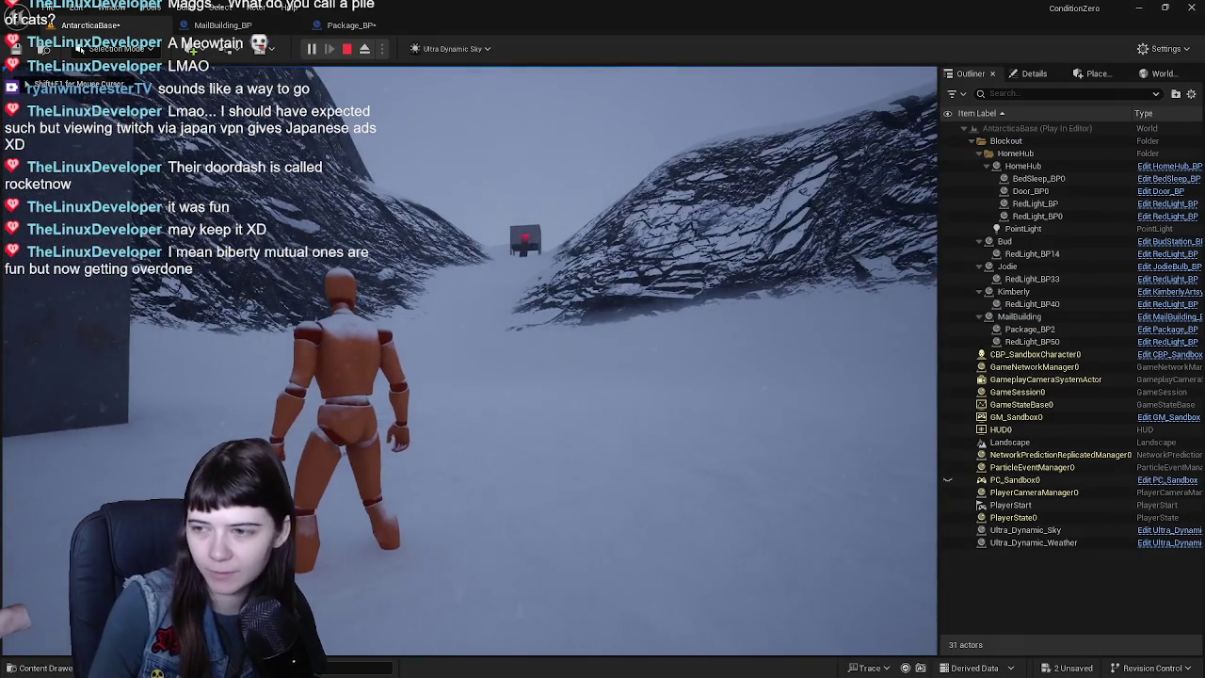
key(w)
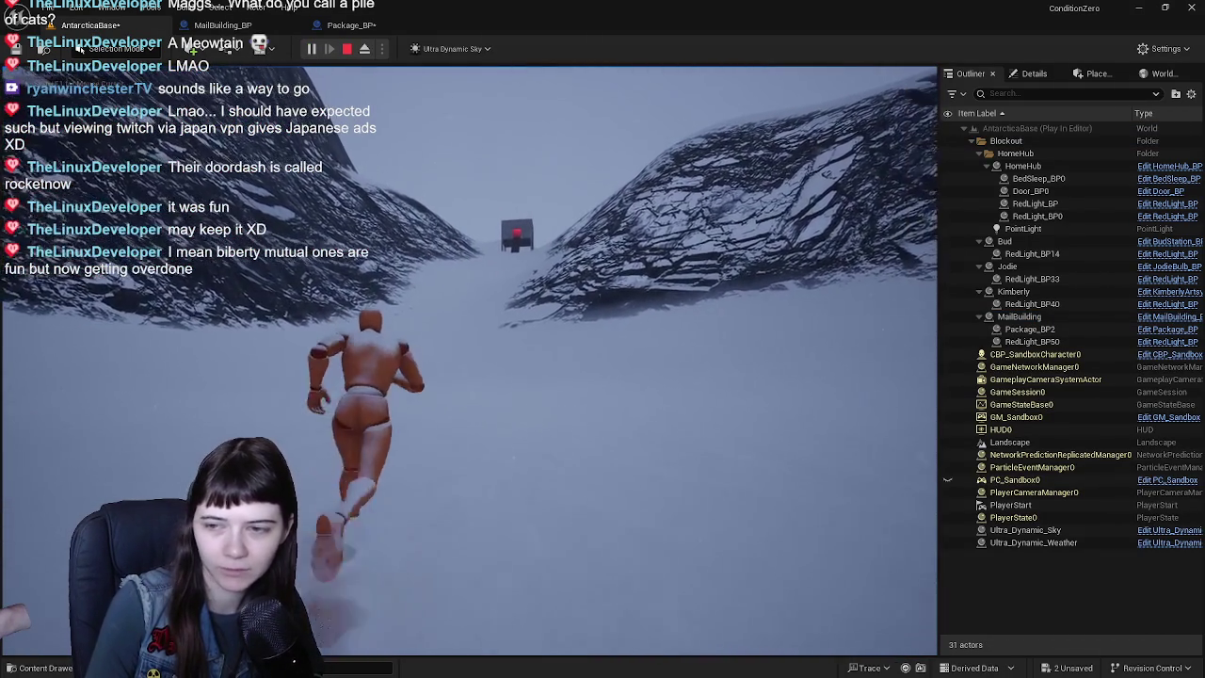
key(w)
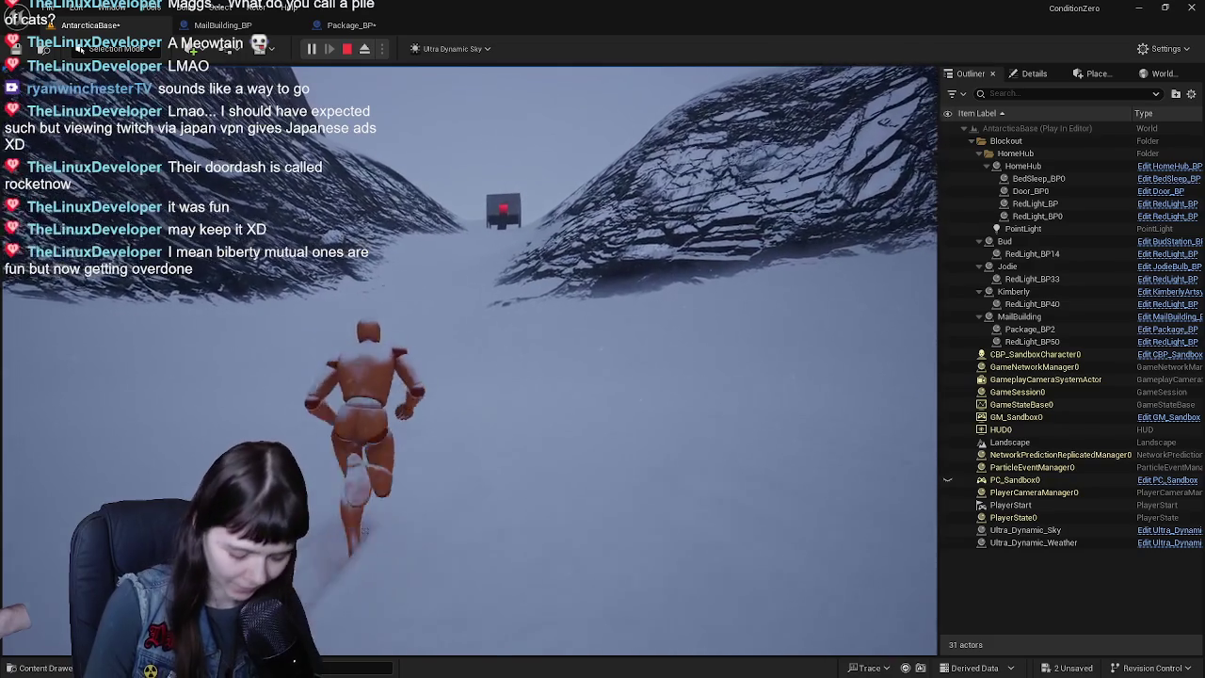
key(w)
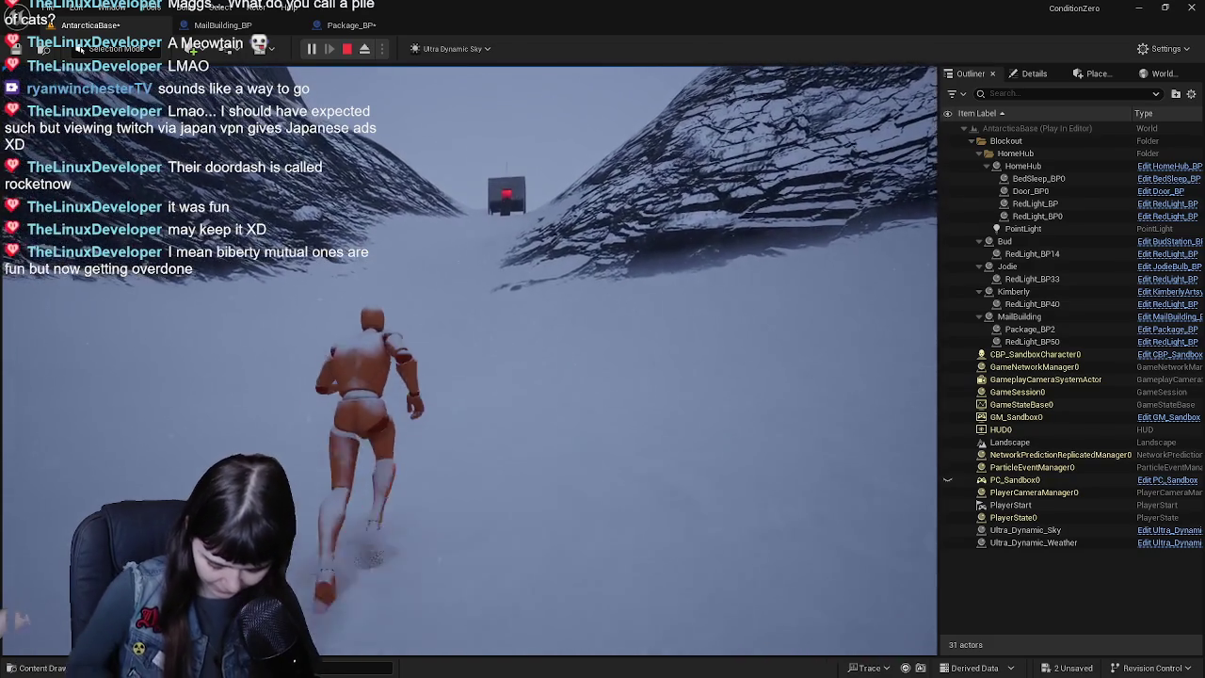
key(w)
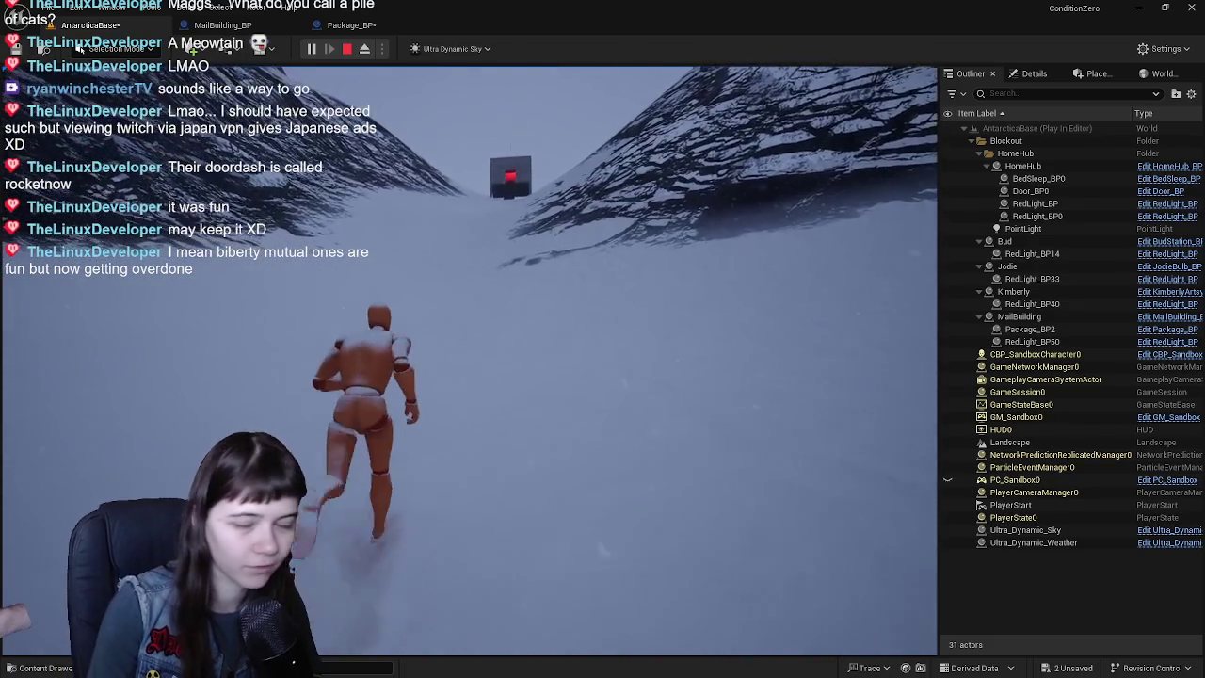
key(w)
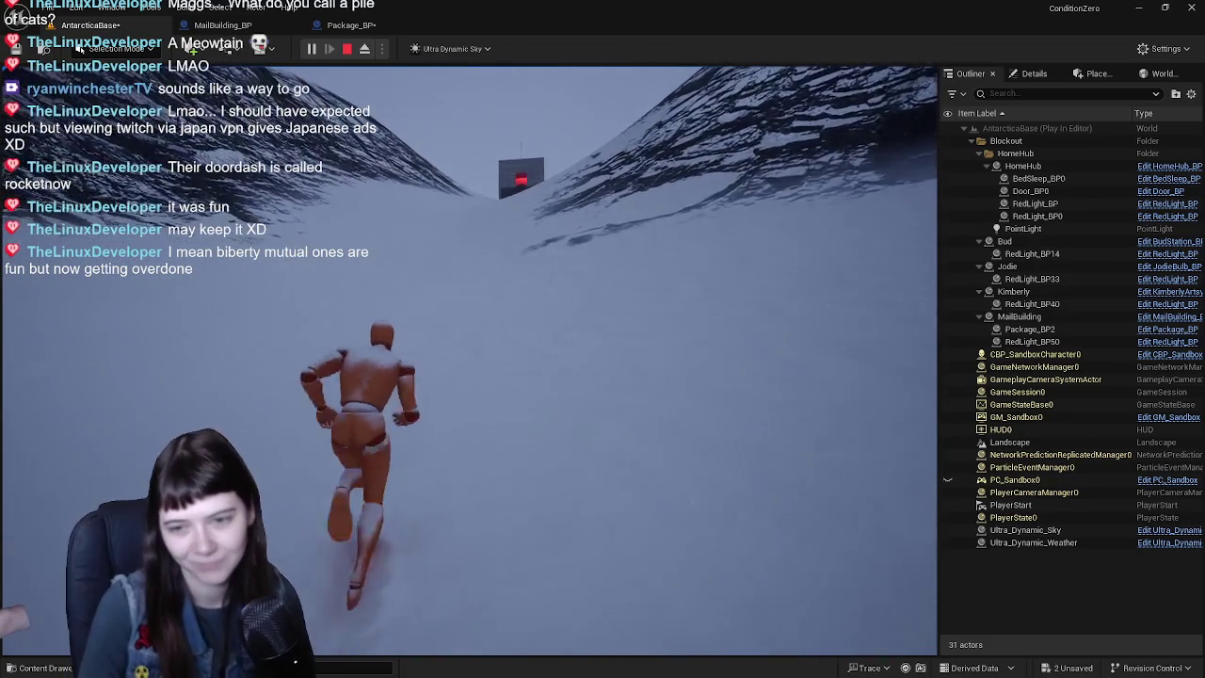
key(w)
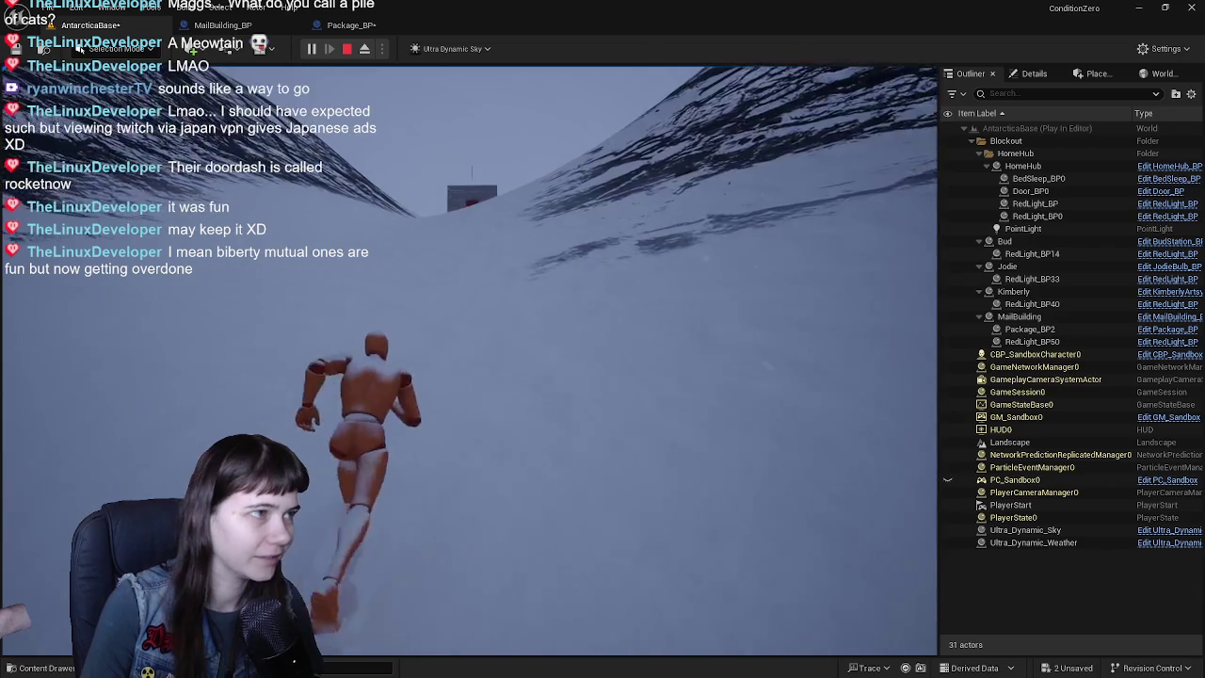
key(w)
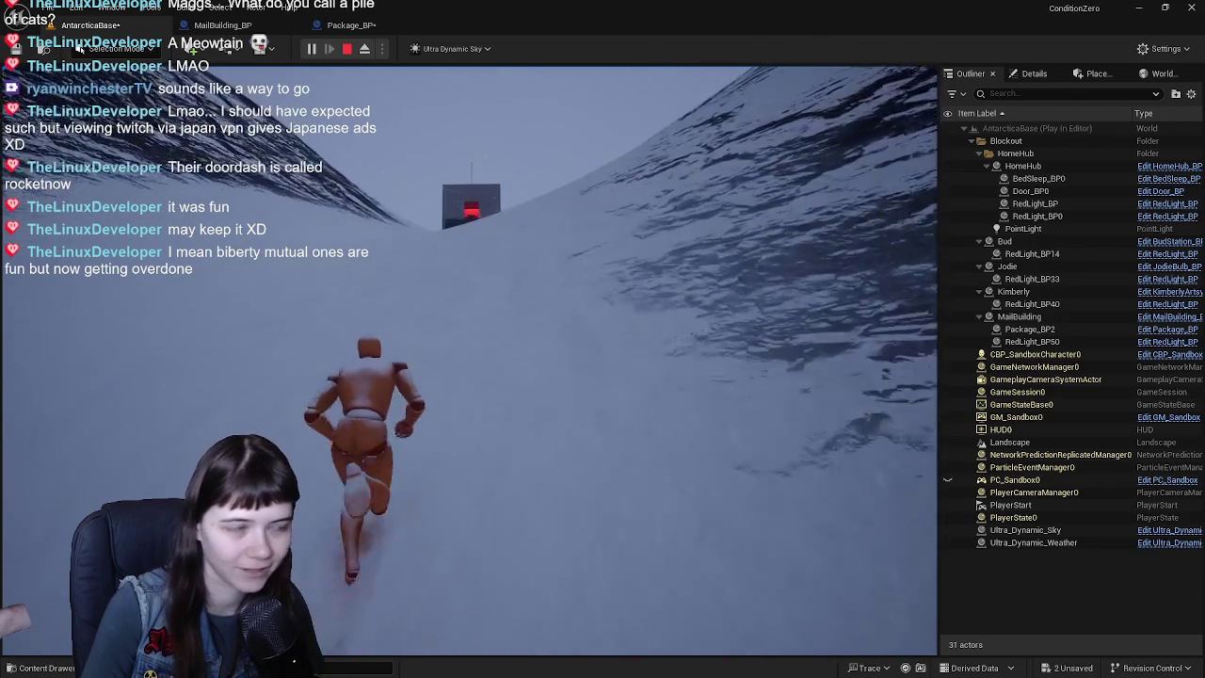
key(w)
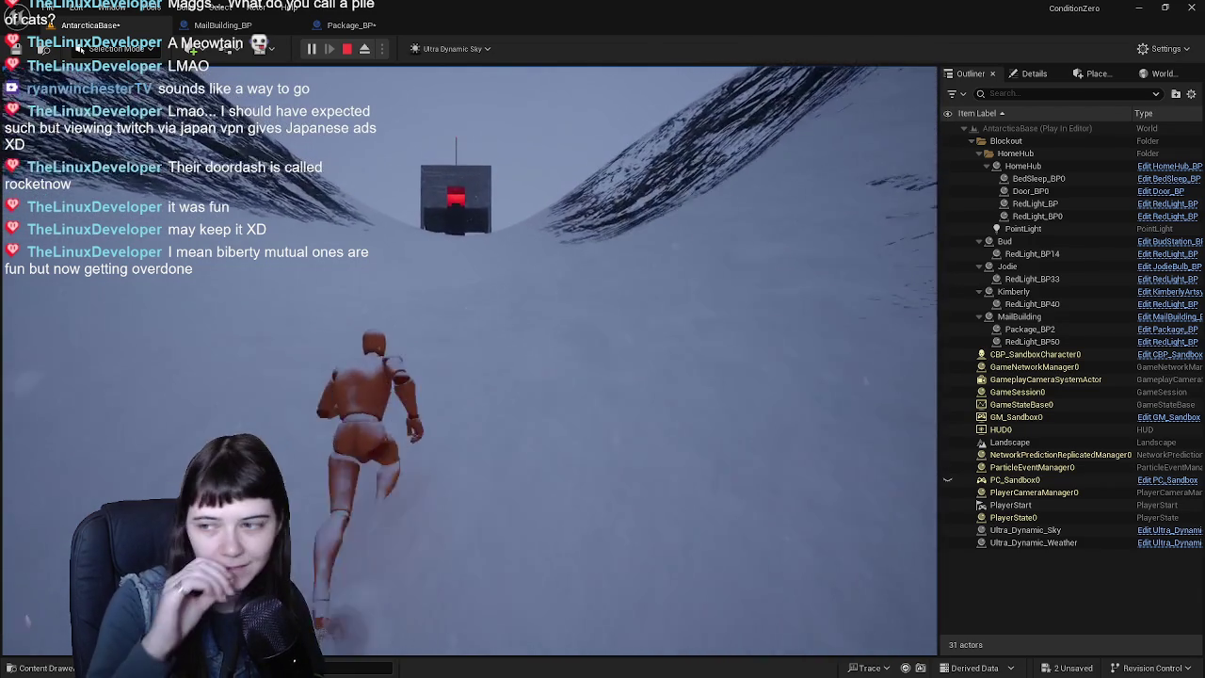
key(w)
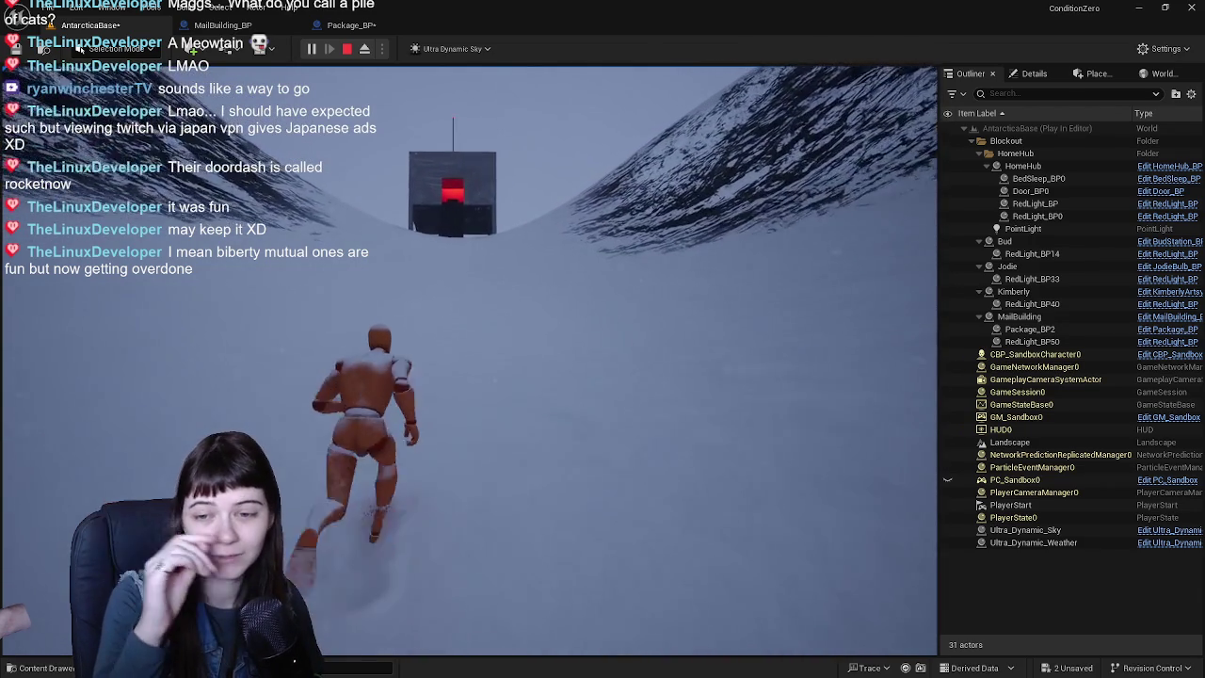
key(w)
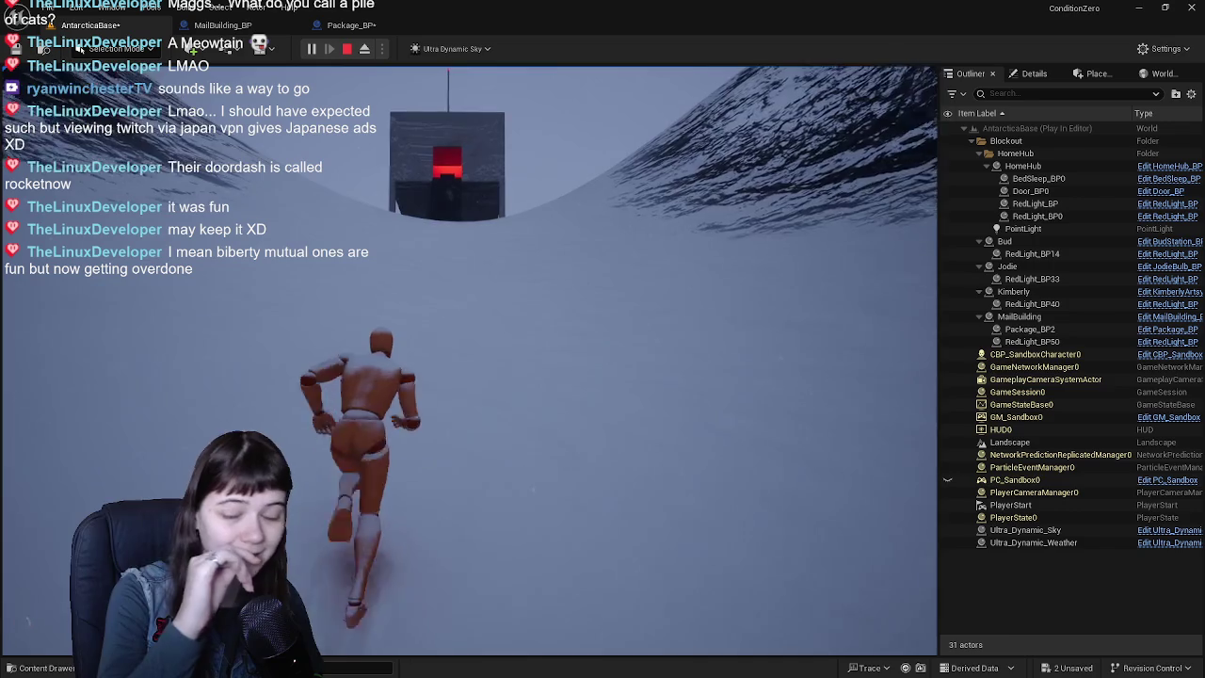
key(w)
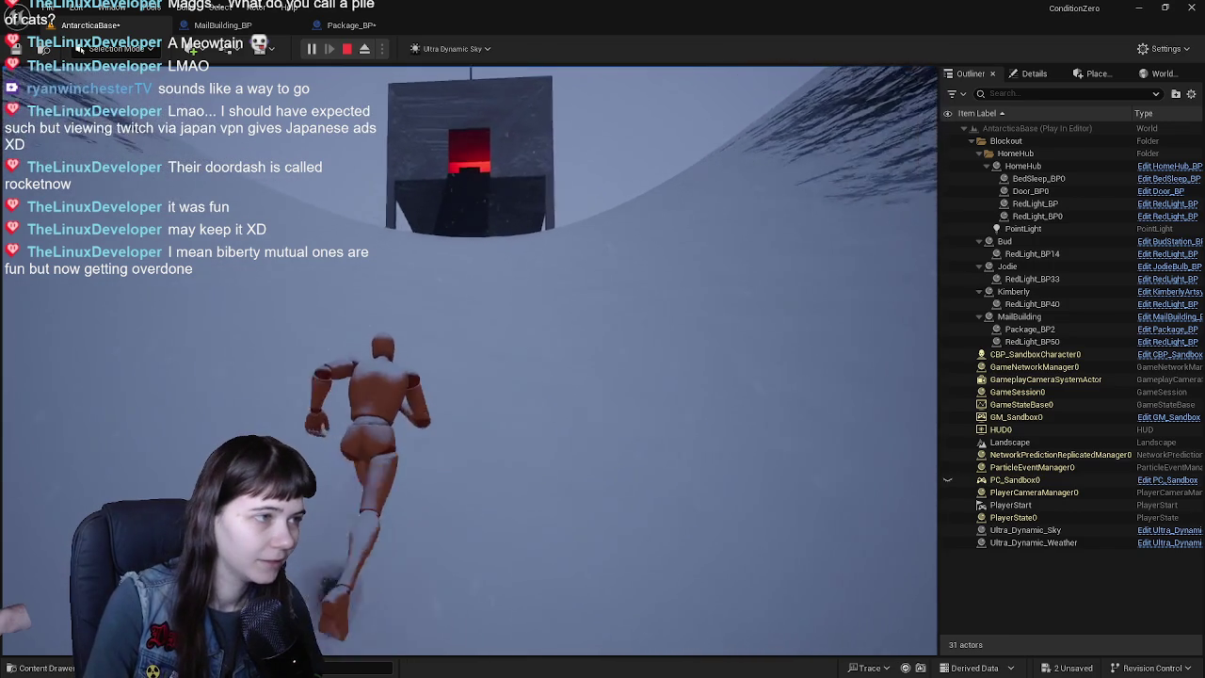
key(w)
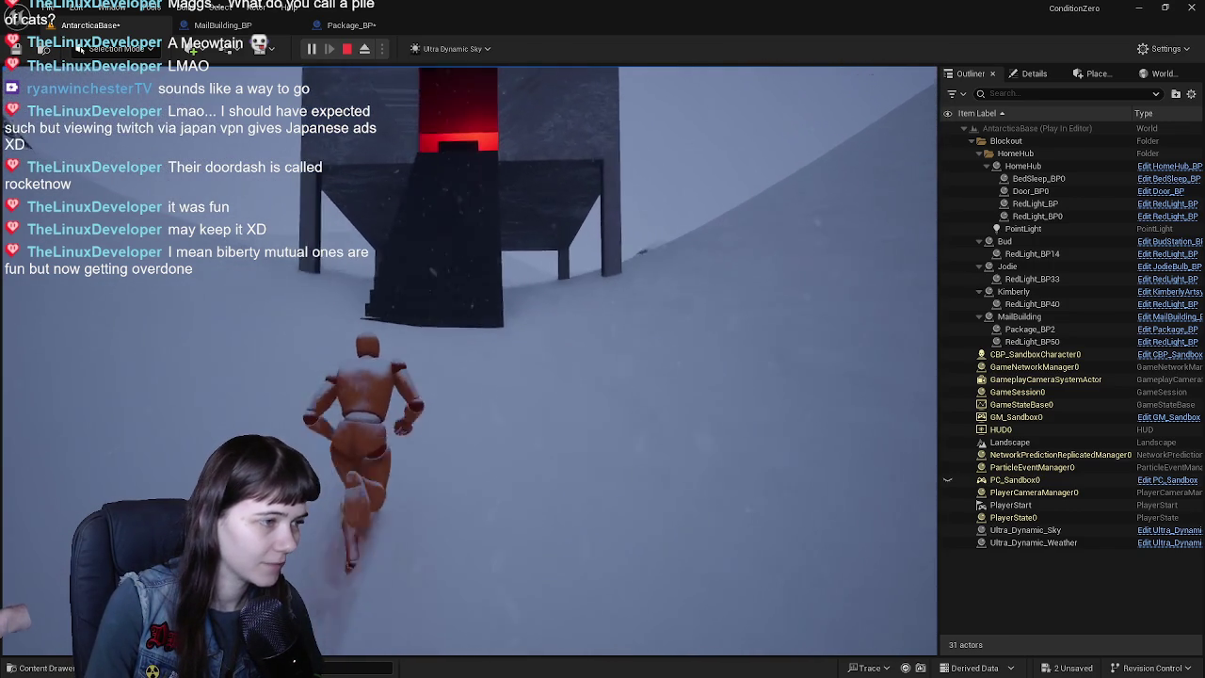
key(w)
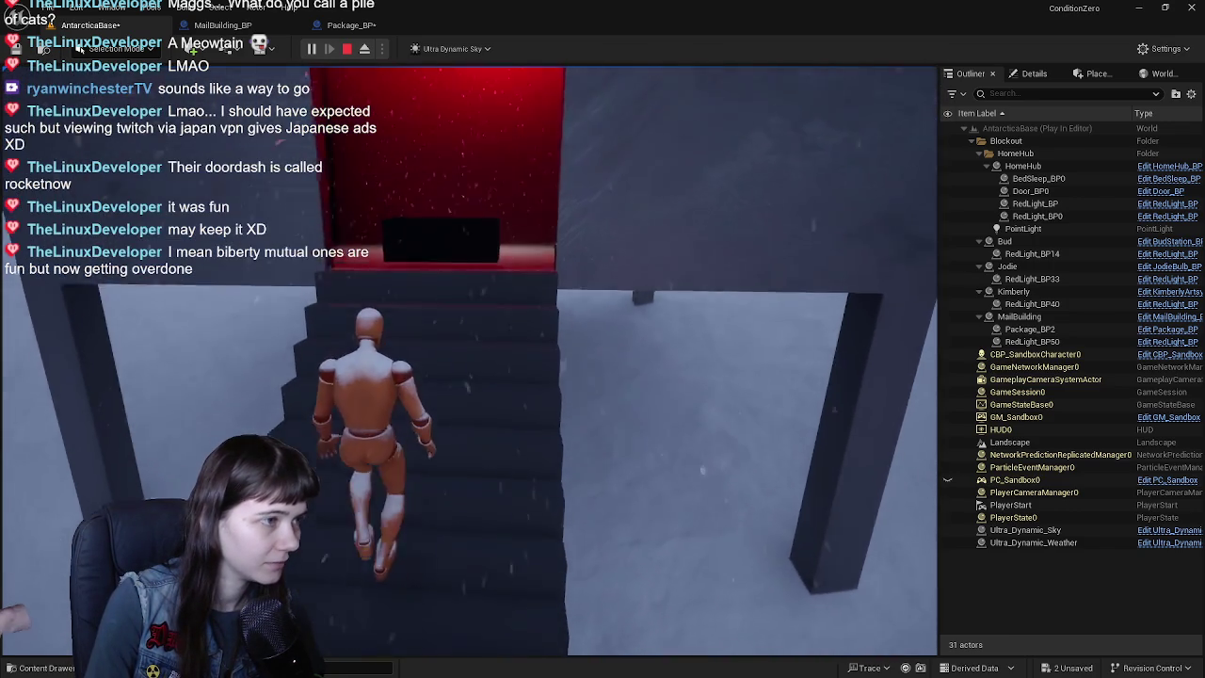
key(w)
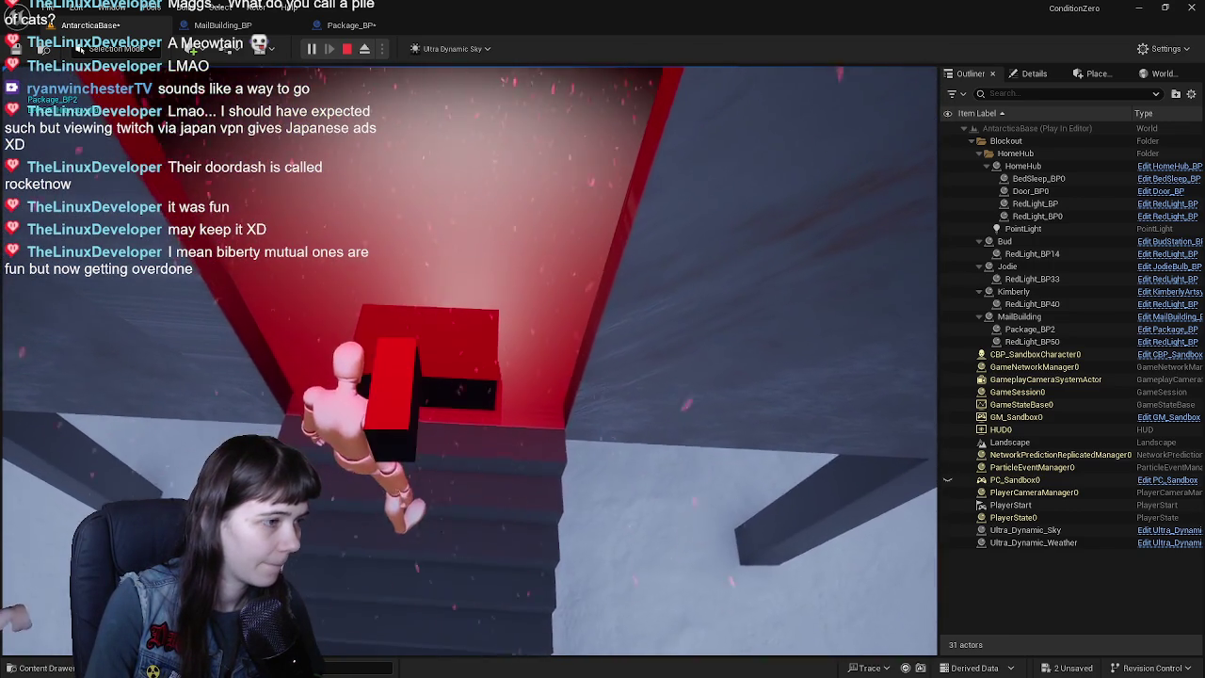
key(w)
key(Escape)
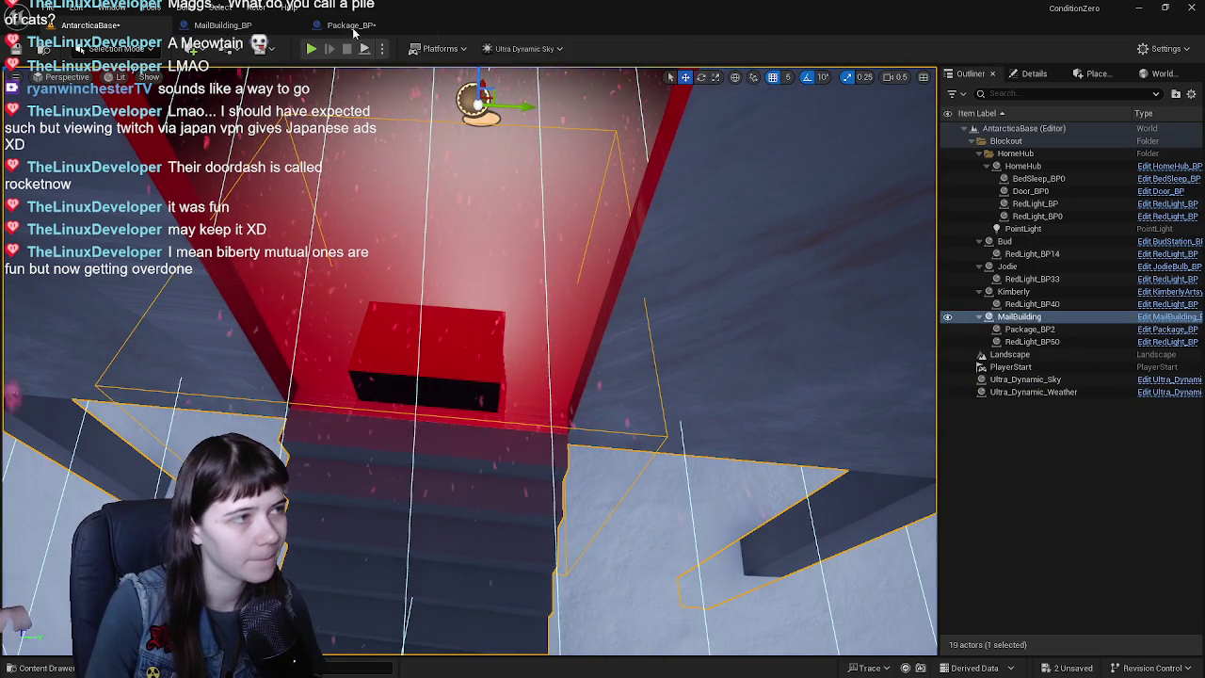
- Cycle through the open blueprint tabs and return to the AntarcticaBase level
click(358, 26)
click(222, 25)
click(127, 26)
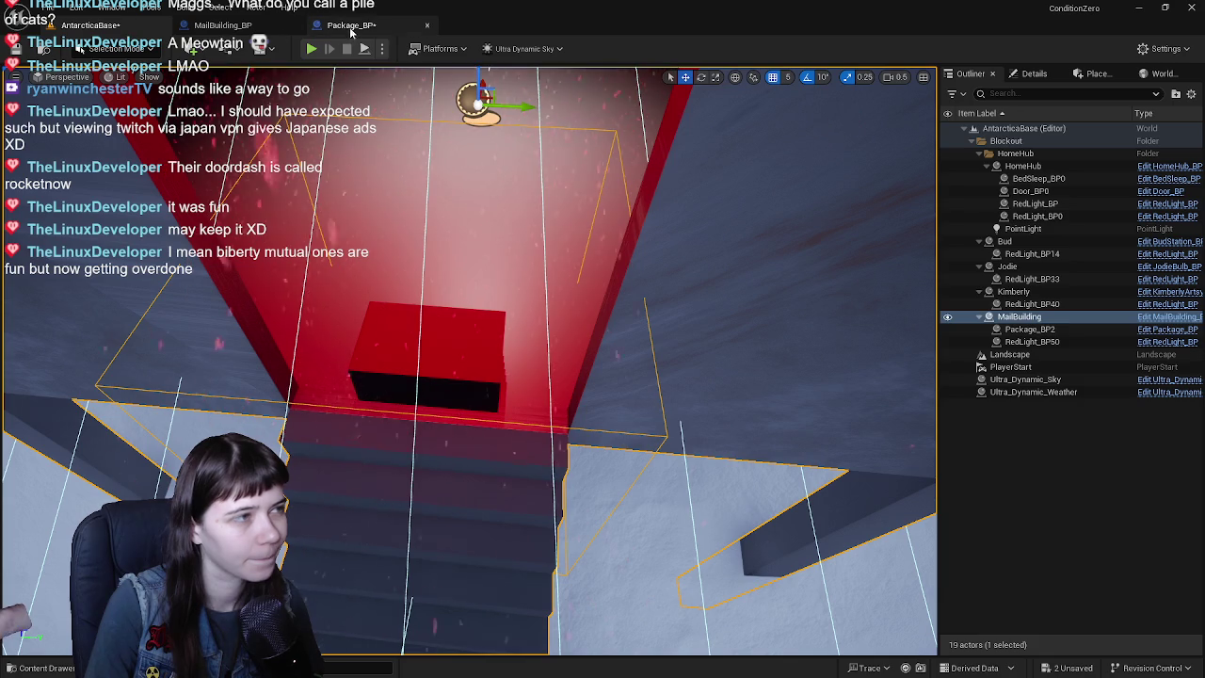
click(350, 25)
click(163, 31)
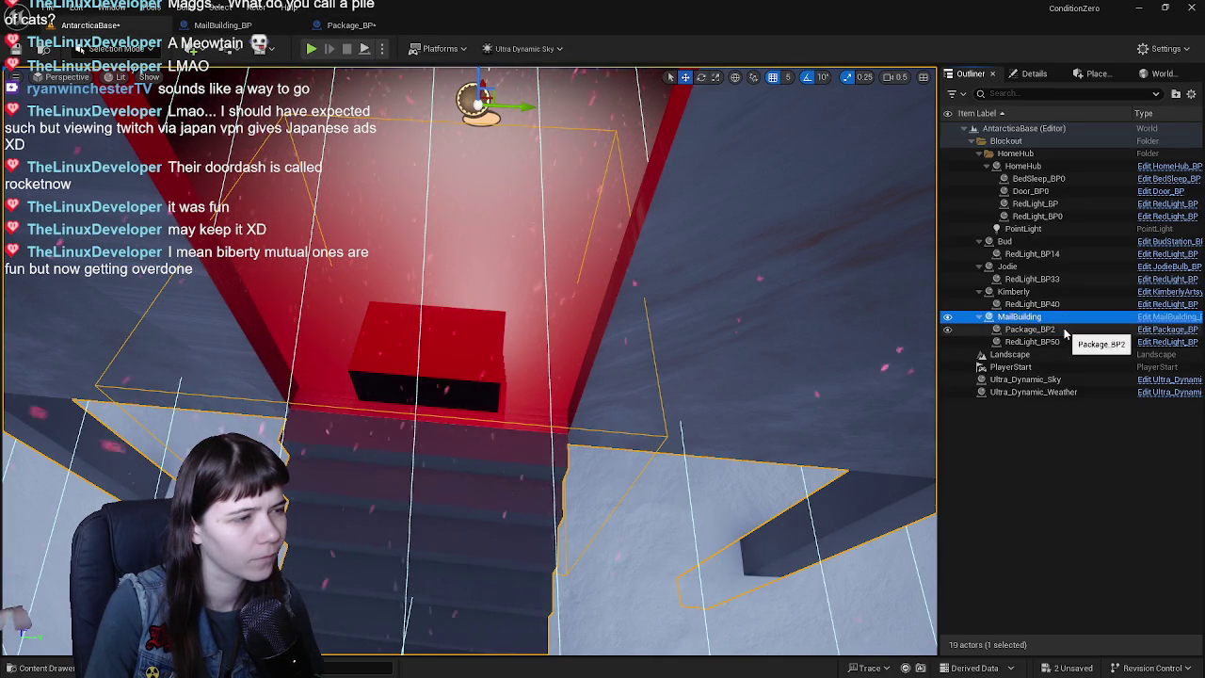
- Open MailBuilding_BP and check the package in its Viewport preview
click(222, 25)
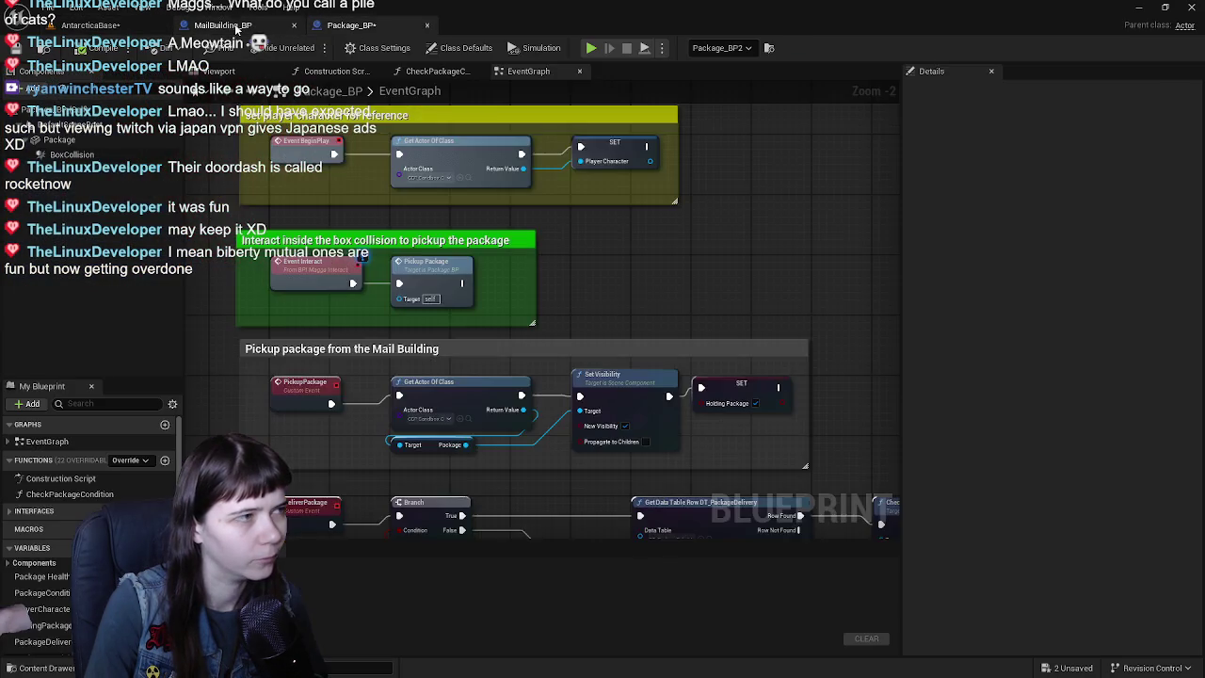
click(428, 71)
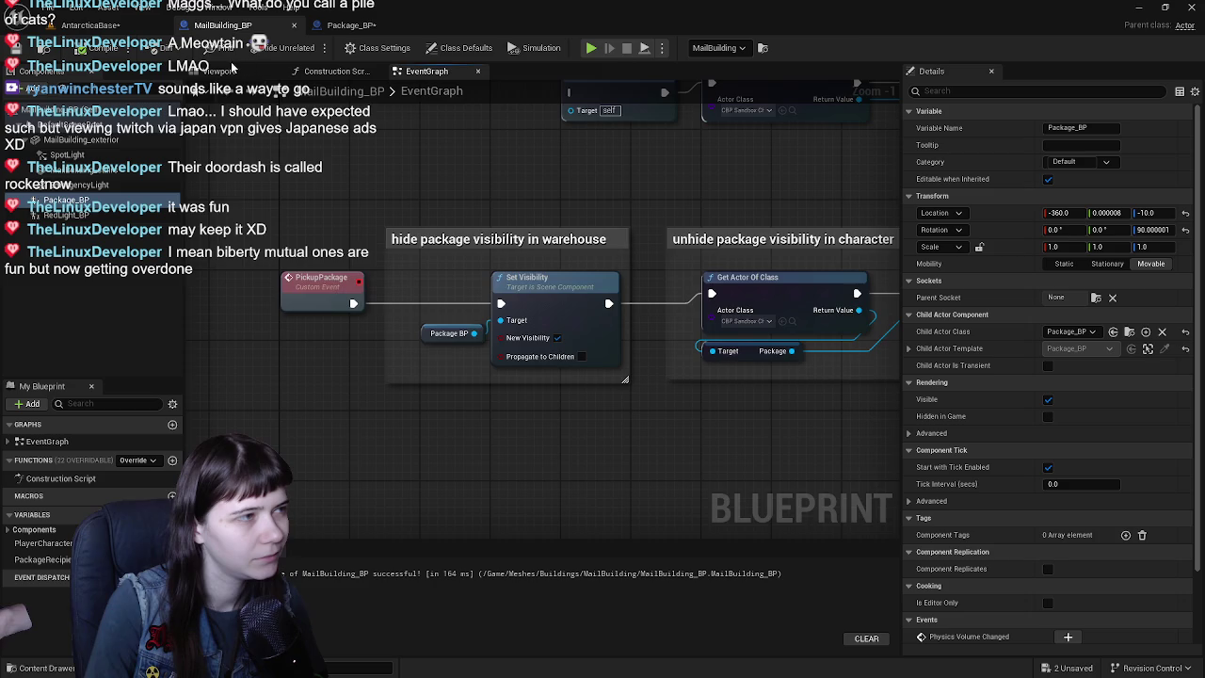
click(221, 72)
right_drag(292, 101, 381, 95)
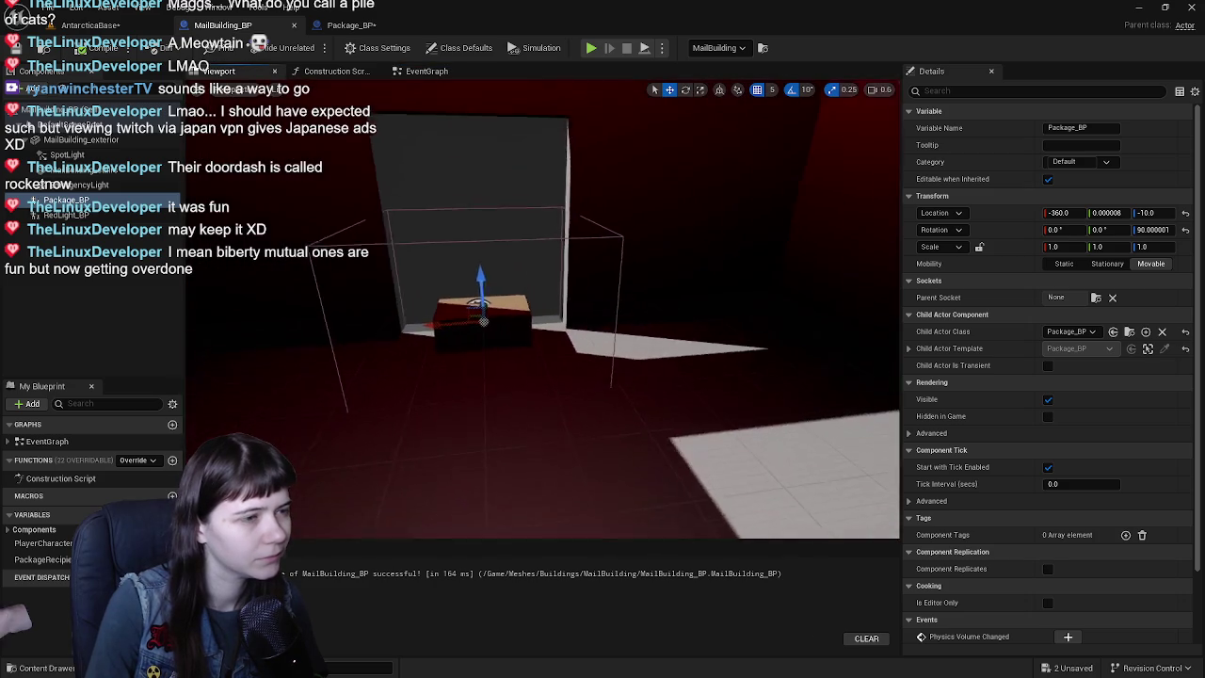
click(427, 72)
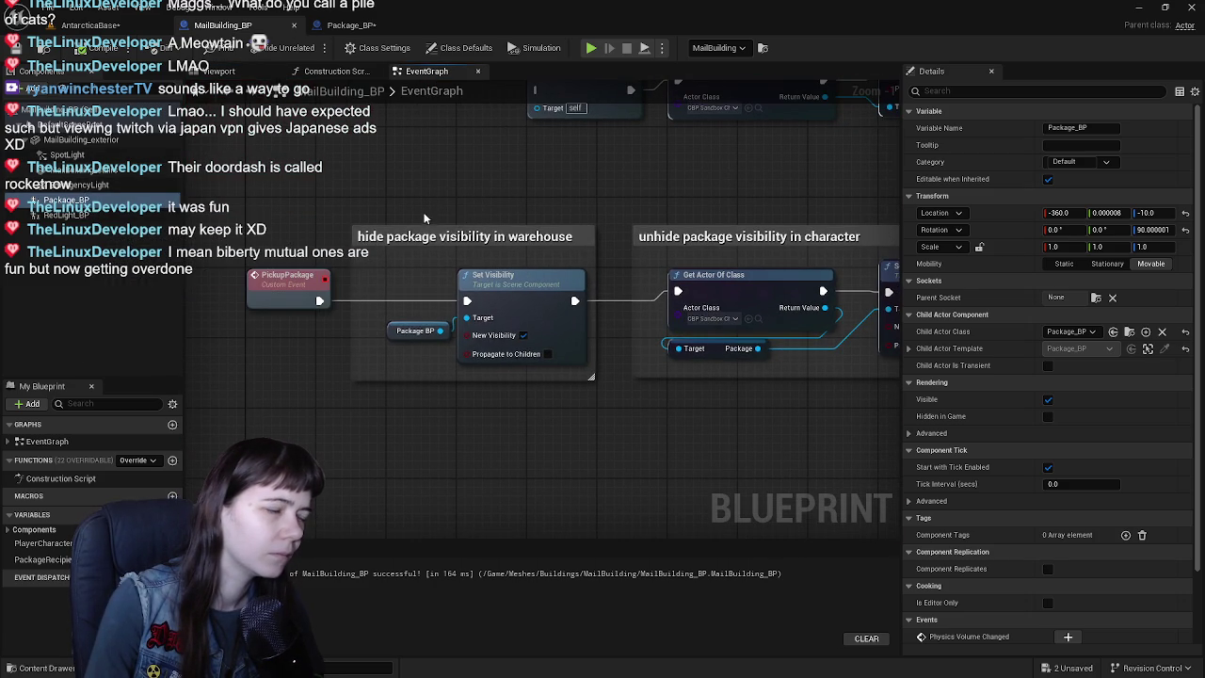
- Frame the PickupPackage section of the event graph and select the Package BP getter
right_drag(416, 210, 444, 198)
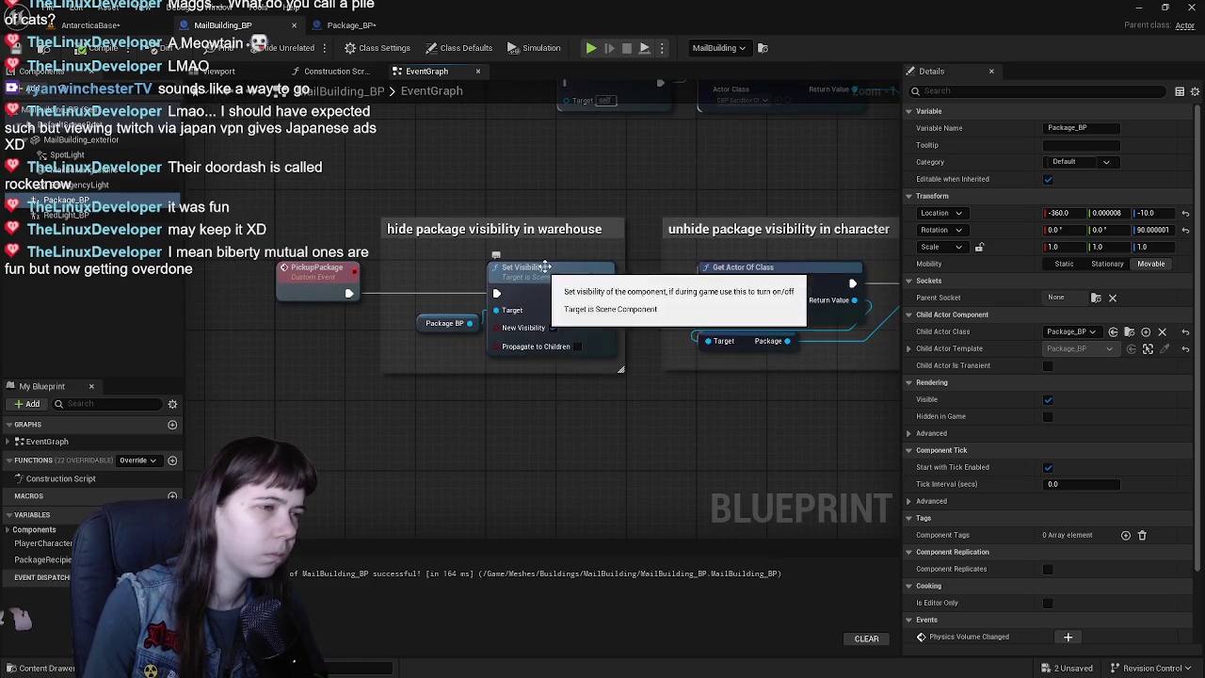
right_drag(545, 259, 506, 283)
scroll(506, 288, down, 1)
scroll(412, 332, up, 1)
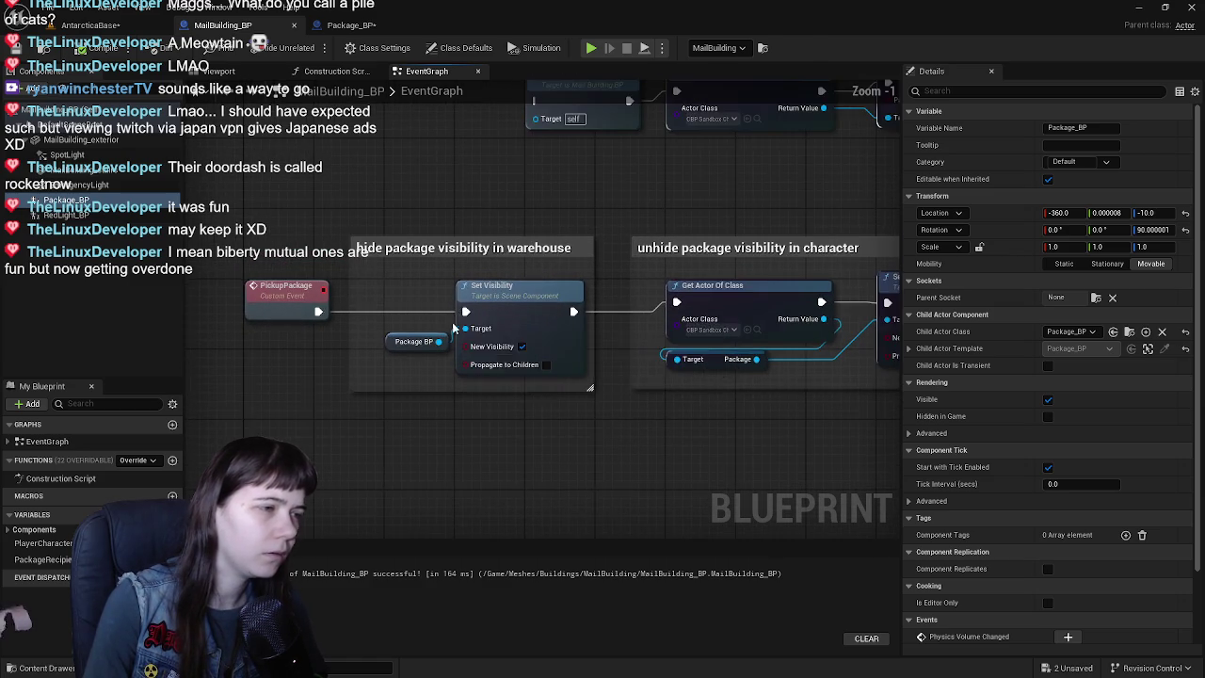
click(427, 349)
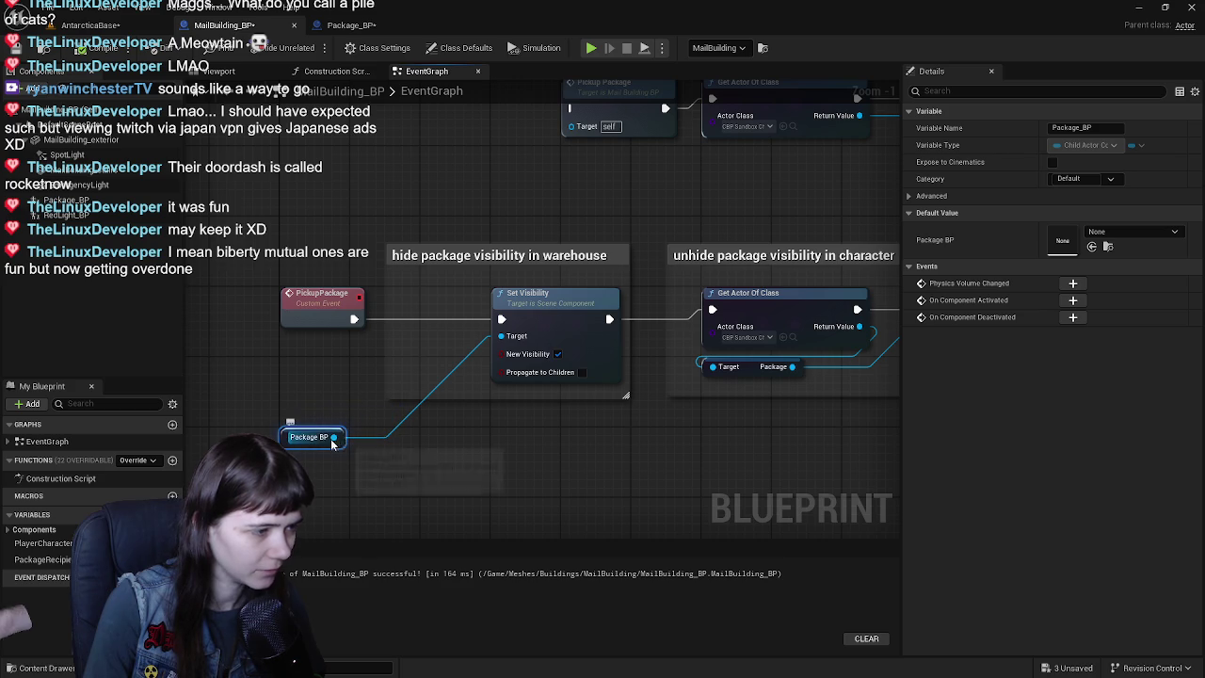
- Add a Destroy Component node on Package BP, wired between PickupPackage and Get Actor Of Class
drag(333, 438, 435, 476)
text(desto)
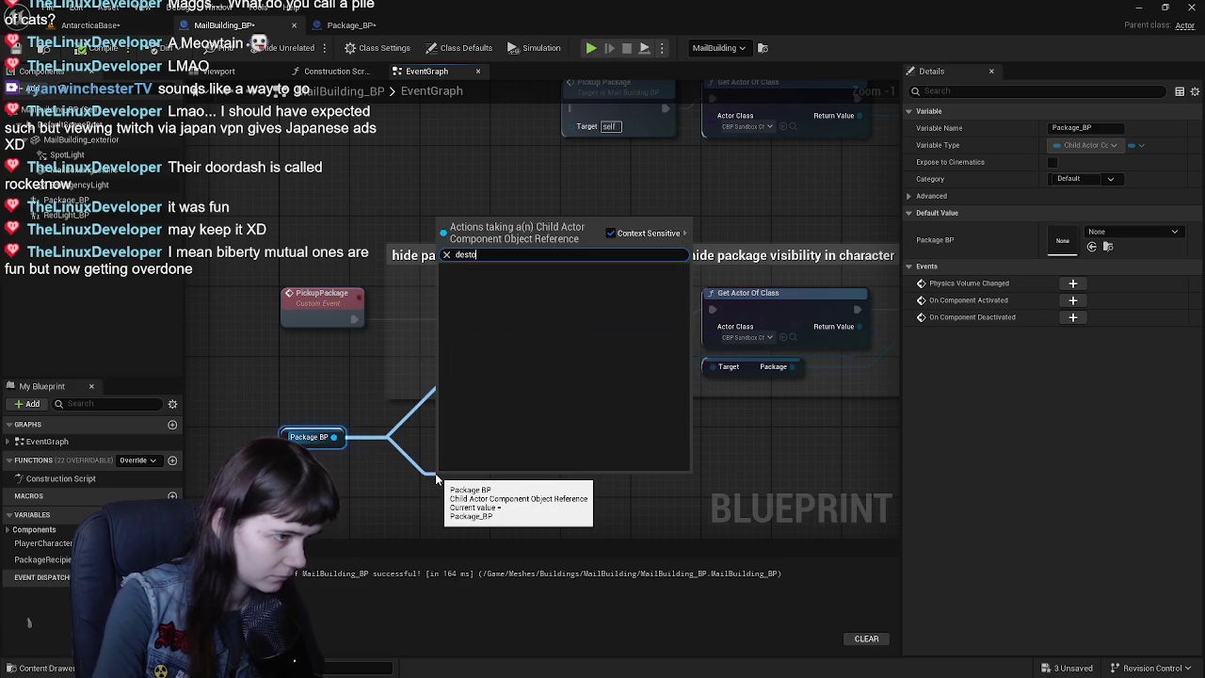
key(BackSpace)
key(Return)
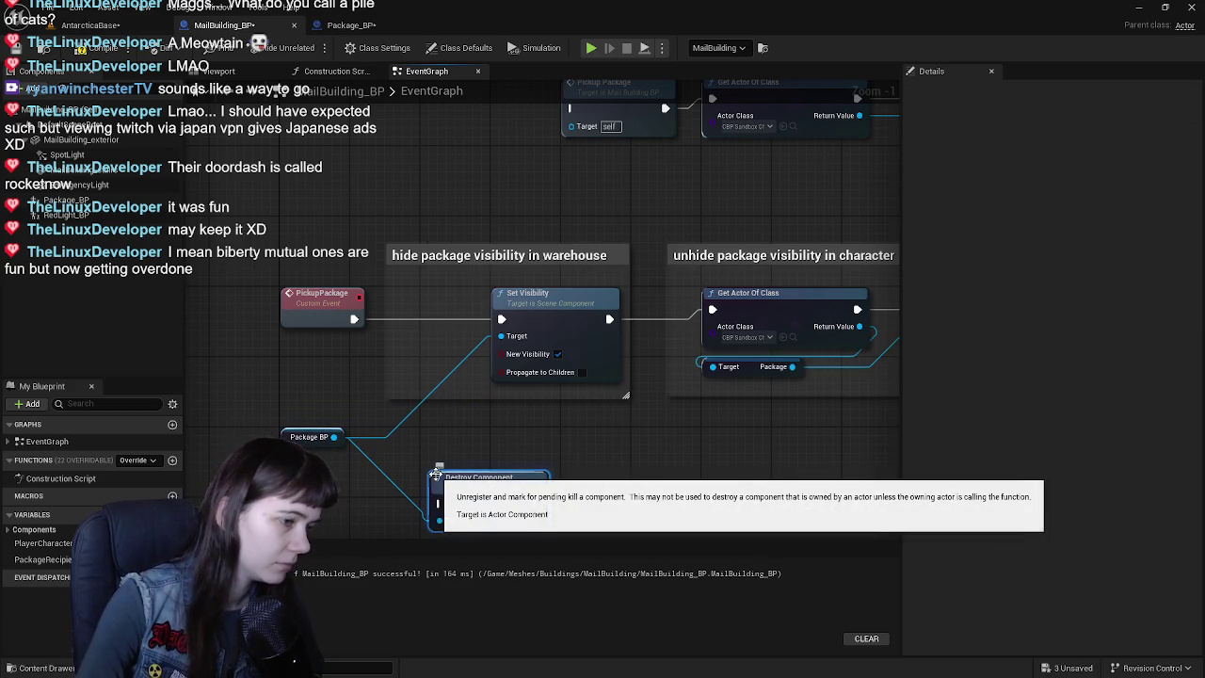
drag(506, 494, 558, 449)
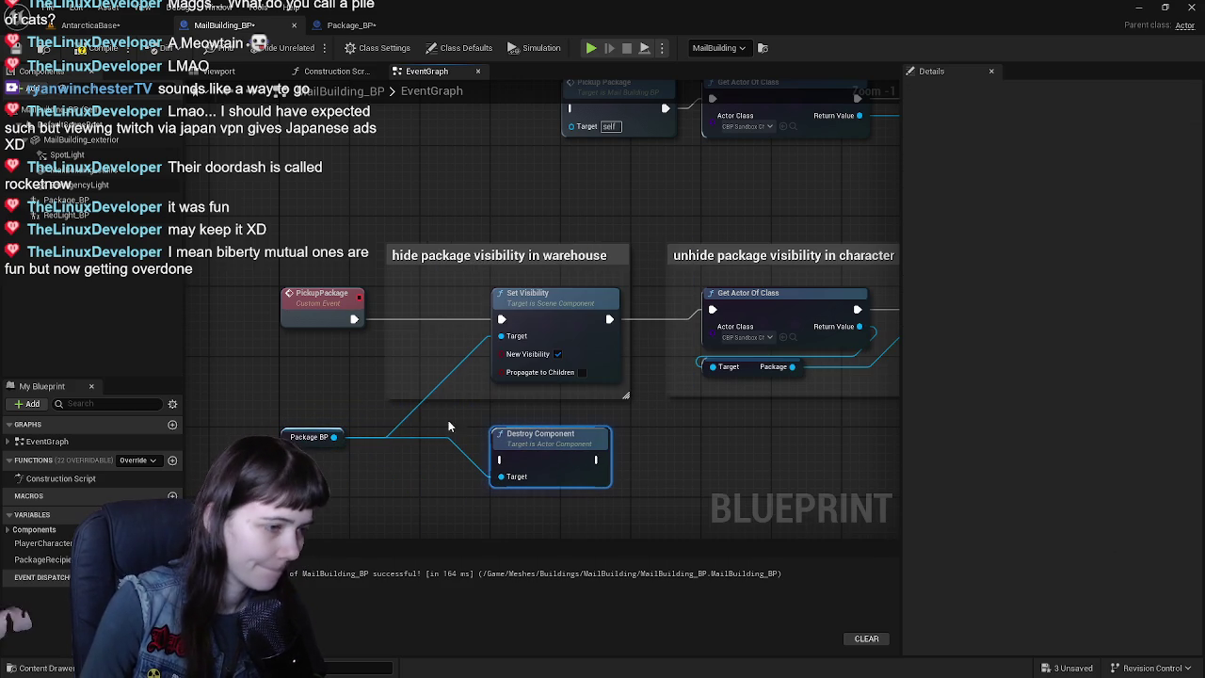
drag(352, 319, 489, 450)
drag(596, 459, 660, 381)
drag(712, 313, 713, 311)
- Delete the old Set Visibility node, tidy the nodes, and compile MailBuilding_BP
click(581, 299)
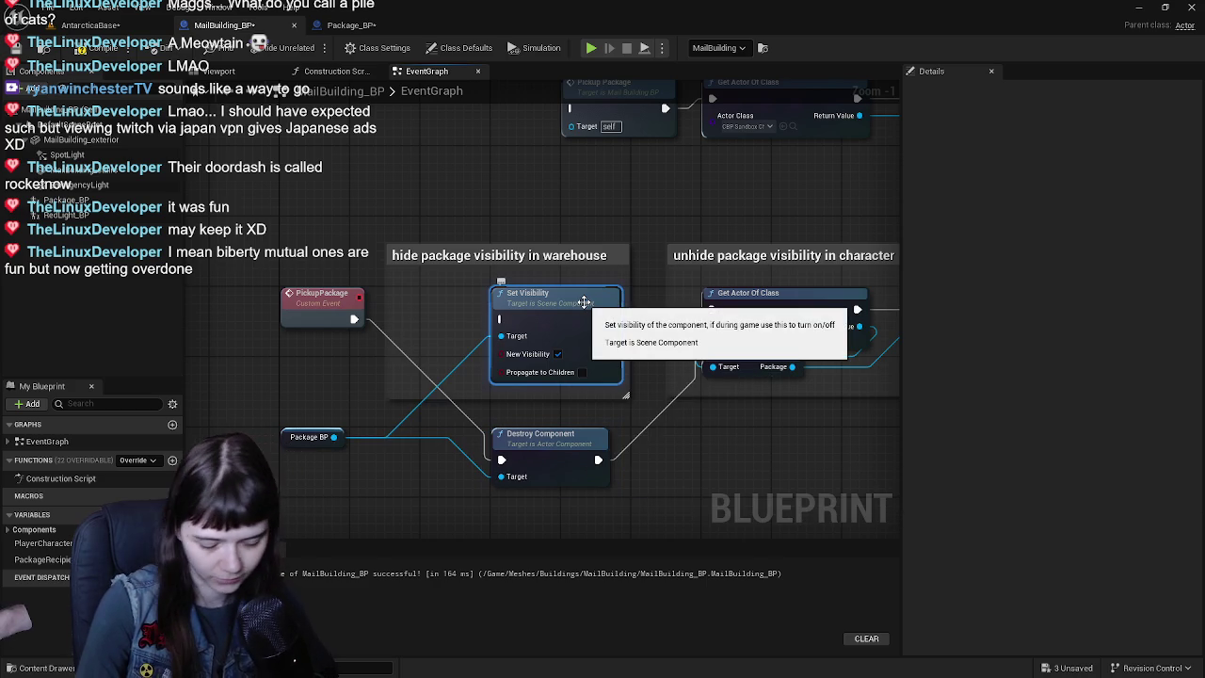
key(Delete)
drag(550, 448, 552, 307)
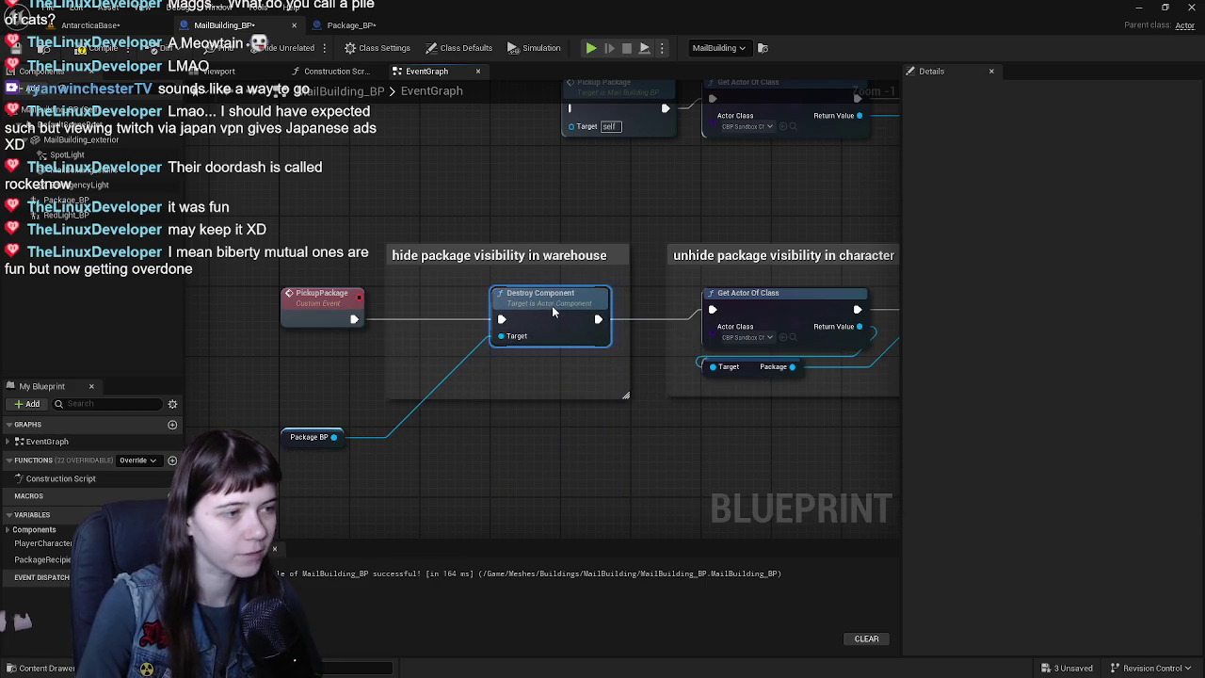
drag(287, 443, 284, 371)
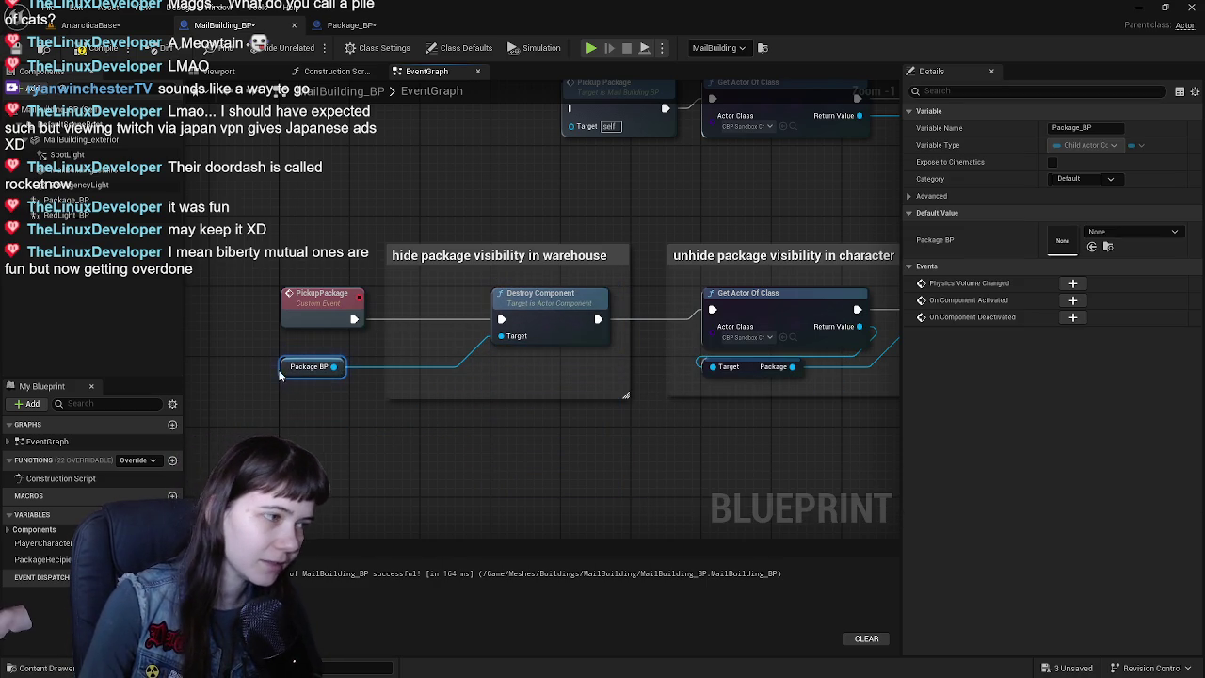
click(245, 296)
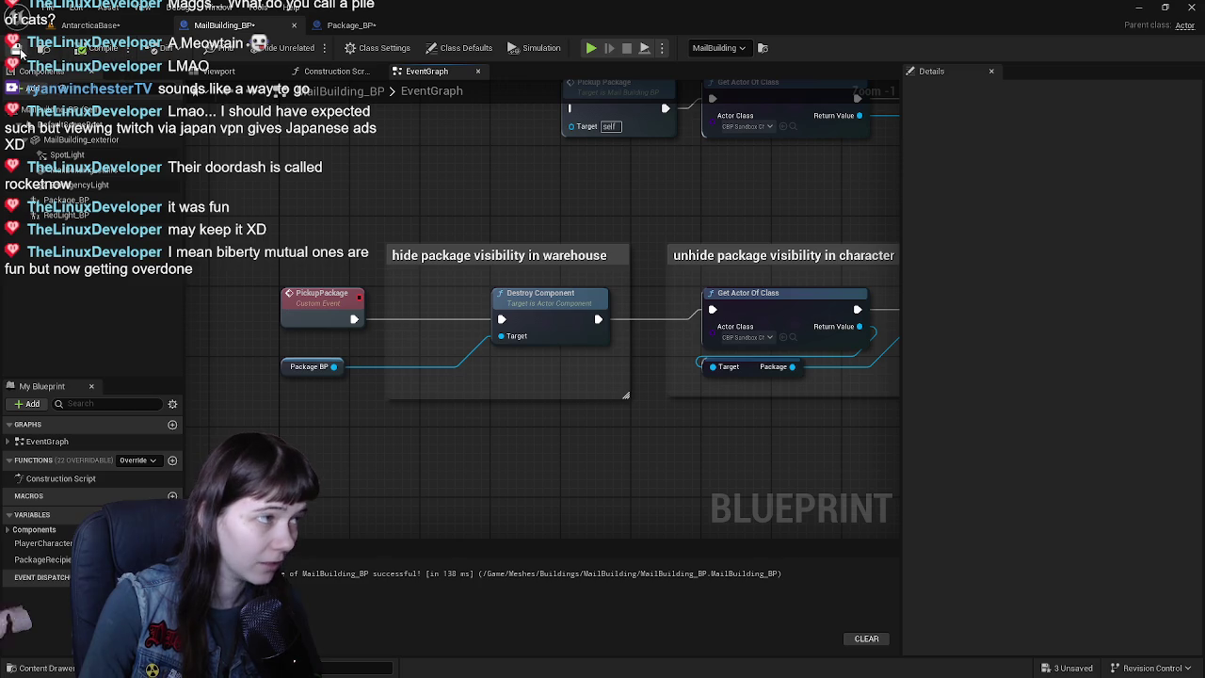
- Return to the level view and save all unsaved changes
click(352, 25)
click(87, 25)
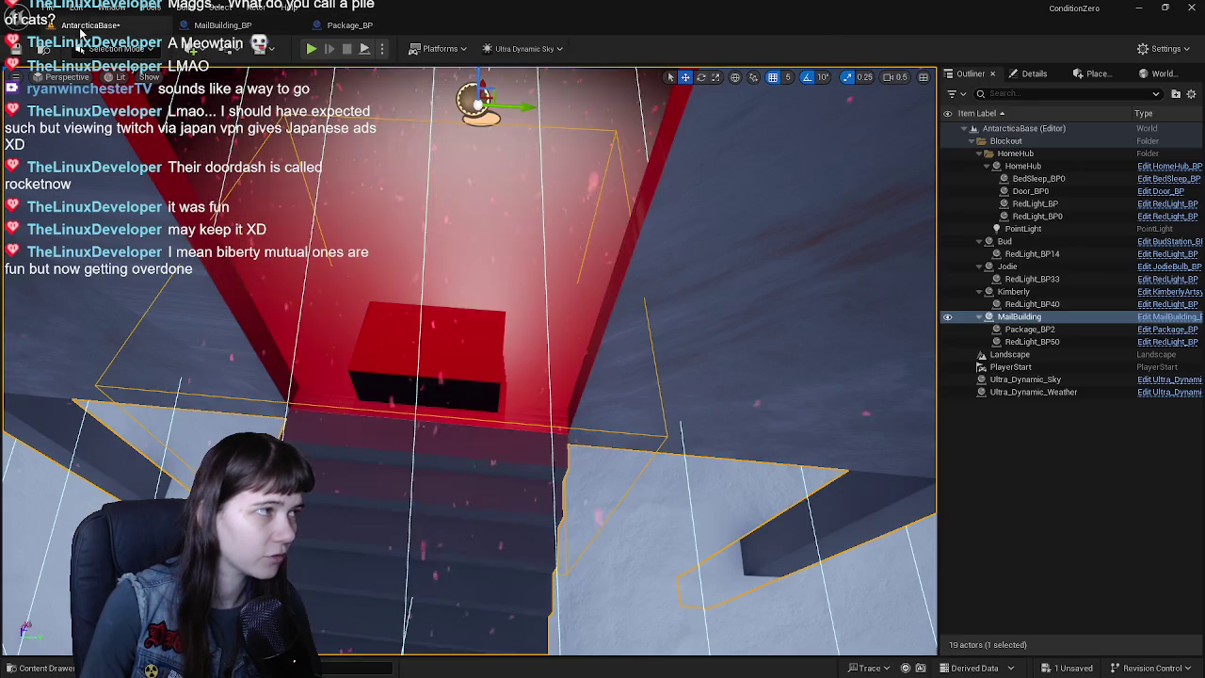
click(7, 48)
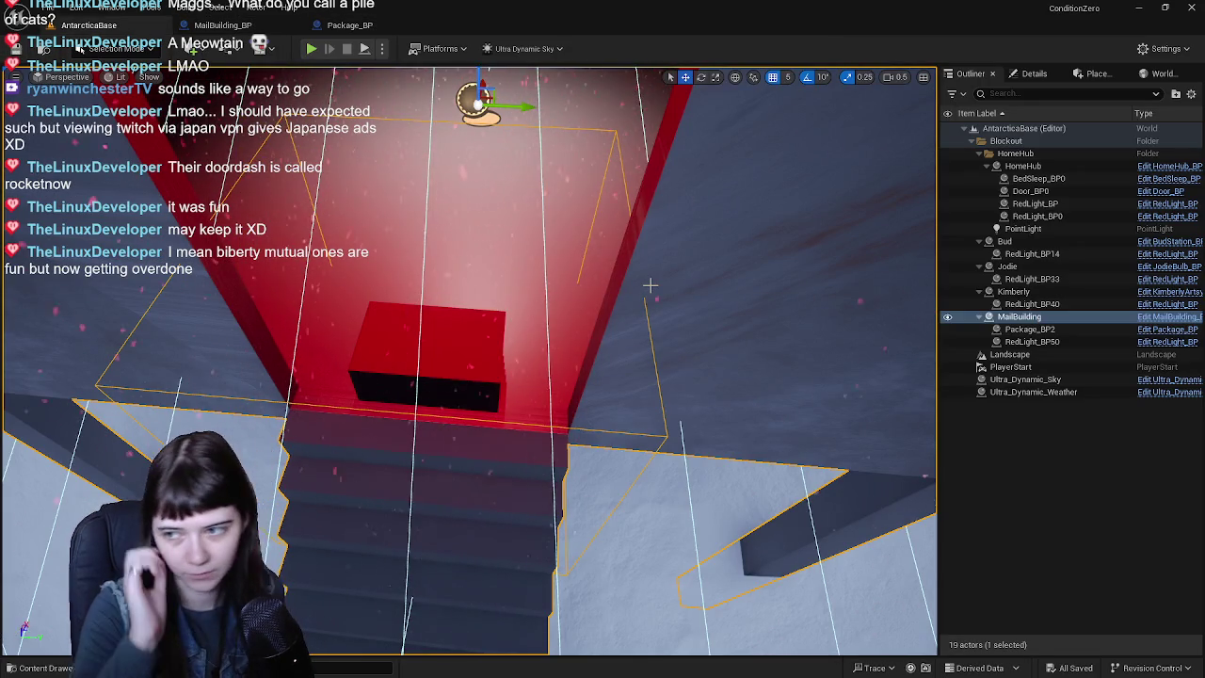
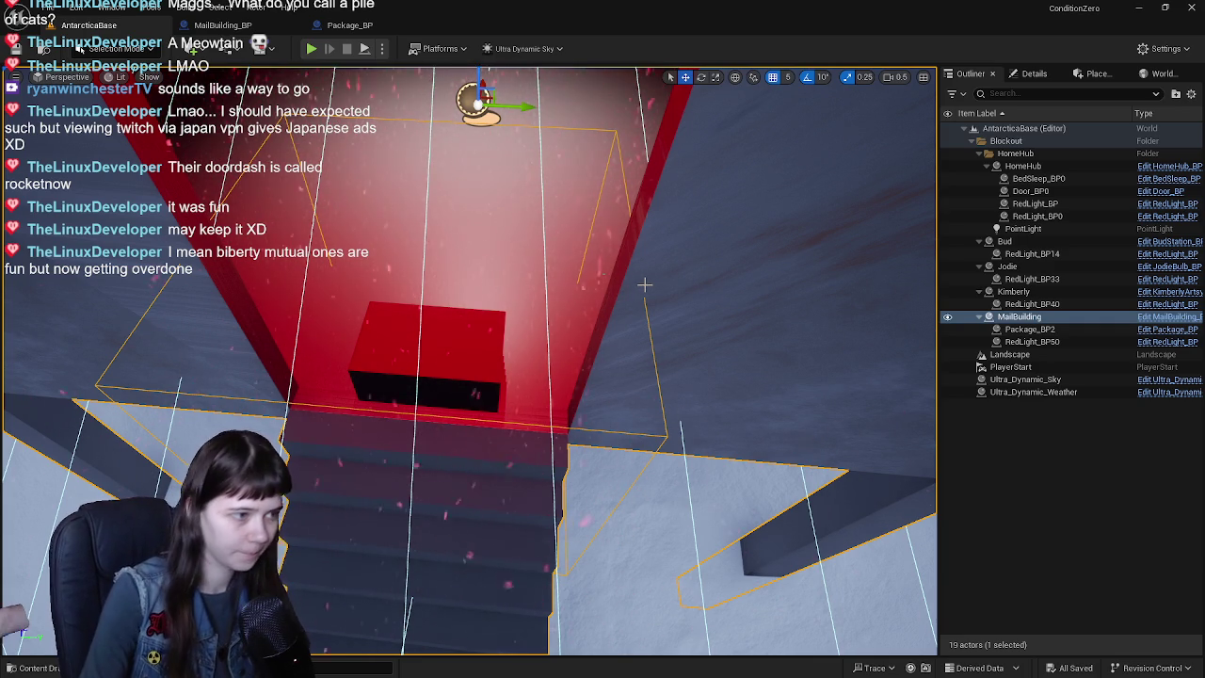
- Playtest the level by running forward, then stop and bring up the Package_BP event graph
click(311, 48)
key(w)
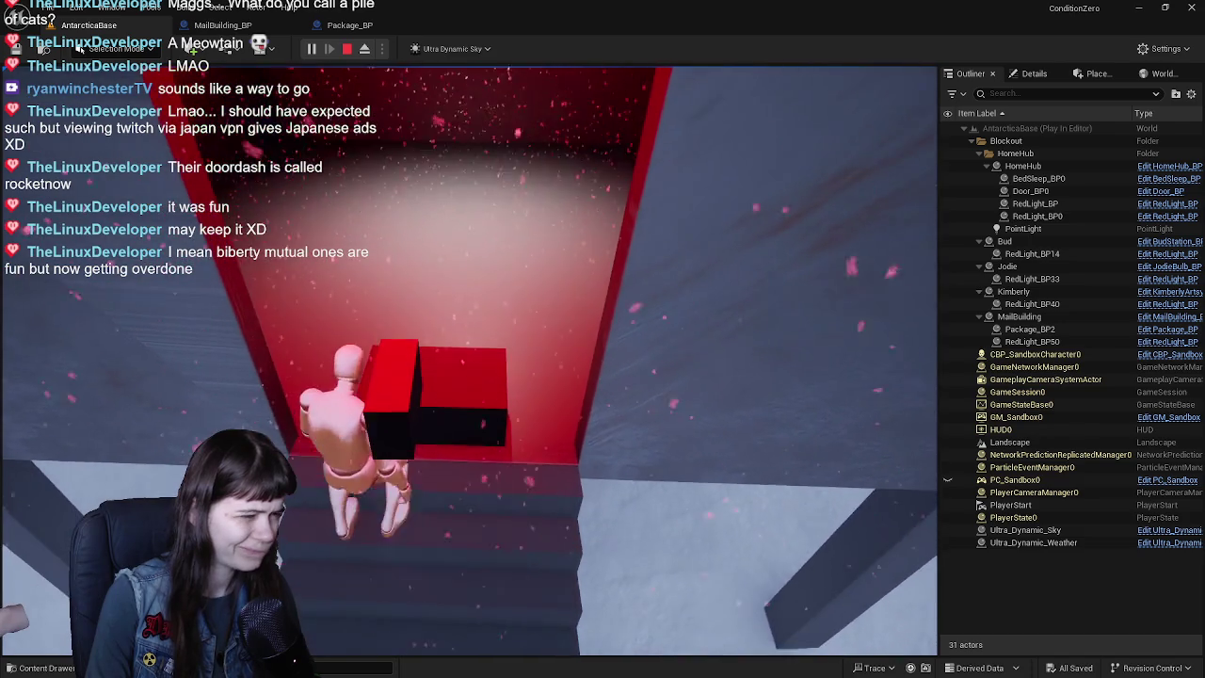
click(347, 49)
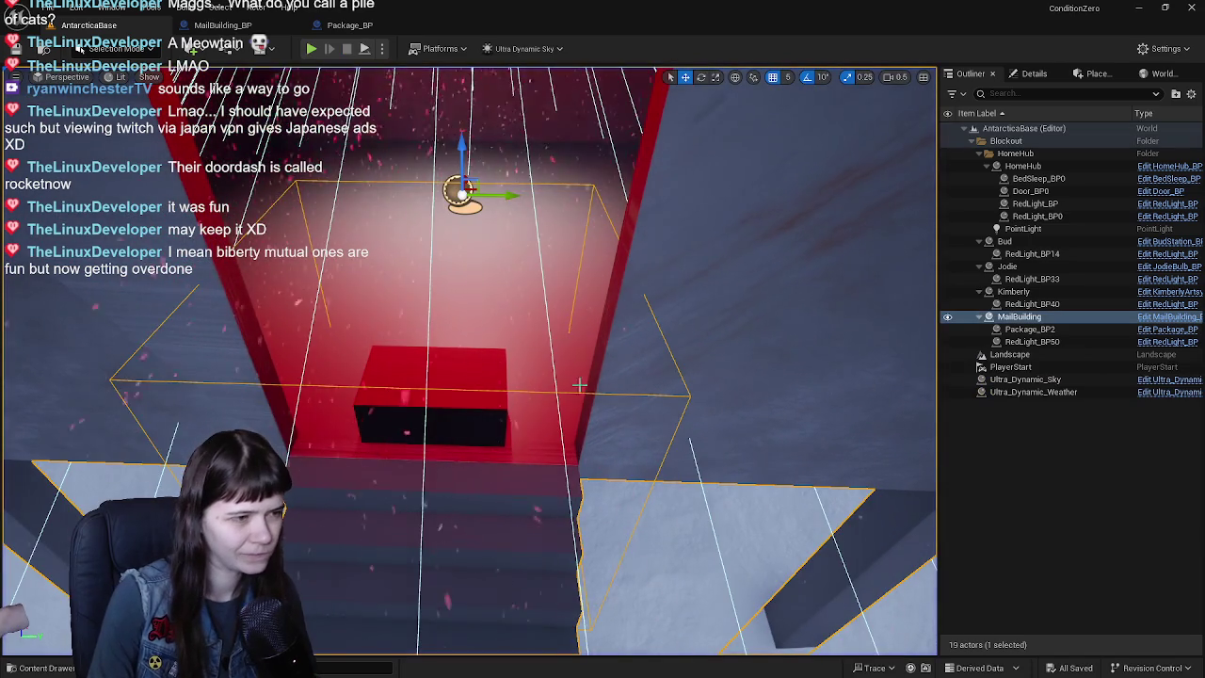
click(375, 24)
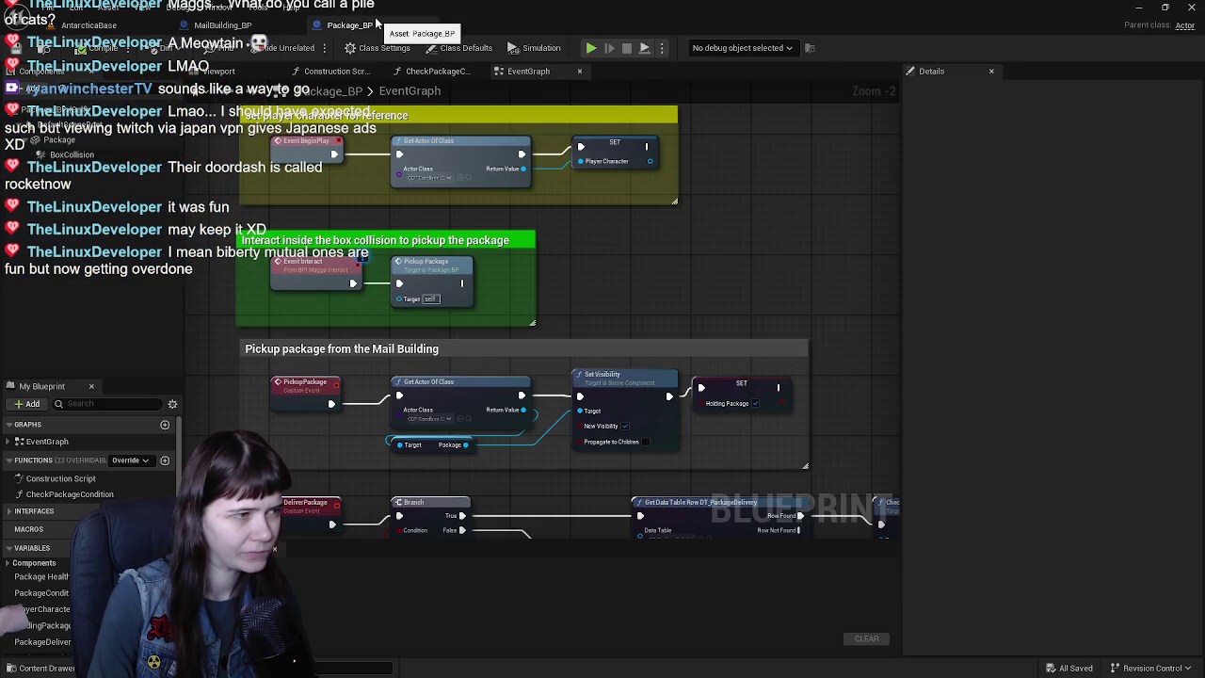
- Inspect the Package_BP and MailBuilding_BP 3D previews and select the package box on the shelf
click(224, 72)
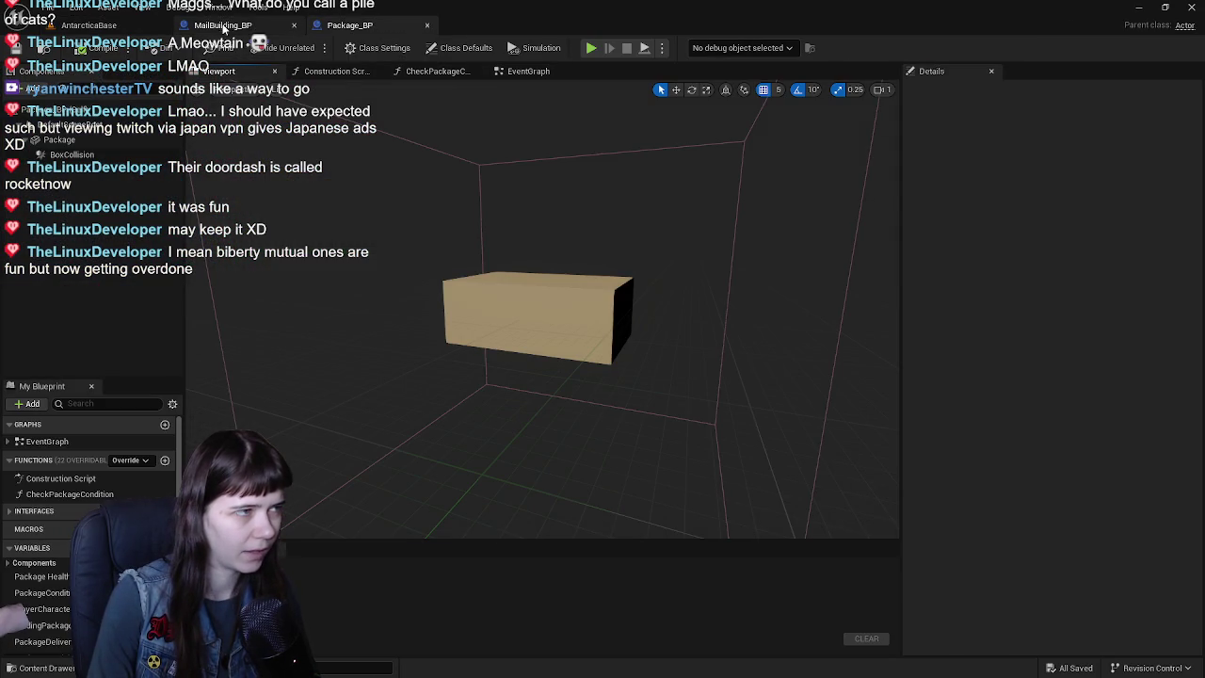
click(223, 25)
right_drag(389, 164, 428, 188)
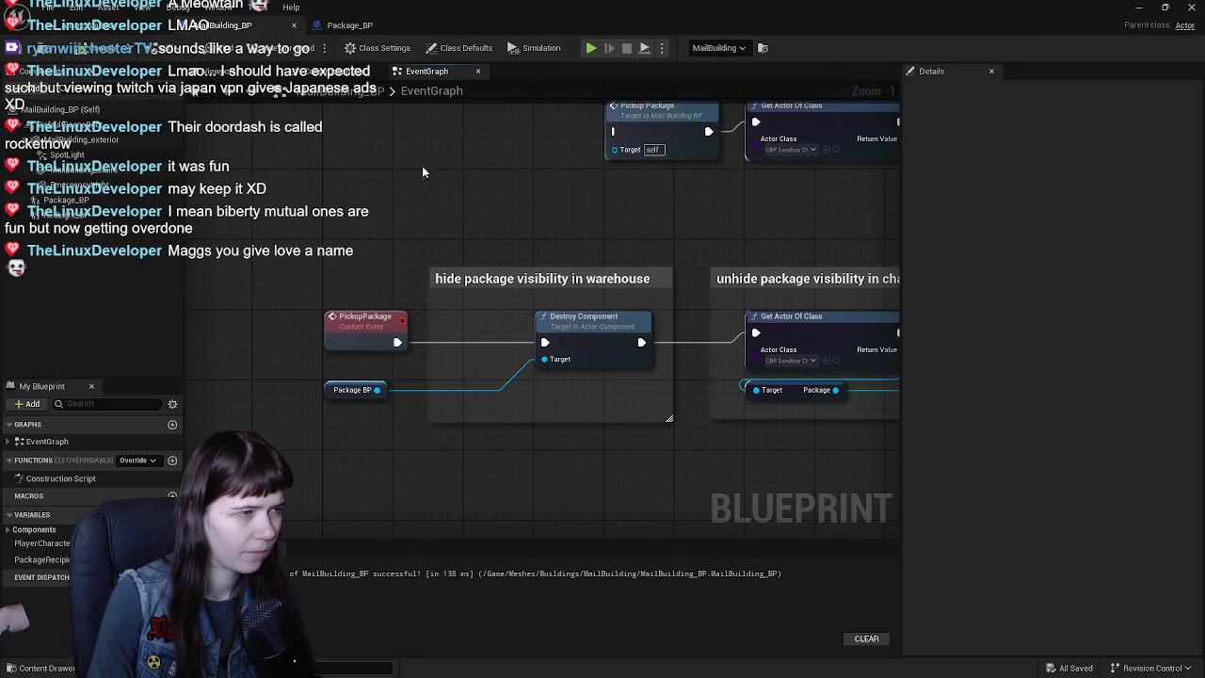
click(245, 72)
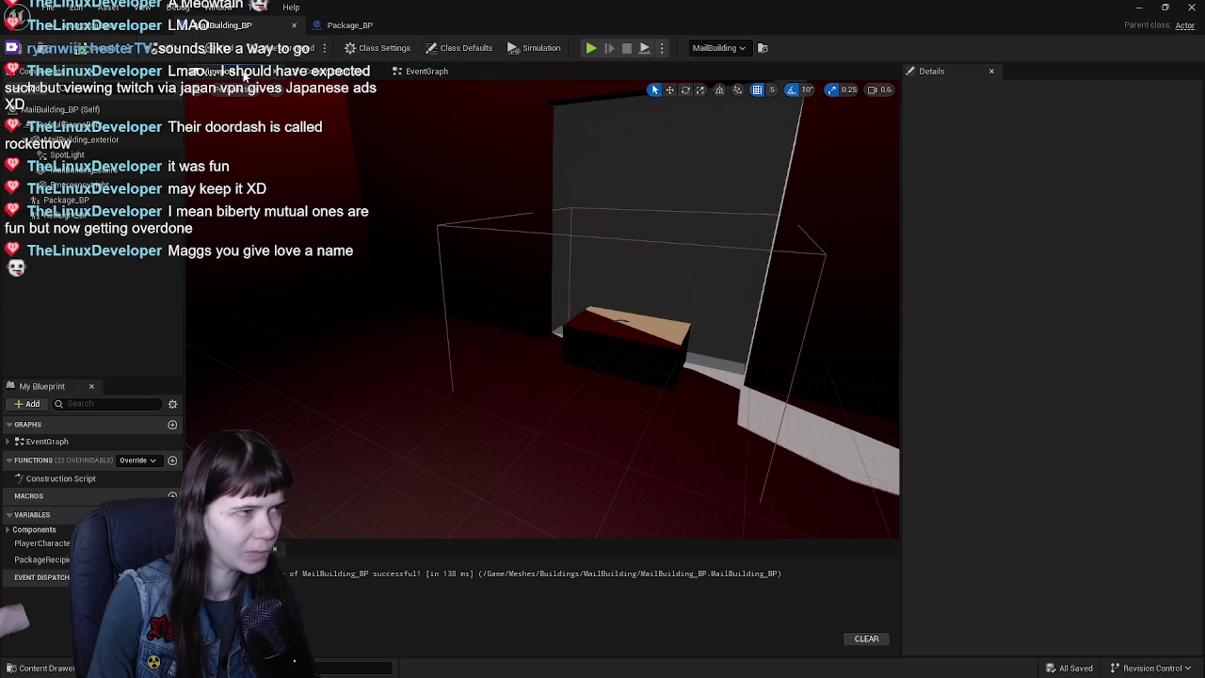
right_drag(662, 232, 663, 336)
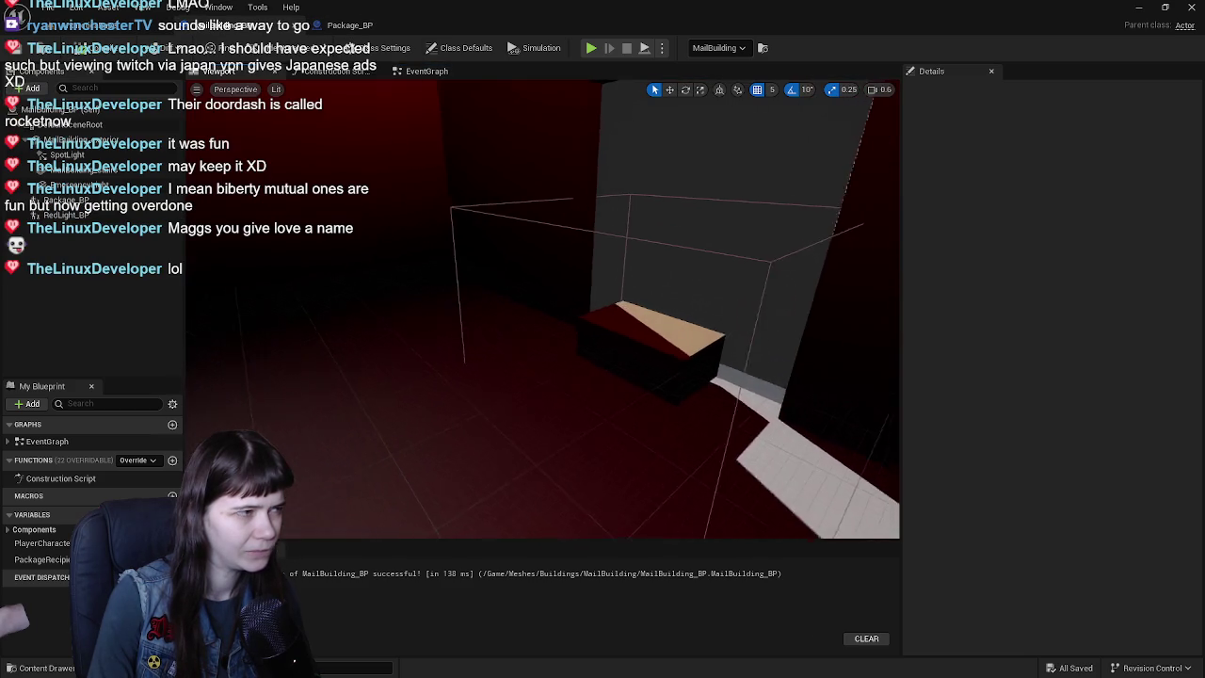
click(627, 352)
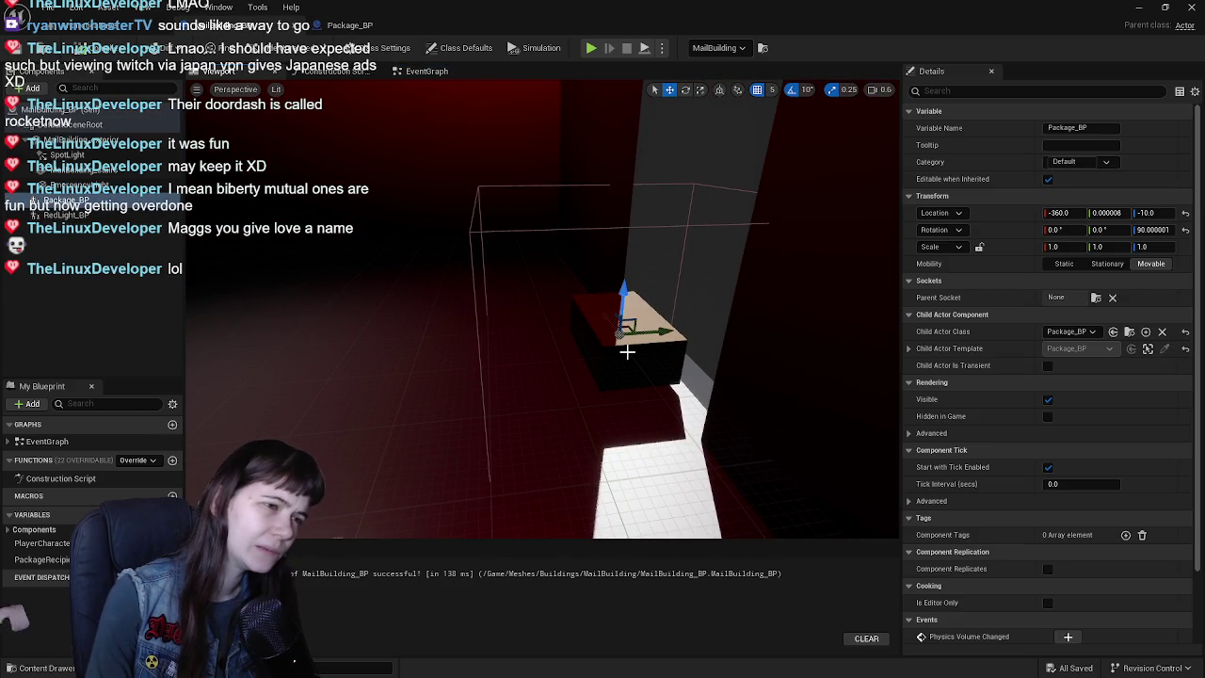
- Select the home hub in the level, open HomeHub_BP, and frame its Package component
click(111, 38)
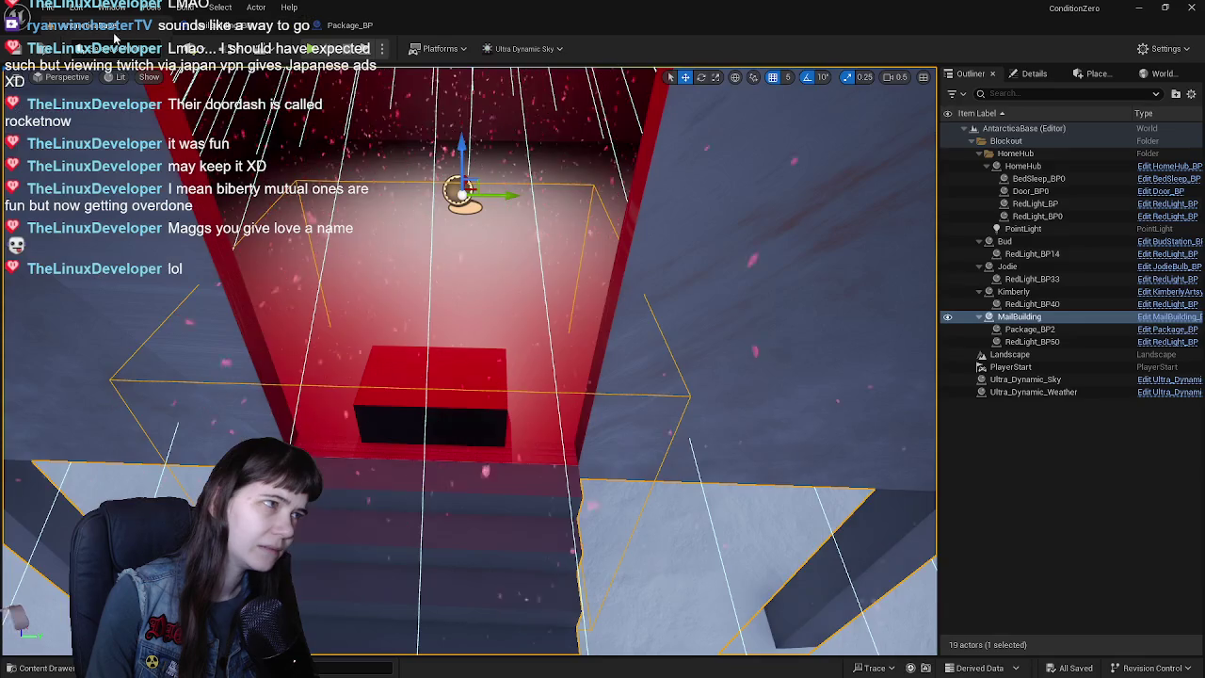
right_drag(470, 358, 489, 339)
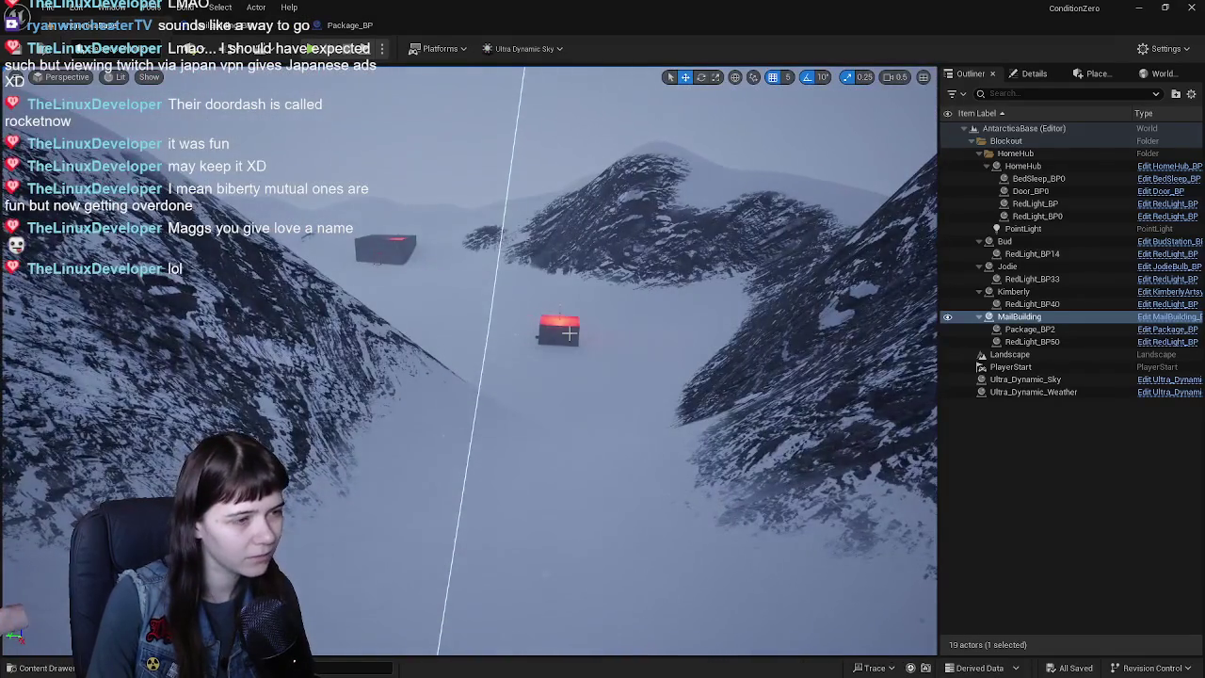
click(560, 331)
click(1150, 166)
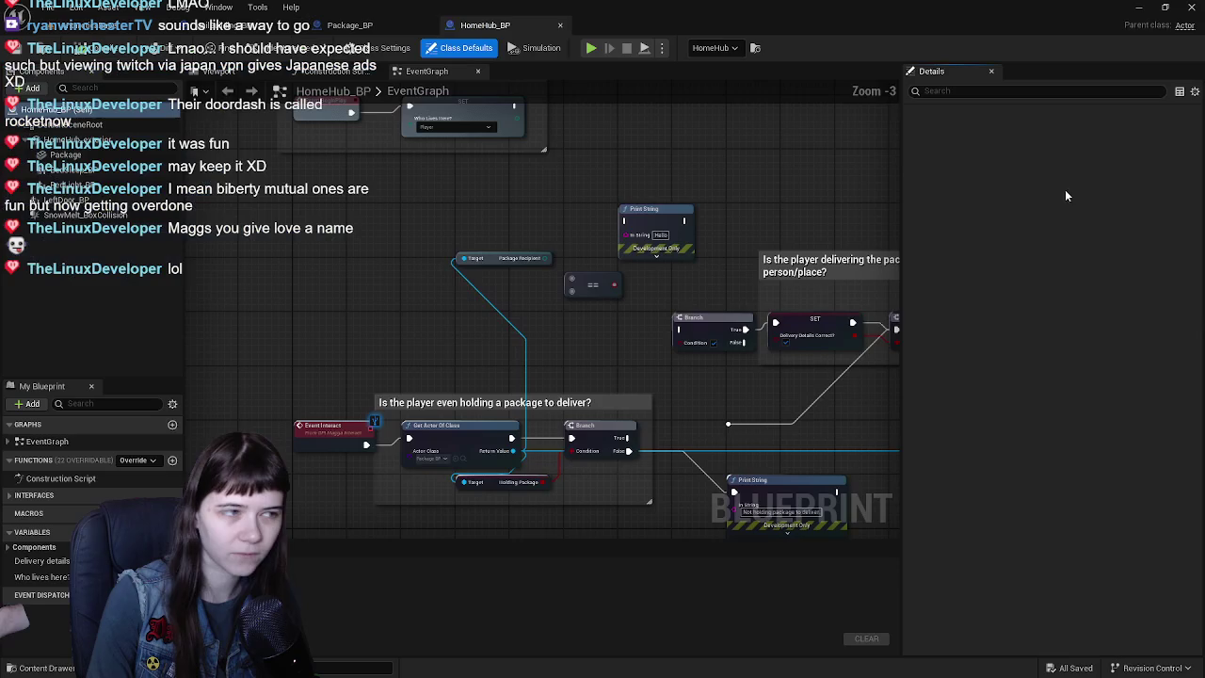
click(234, 72)
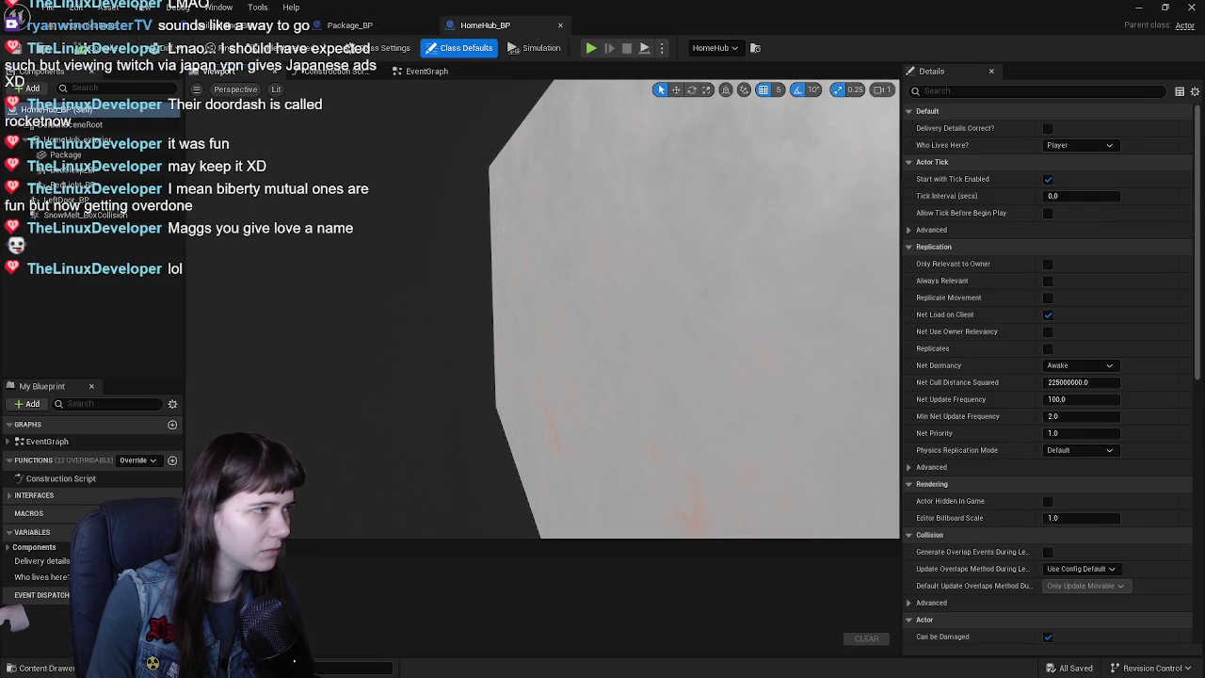
click(66, 154)
key(f)
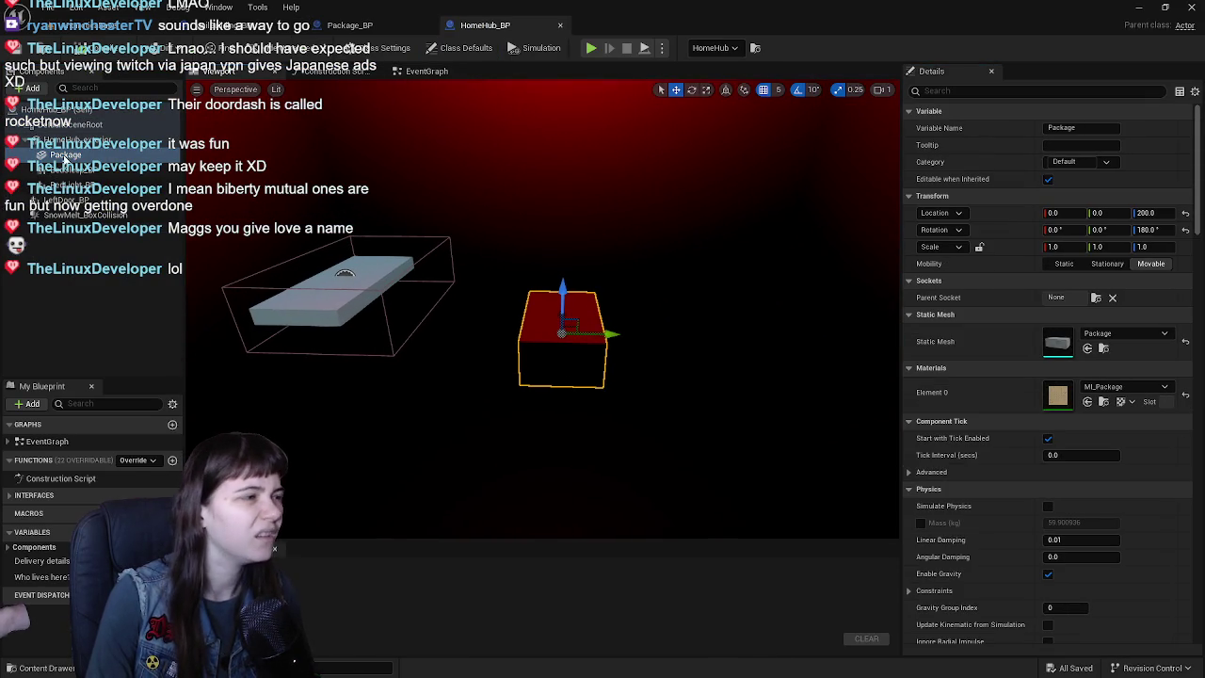
- In MailBuilding_BP, reset the Package mesh Location Z to 0 and delete the Package_BP child actor
click(366, 27)
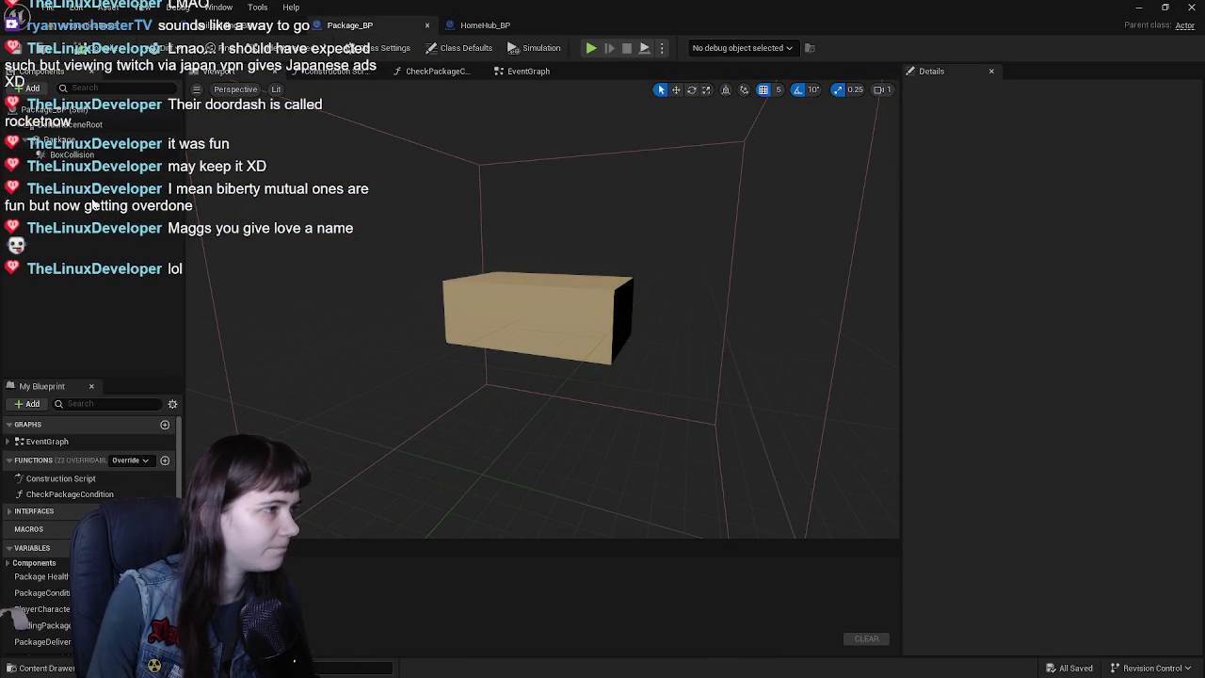
click(236, 26)
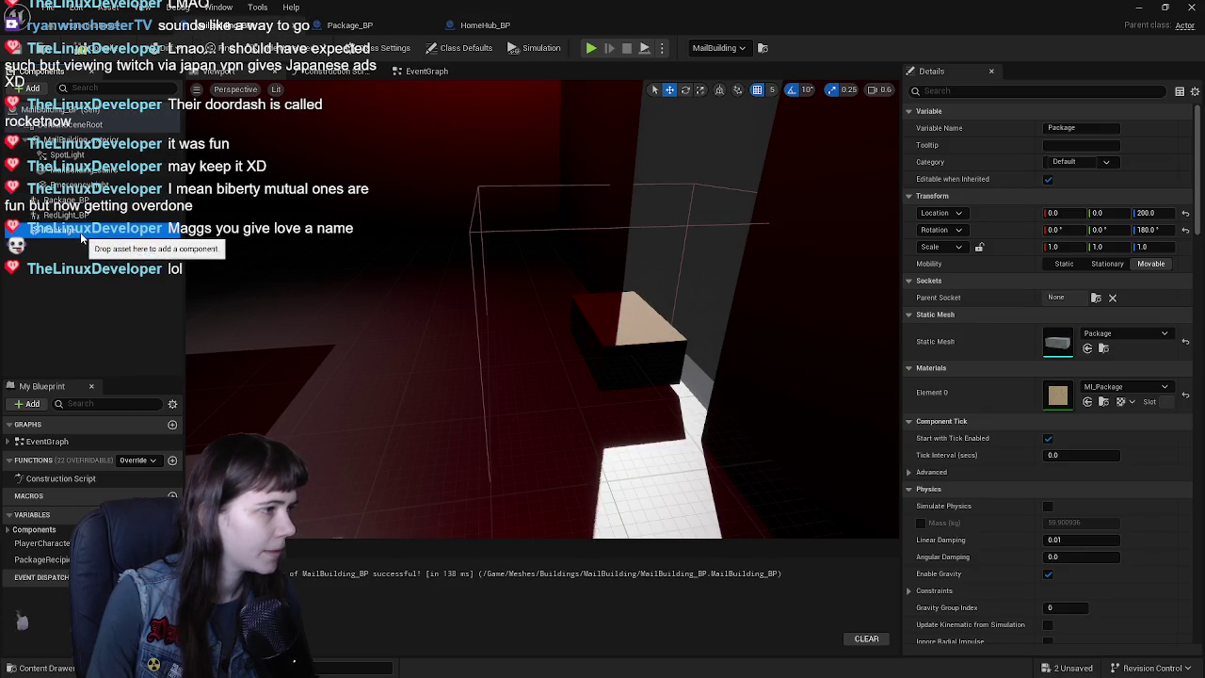
right_drag(451, 238, 450, 252)
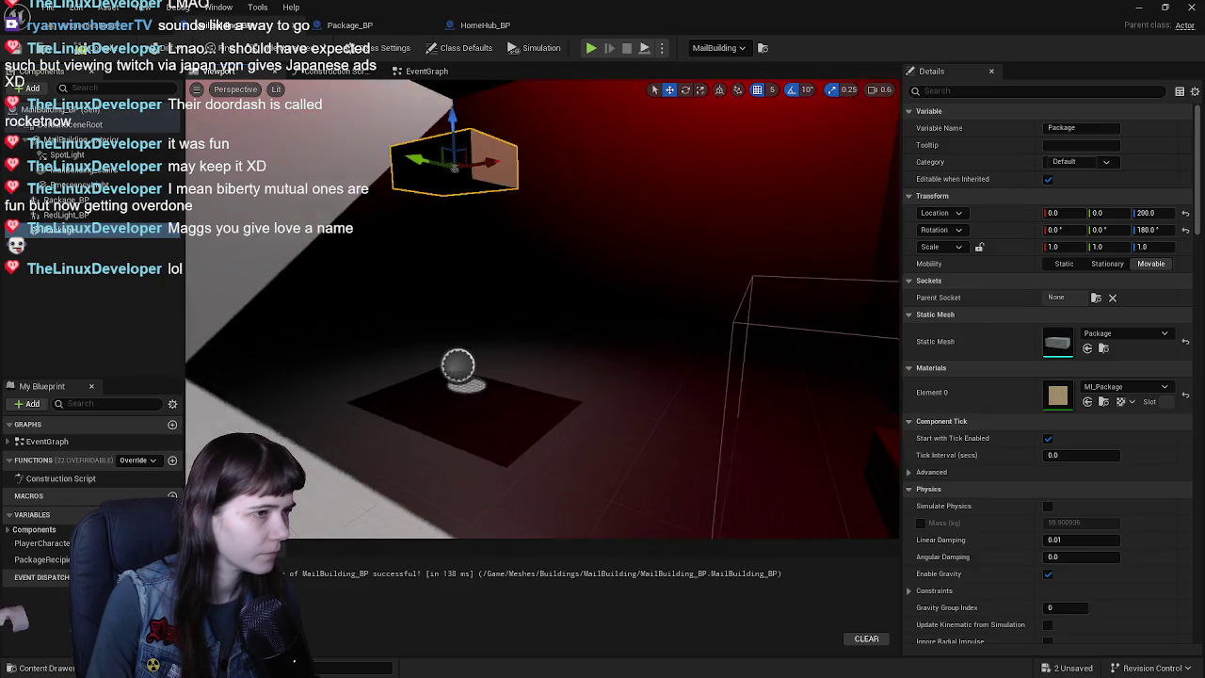
click(1186, 214)
right_drag(622, 302, 678, 303)
click(548, 391)
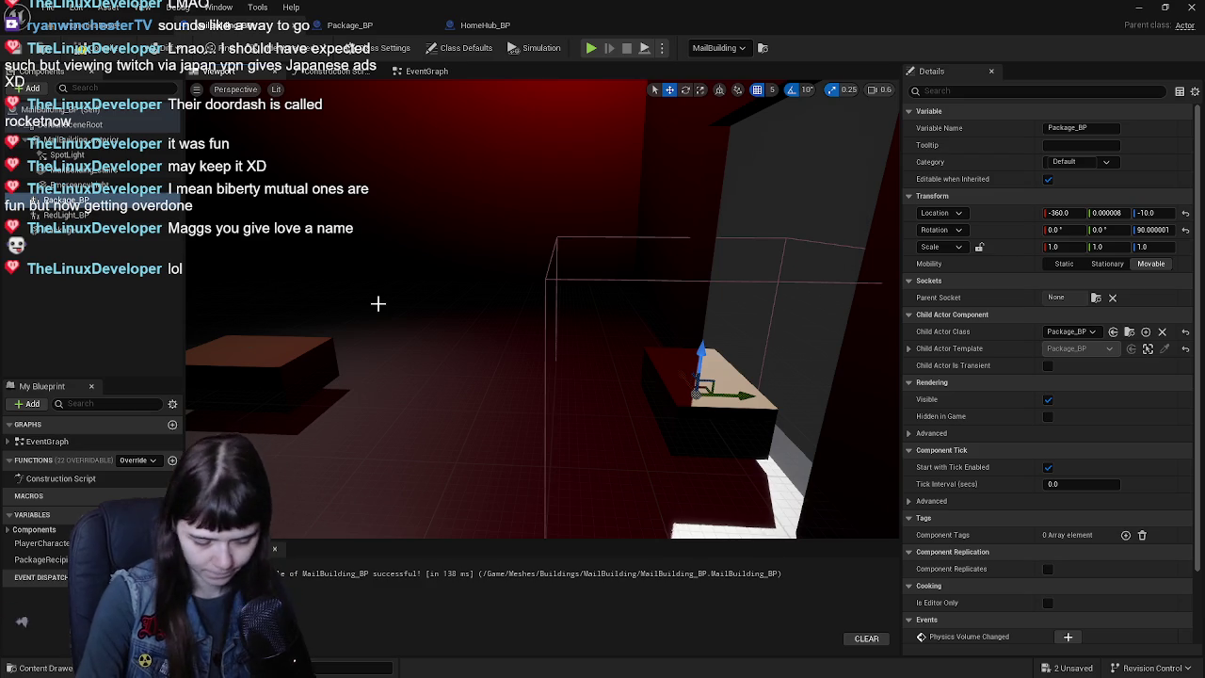
key(Delete)
- Select the Package component and pan the MailBuilding_BP event graph to the pickup logic
click(83, 217)
click(426, 72)
right_drag(430, 122, 473, 87)
click(92, 216)
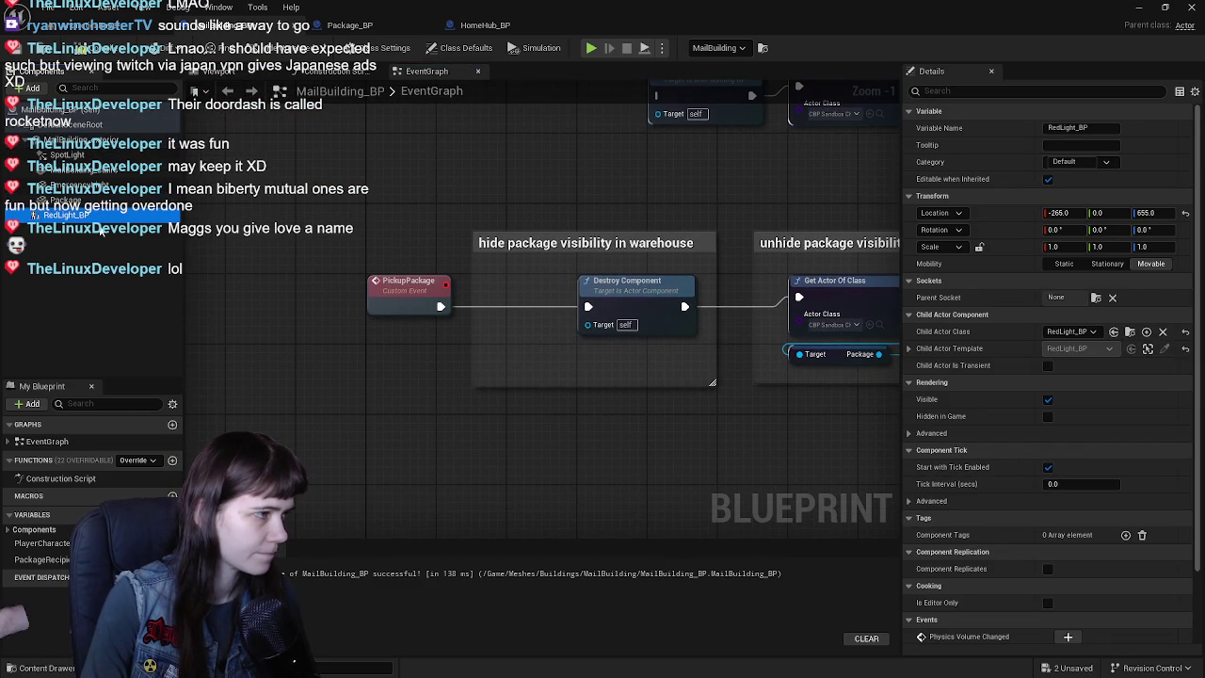
- Replace Destroy Component with a pasted Set Visibility node targeting Package, driven by PickupPackage
right_drag(809, 377, 452, 367)
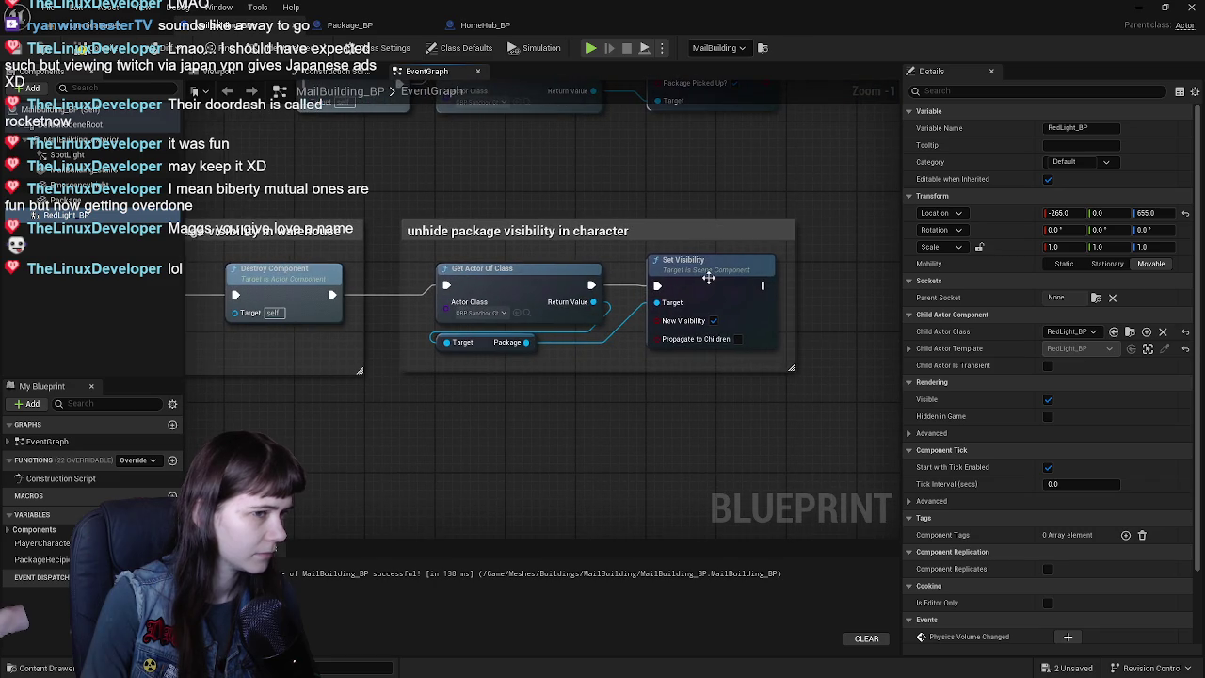
mouse_move(702, 277)
right_down()
mouse_move(454, 387)
mouse_move(588, 371)
right_up()
key(ctrl+v)
drag(588, 371, 601, 386)
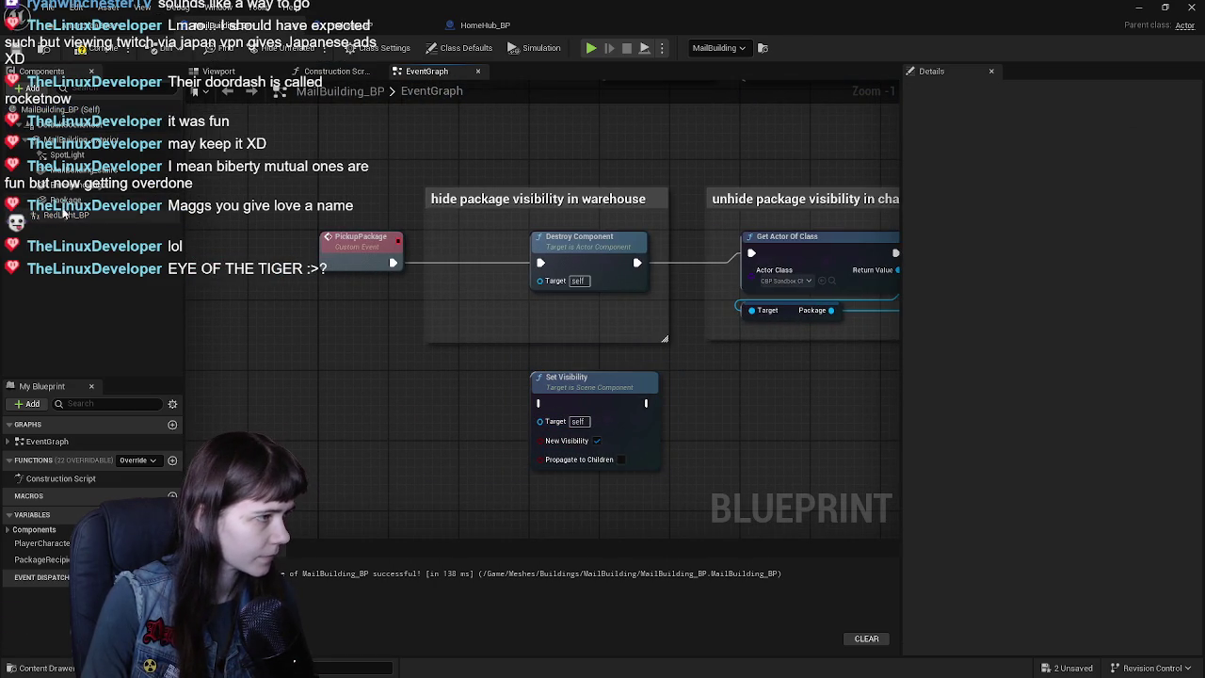
mouse_move(64, 214)
mouse_down()
mouse_move(389, 402)
mouse_move(395, 432)
mouse_up()
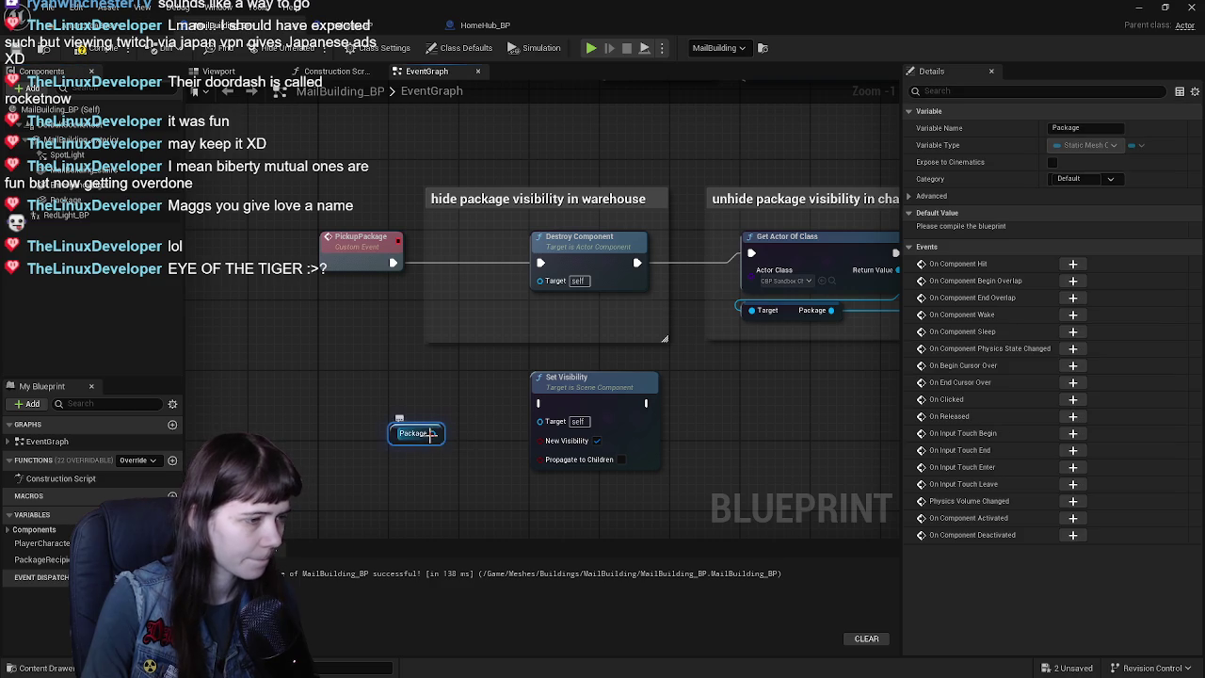
mouse_move(541, 428)
mouse_down()
mouse_move(580, 333)
mouse_move(579, 265)
mouse_up()
click(580, 246)
key(Delete)
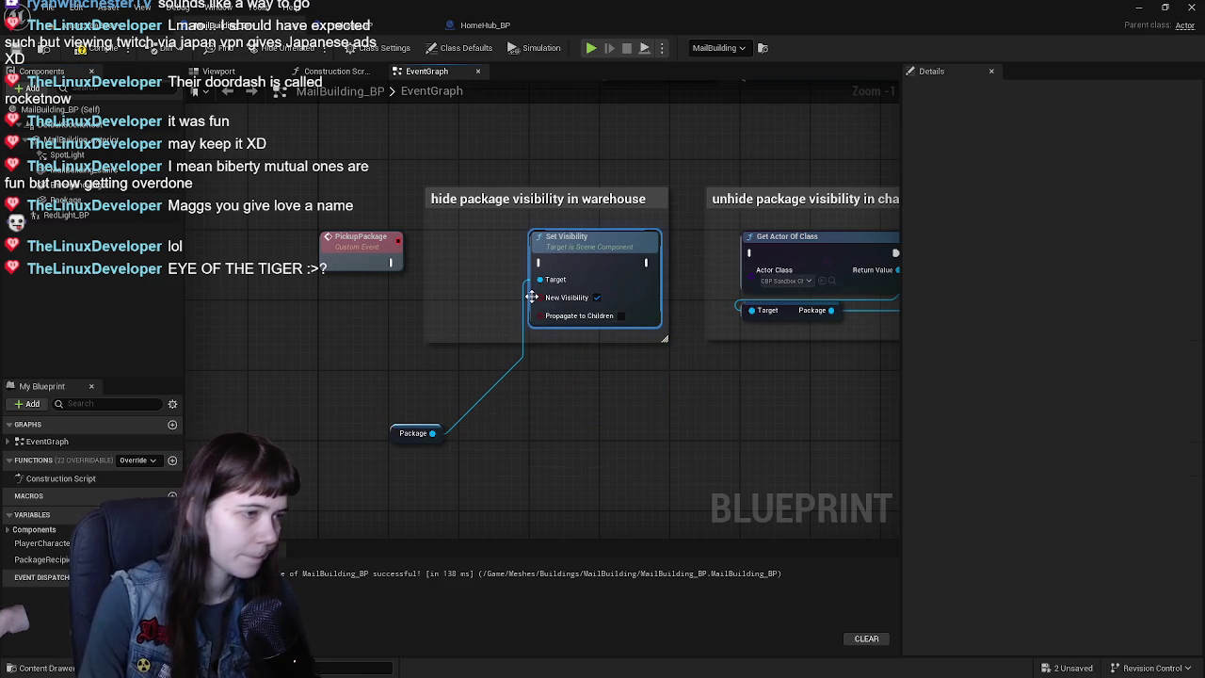
drag(396, 433, 322, 320)
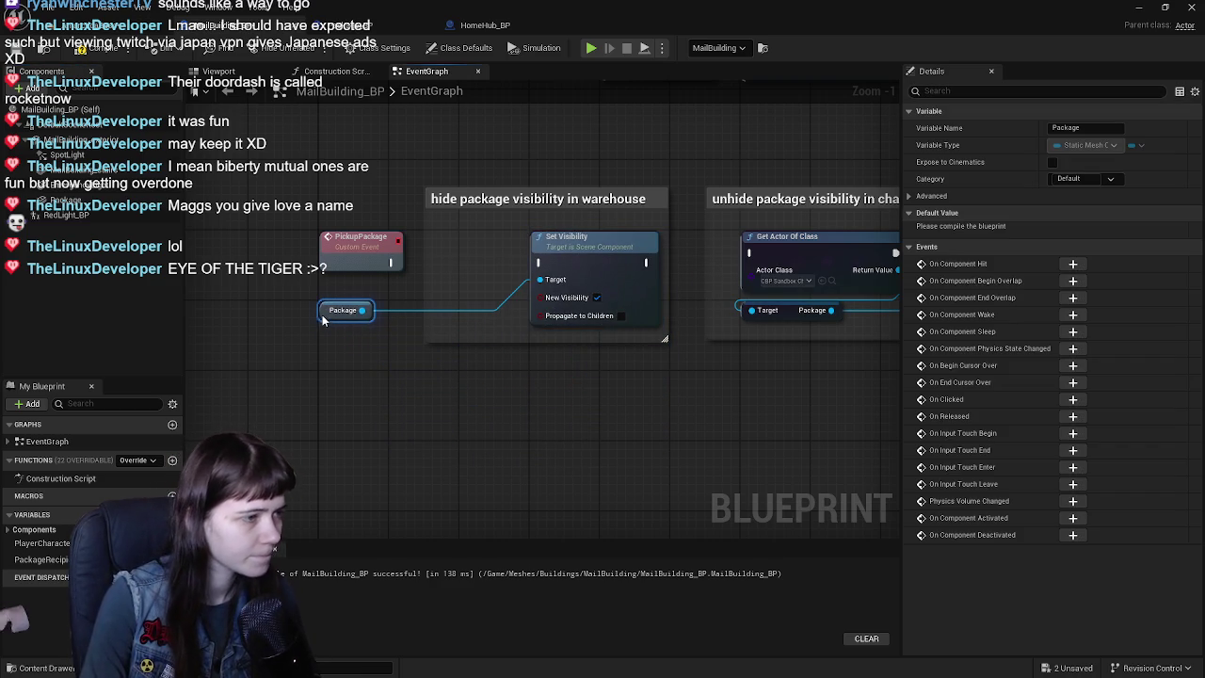
drag(391, 271, 436, 274)
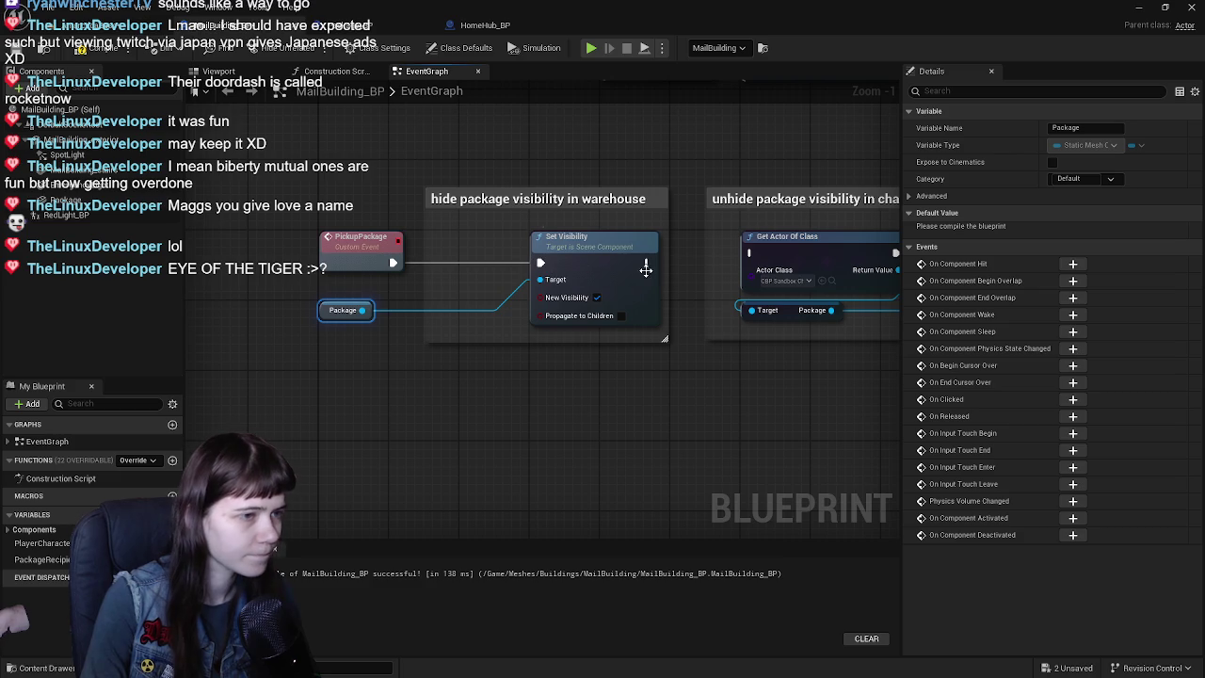
- Fix the compile error by wiring Package into the other Set Visibility Target, then recompile
click(112, 50)
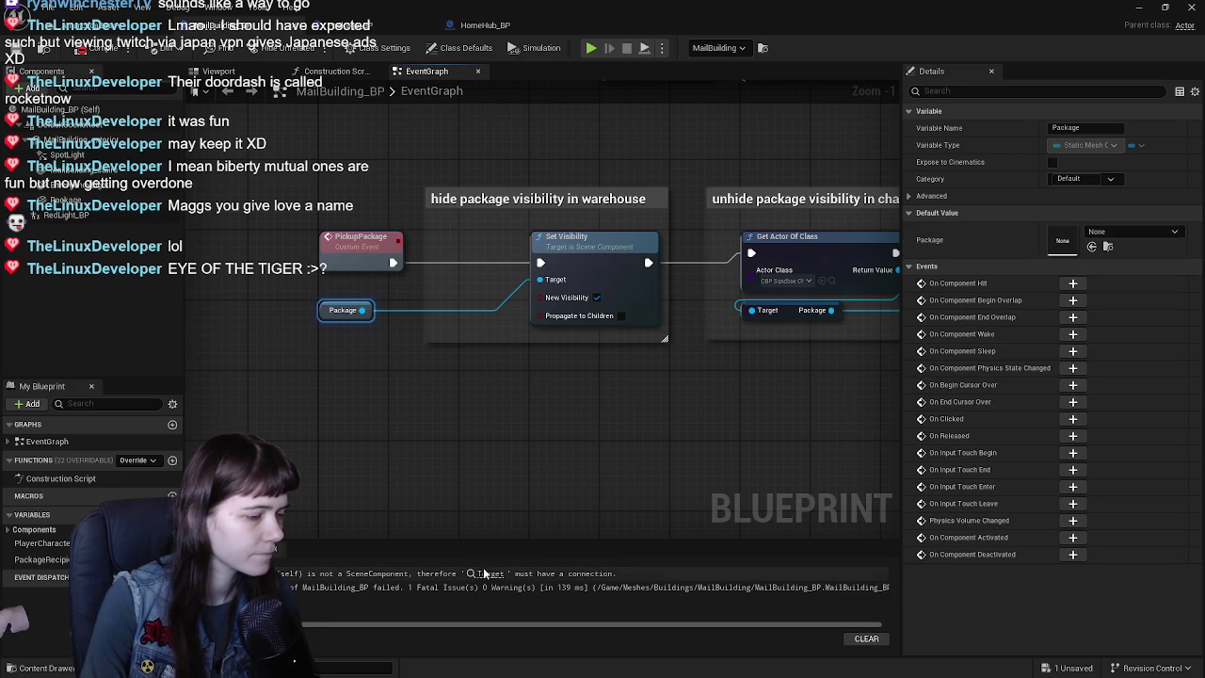
click(489, 574)
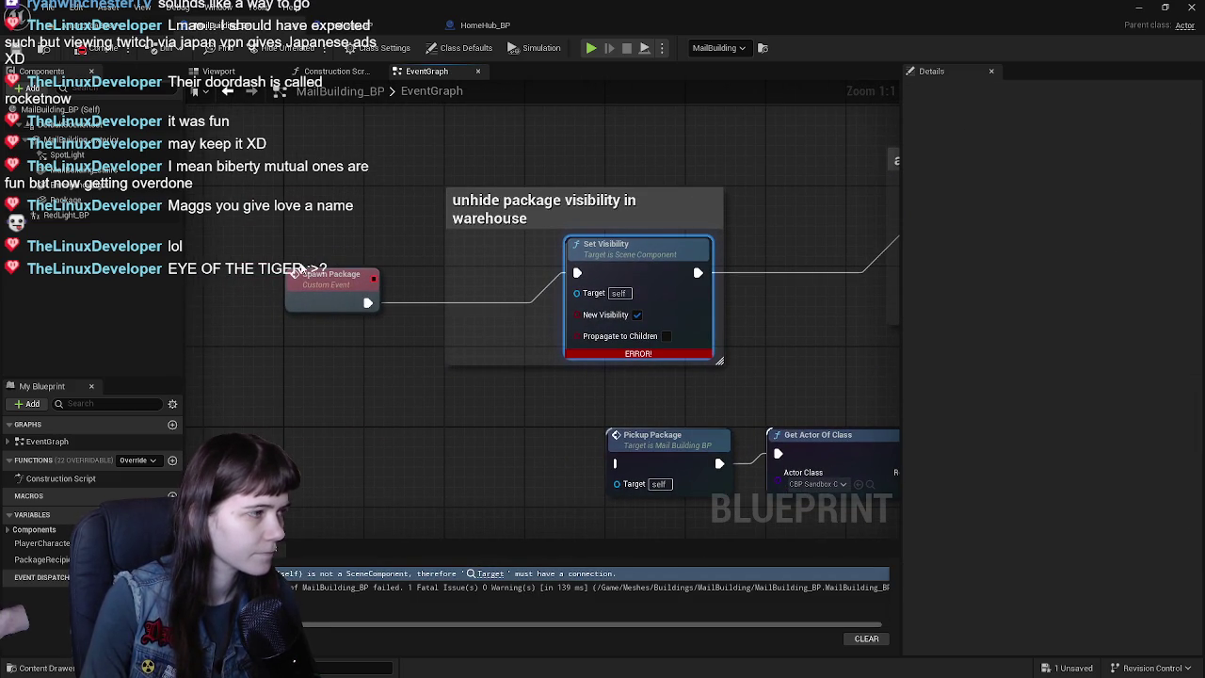
click(75, 220)
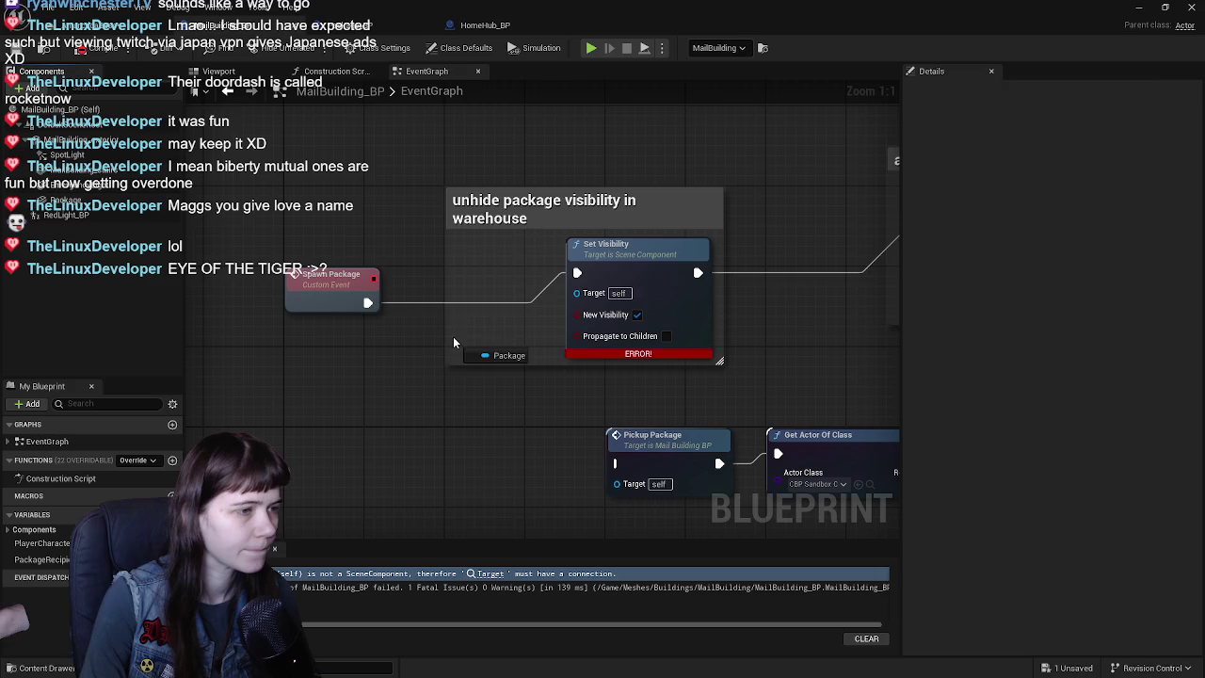
drag(457, 342, 448, 332)
drag(575, 302, 576, 294)
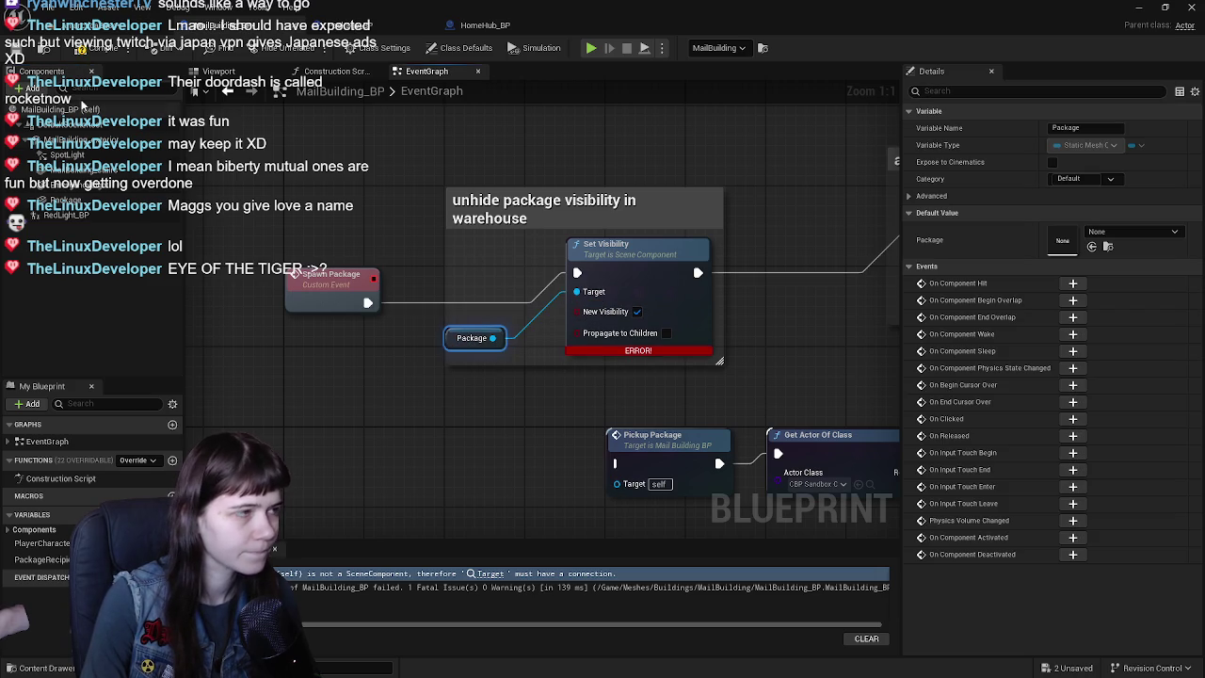
click(66, 53)
click(219, 70)
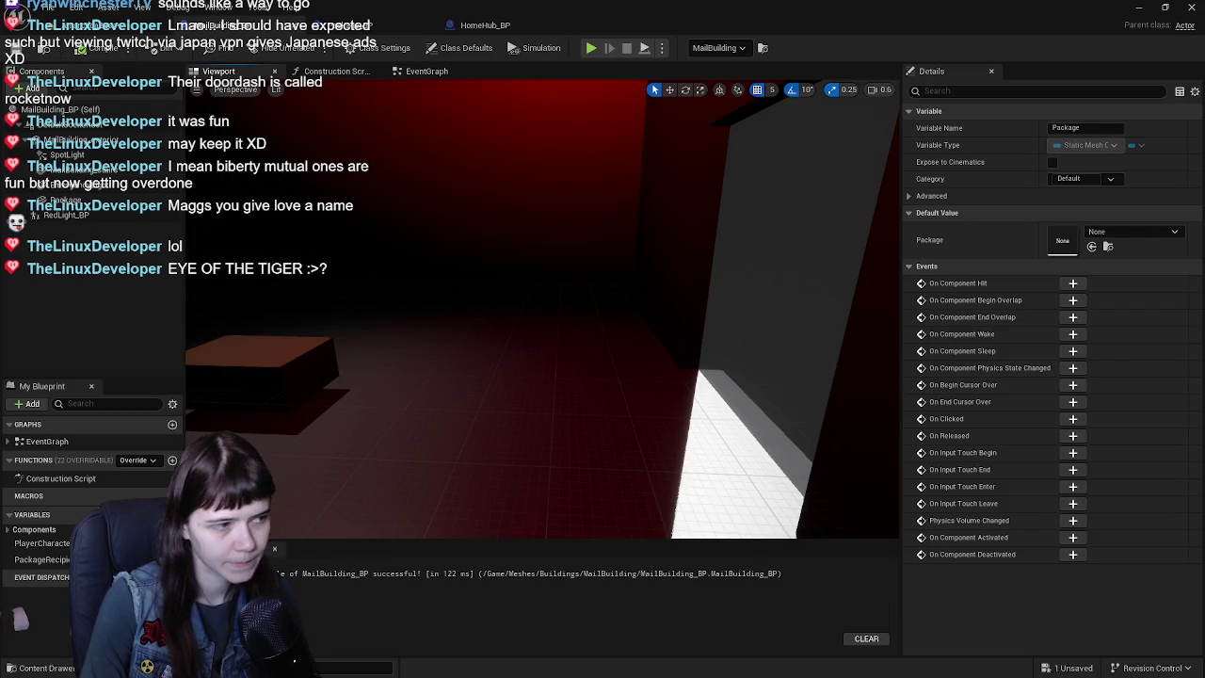
- Select the package box mesh in the MailBuilding_BP viewport and zoom out
click(288, 371)
scroll(1117, 422, down, 5)
scroll(1052, 422, down, 5)
scroll(1051, 423, down, 5)
scroll(1051, 432, down, 3)
scroll(1027, 419, down, 3)
scroll(991, 400, down, 2)
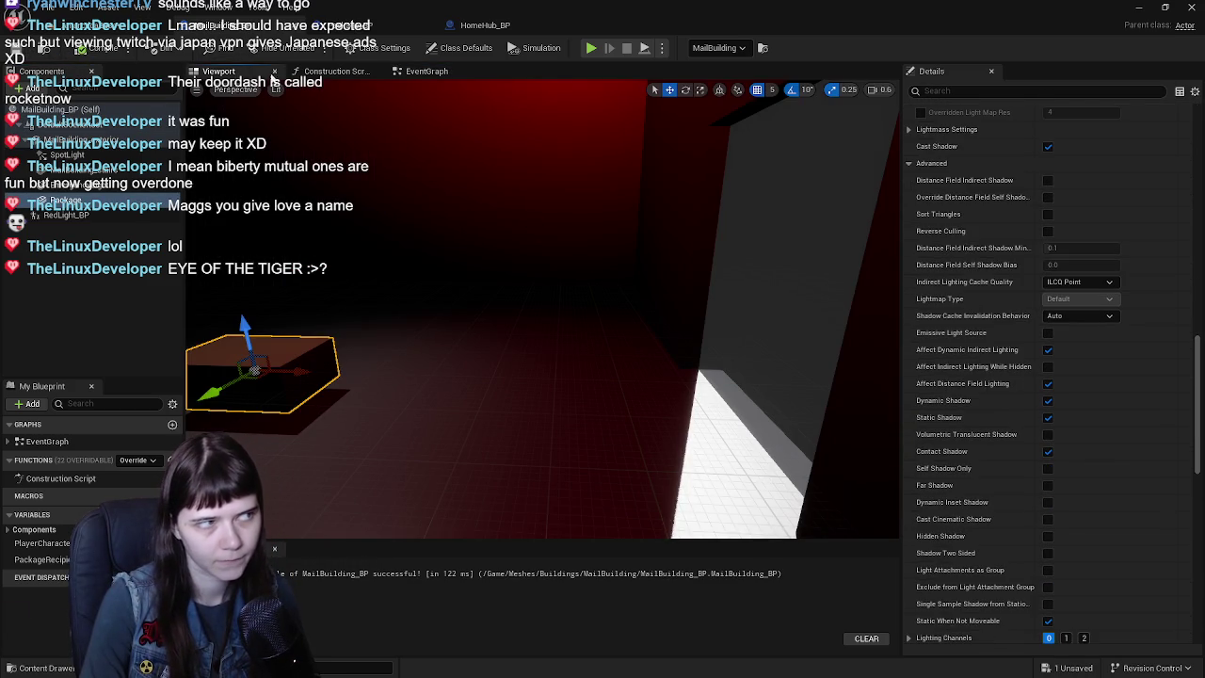
- Connect Set Visibility to Get Data Table Row in the event graph, then Save All from the level editor
click(423, 72)
scroll(553, 423, down, 2)
mouse_move(623, 354)
right_down()
mouse_move(295, 366)
mouse_move(454, 327)
right_up()
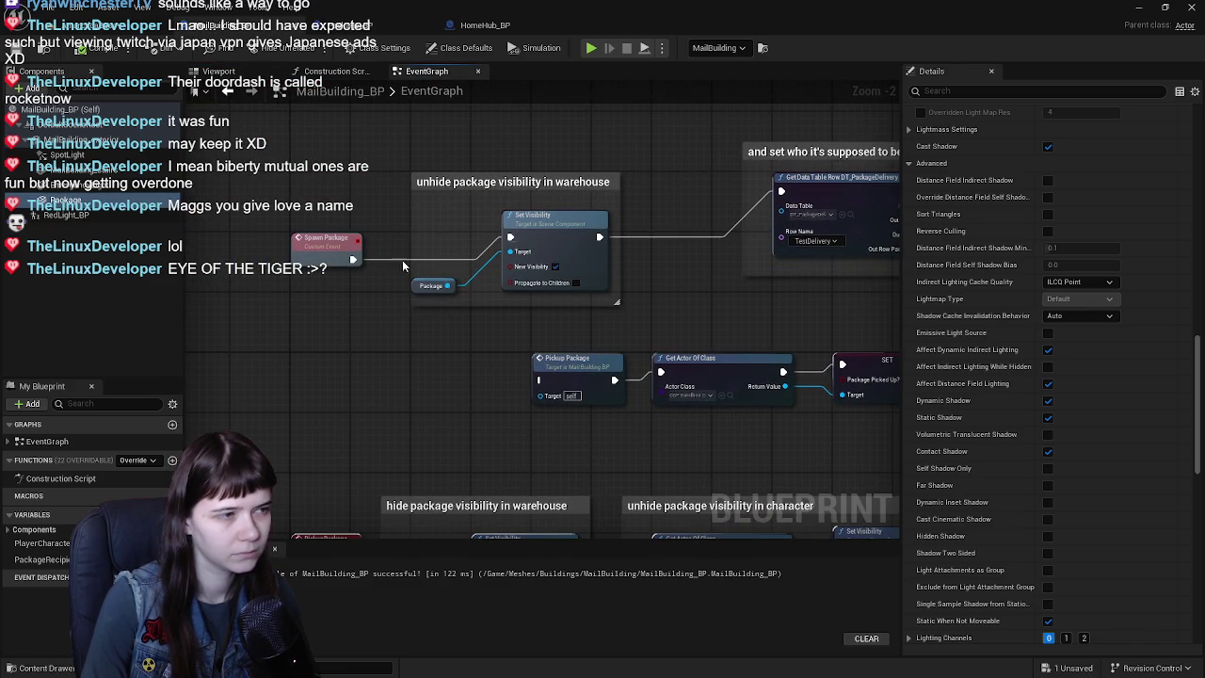
drag(778, 192, 780, 192)
drag(510, 252, 449, 285)
right_click(373, 275)
click(339, 399)
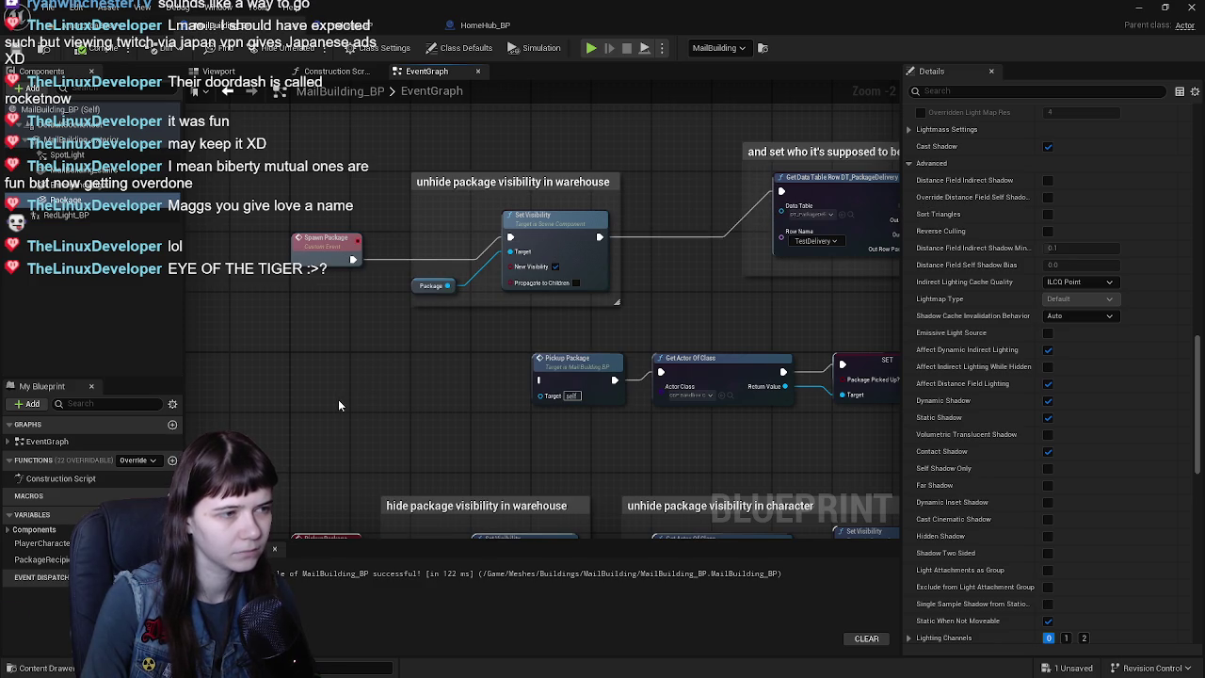
click(42, 43)
click(15, 48)
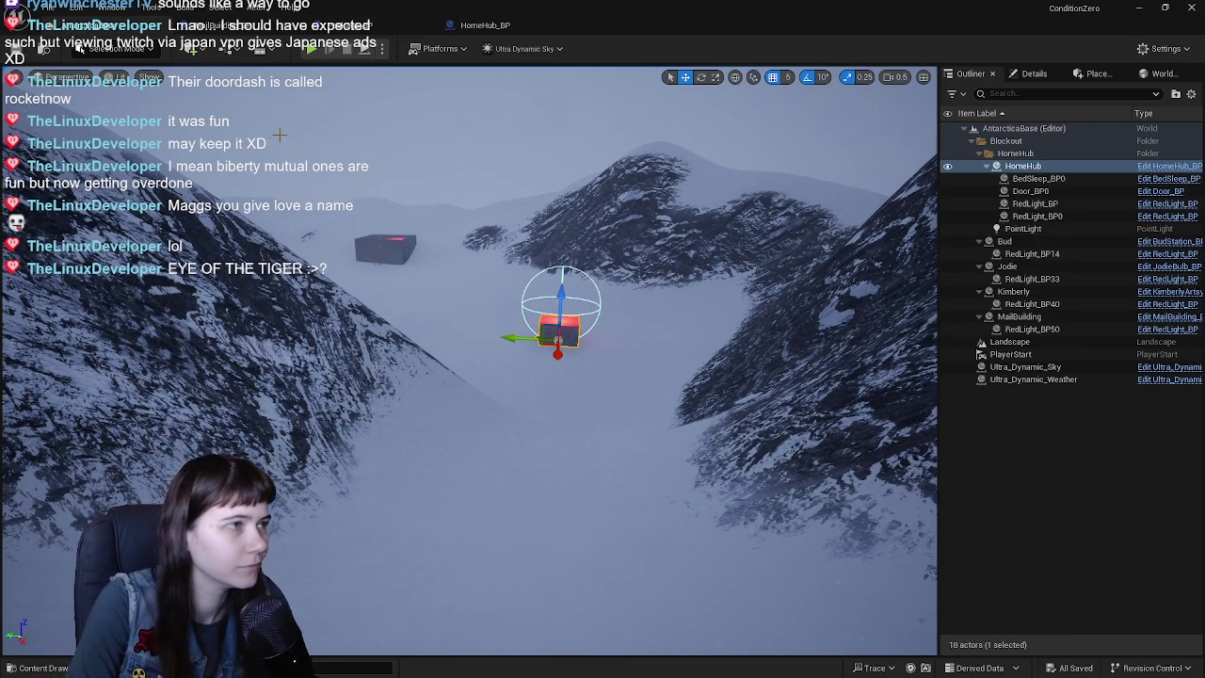
- Run the mannequin down the valley into the red-lit mail building, then end Play In Editor with Esc
click(311, 49)
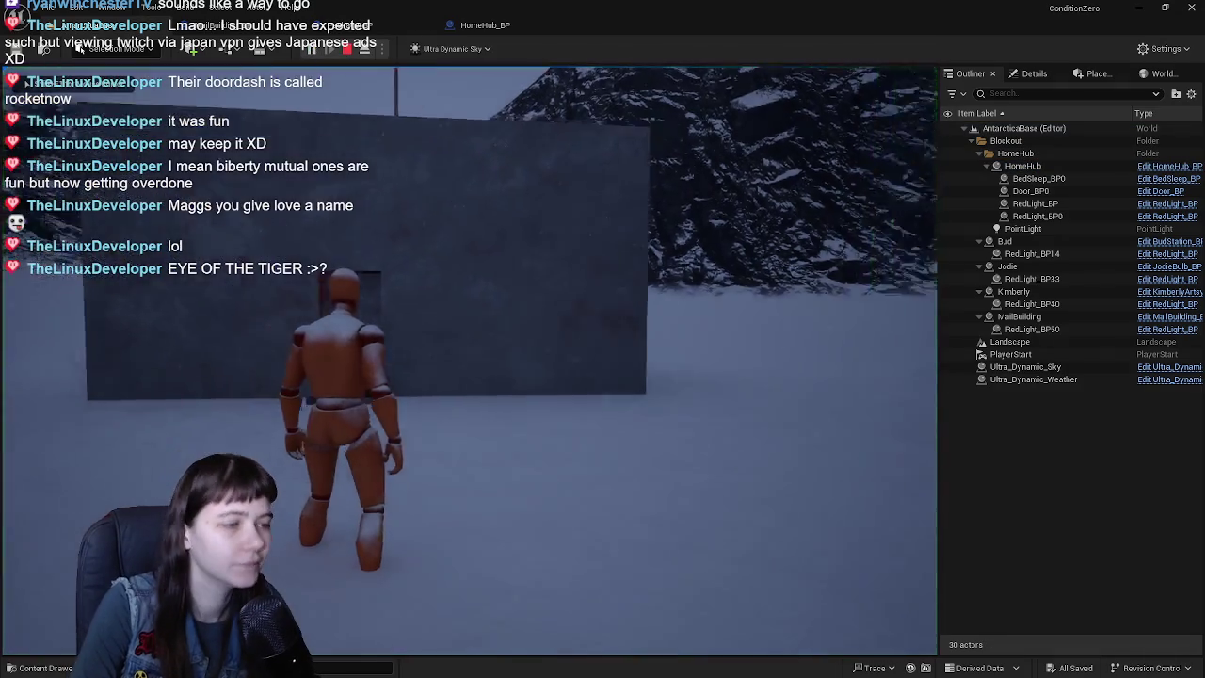
key(w)
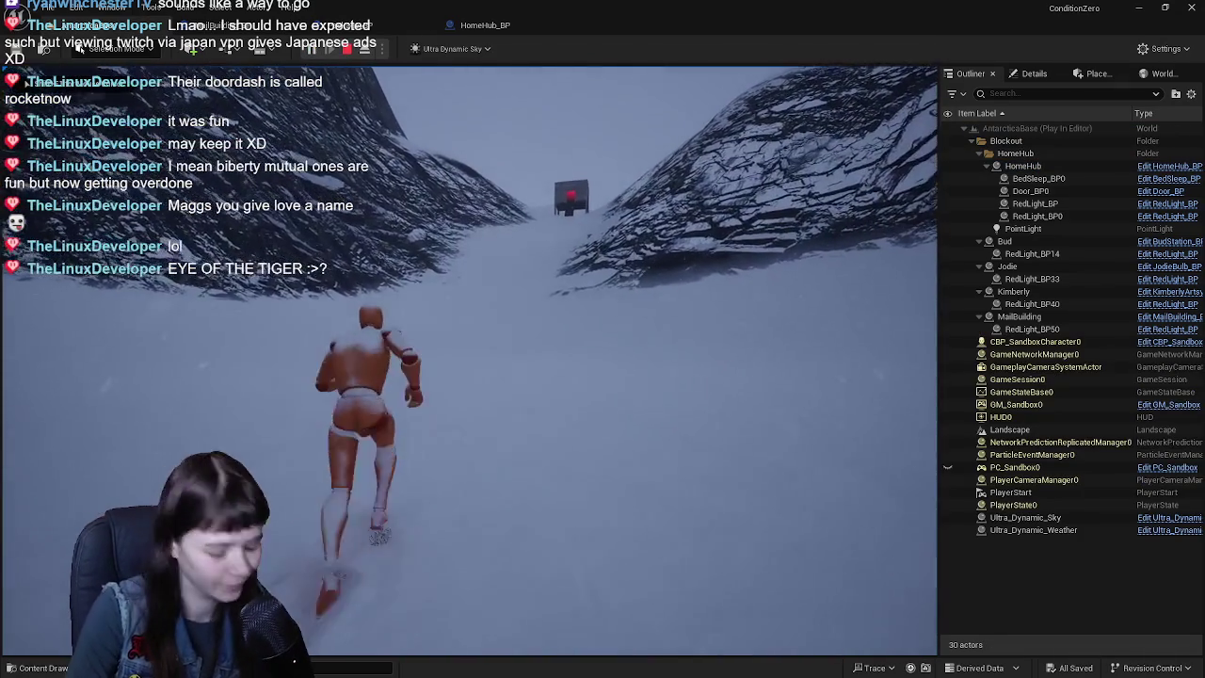
key(w)
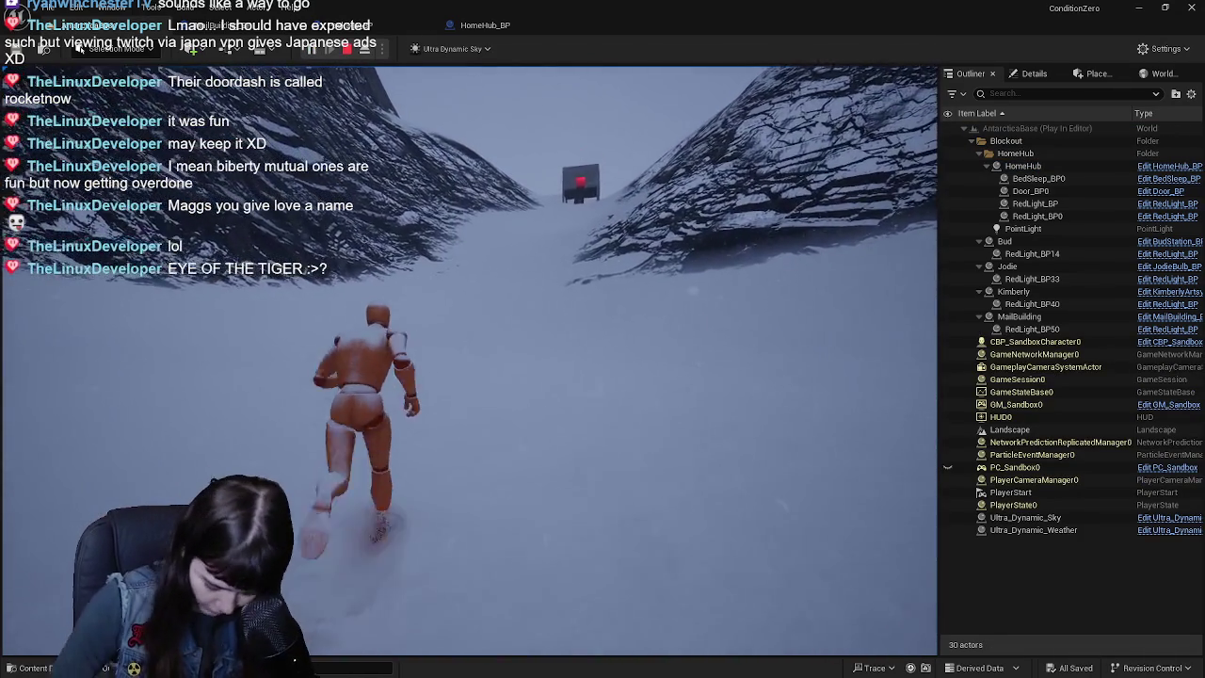
key(w)
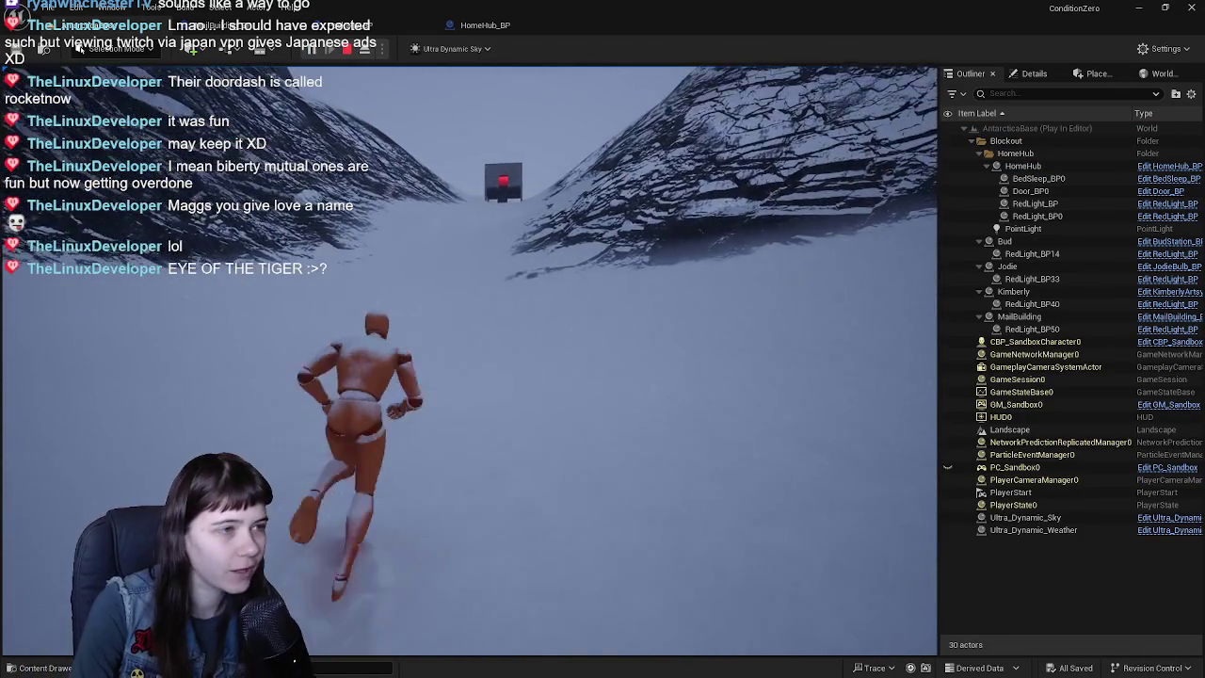
key(w)
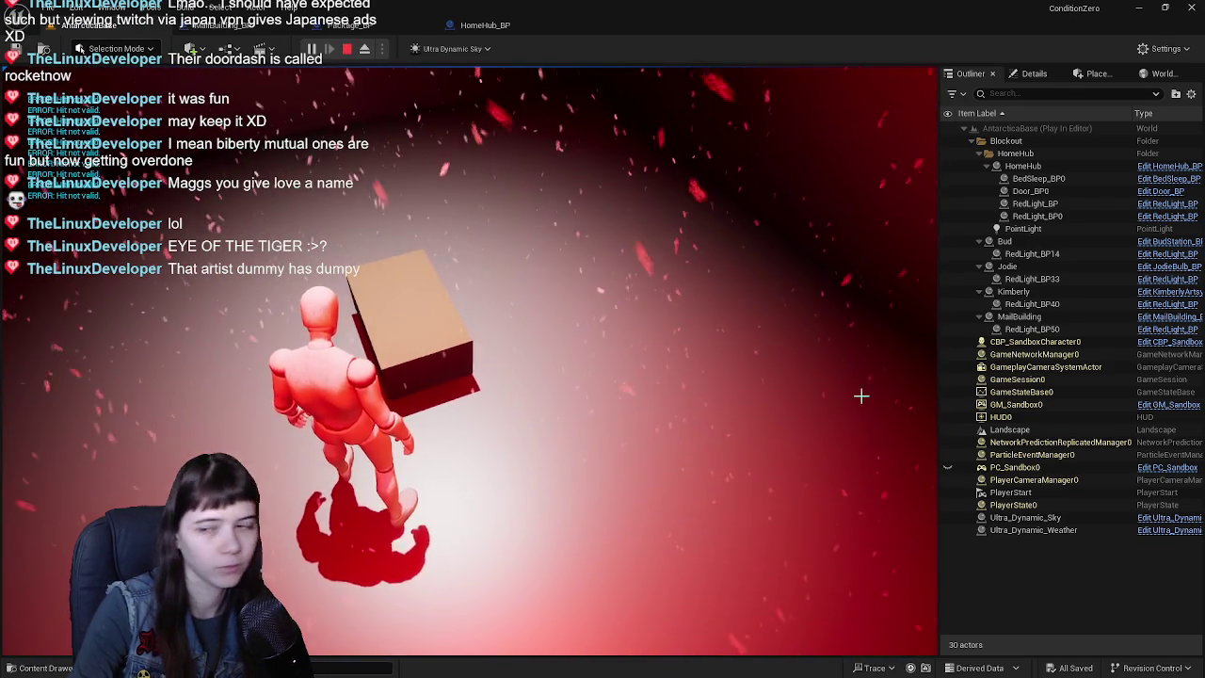
key(Escape)
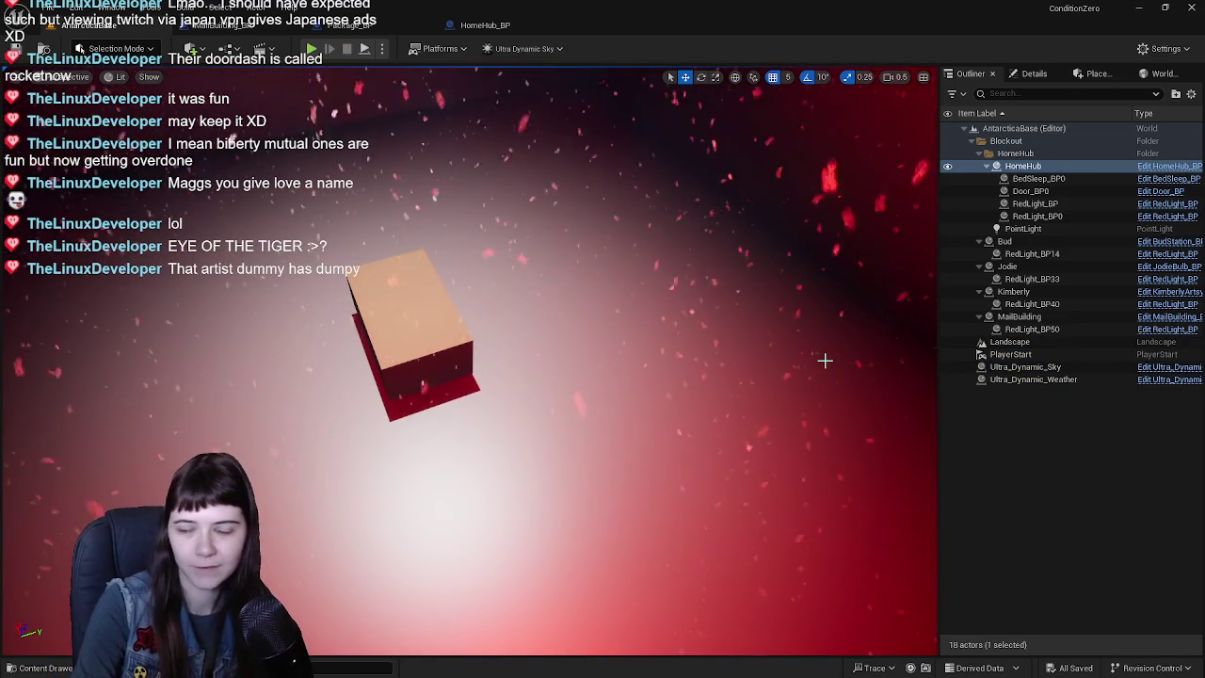
- Frame the package in the MailBuilding_BP preview, then pan around its event graph
click(243, 27)
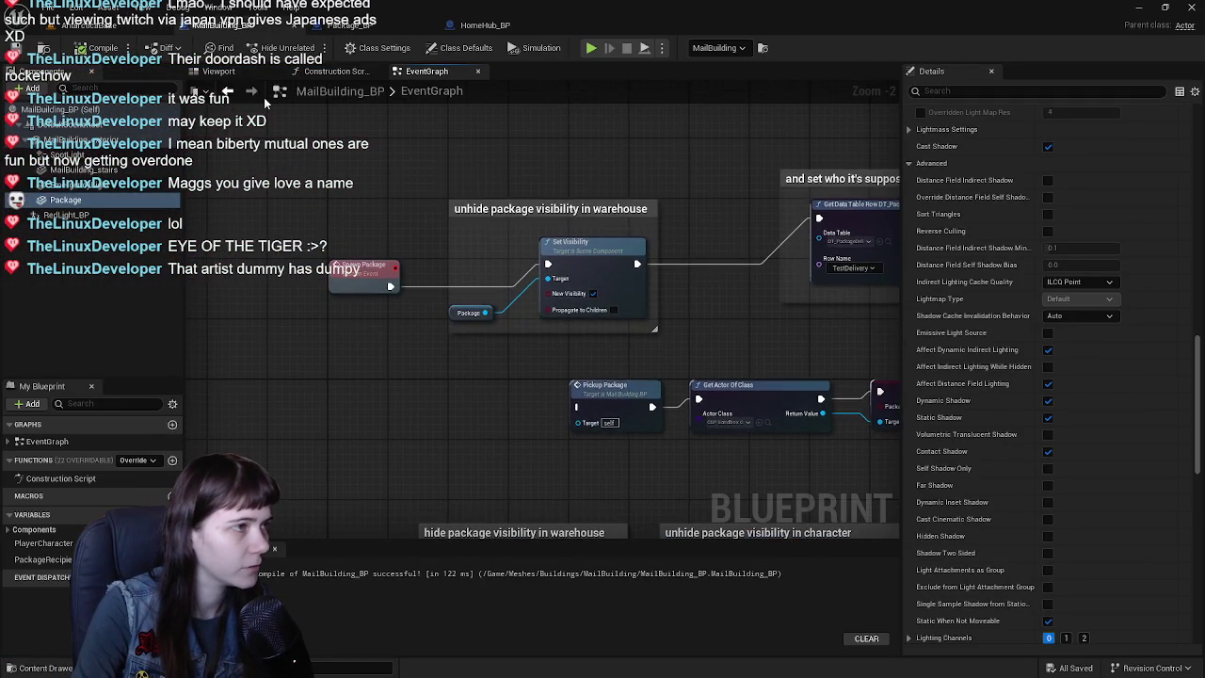
click(218, 71)
key(f)
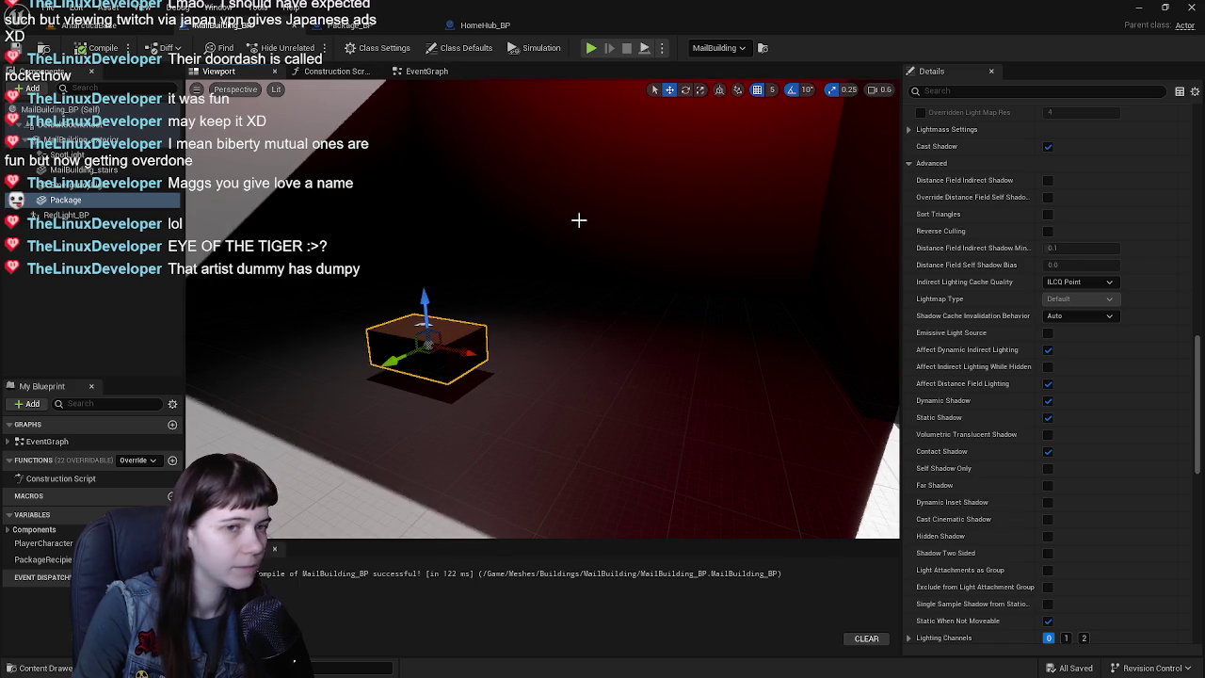
click(427, 71)
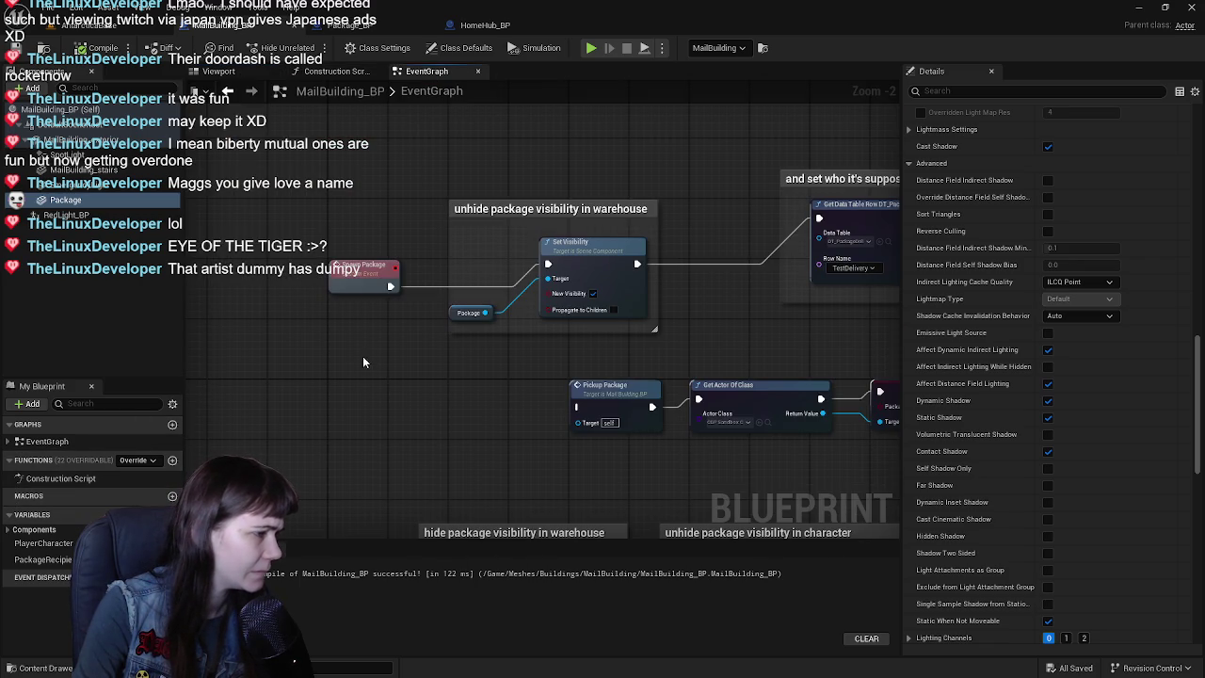
right_drag(358, 342, 376, 350)
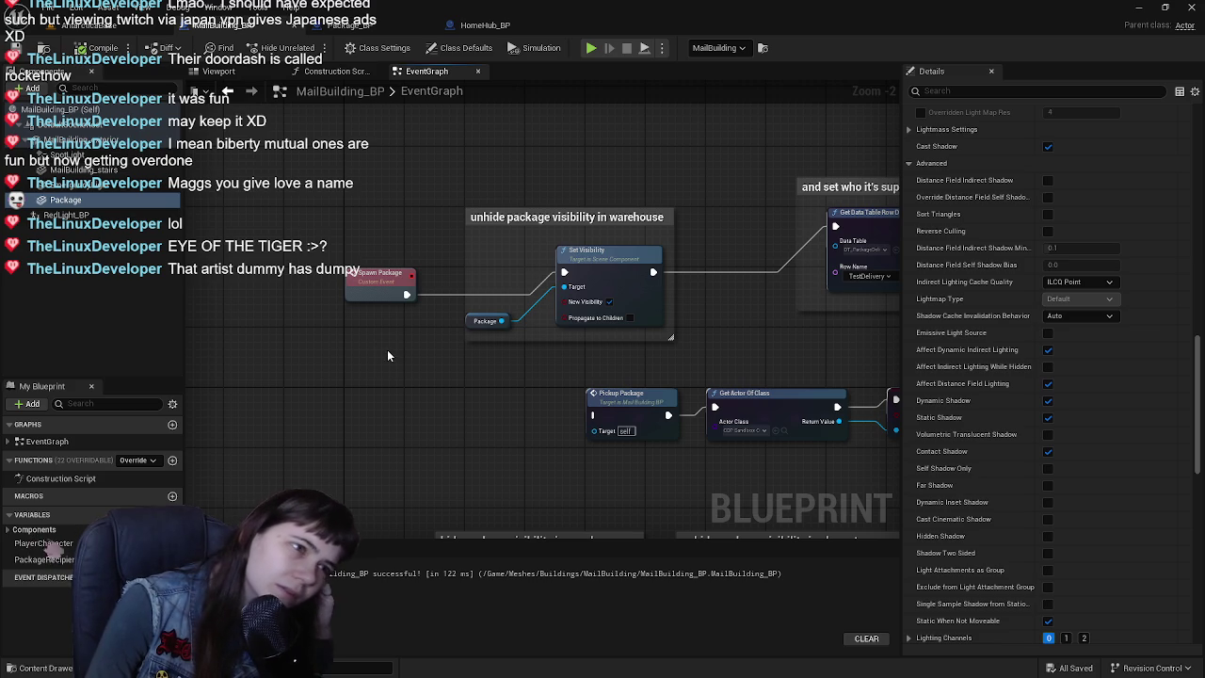
mouse_move(383, 347)
right_down()
mouse_move(361, 339)
mouse_move(407, 293)
right_up()
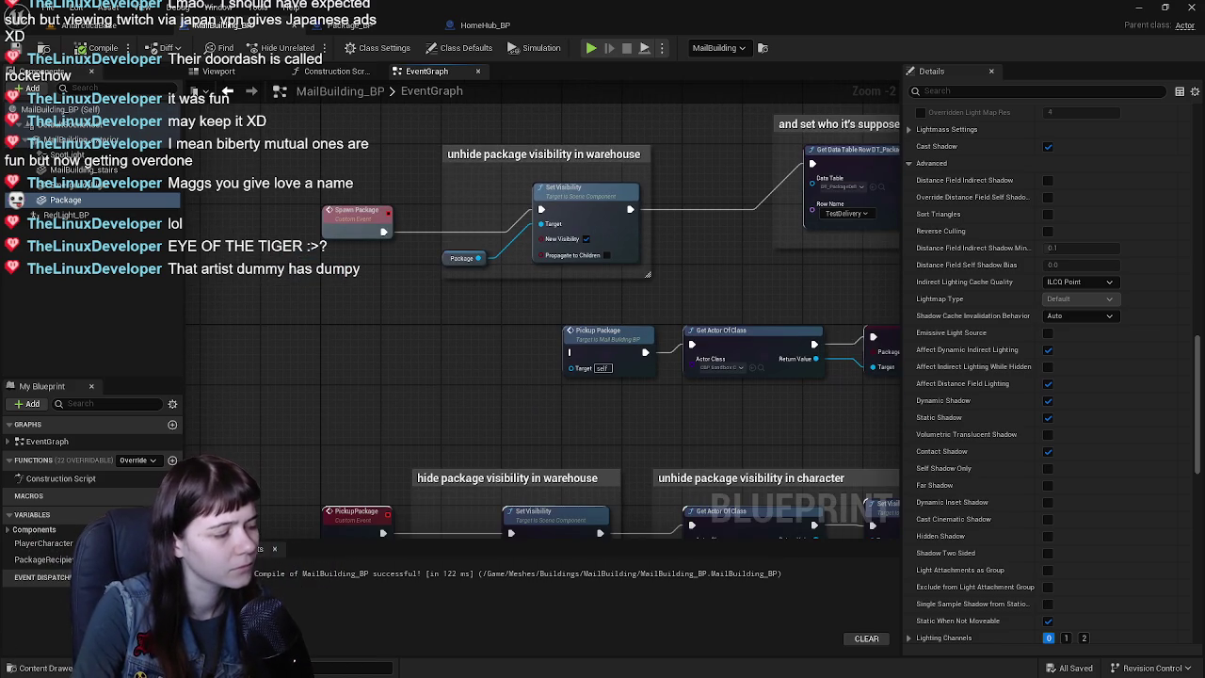
- Peek at the Content root in the asset browser, review the Pickup Package nodes, and orbit the 3D preview
key(ctrl+space)
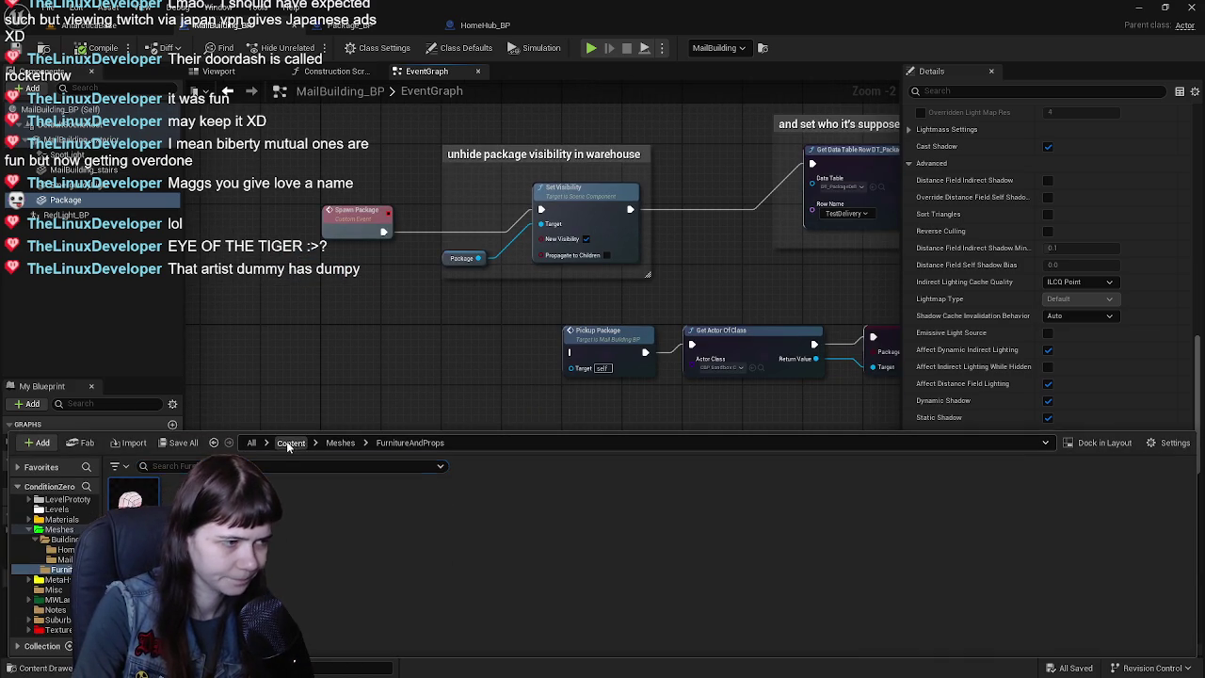
click(291, 443)
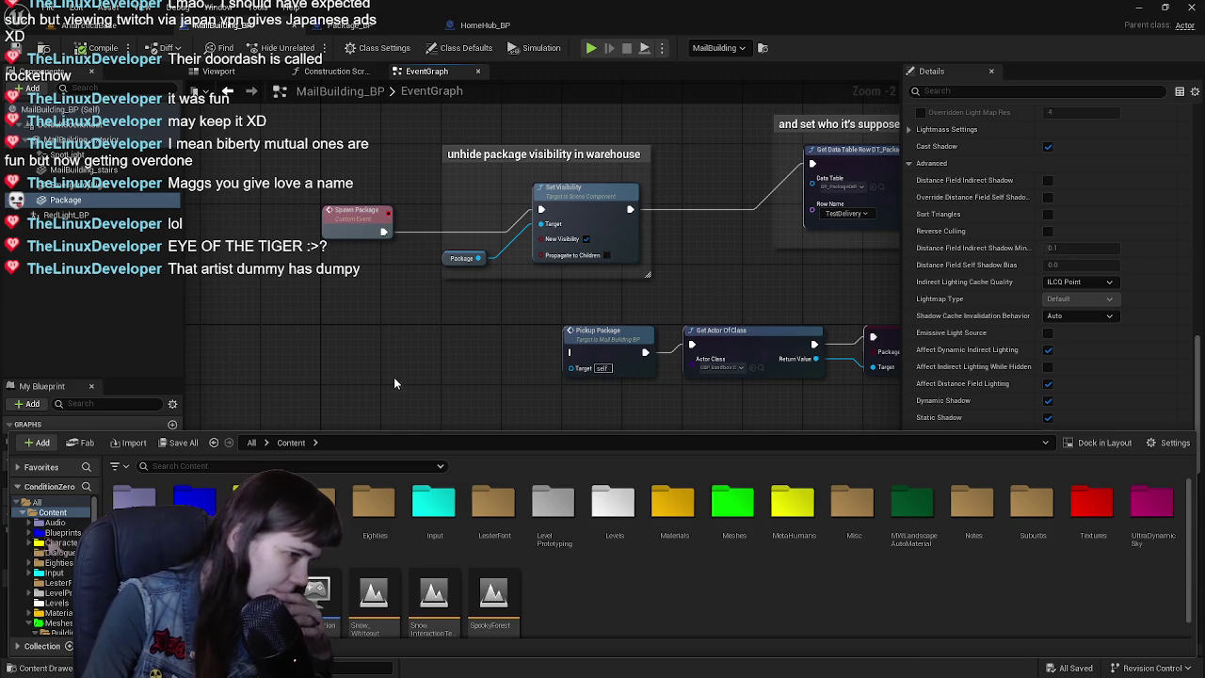
click(392, 376)
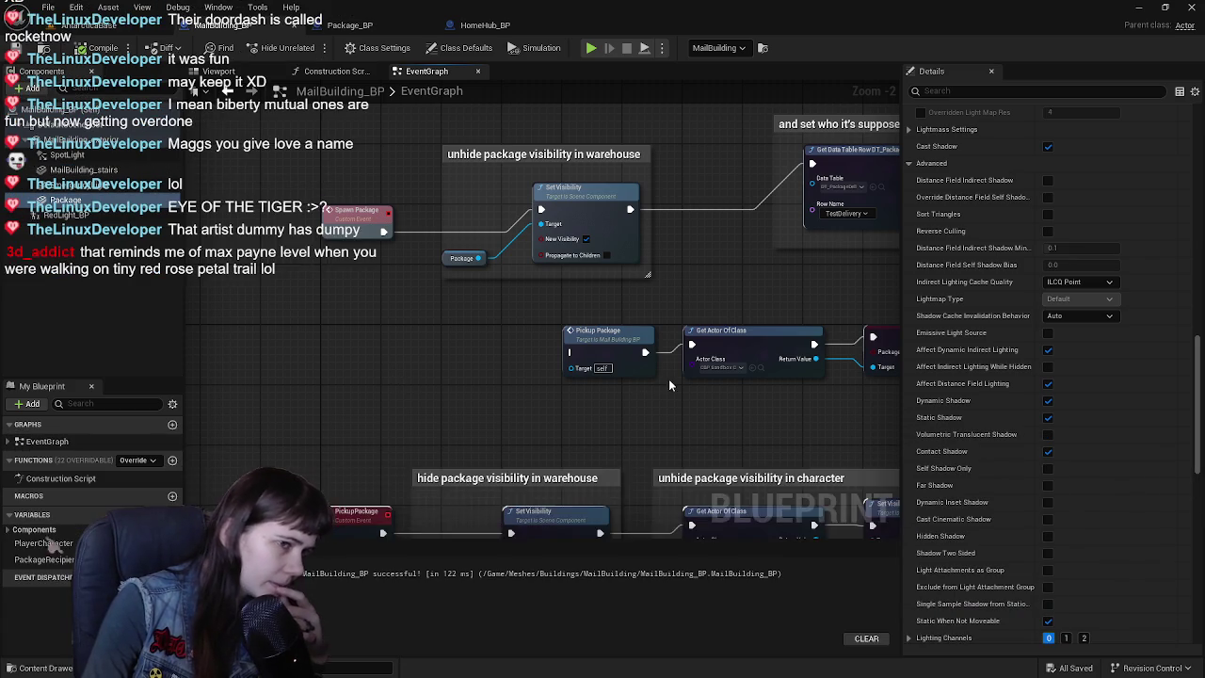
right_drag(665, 379, 510, 352)
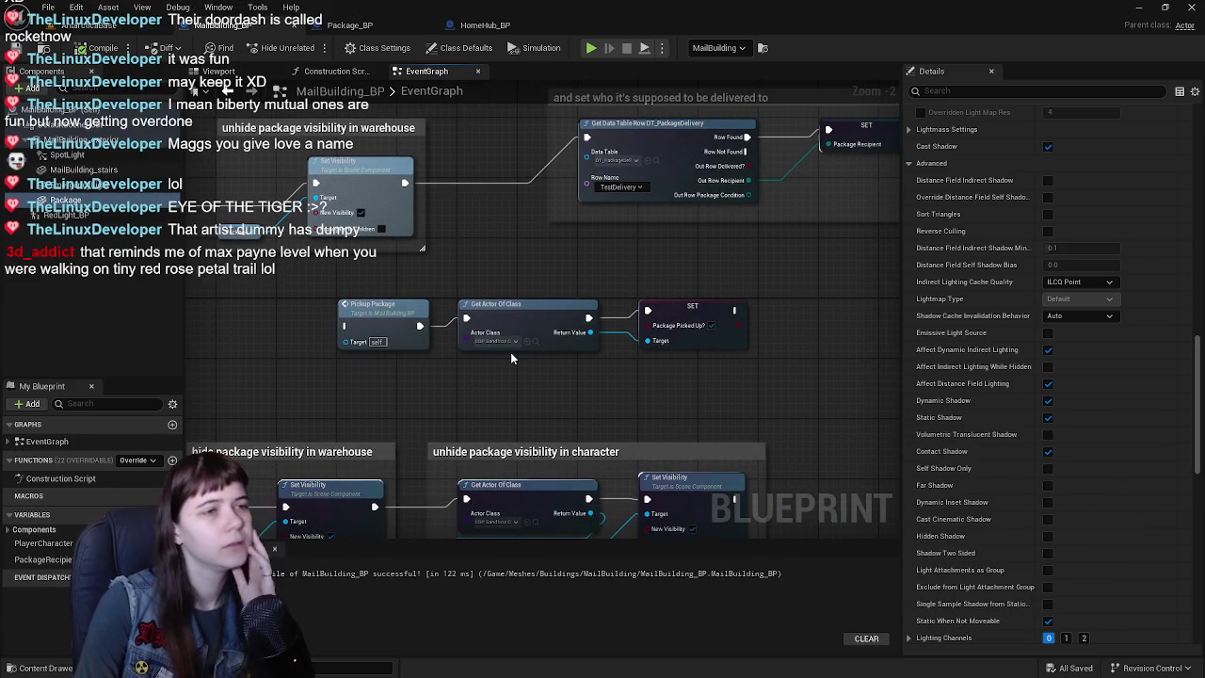
mouse_move(520, 248)
right_down()
mouse_move(591, 194)
mouse_move(424, 258)
mouse_move(560, 316)
right_up()
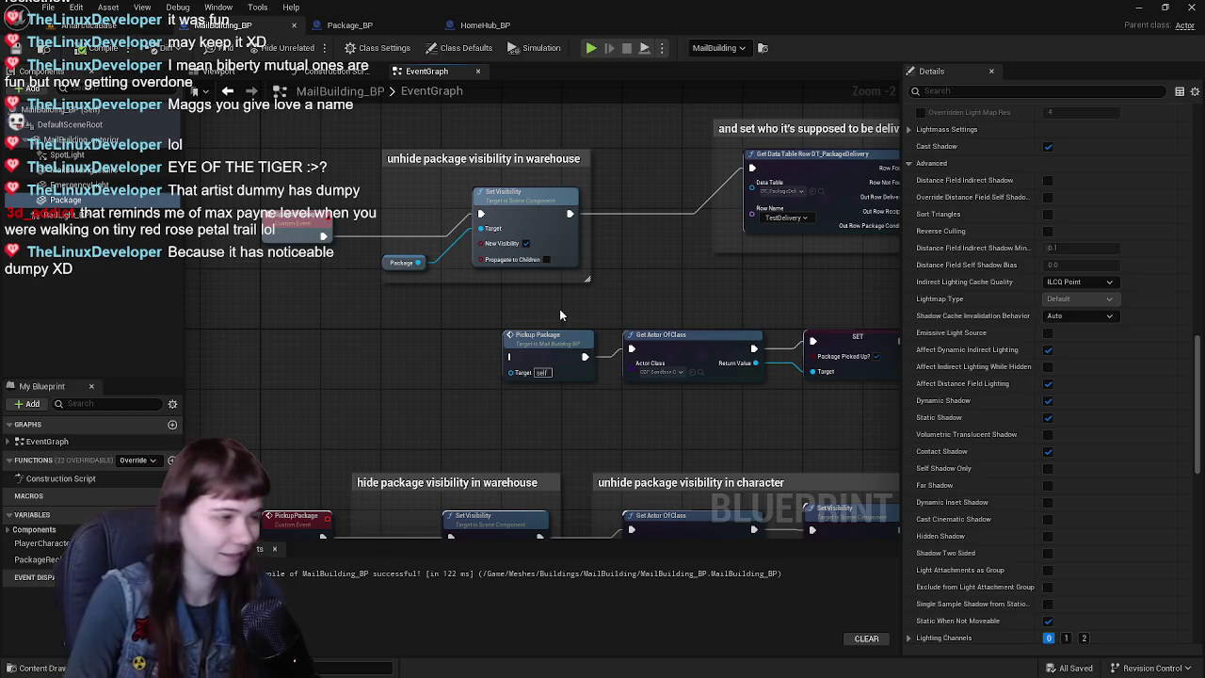
click(235, 72)
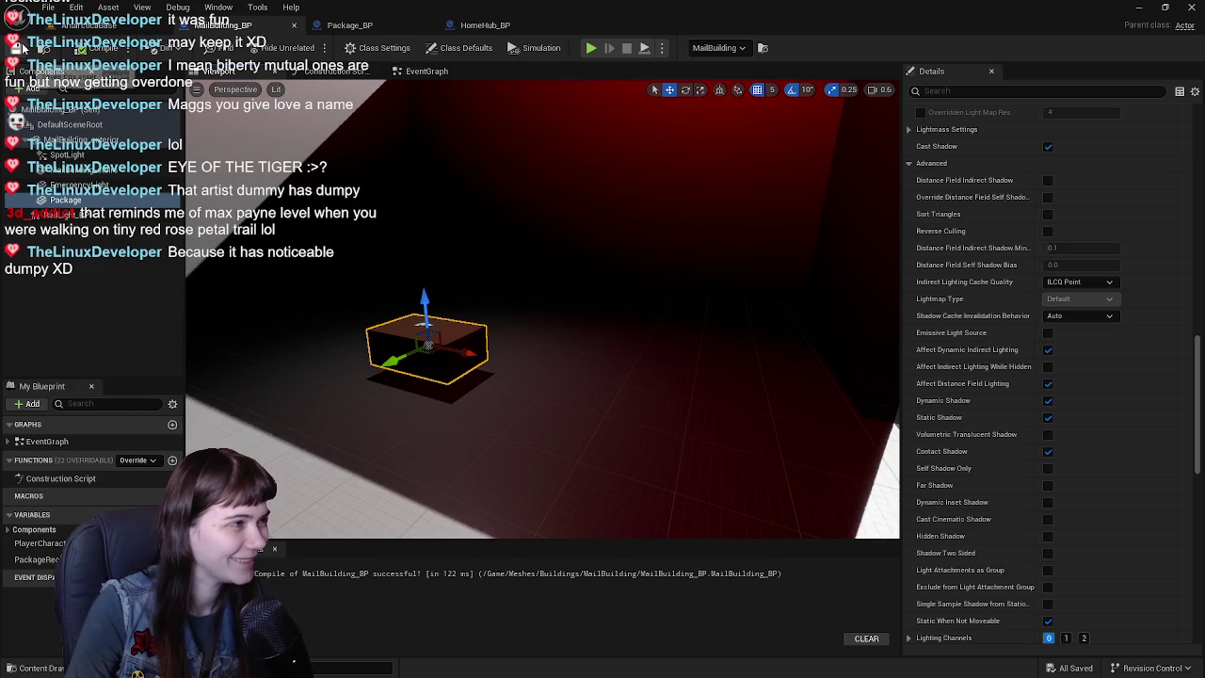
right_drag(638, 291, 637, 291)
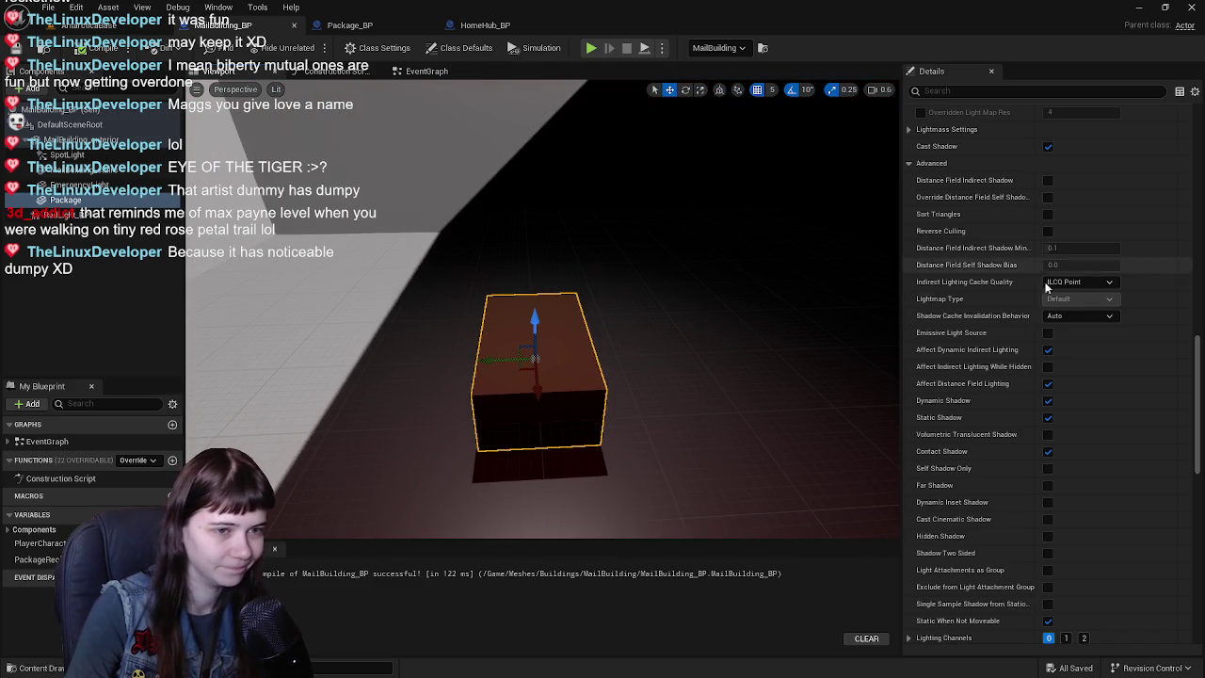
- Try rotating the package 90 degrees about vertical, then undo it, leaving it unrotated
scroll(965, 267, down, 5)
scroll(1046, 281, down, 5)
scroll(1050, 282, down, 5)
scroll(1050, 283, up, 5)
scroll(1049, 283, up, 5)
key(e)
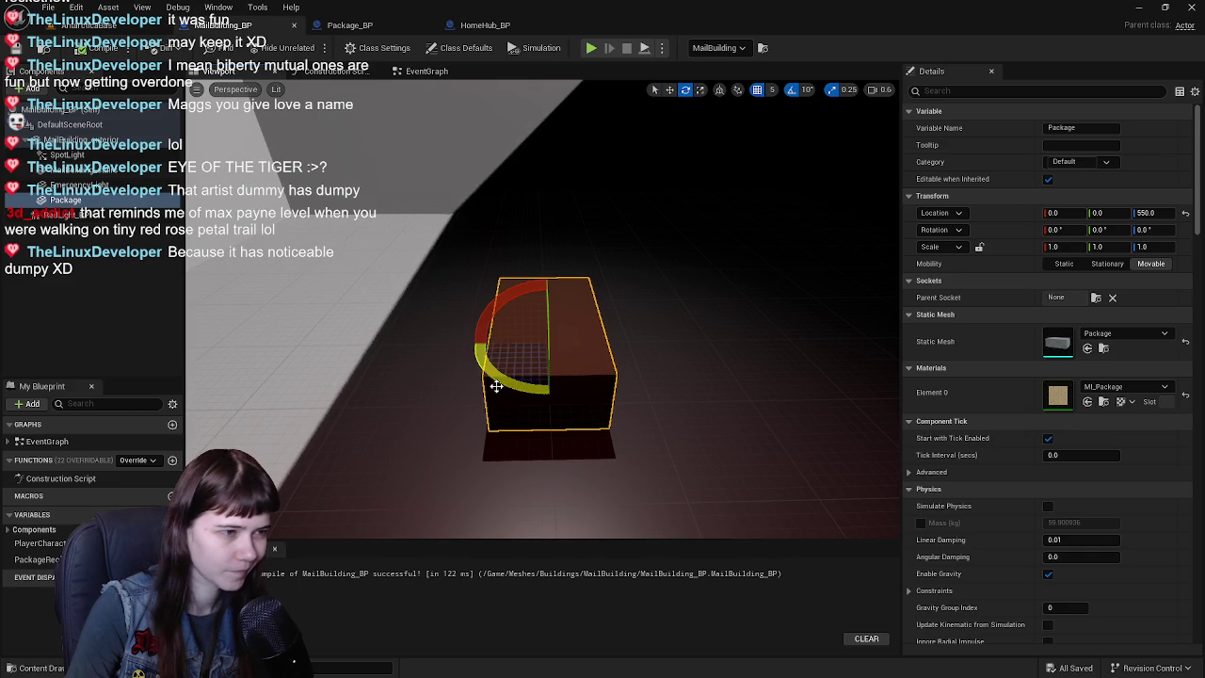
drag(492, 385, 442, 381)
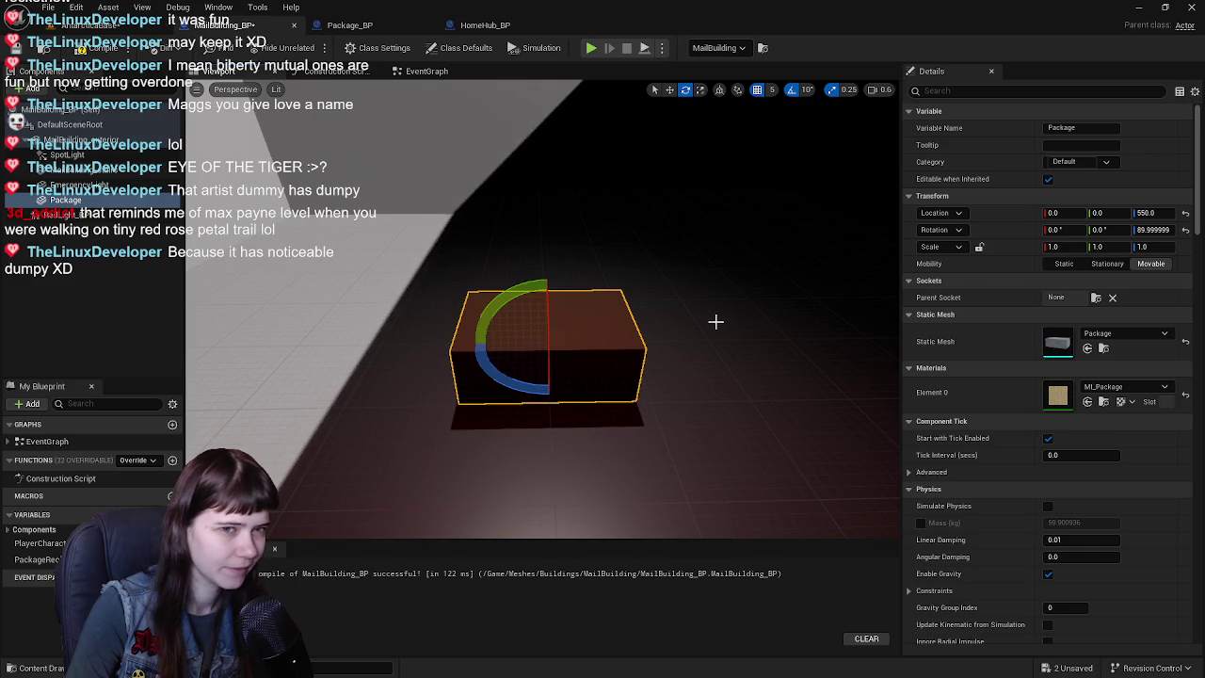
key(ctrl+z)
right_drag(680, 270, 687, 267)
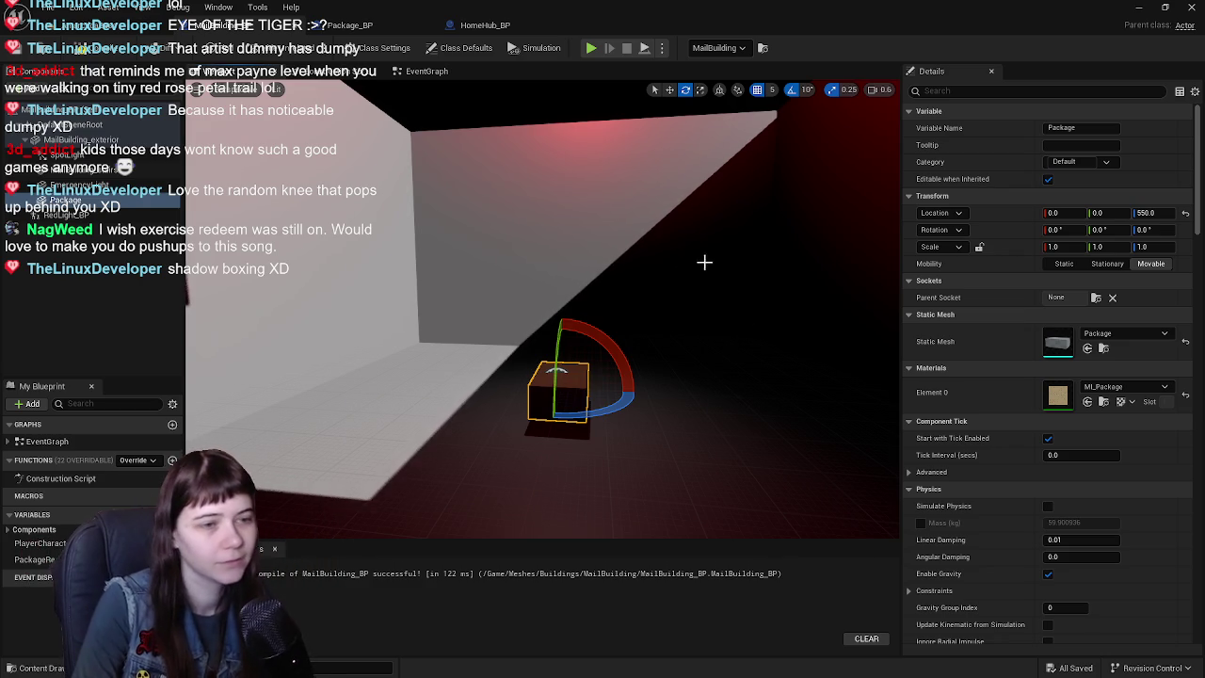
right_drag(705, 263, 704, 262)
- Deselect the package, recompile MailBuilding_BP, and go back to the main level editor
key(w)
click(73, 262)
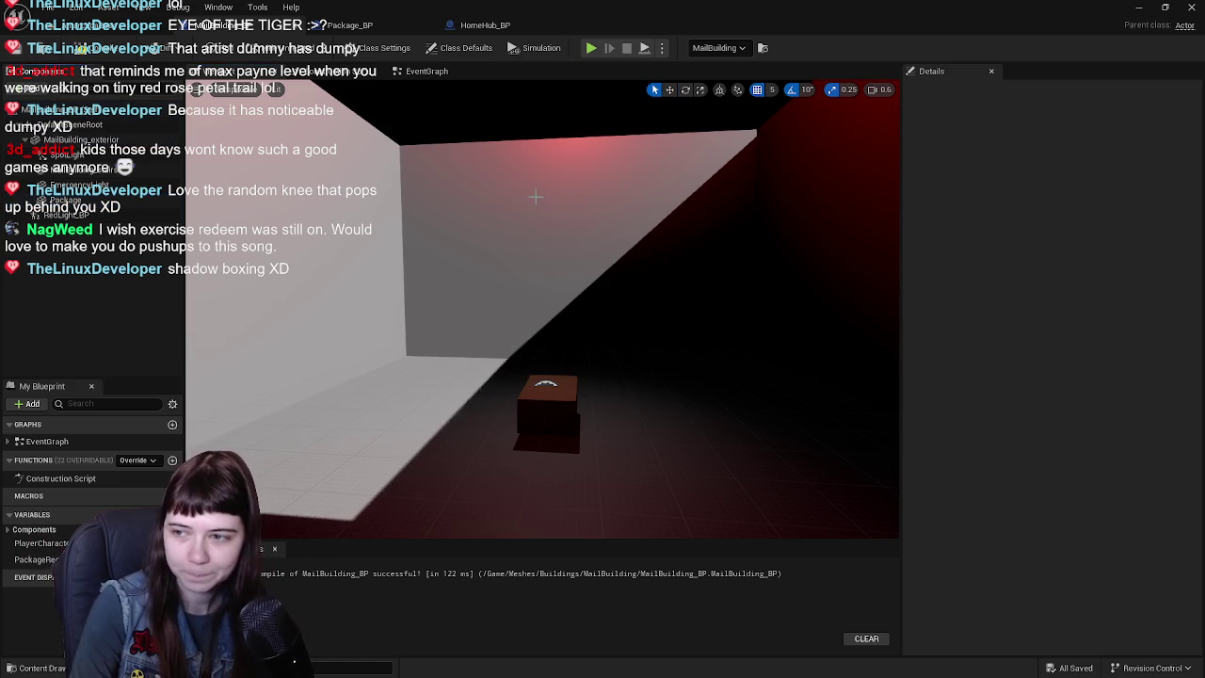
click(28, 47)
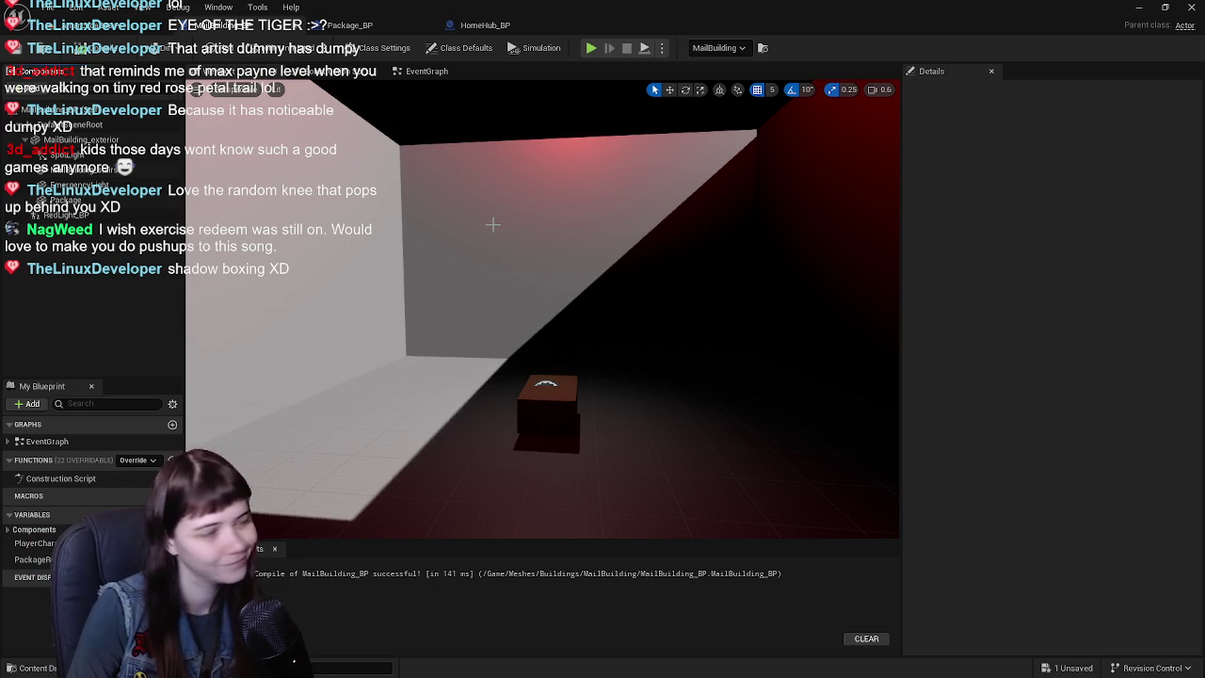
click(104, 25)
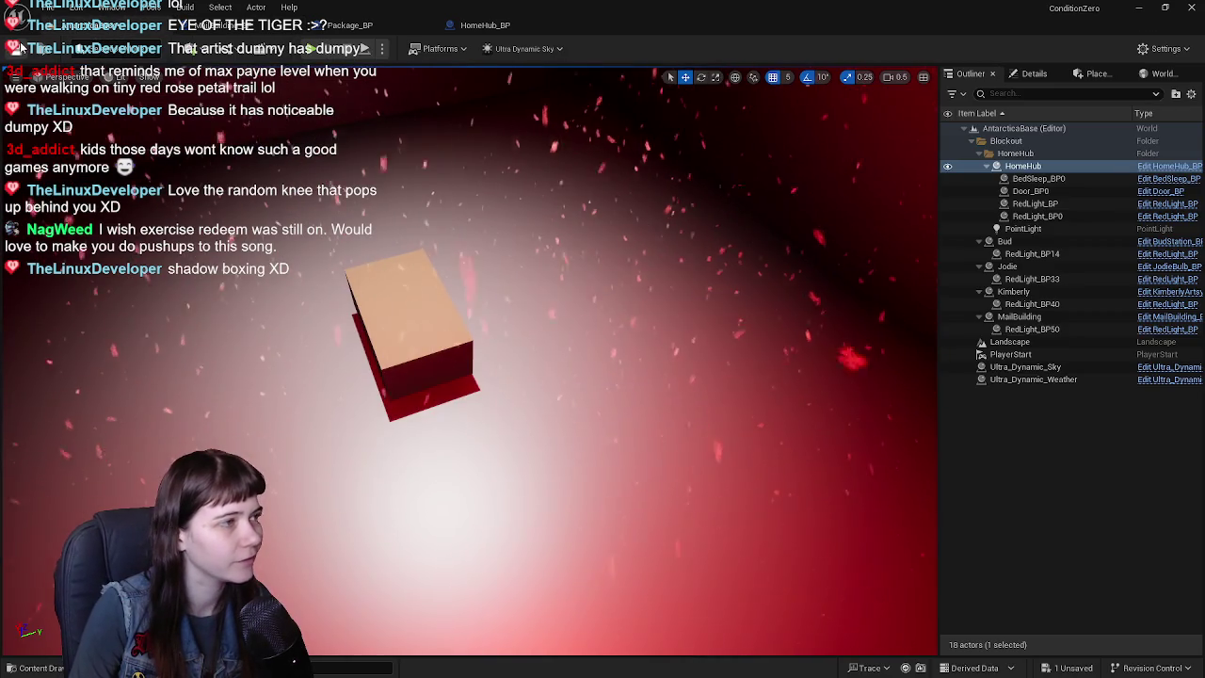
- Frame the HomeHub box and browse the Content Drawer to Meshes > Buildings > MailBuilding
key(f)
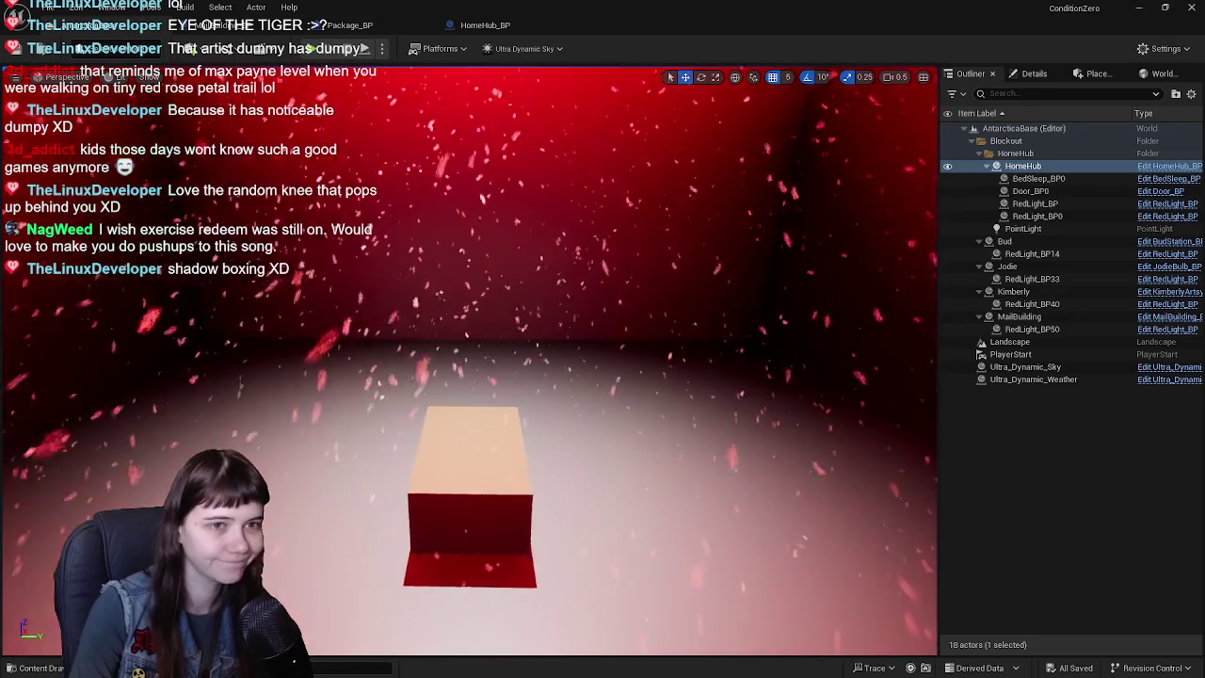
key(ctrl+space)
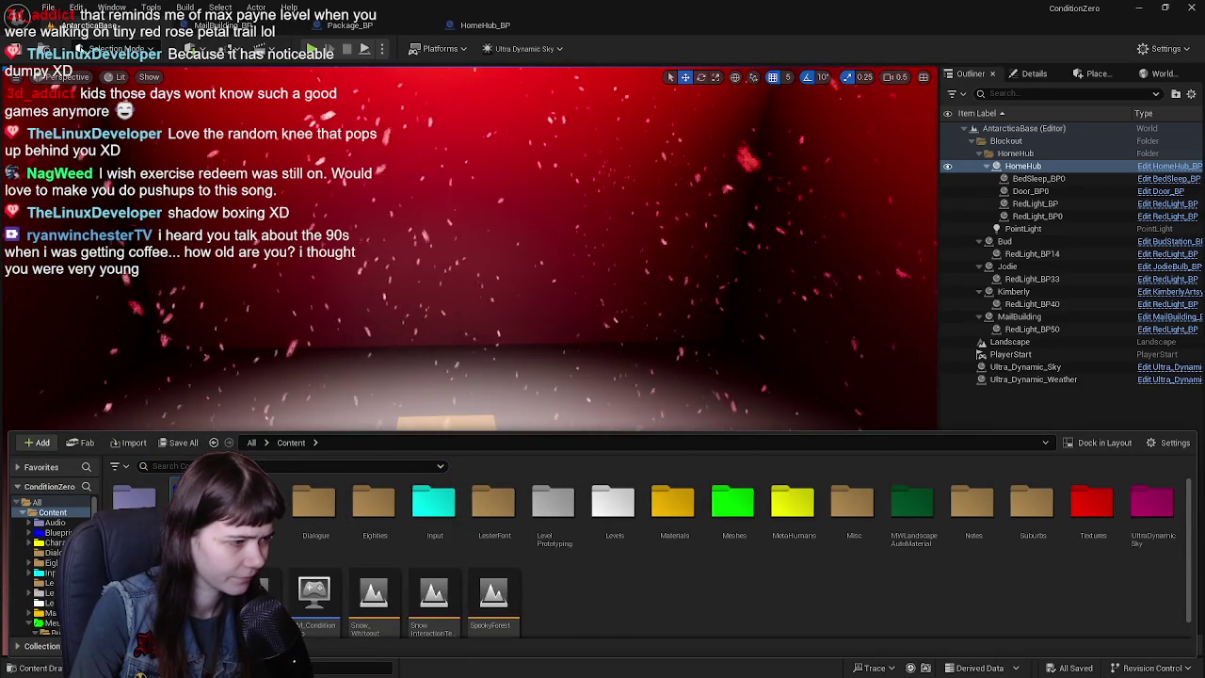
double_click(194, 504)
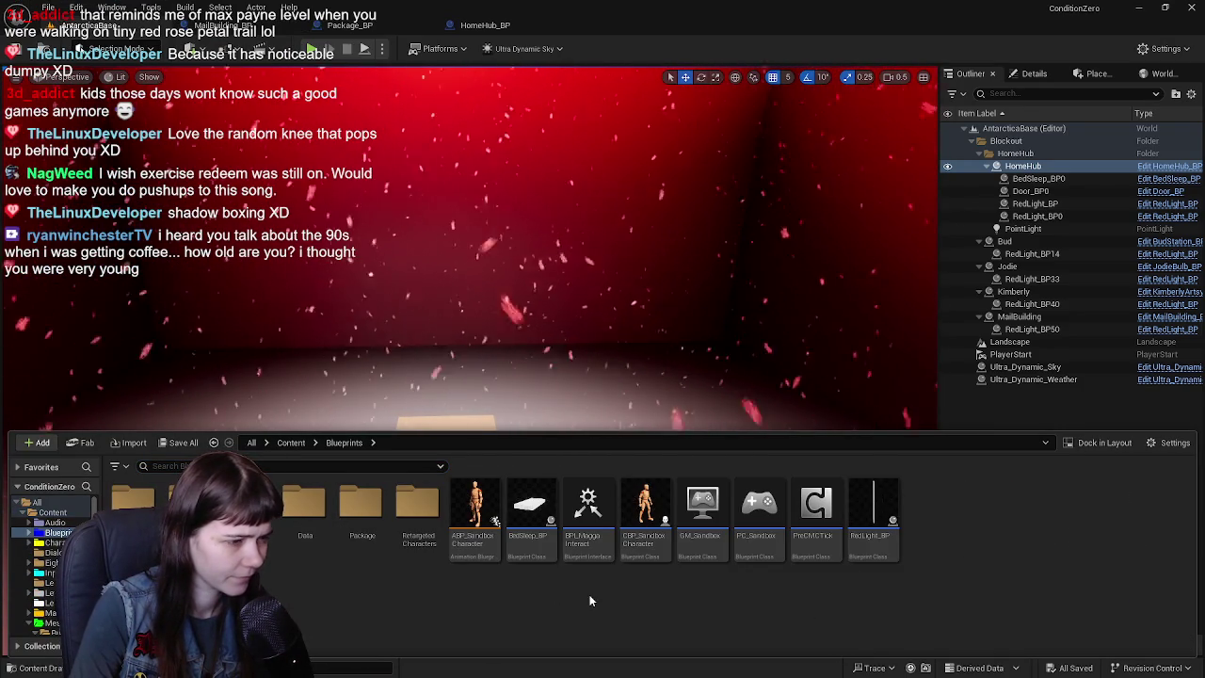
click(290, 442)
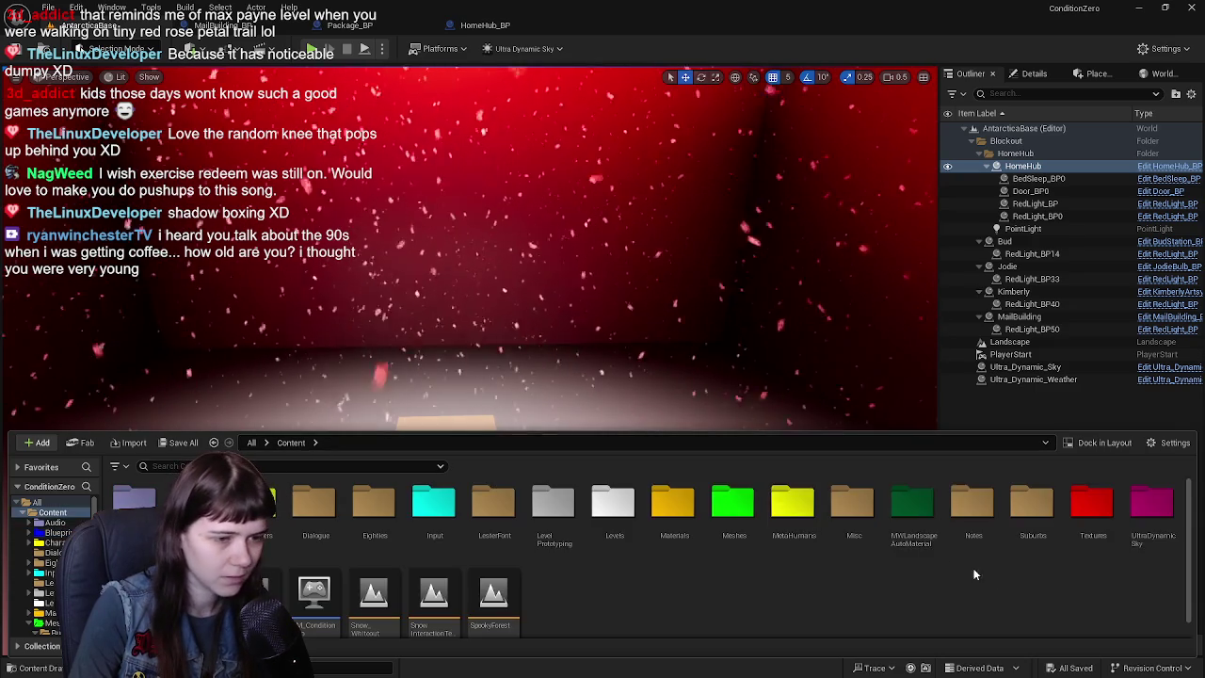
double_click(710, 527)
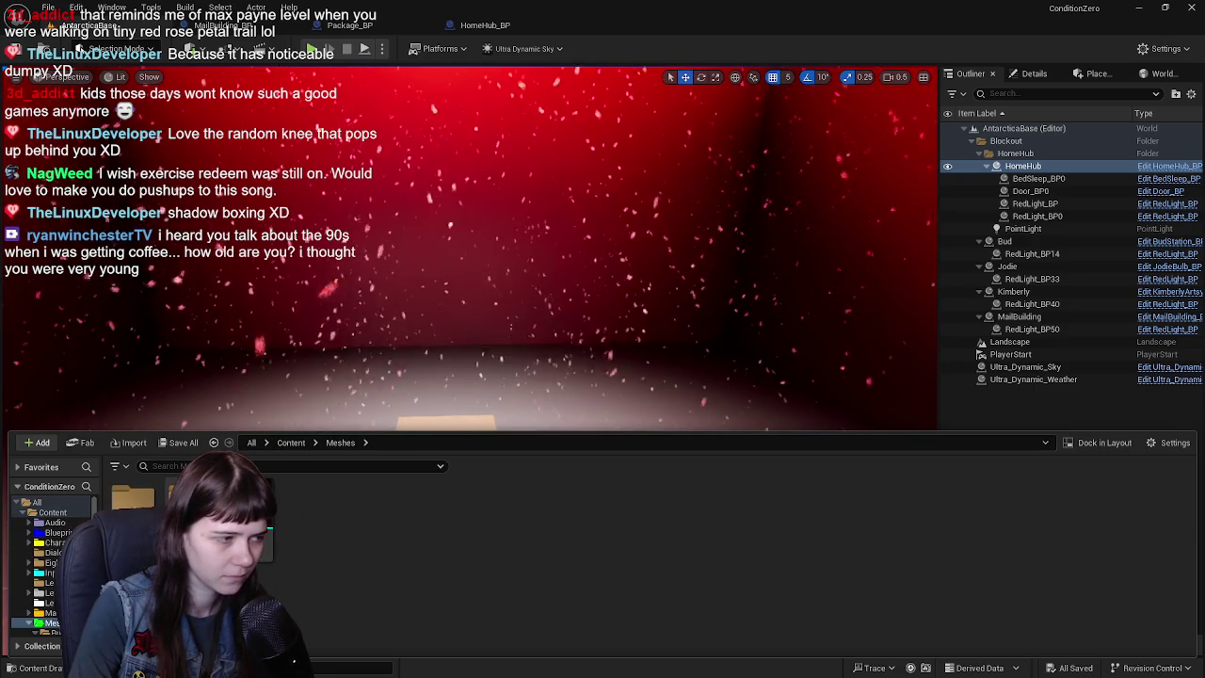
double_click(132, 497)
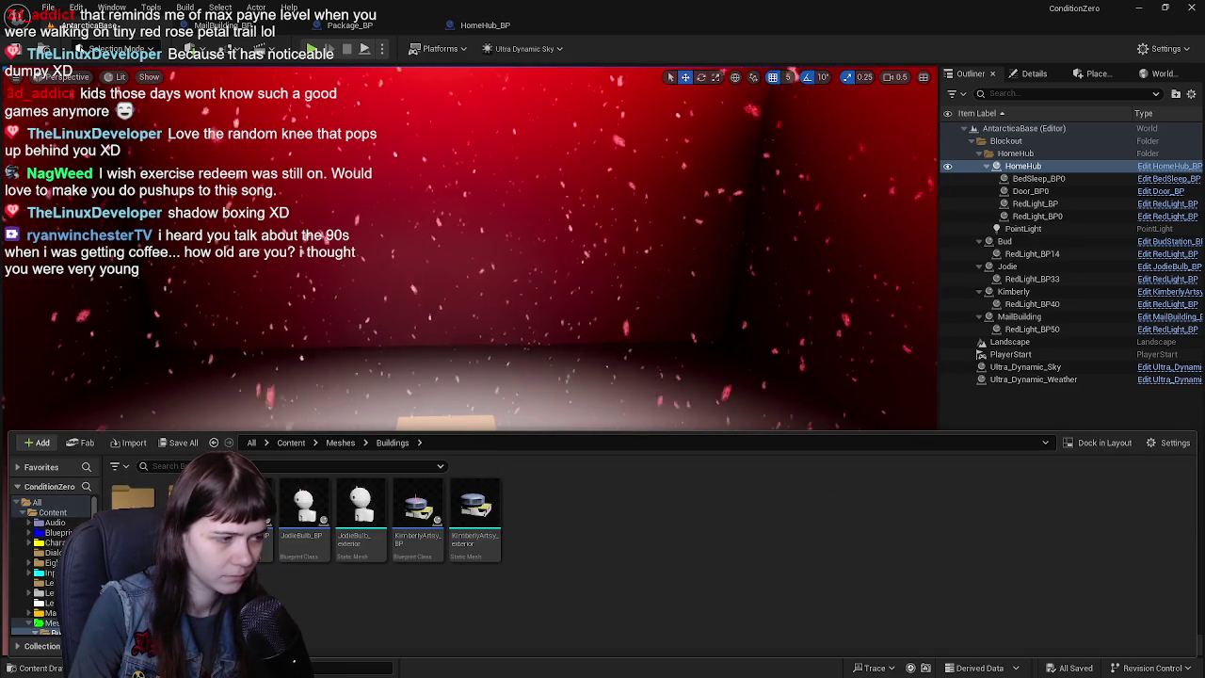
double_click(132, 497)
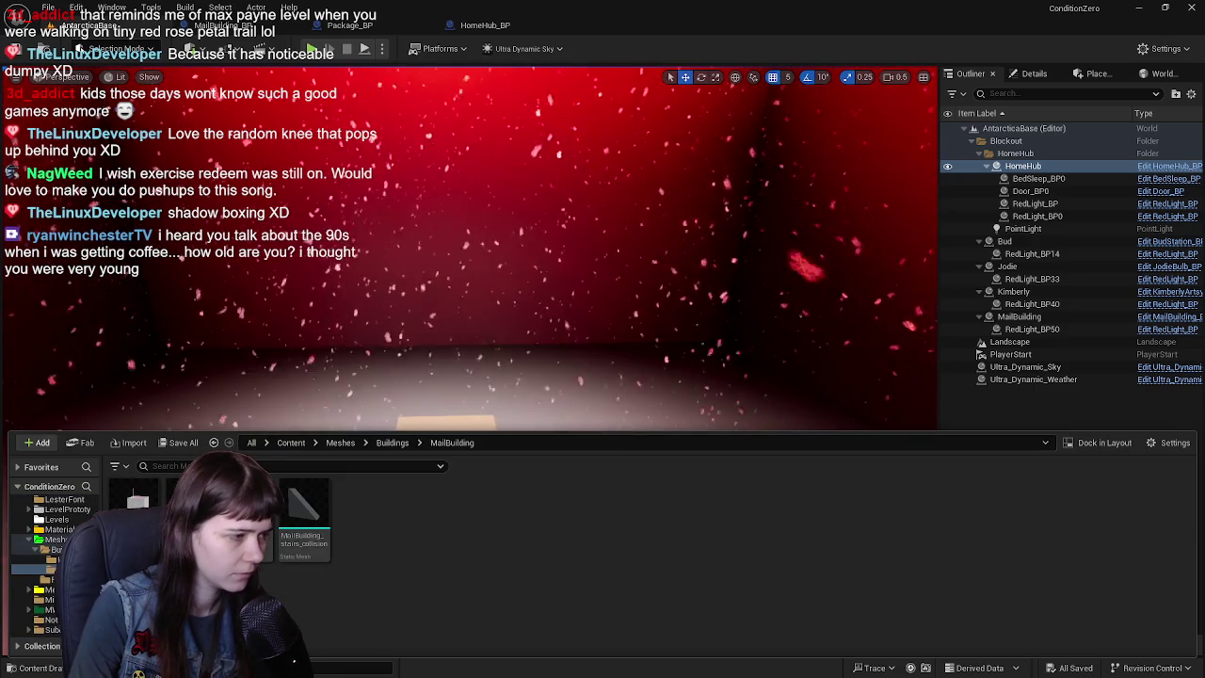
- Fly the camera into the red room with the Content Drawer hidden, then switch to Blender
right_drag(757, 335, 757, 334)
key(ctrl+space)
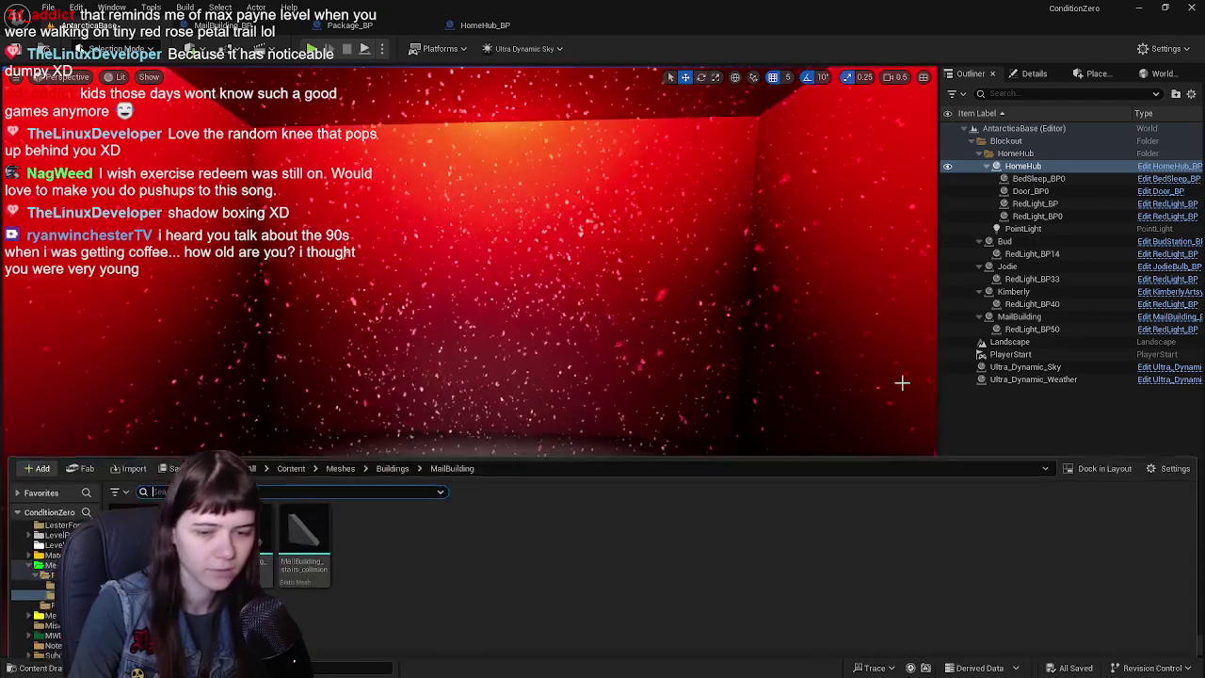
key(ctrl+space)
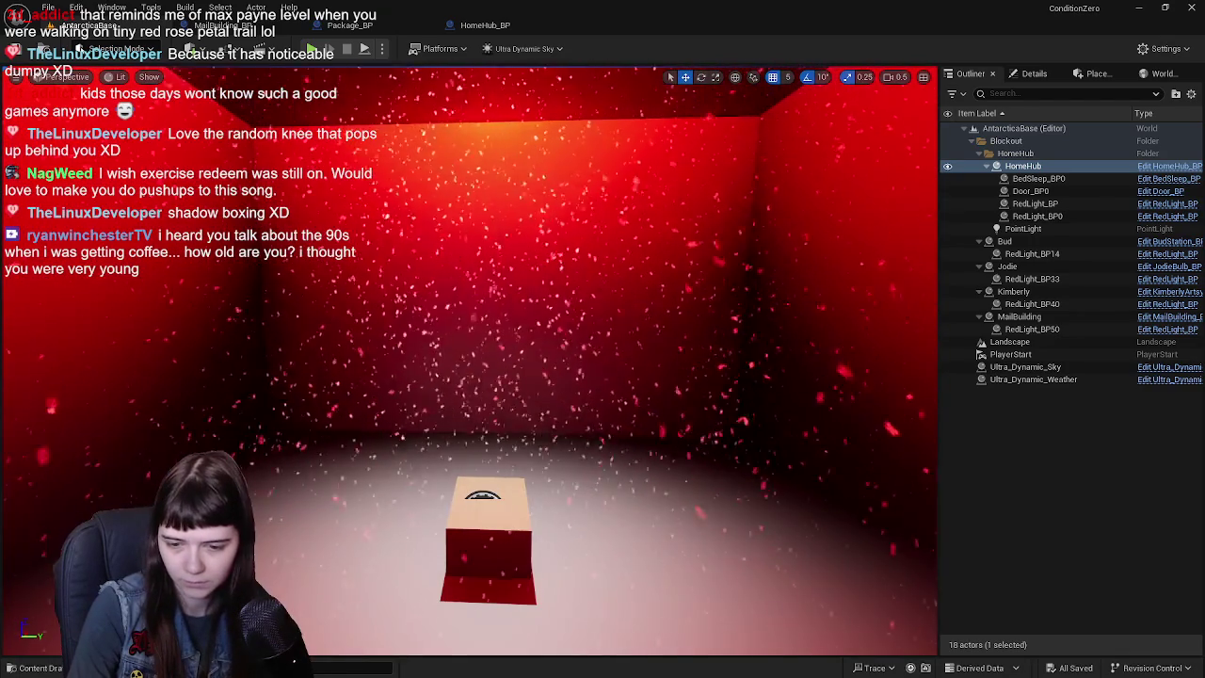
key(alt+Tab)
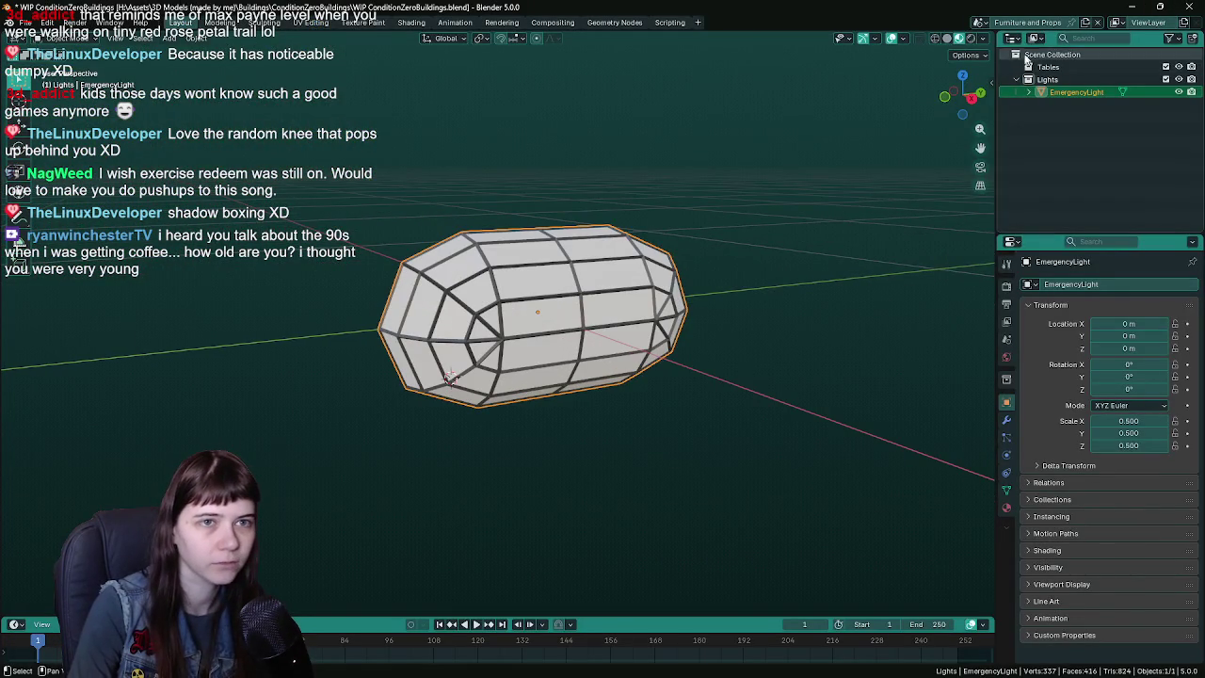
- Switch to the main Scene, save, and make the Package Building collection visible
click(1027, 21)
click(1055, 49)
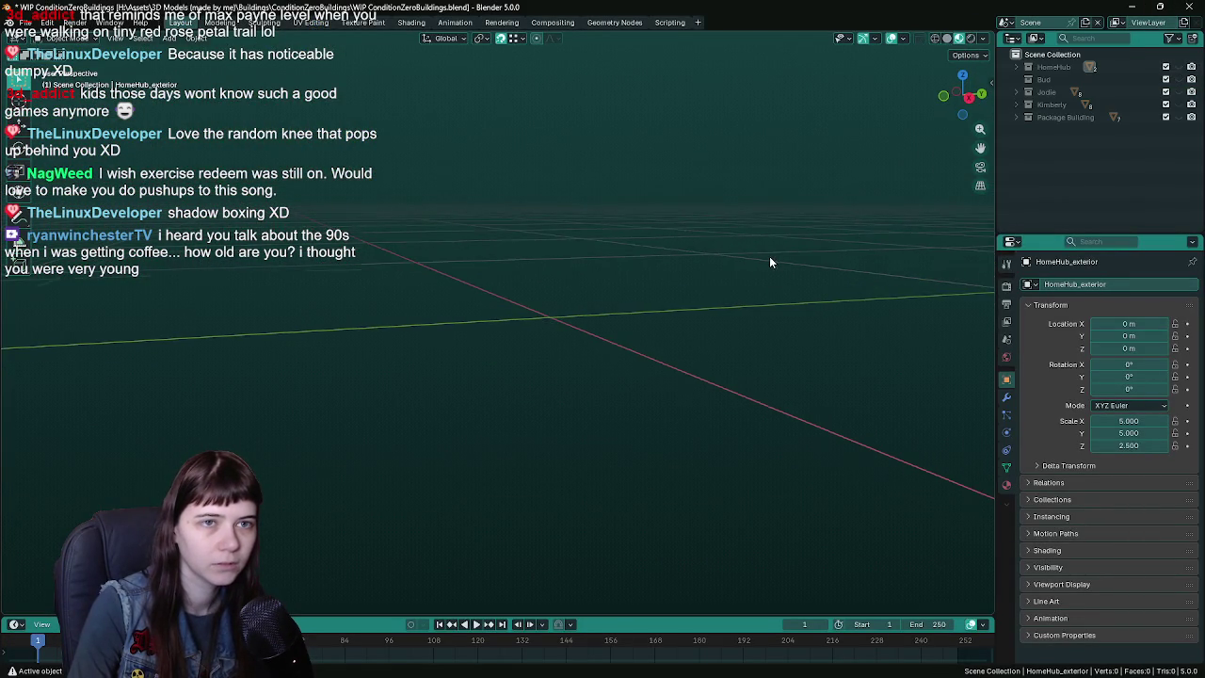
key(ctrl+s)
click(1179, 117)
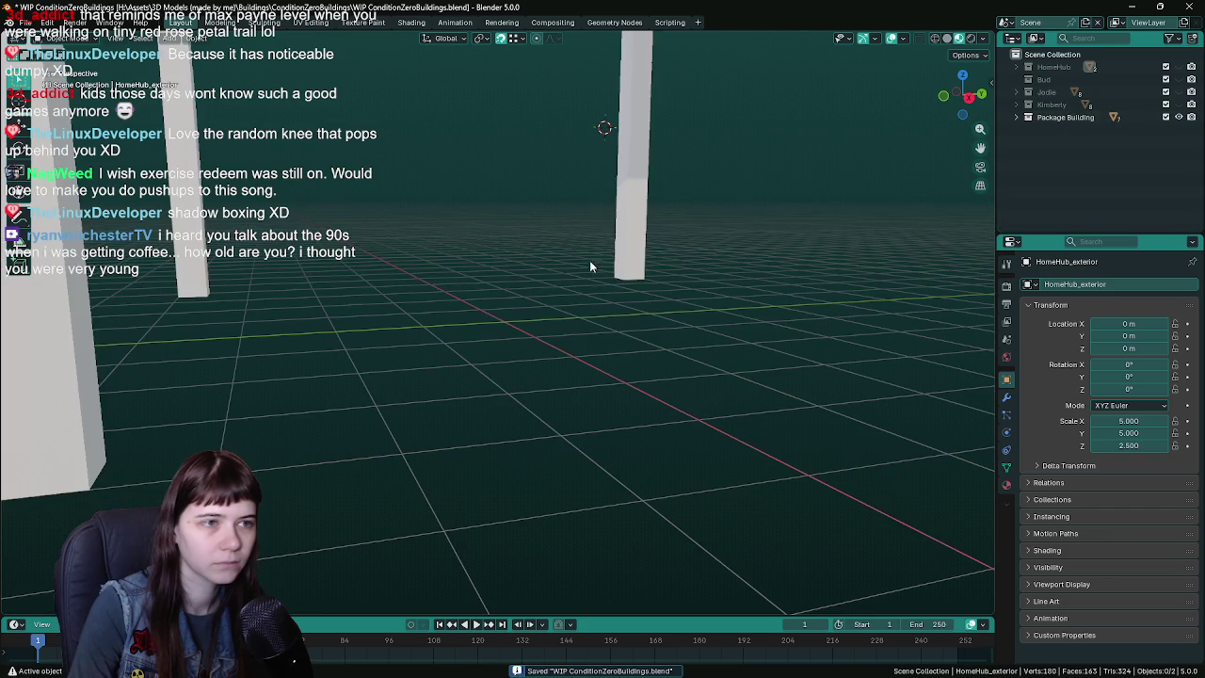
- Frame the mail building exterior and orbit to a front-on view of its doorway
click(651, 170)
key(KP_Decimal)
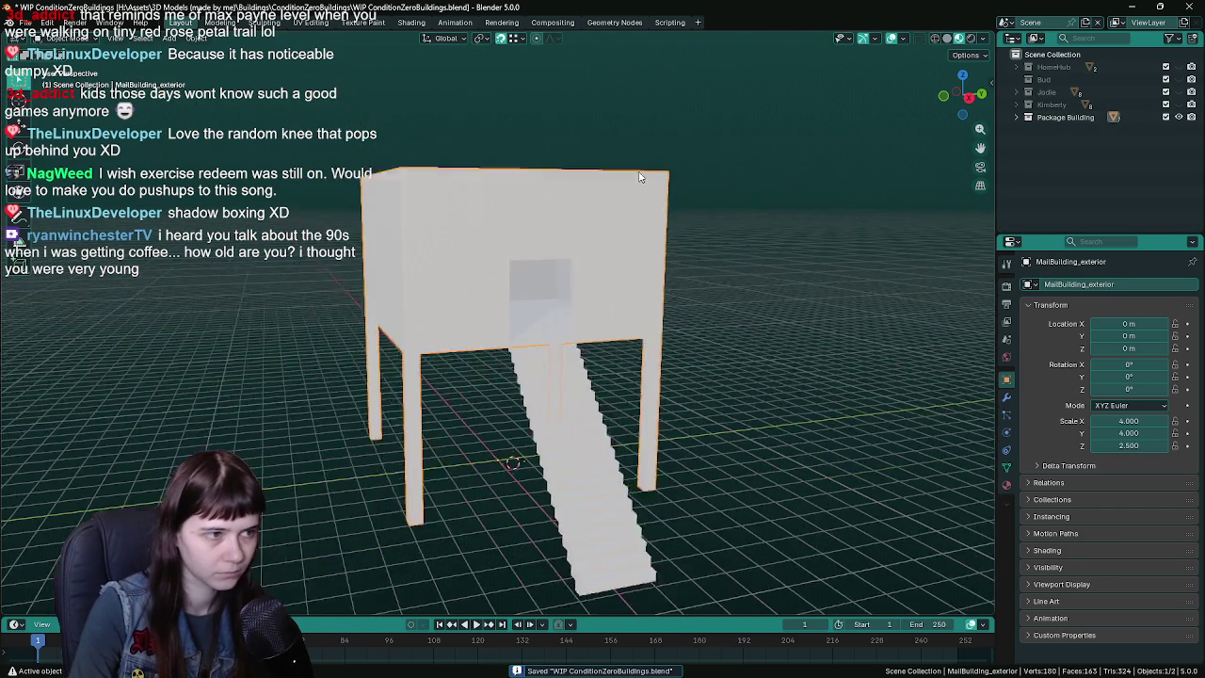
middle_drag(639, 303, 714, 325)
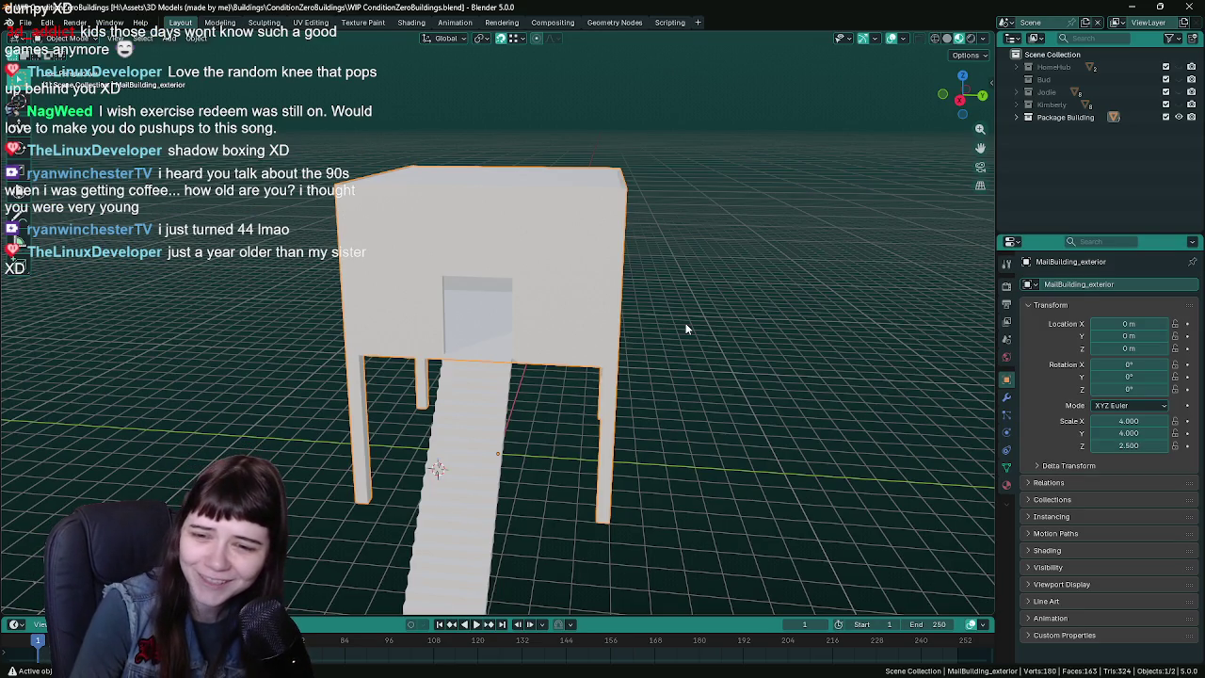
click(686, 329)
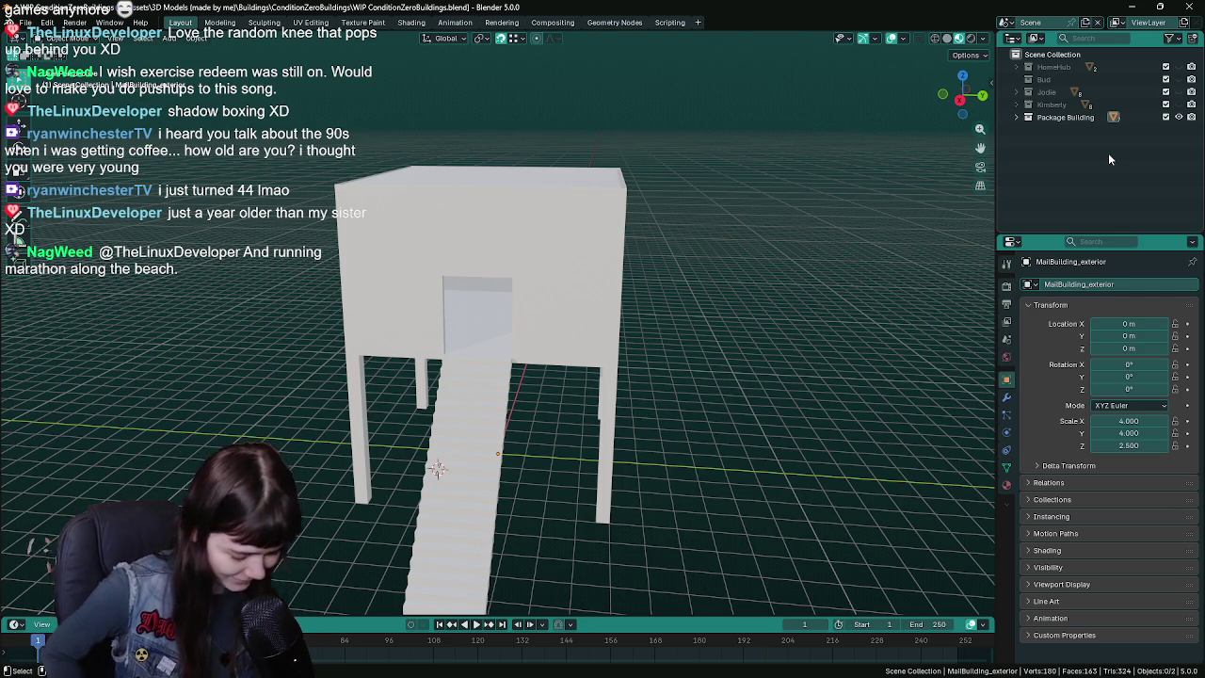
right_click(659, 327)
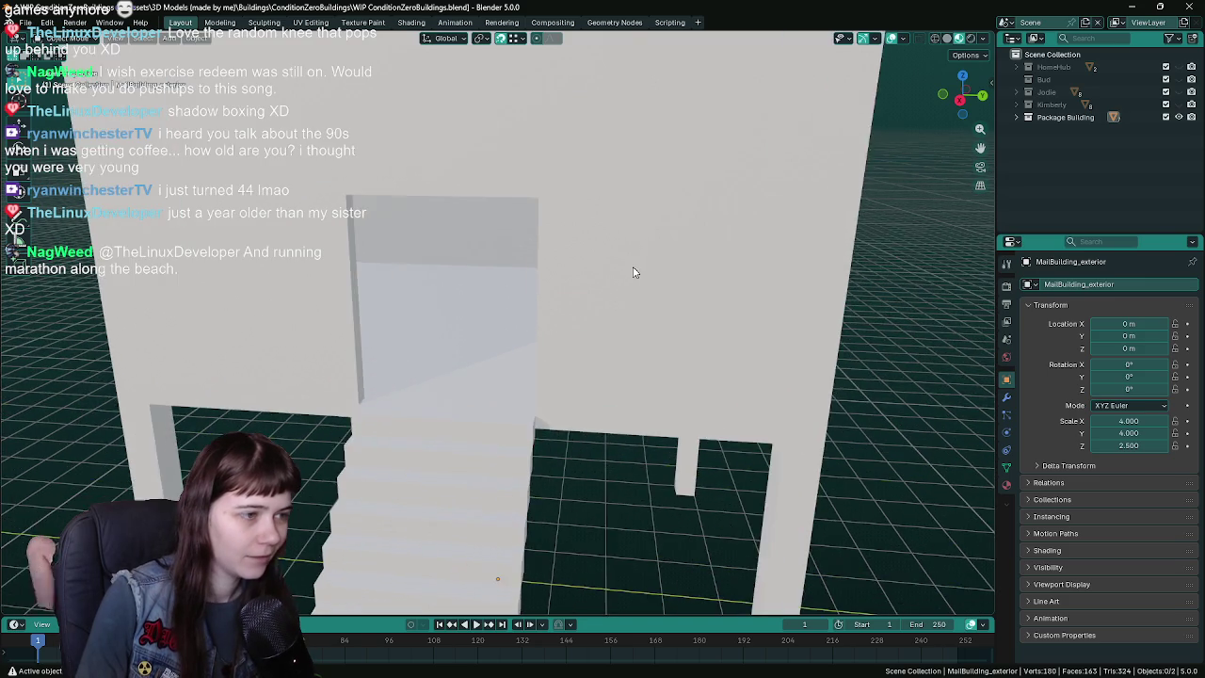
middle_drag(706, 255, 636, 297)
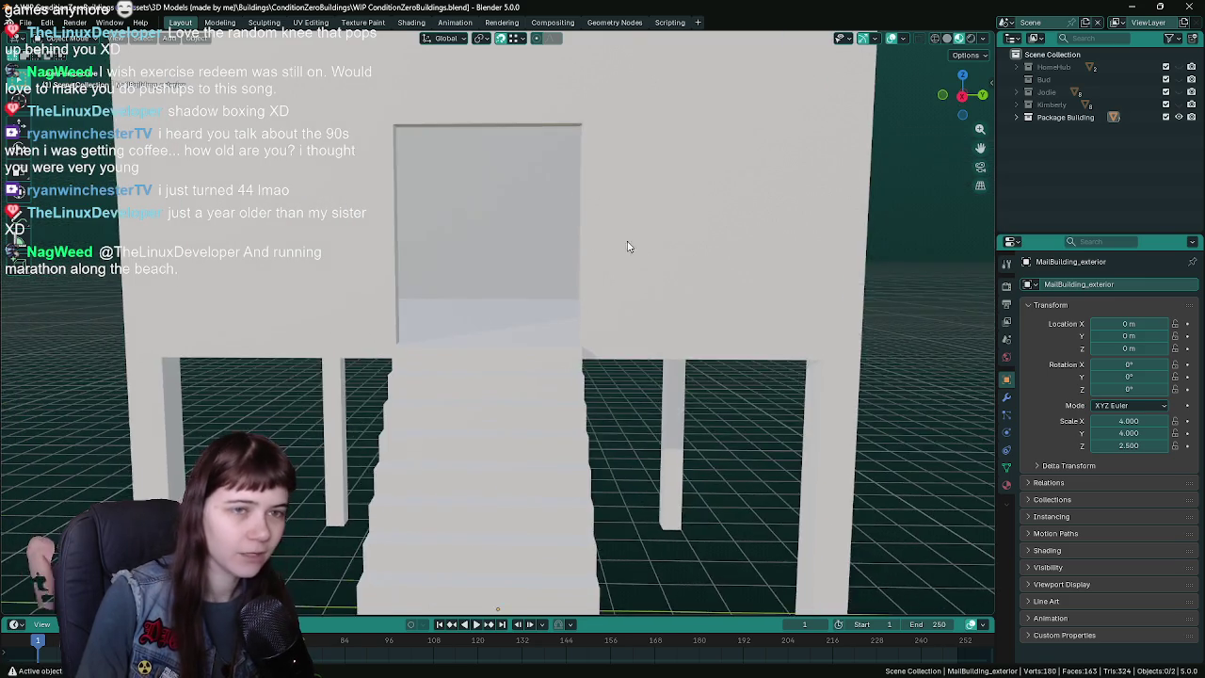
scroll(635, 298, up, 3)
scroll(639, 290, up, 4)
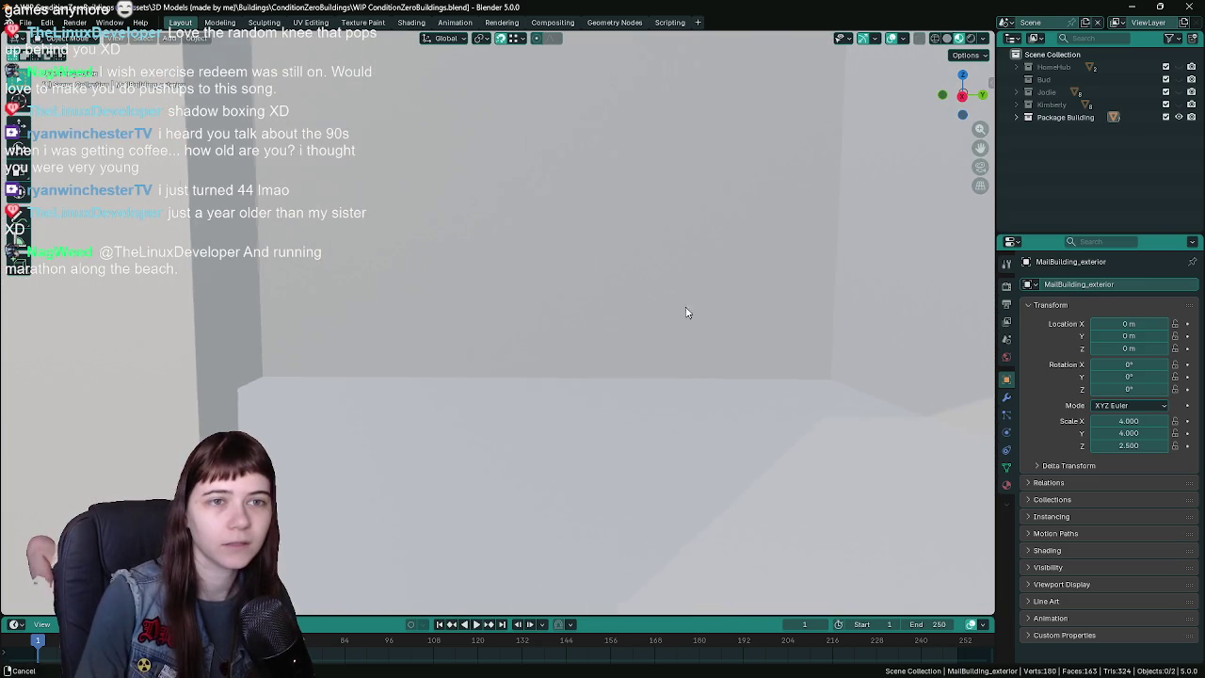
- Rename the Package Building collection to 'Delivery Building', save the file, and return to Unreal
click(1100, 119)
click(1016, 116)
click(1017, 115)
double_click(1058, 116)
click(1068, 117)
key(ctrl+BackSpace)
text(Delivery)
key(Return)
scroll(670, 360, down, 4)
key(ctrl+s)
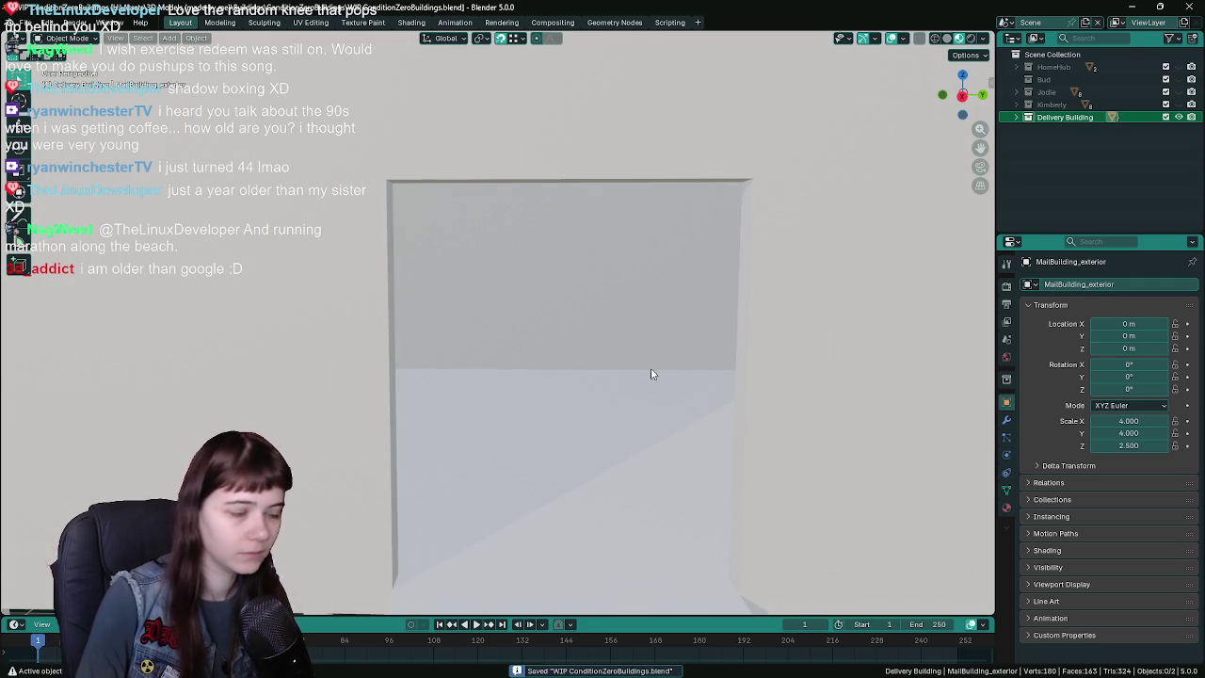
click(428, 666)
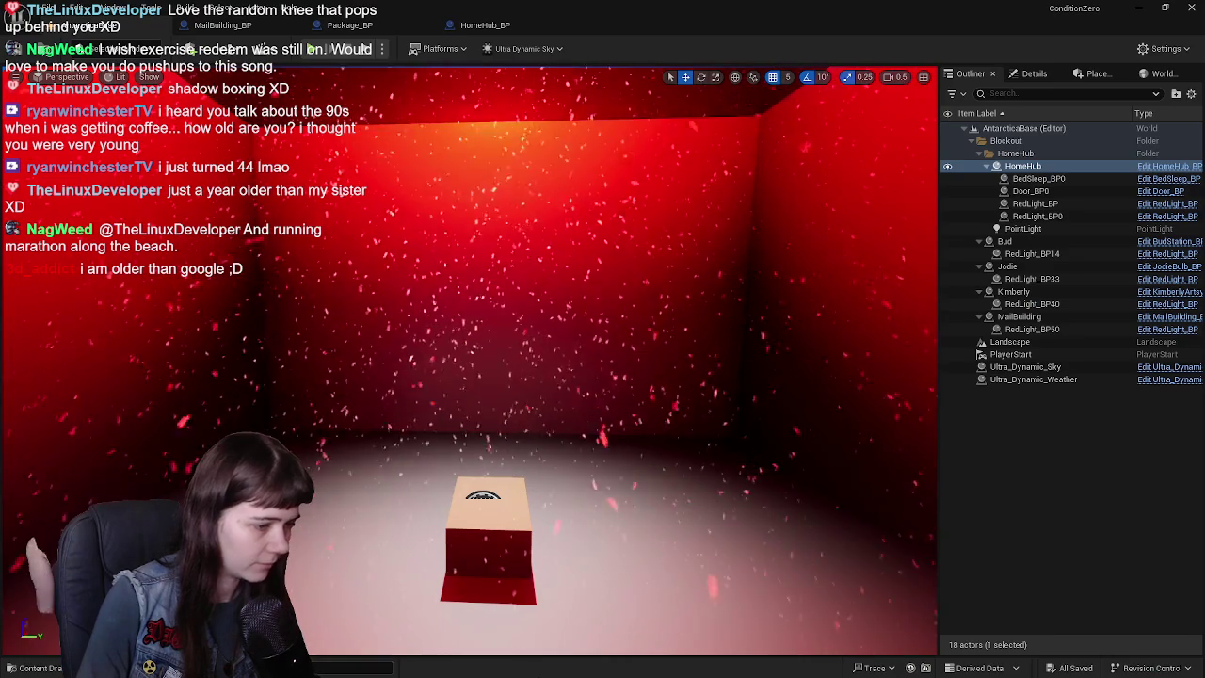
- Rename the MailBuilding actor in the Outliner to 'DeliveryBuilding'
key(ctrl+space)
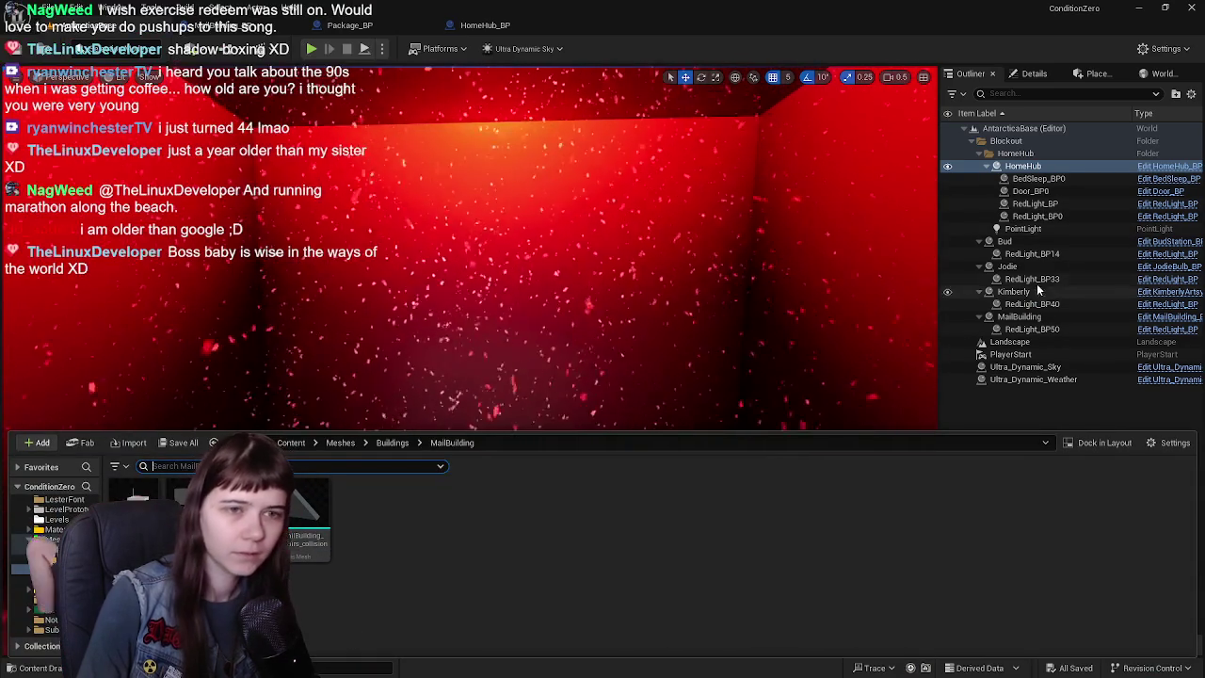
double_click(1019, 317)
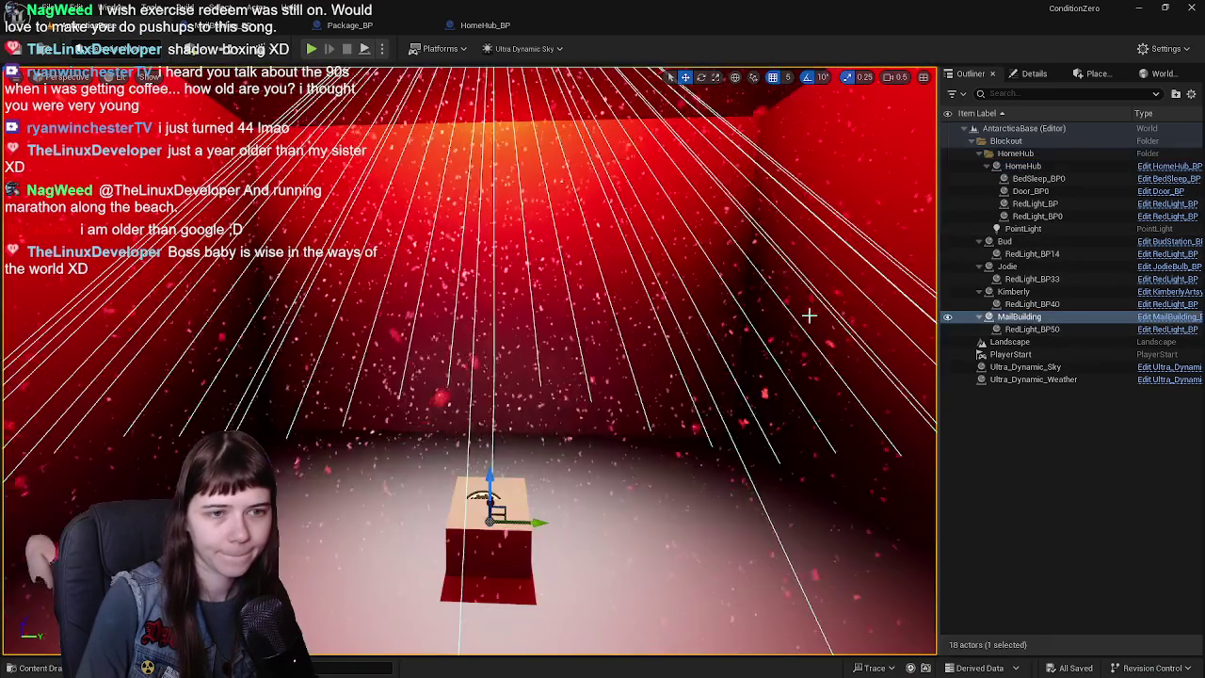
key(F2)
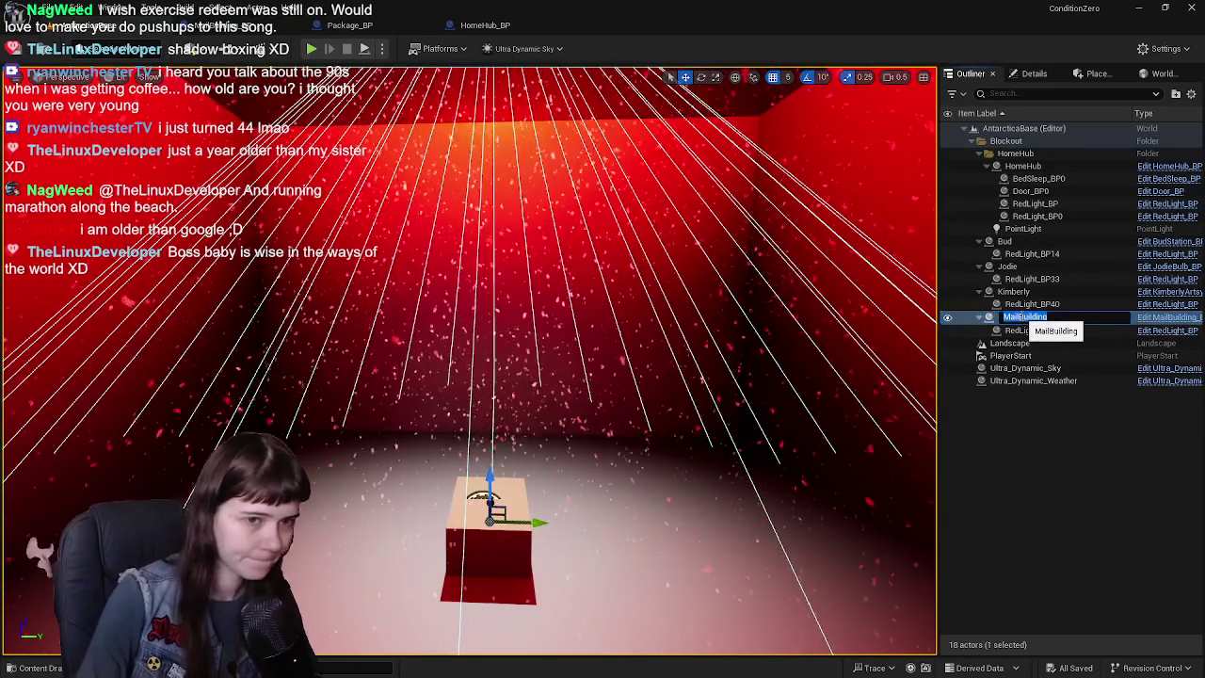
text(DeliveryBuilding)
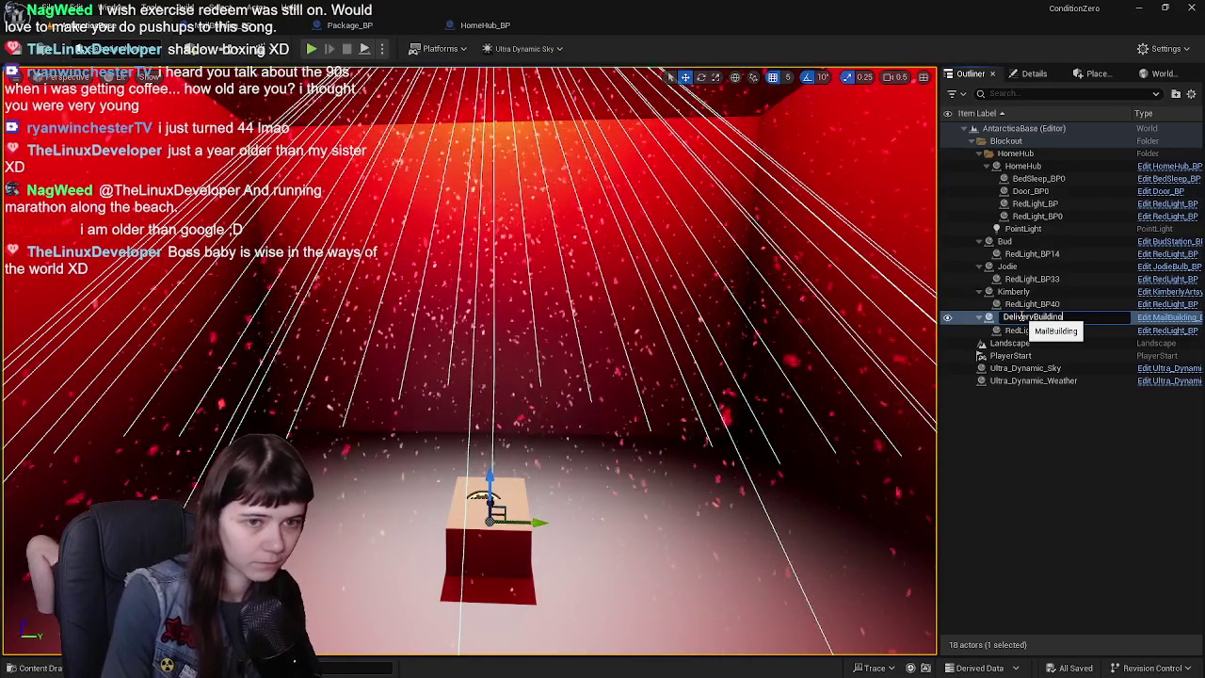
key(Return)
- Open the MailBuilding_stairs mesh from the Content Drawer, then close its editor
key(ctrl+b)
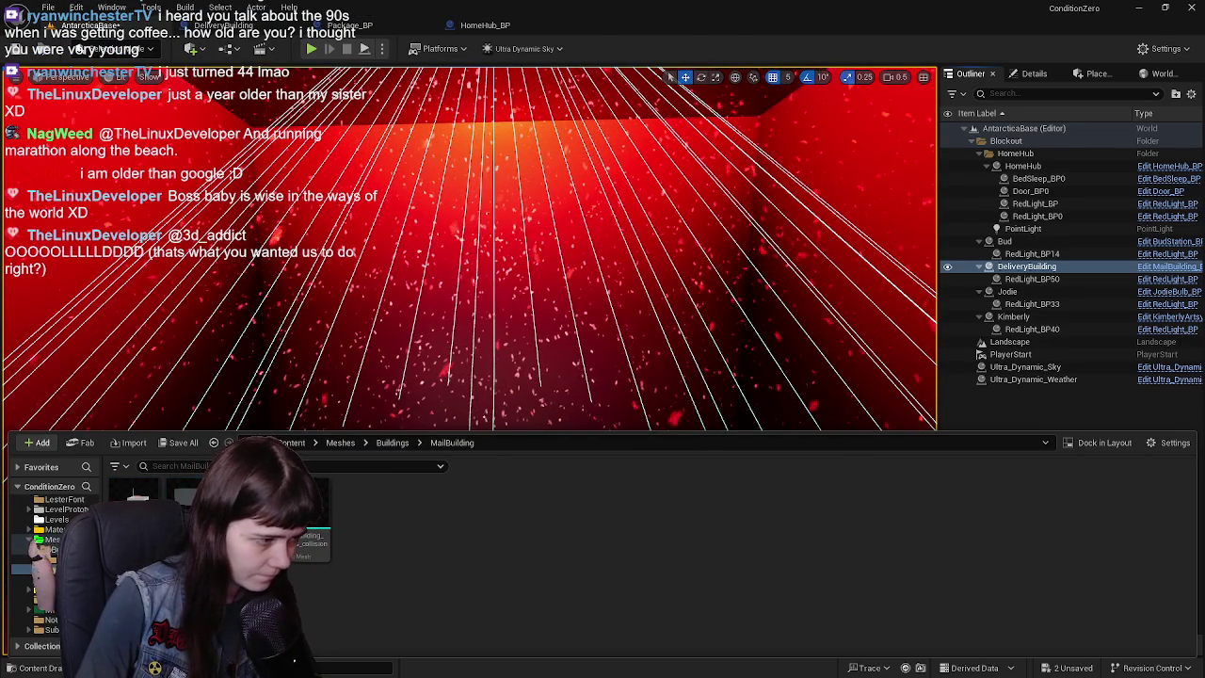
double_click(306, 518)
click(693, 25)
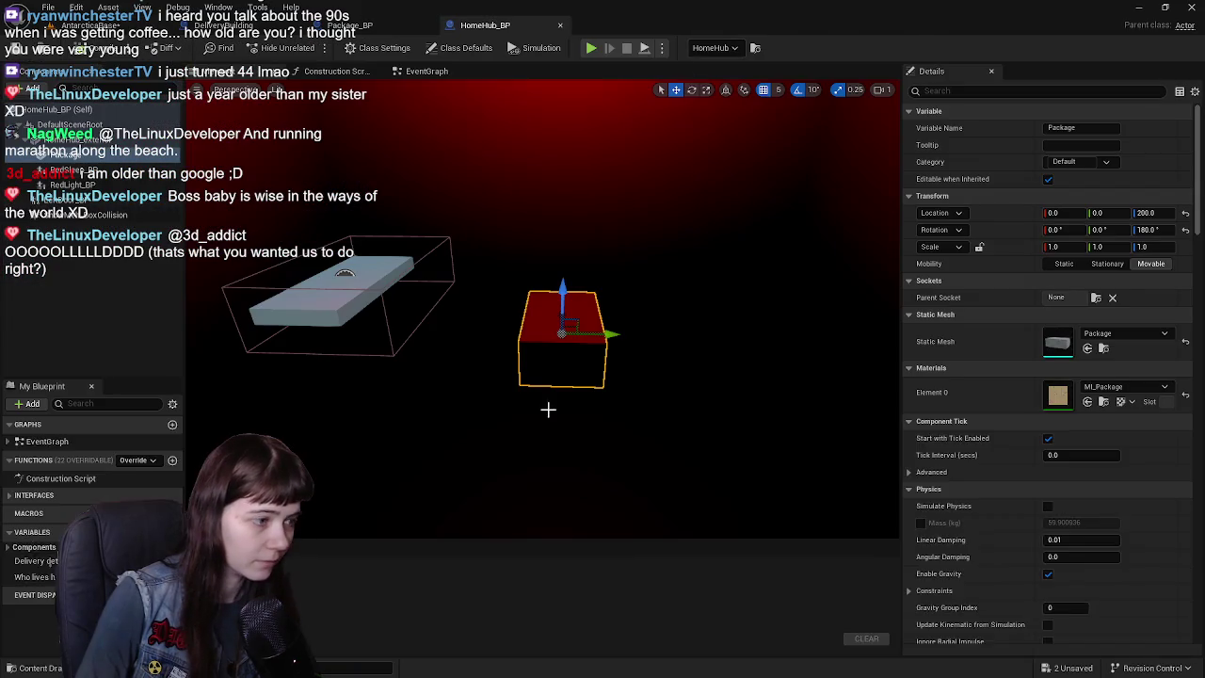
- Rename the MailBuilding content to DeliveryBuilding in the Content Drawer
key(ctrl+space)
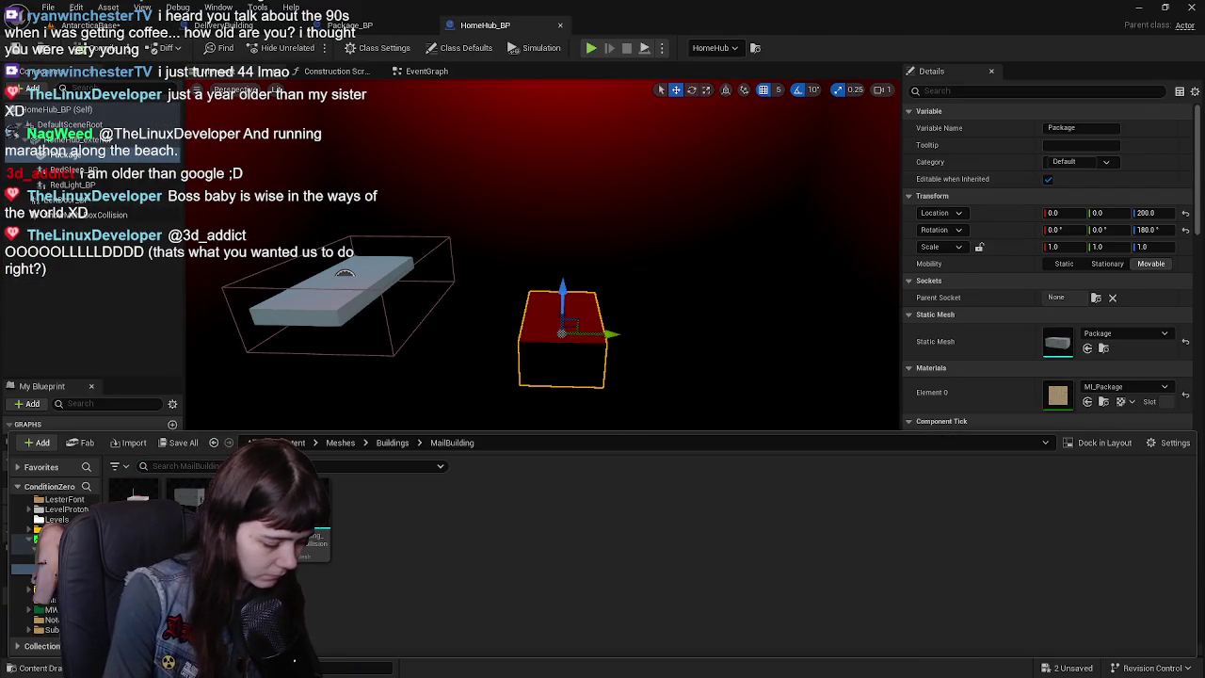
click(315, 541)
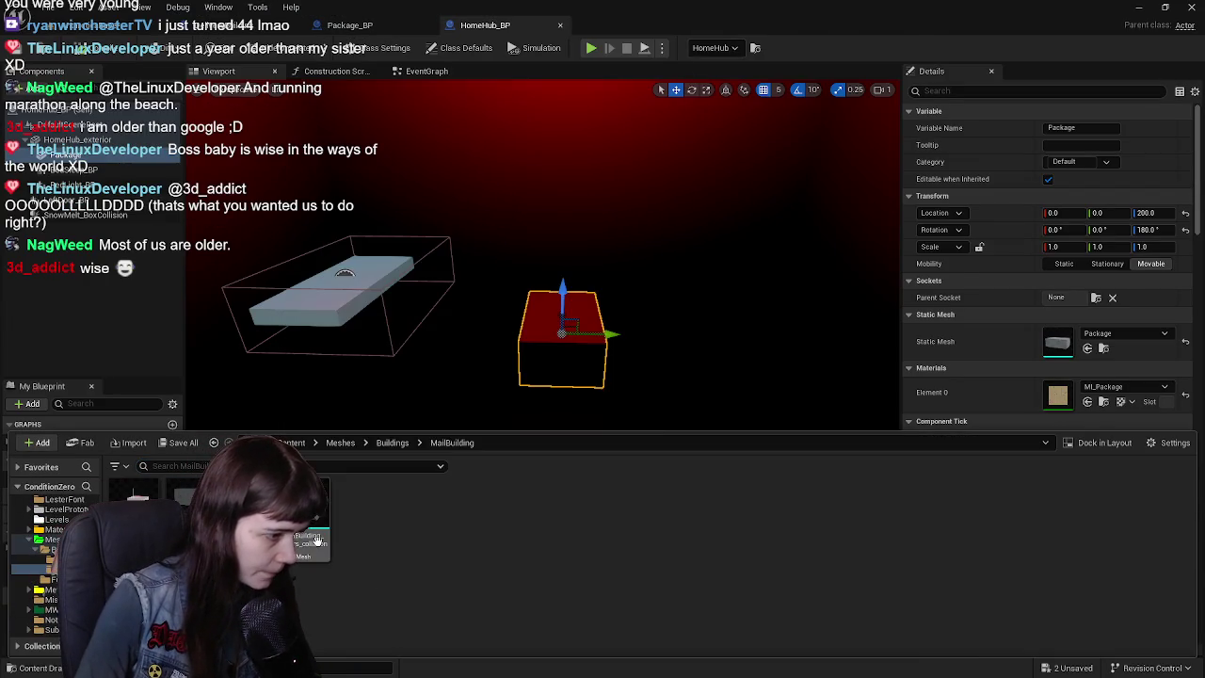
click(317, 542)
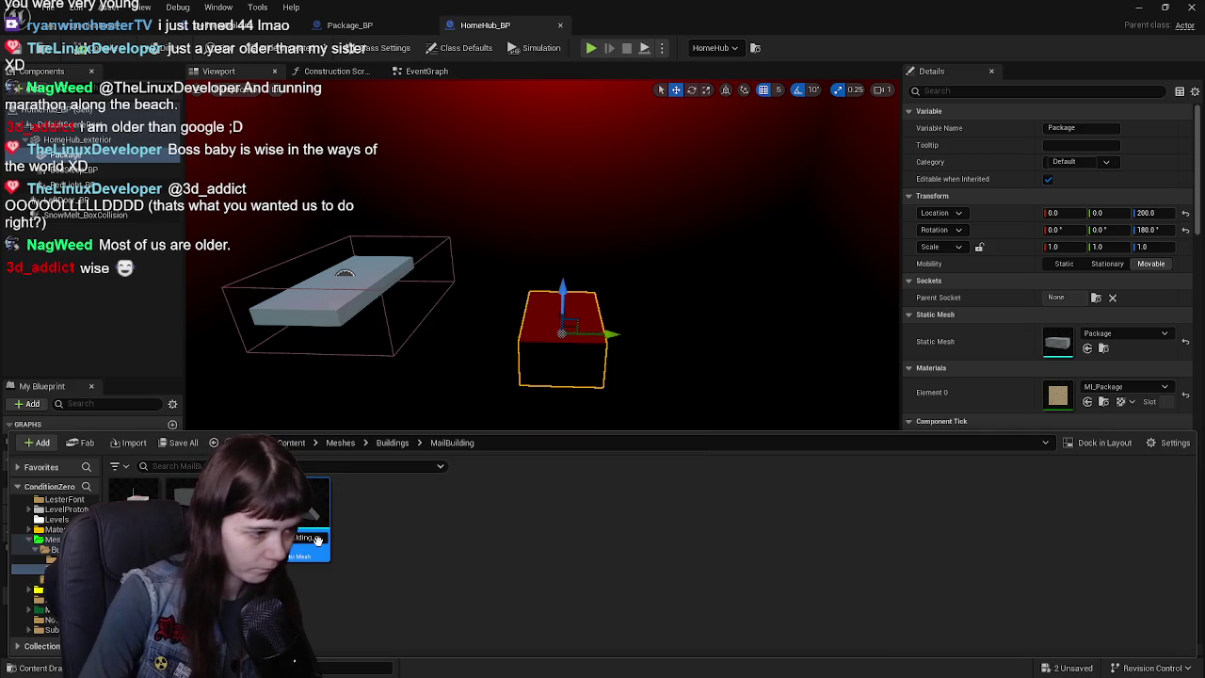
key(Return)
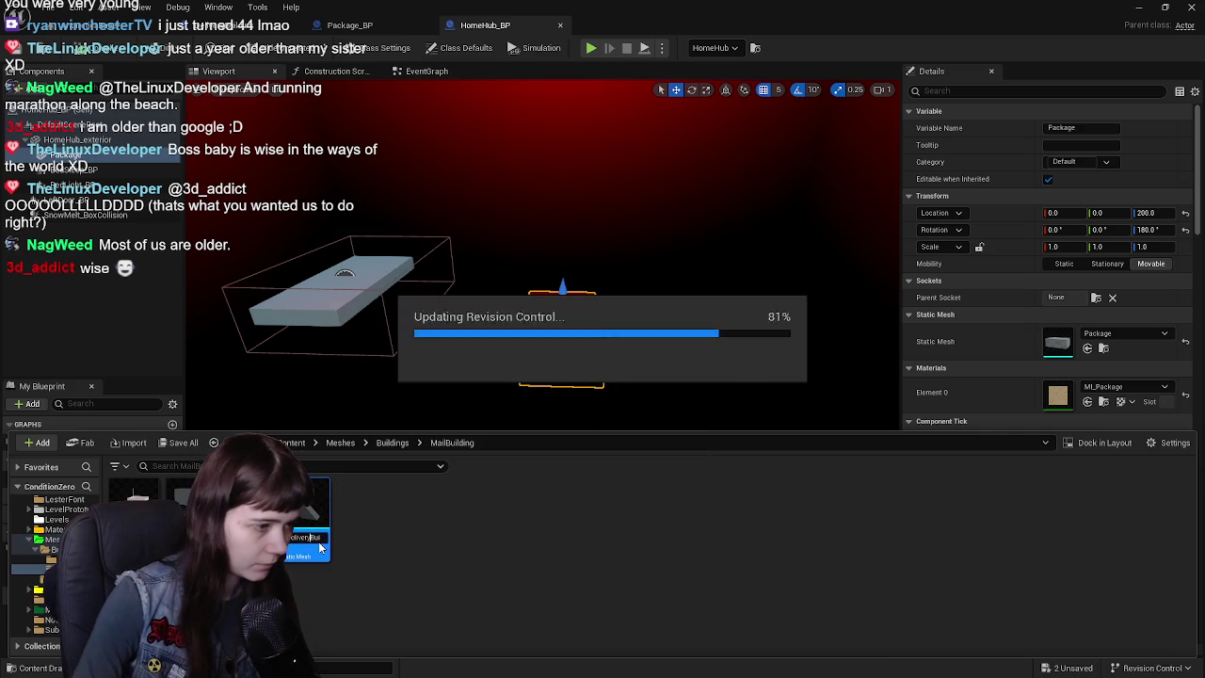
- Go up to the Buildings folder and start saving all unsaved content
click(393, 442)
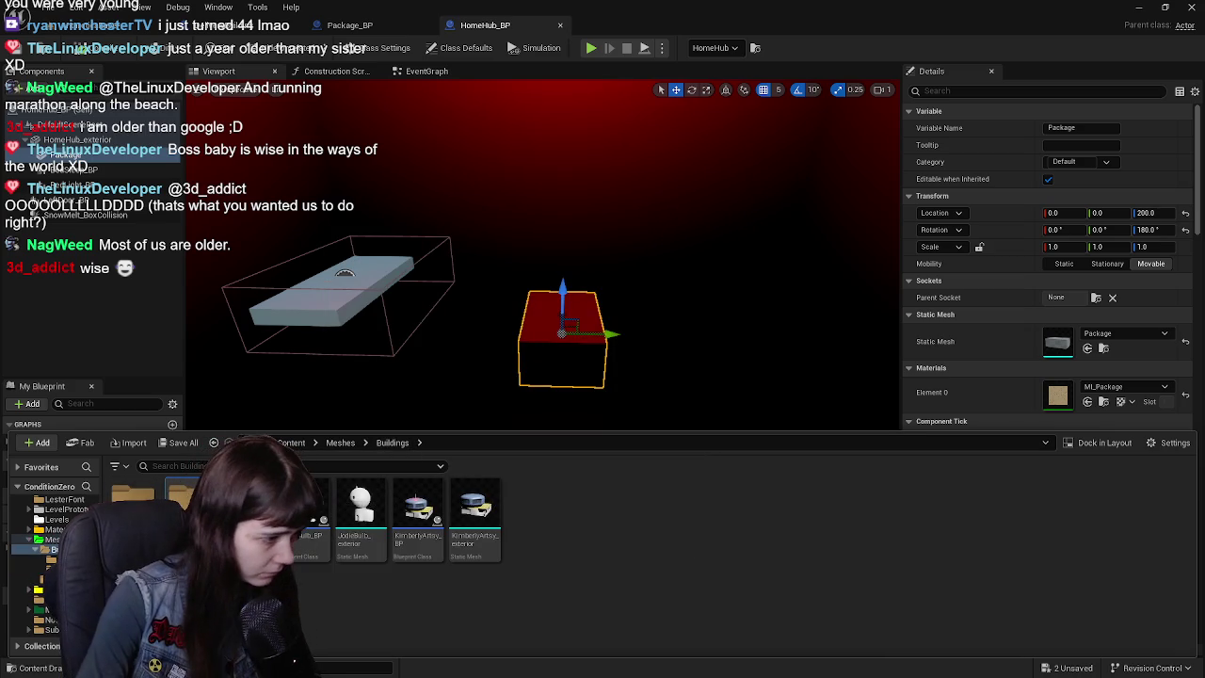
key(Delete)
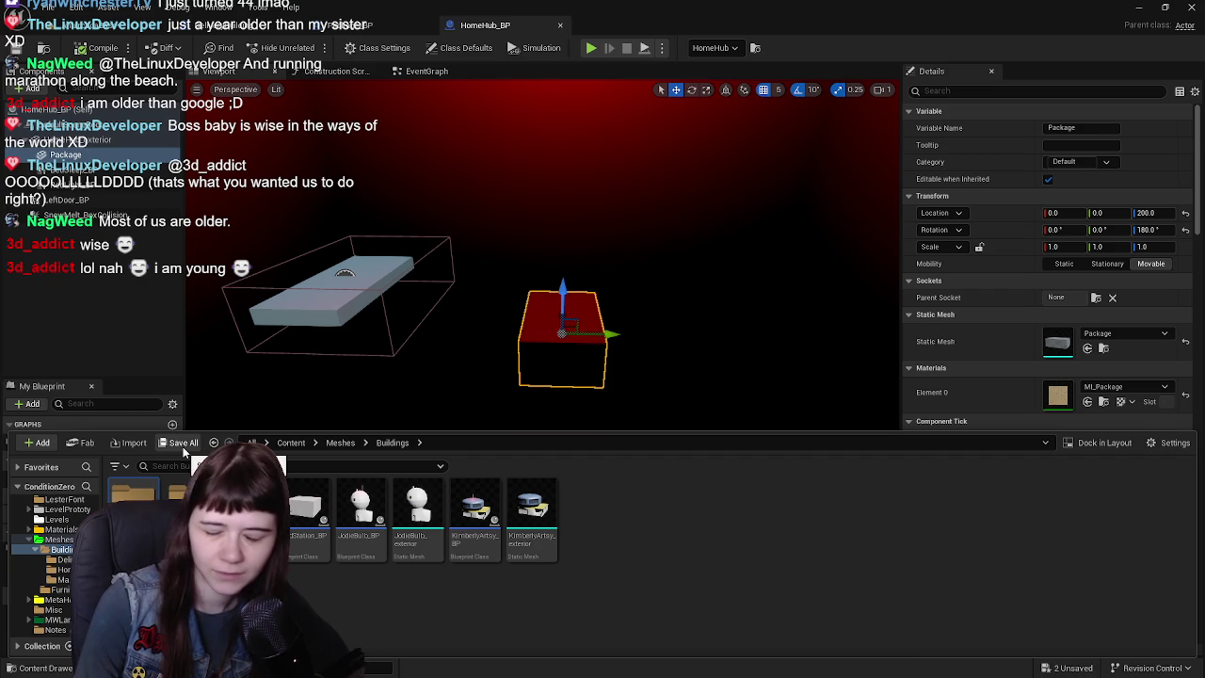
click(163, 443)
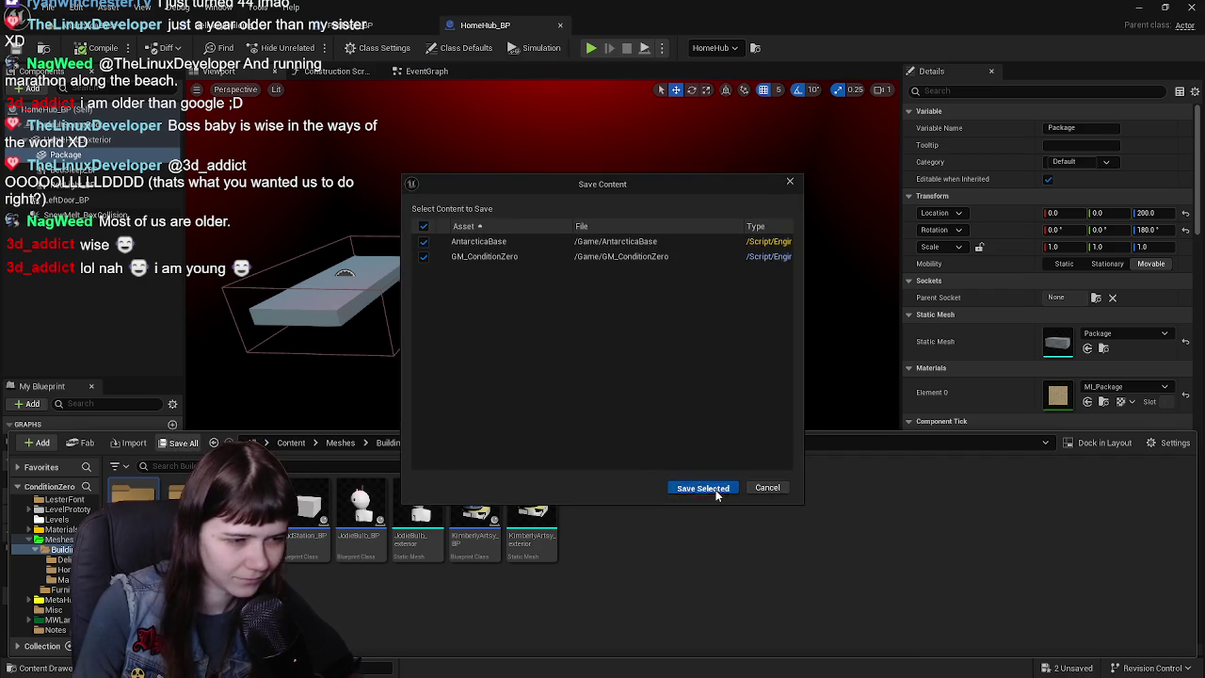
- Save the level and game mode, fix up redirectors on Content, and remove the MailBuilding folder
click(716, 491)
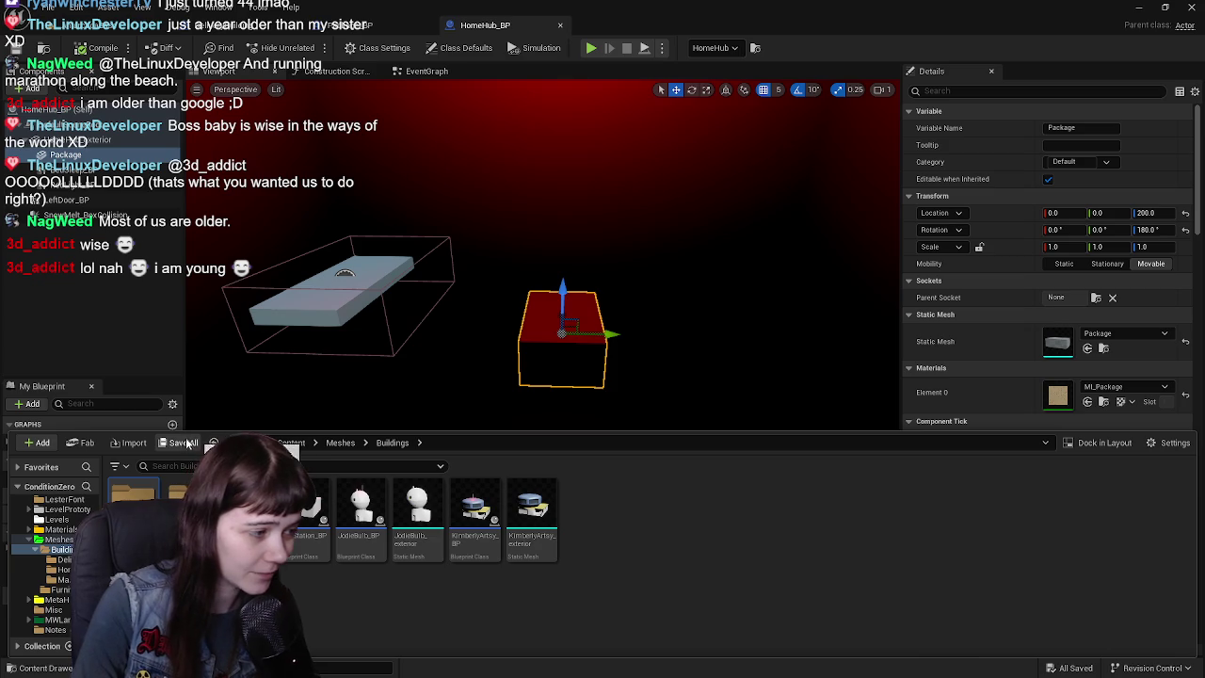
click(287, 443)
right_click(141, 495)
click(216, 420)
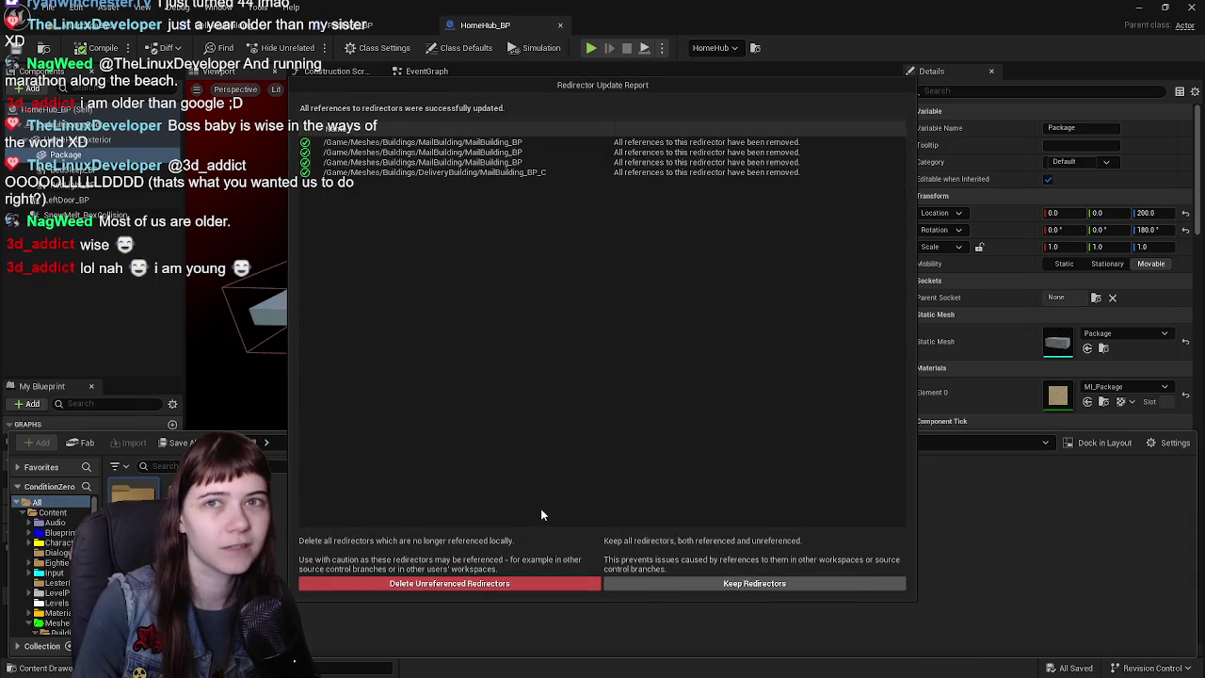
click(477, 584)
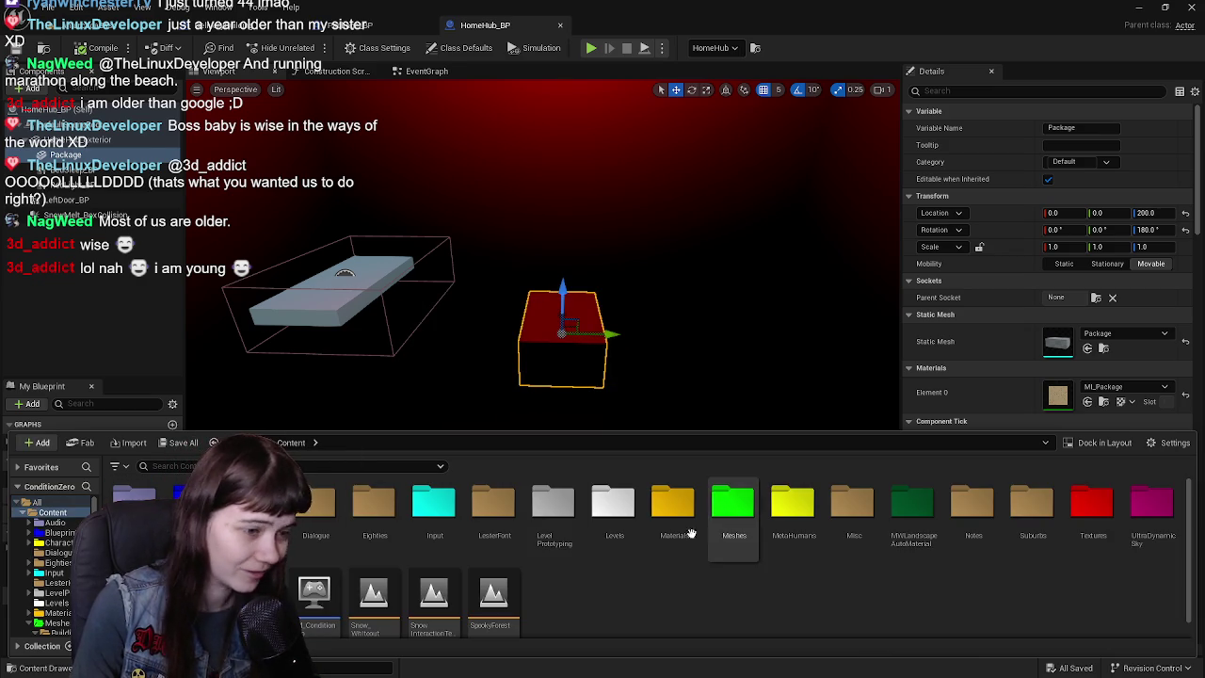
click(59, 632)
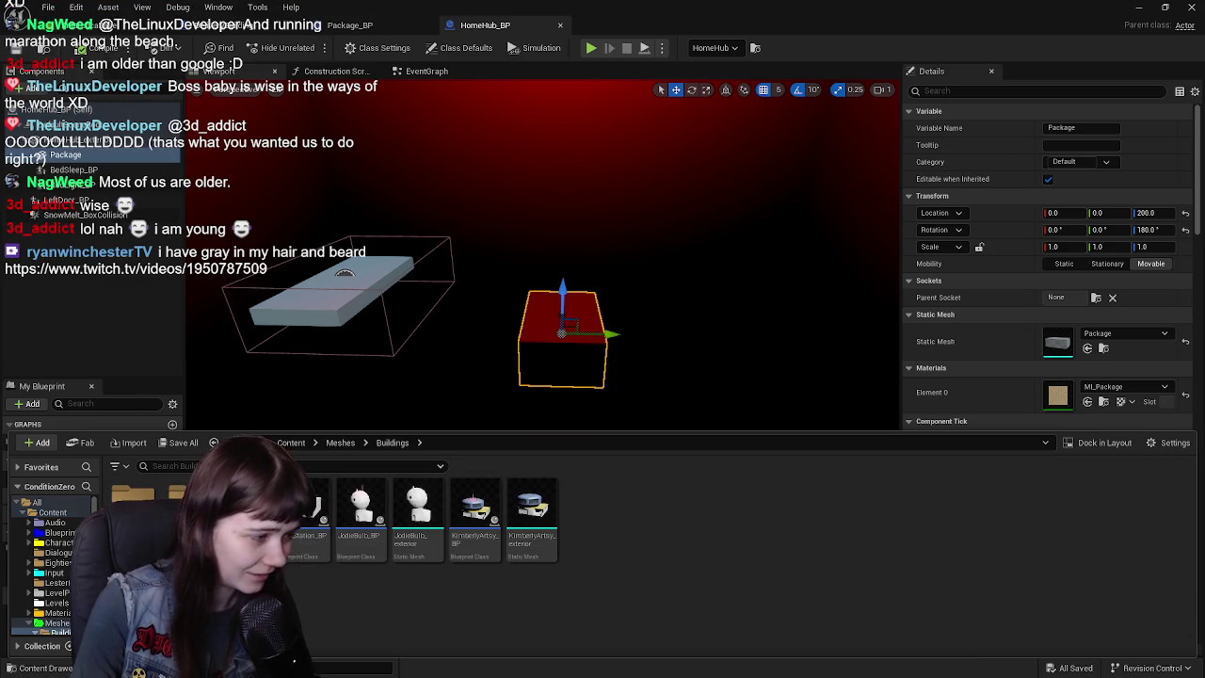
click(264, 562)
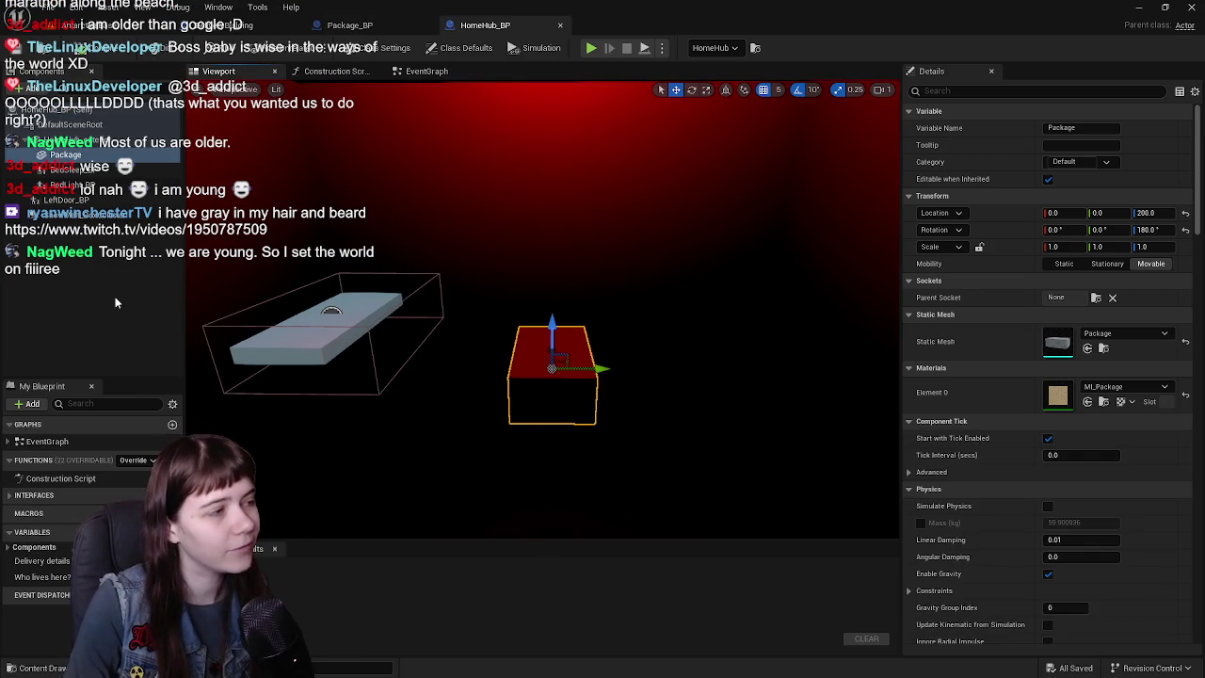
- Close the HomeHub_BP blueprint and inspect the DeliveryBuilding blueprint's viewport
click(462, 328)
right_drag(463, 328, 405, 282)
mouse_move(527, 310)
right_down()
mouse_move(468, 126)
mouse_move(423, 269)
right_up()
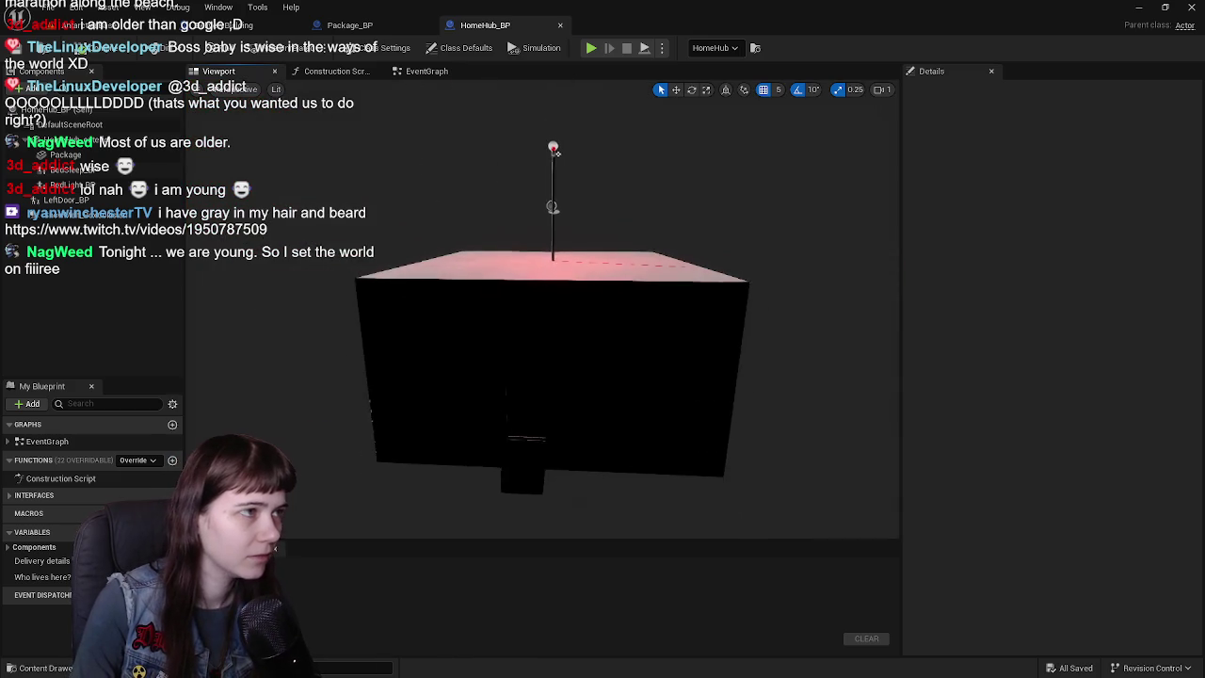
click(560, 25)
click(273, 25)
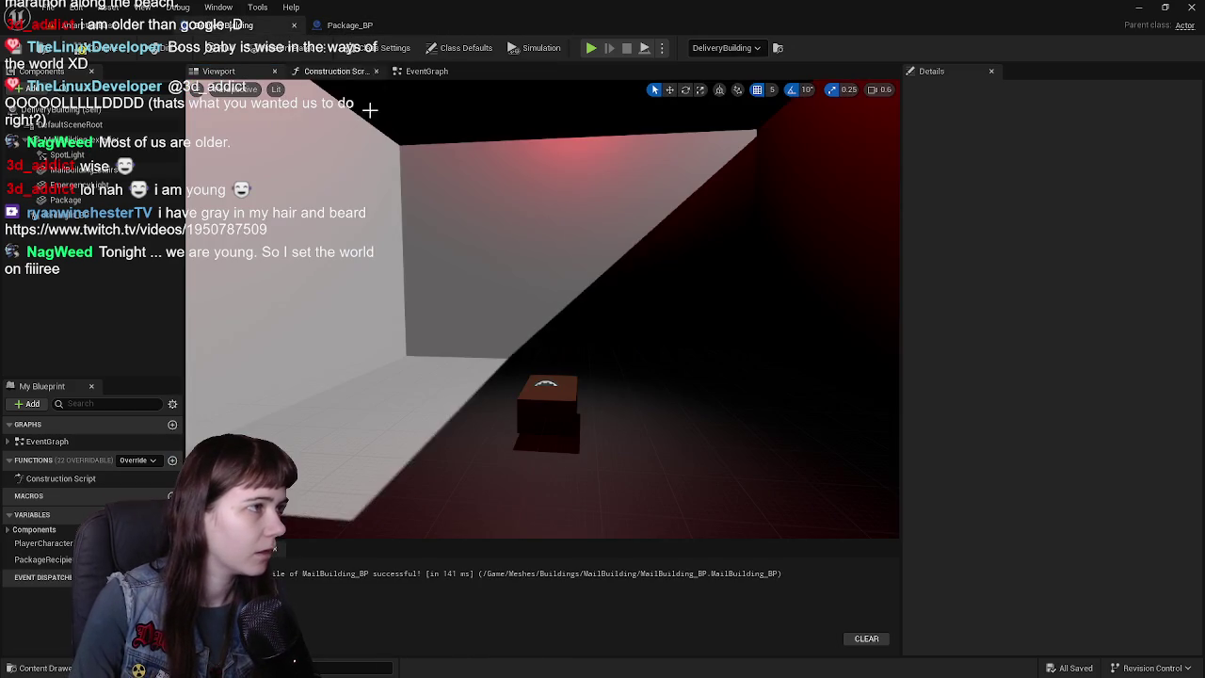
mouse_move(542, 310)
right_down()
mouse_move(527, 302)
mouse_move(542, 311)
right_up()
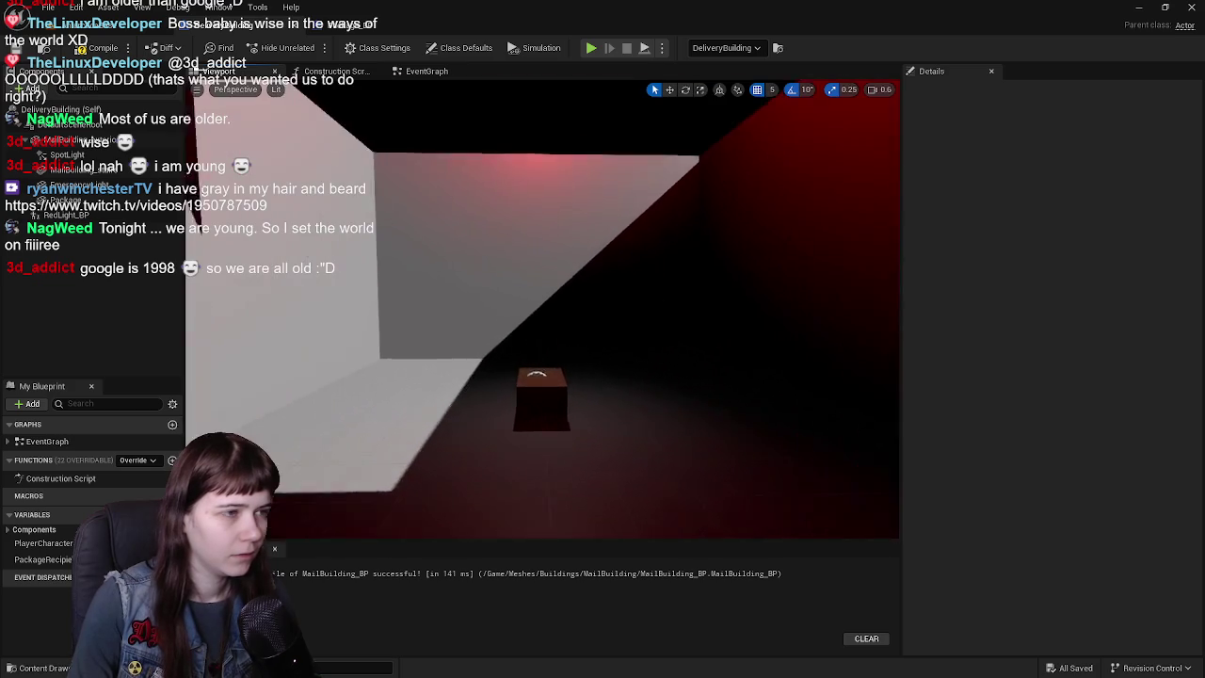
right_drag(647, 232, 648, 232)
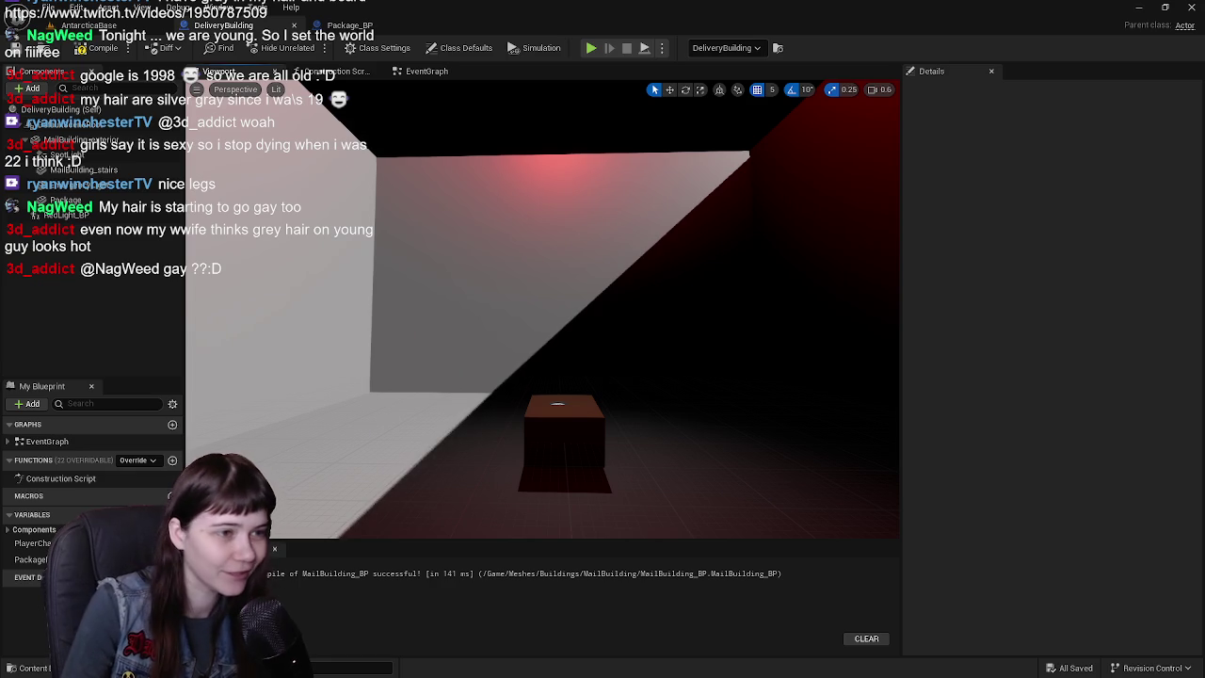
- Close the Package_BP blueprint and switch over to Blender
click(350, 25)
click(247, 26)
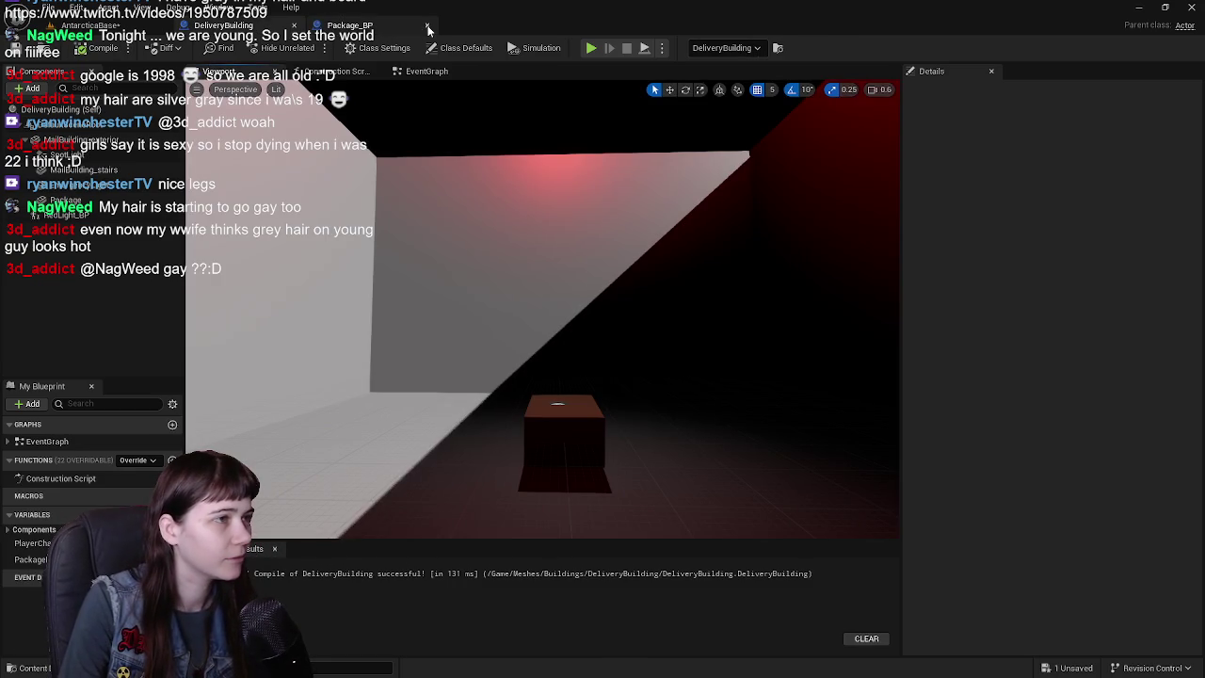
click(429, 26)
drag(463, 212, 466, 243)
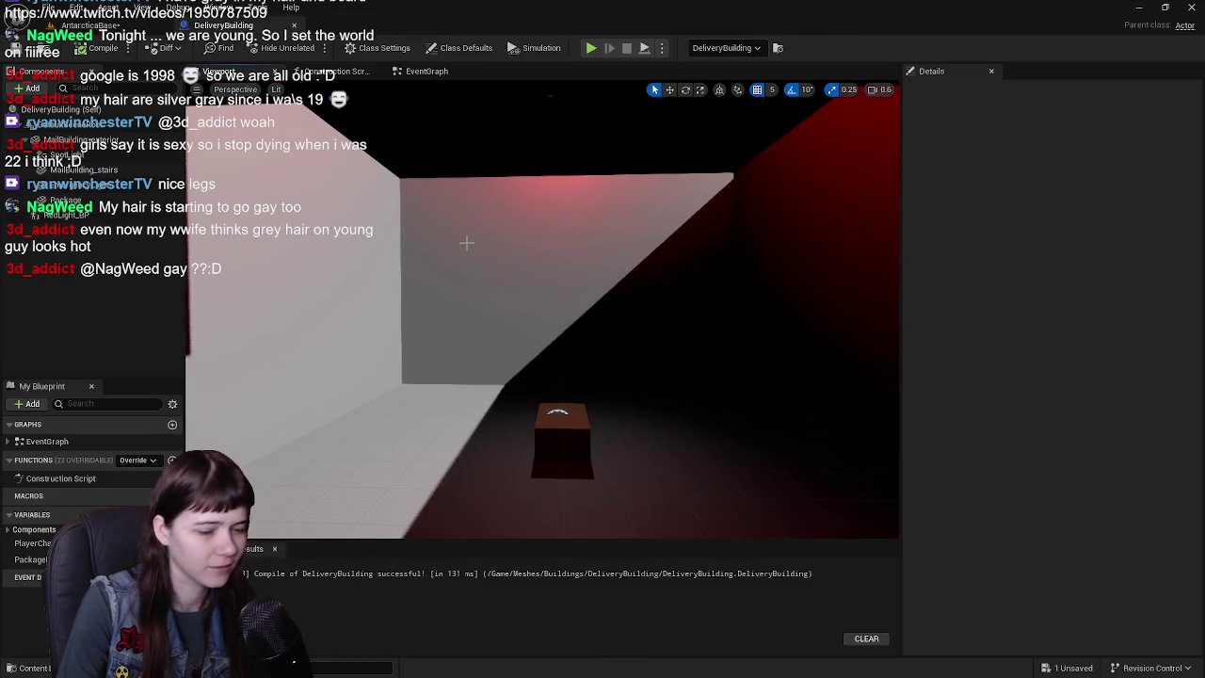
key(ctrl+space)
key(ctrl+space)
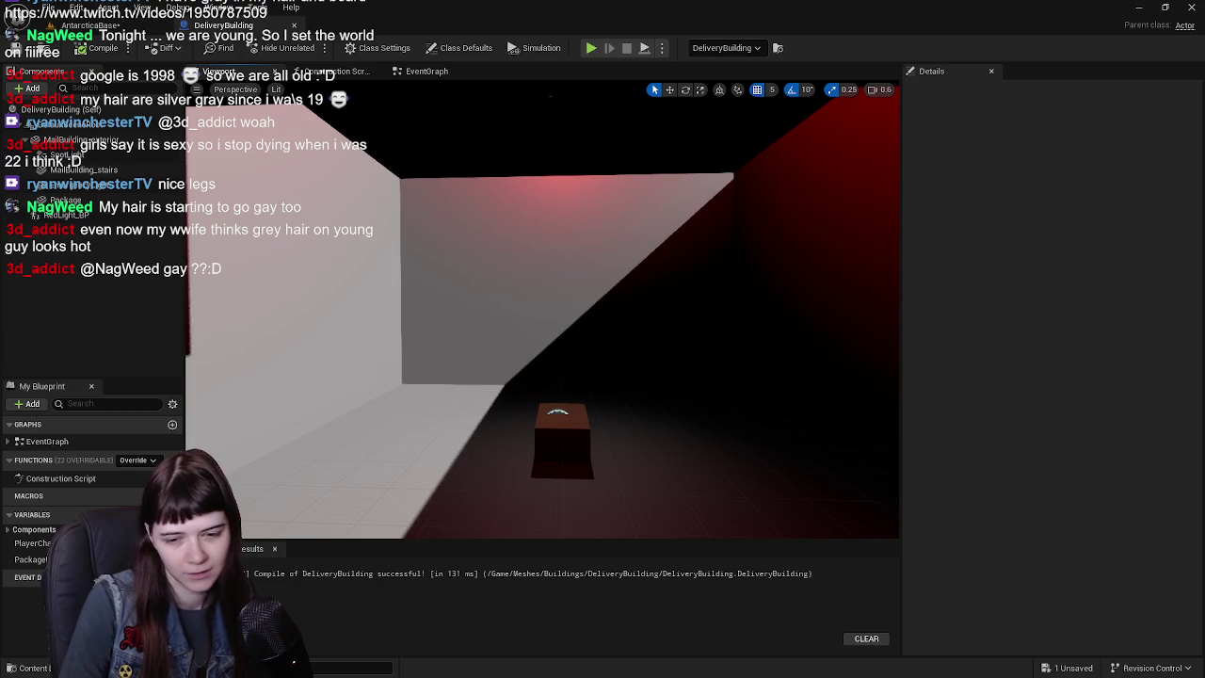
key(alt+Tab)
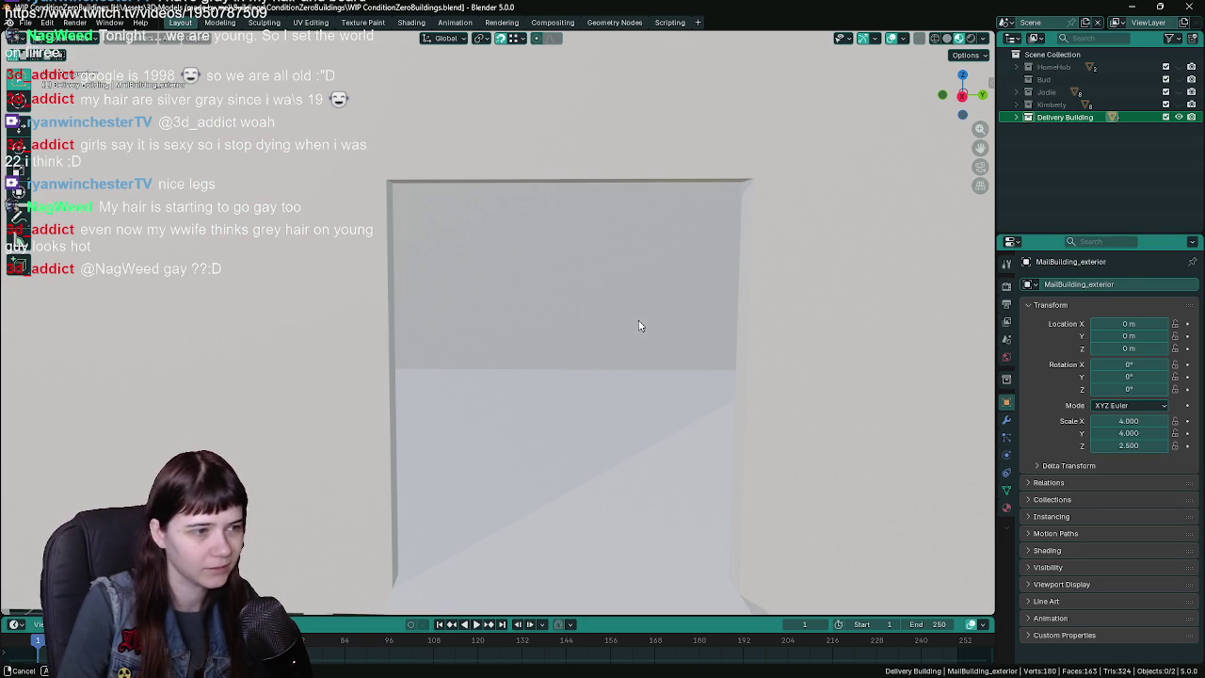
- In Edit Mode, hide the building box's top face to expose its interior
middle_drag(637, 326, 619, 326)
mouse_move(539, 356)
middle_down()
mouse_move(553, 384)
mouse_move(626, 363)
mouse_move(511, 352)
mouse_move(587, 358)
mouse_move(559, 358)
middle_up()
scroll(555, 361, down, 3)
scroll(512, 402, down, 5)
scroll(505, 404, up, 5)
key(Tab)
scroll(471, 381, down, 2)
mouse_move(470, 381)
middle_down()
mouse_move(524, 332)
mouse_move(500, 342)
mouse_move(495, 370)
mouse_move(496, 358)
middle_up()
key(h)
- Save WIP ConditionZeroBuildings.blend with the box's top face hidden
key(ctrl+s)
scroll(496, 358, up, 1)
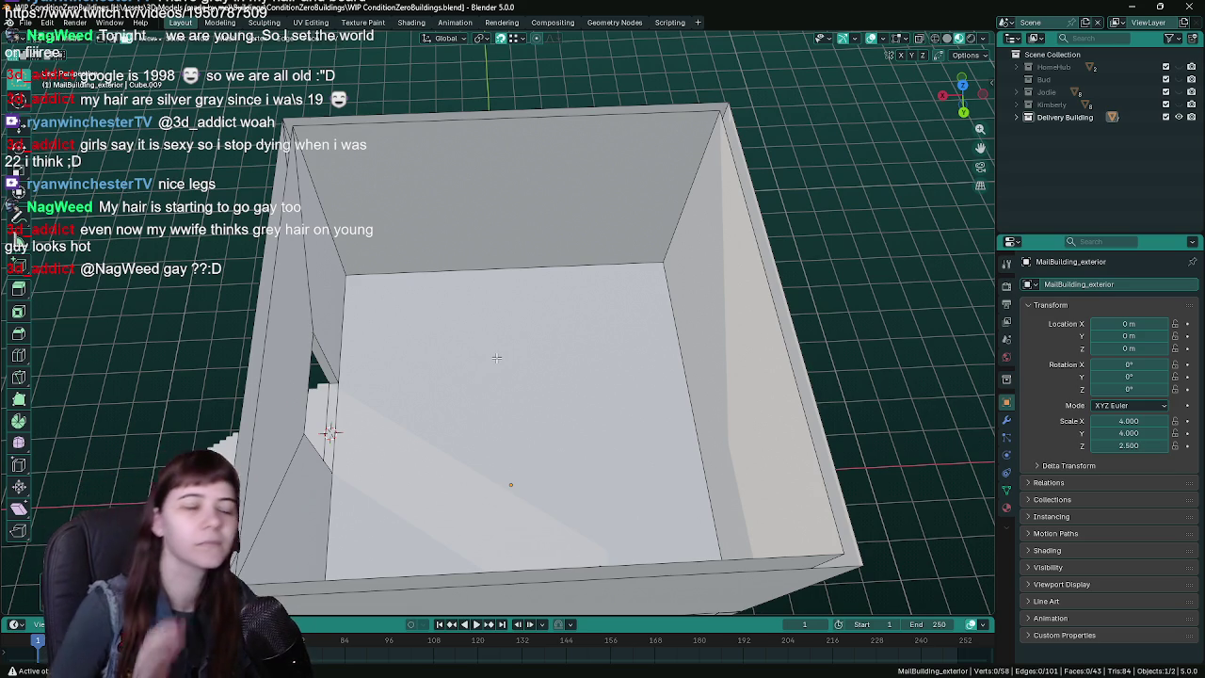
mouse_move(496, 358)
middle_down()
mouse_move(443, 376)
mouse_move(511, 307)
mouse_move(470, 364)
mouse_move(614, 283)
mouse_move(598, 378)
middle_up()
key(ctrl+s)
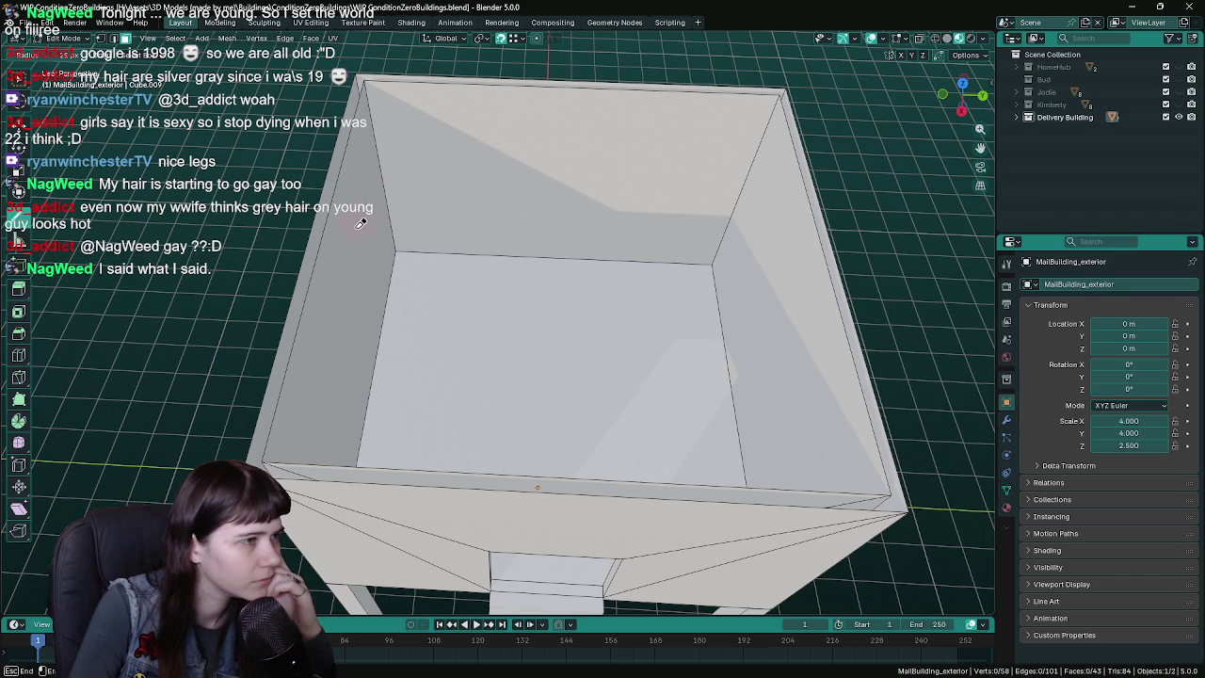
- Sketch a conveyor-path outline on the box's back wall with the Annotate tool
click(14, 235)
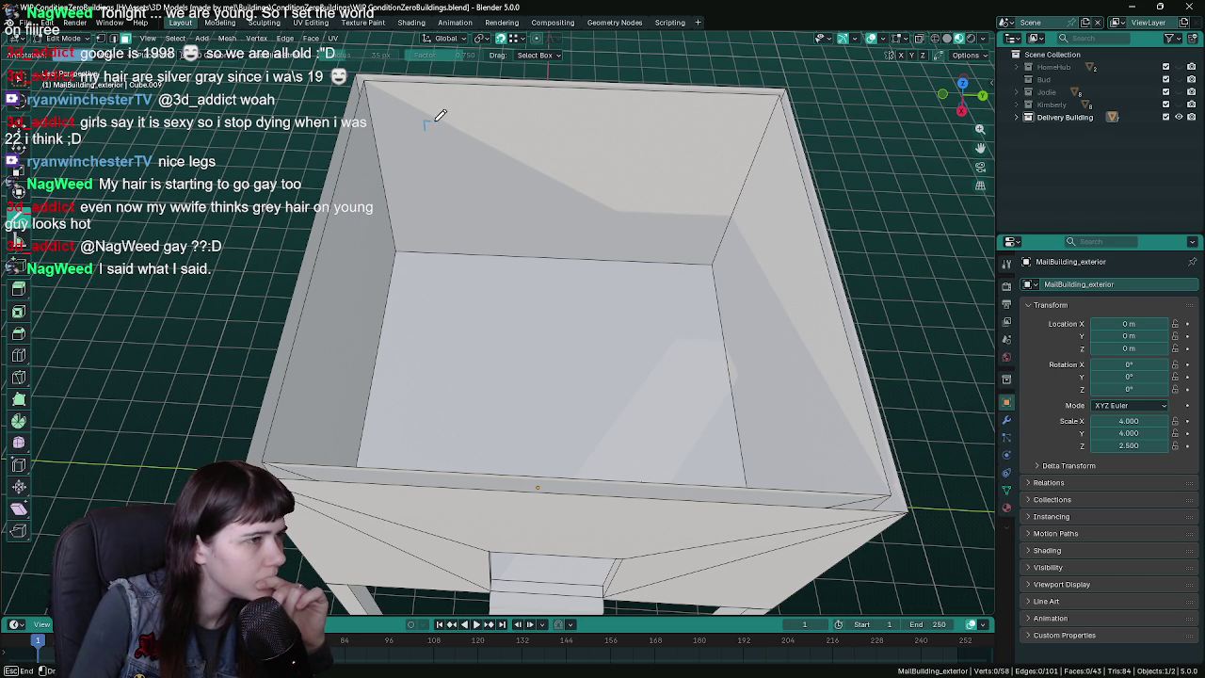
mouse_move(429, 120)
mouse_down()
mouse_move(447, 131)
mouse_move(425, 141)
mouse_move(538, 173)
mouse_up()
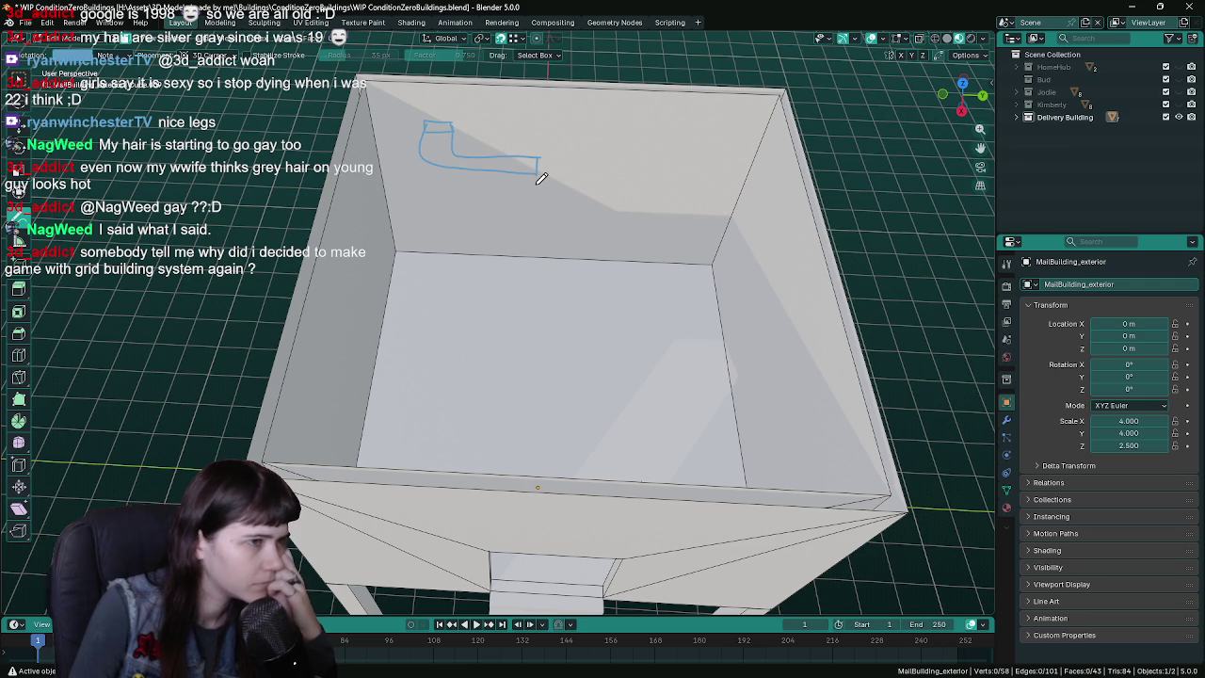
mouse_move(537, 187)
mouse_down()
mouse_move(537, 202)
mouse_move(701, 185)
mouse_up()
drag(537, 204, 591, 204)
mouse_move(691, 197)
mouse_down()
mouse_move(678, 198)
mouse_move(706, 203)
mouse_up()
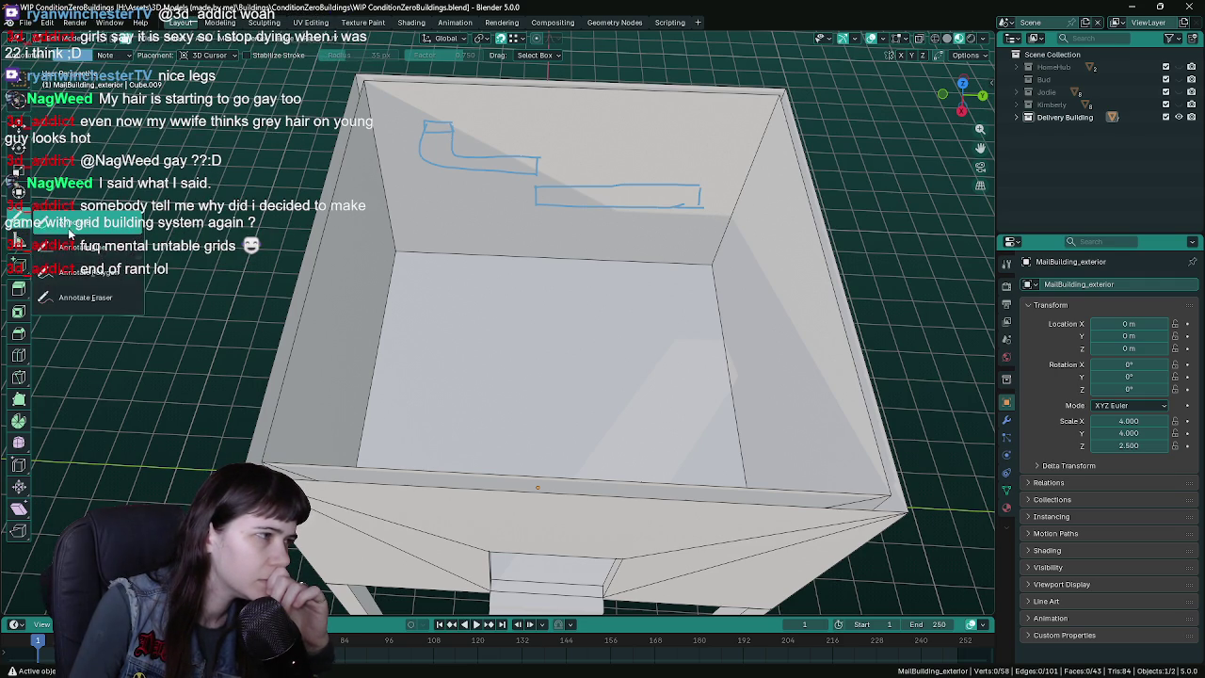
- Erase the second, lower annotation stroke with the annotation eraser
key(w)
right_drag(523, 210, 548, 191)
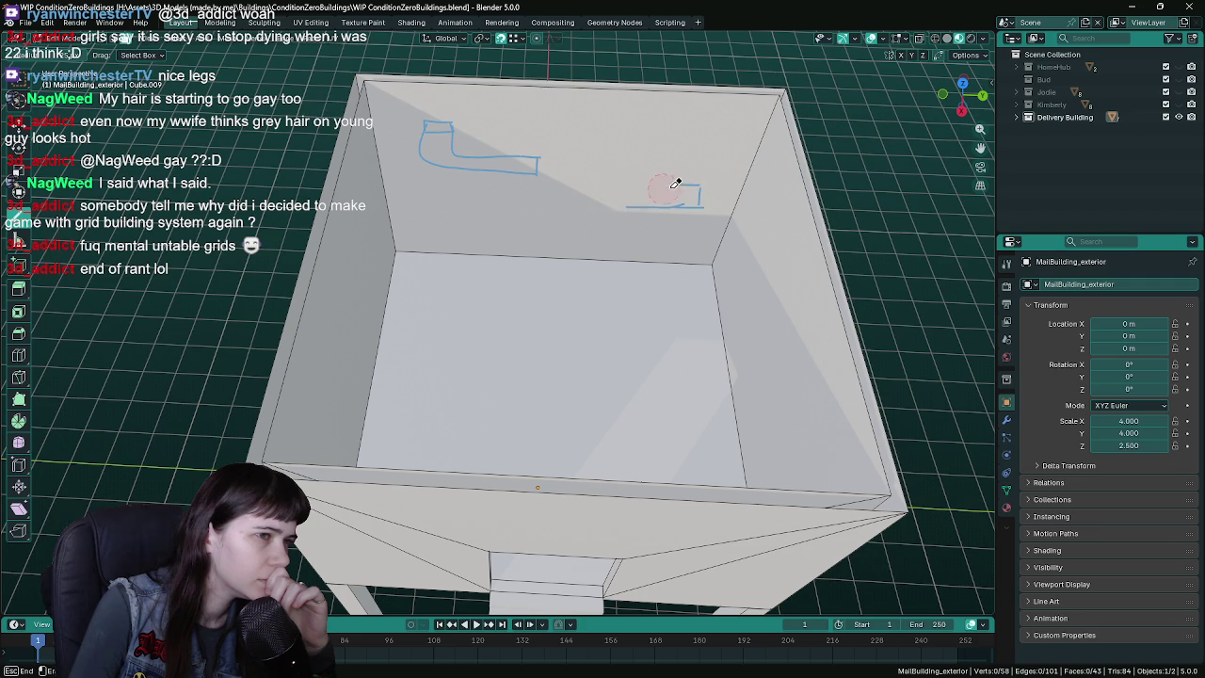
right_drag(649, 203, 596, 306)
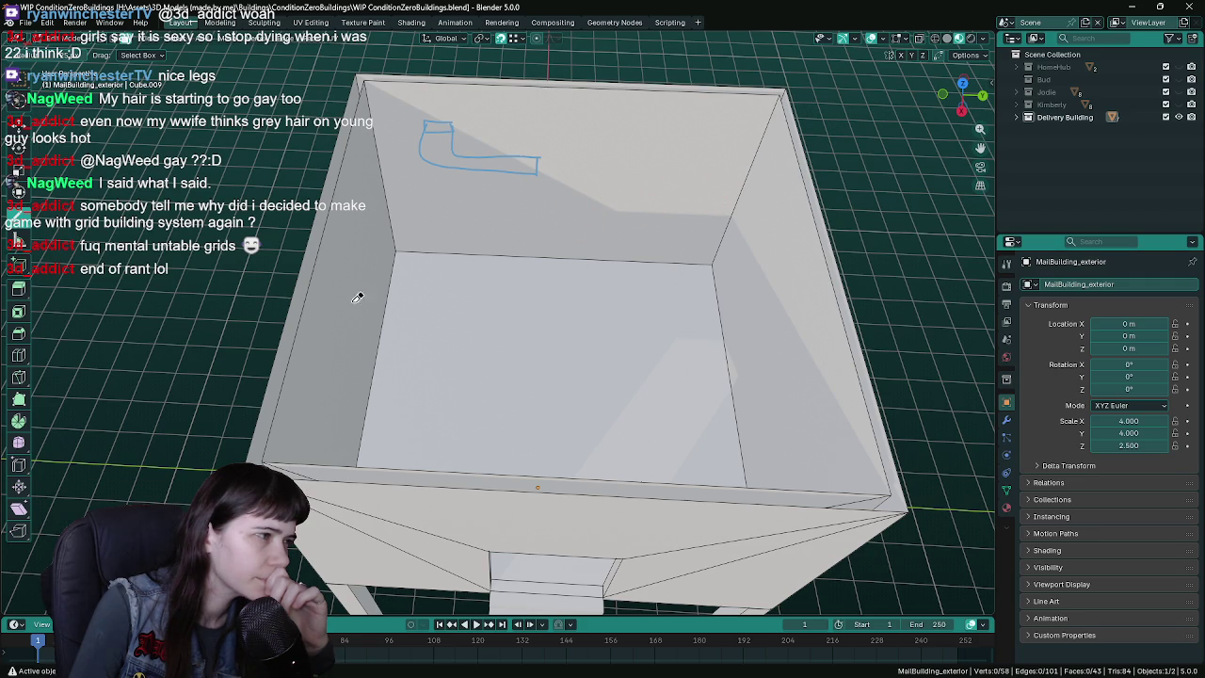
drag(17, 240, 83, 236)
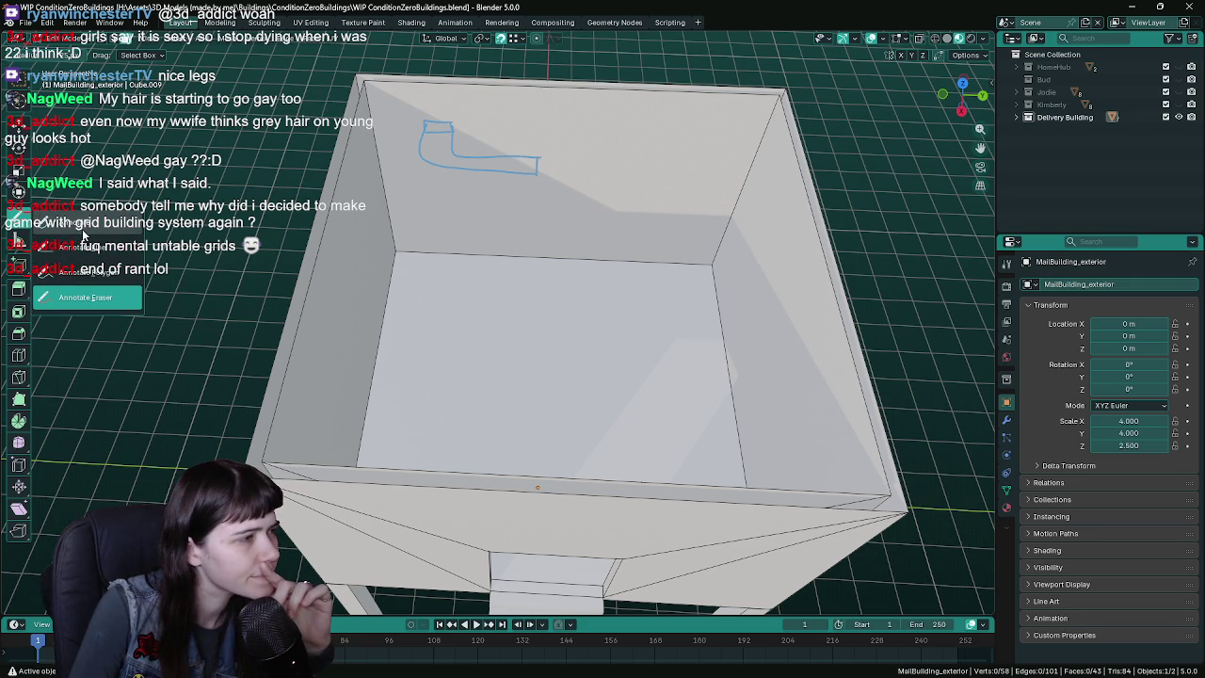
- Sketch a new curving conveyor-path outline below the first one inside the box
click(83, 233)
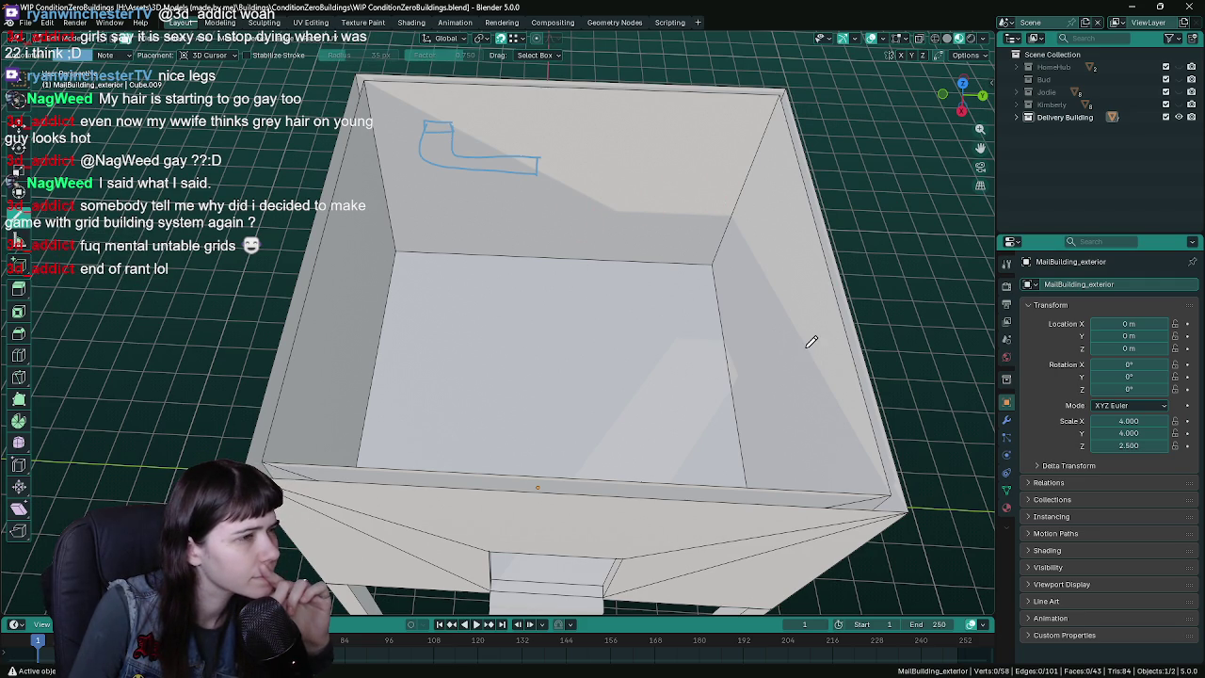
middle_drag(709, 304, 715, 297)
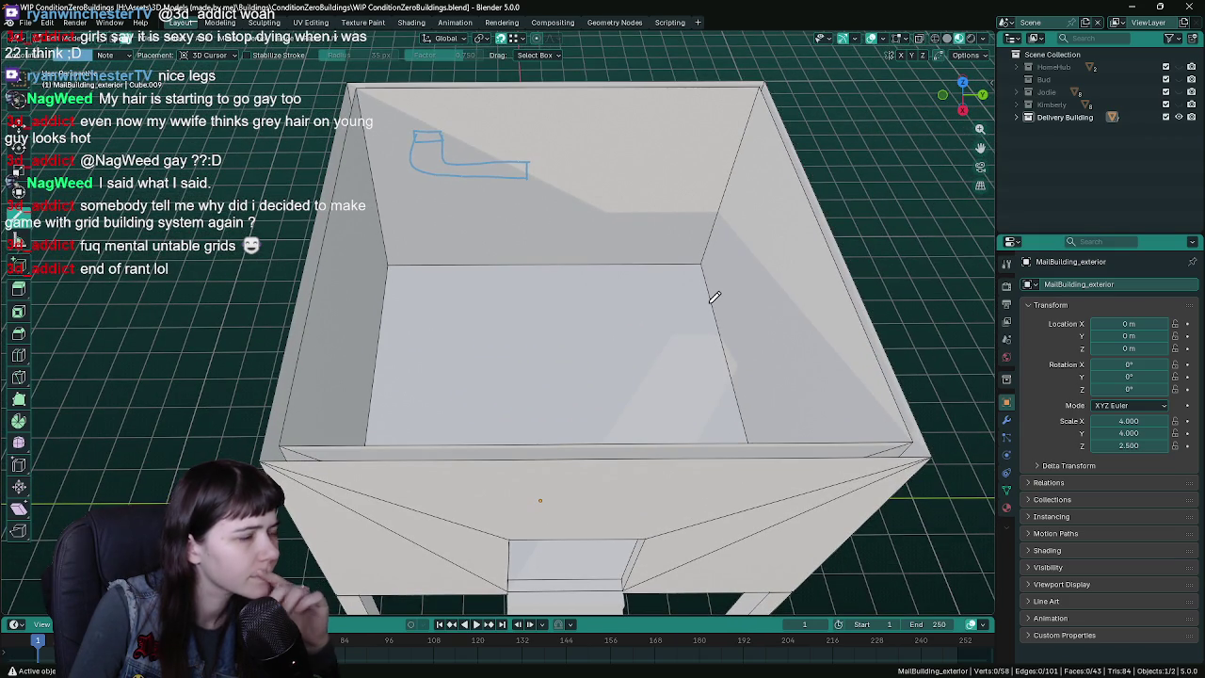
middle_drag(705, 291, 702, 292)
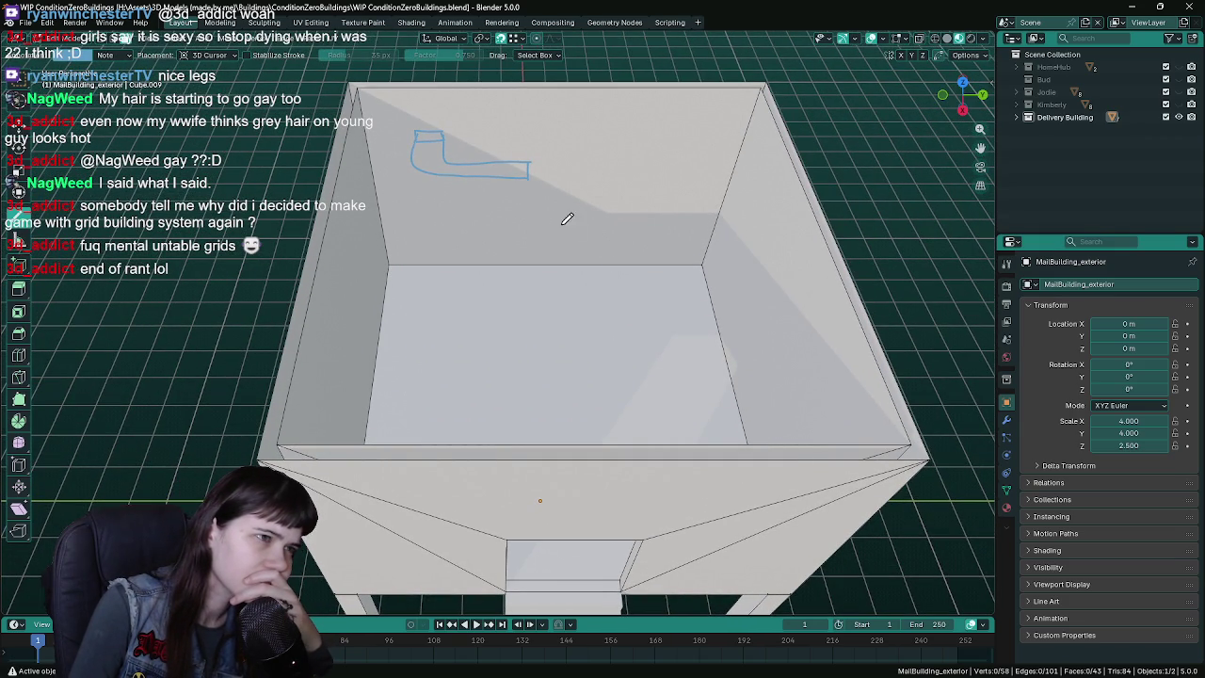
drag(544, 185, 554, 184)
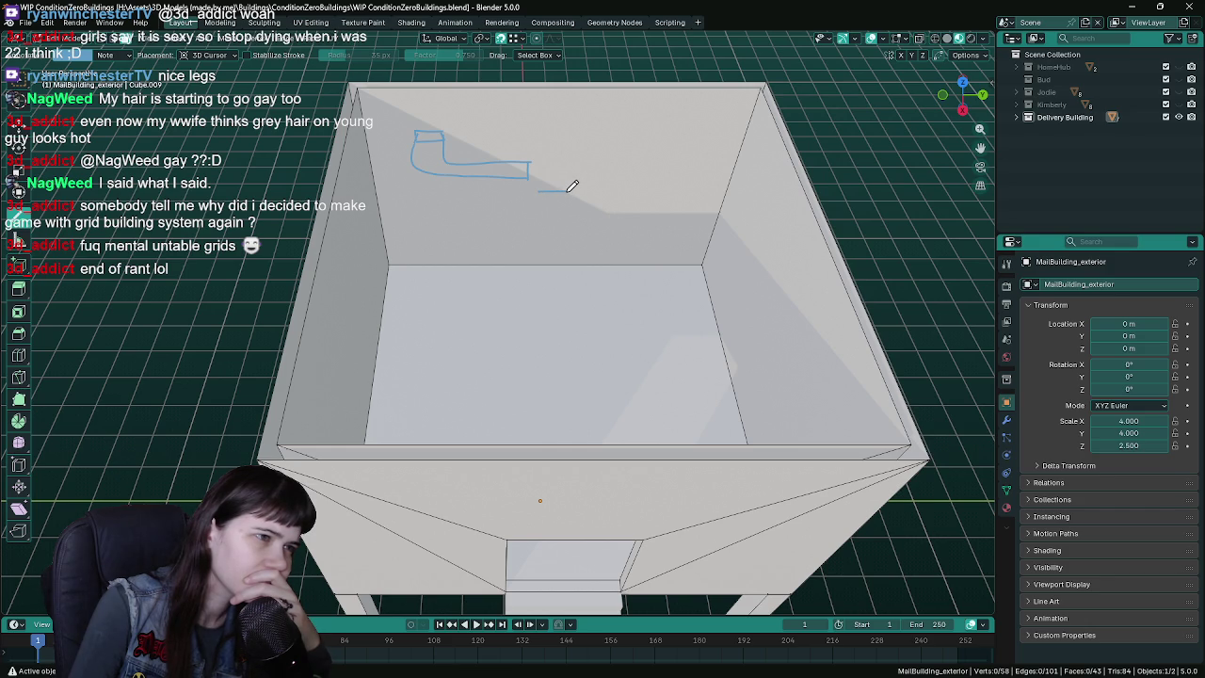
drag(567, 191, 555, 218)
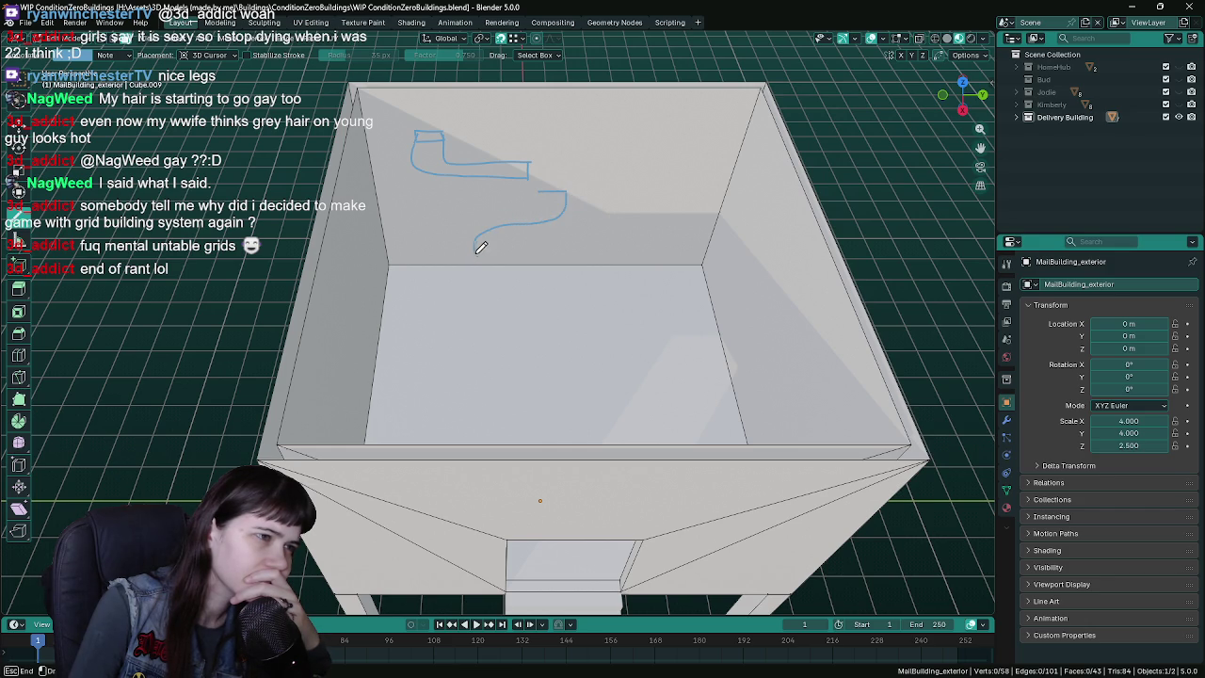
drag(613, 270, 612, 271)
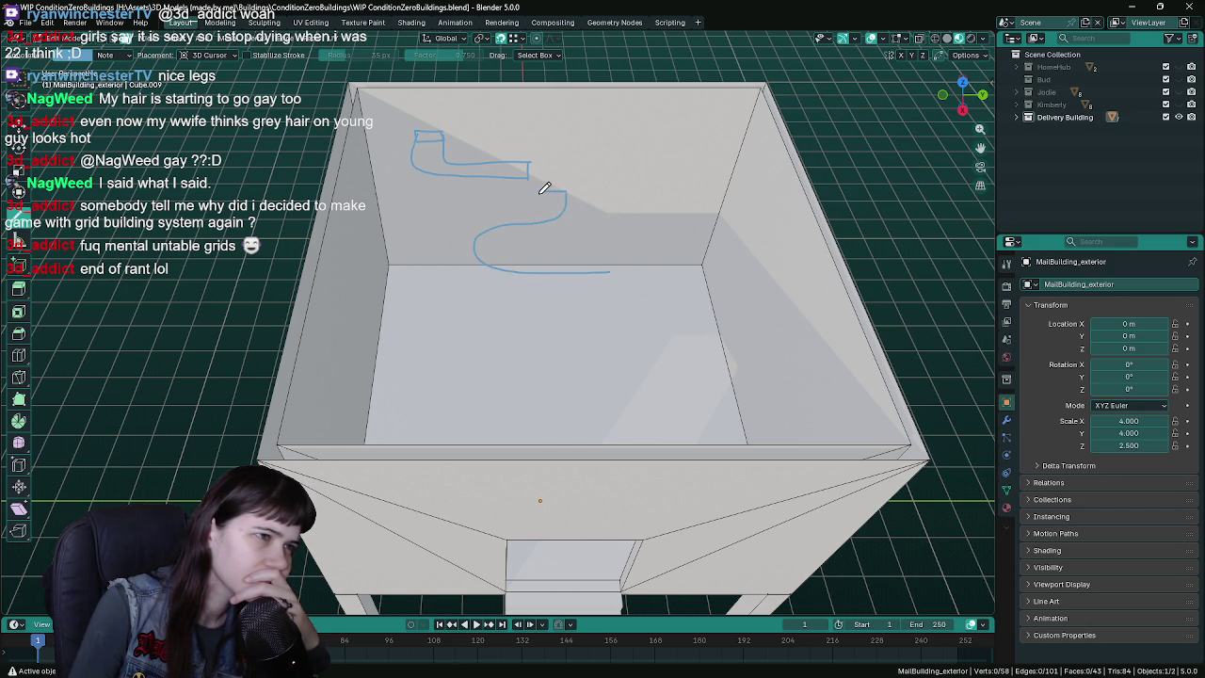
drag(543, 185, 523, 207)
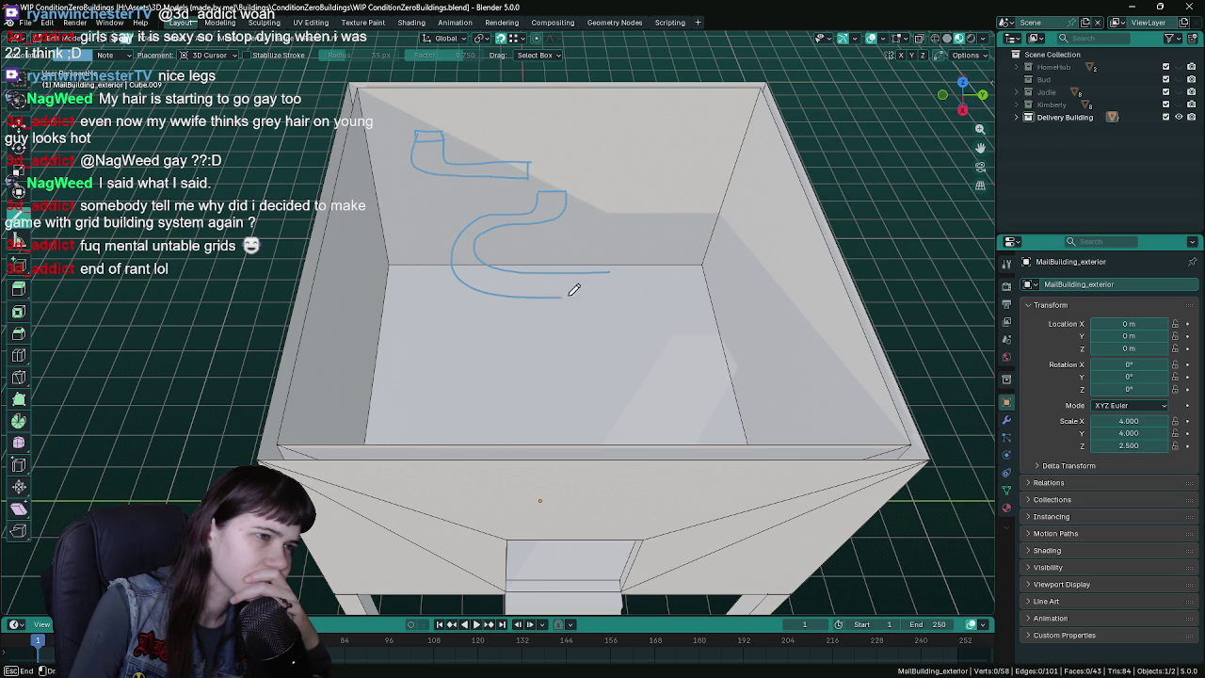
drag(617, 284, 611, 275)
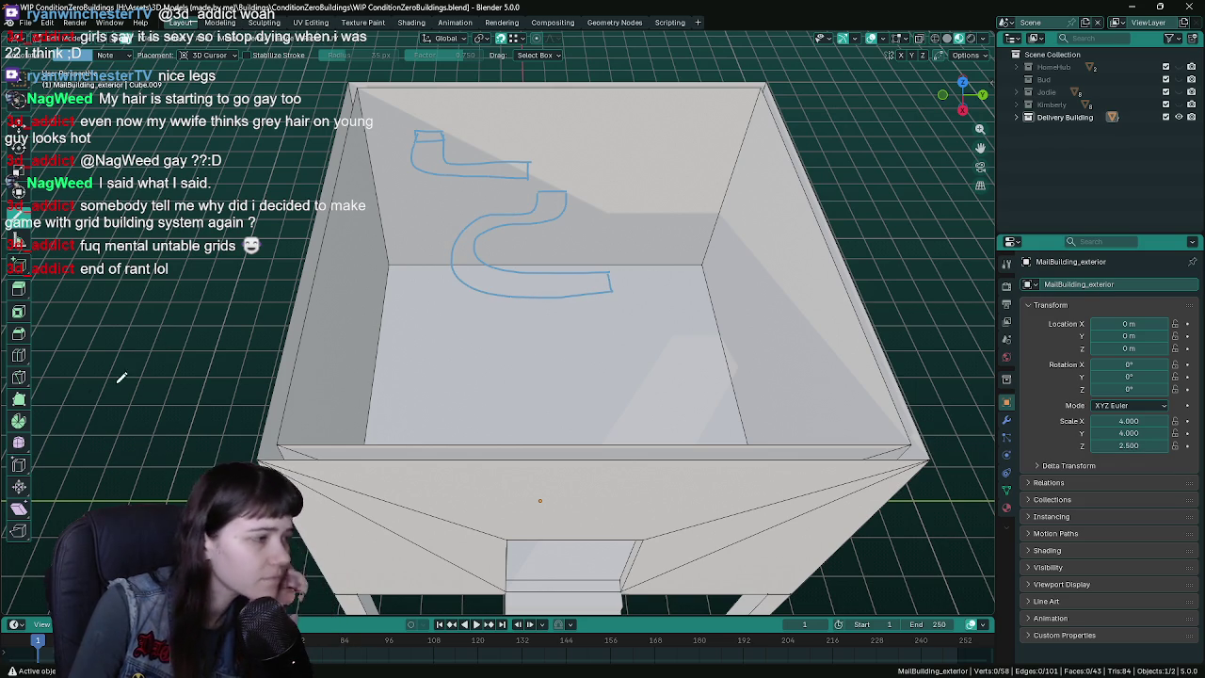
- Erase the path's hooked end and add side branches extending to the right
click(19, 264)
click(94, 294)
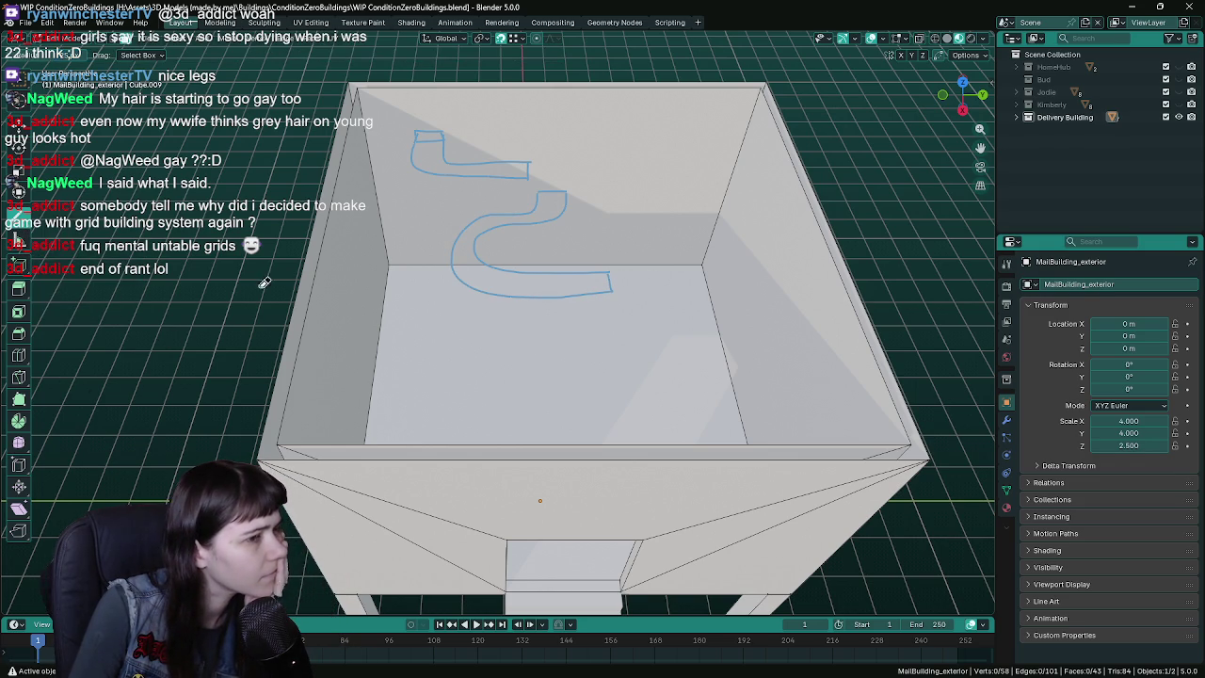
drag(609, 270, 607, 290)
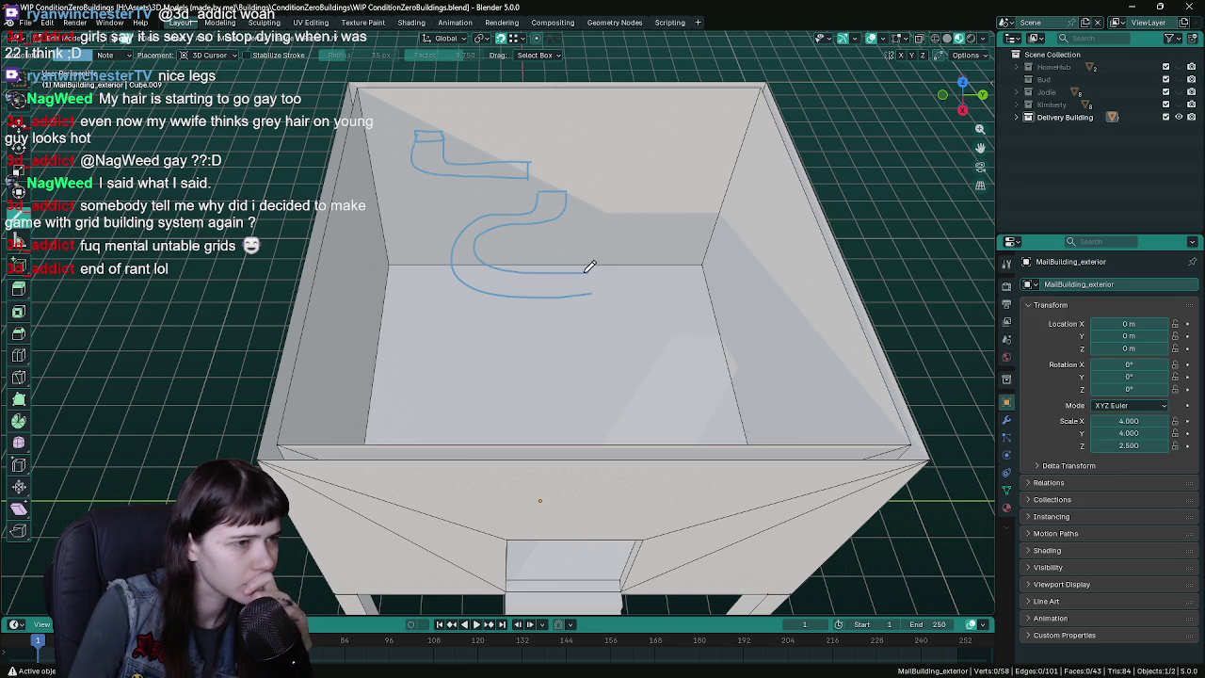
mouse_move(585, 272)
mouse_down()
mouse_move(628, 274)
mouse_move(674, 249)
mouse_up()
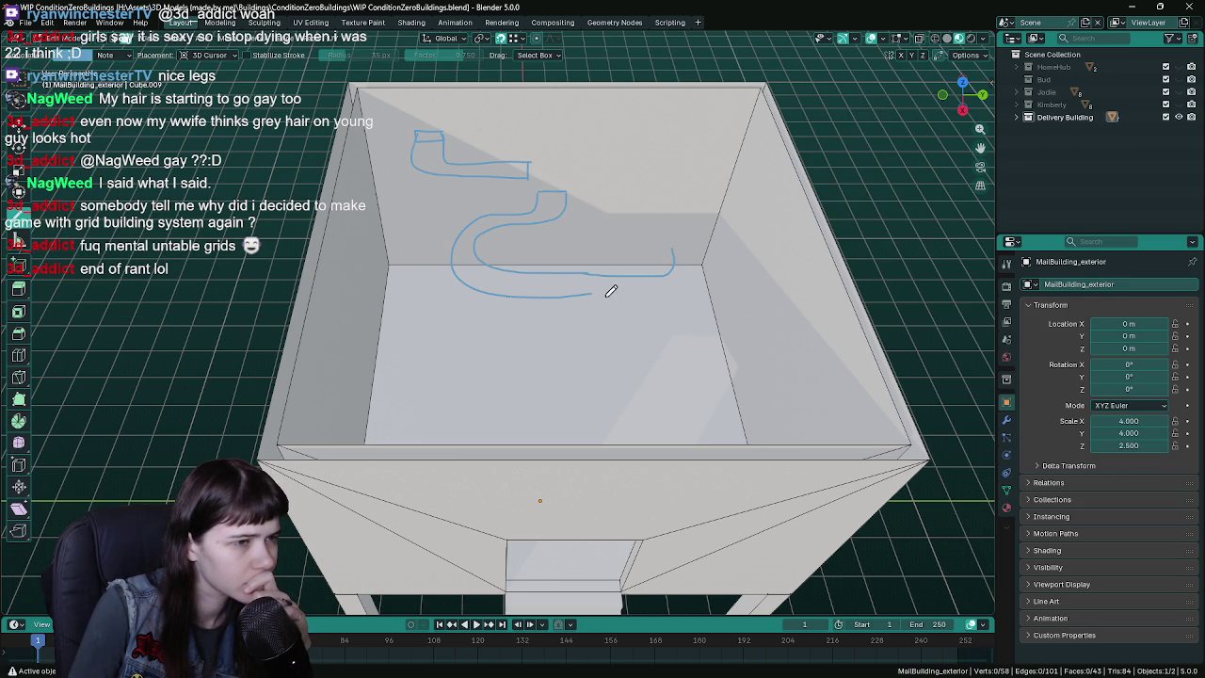
mouse_move(593, 290)
mouse_down()
mouse_move(704, 281)
mouse_move(699, 239)
mouse_move(562, 229)
mouse_up()
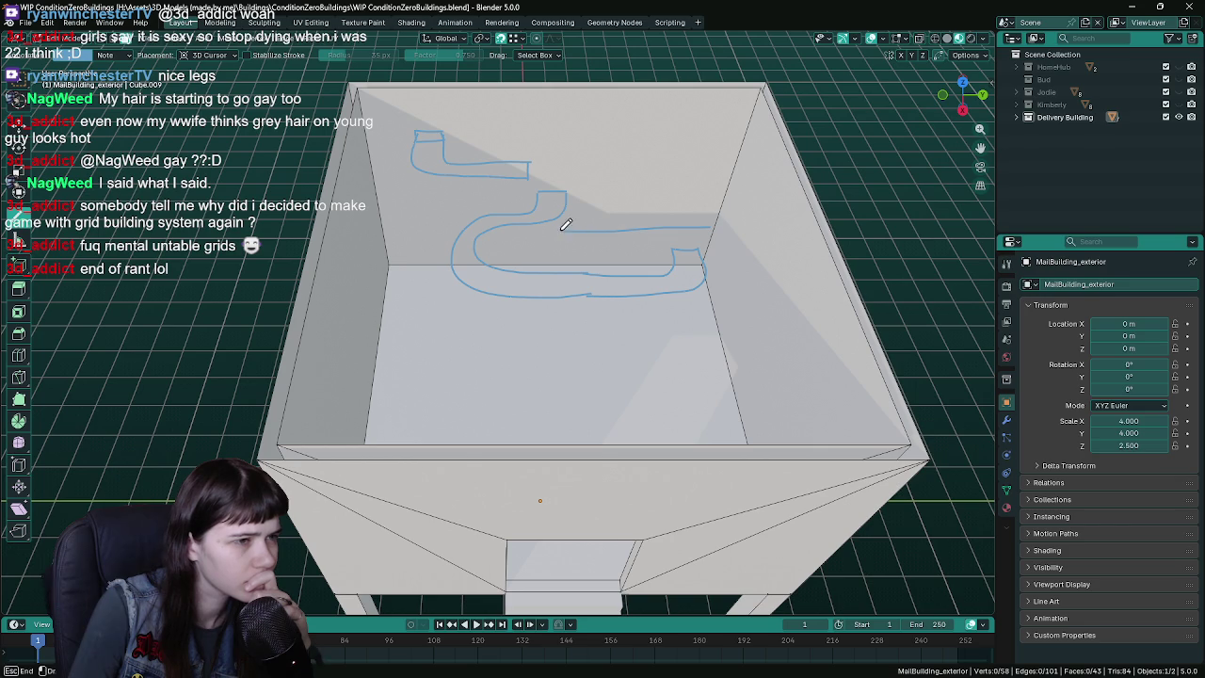
mouse_move(718, 220)
mouse_down()
mouse_move(717, 247)
mouse_move(659, 246)
mouse_up()
drag(569, 245, 563, 250)
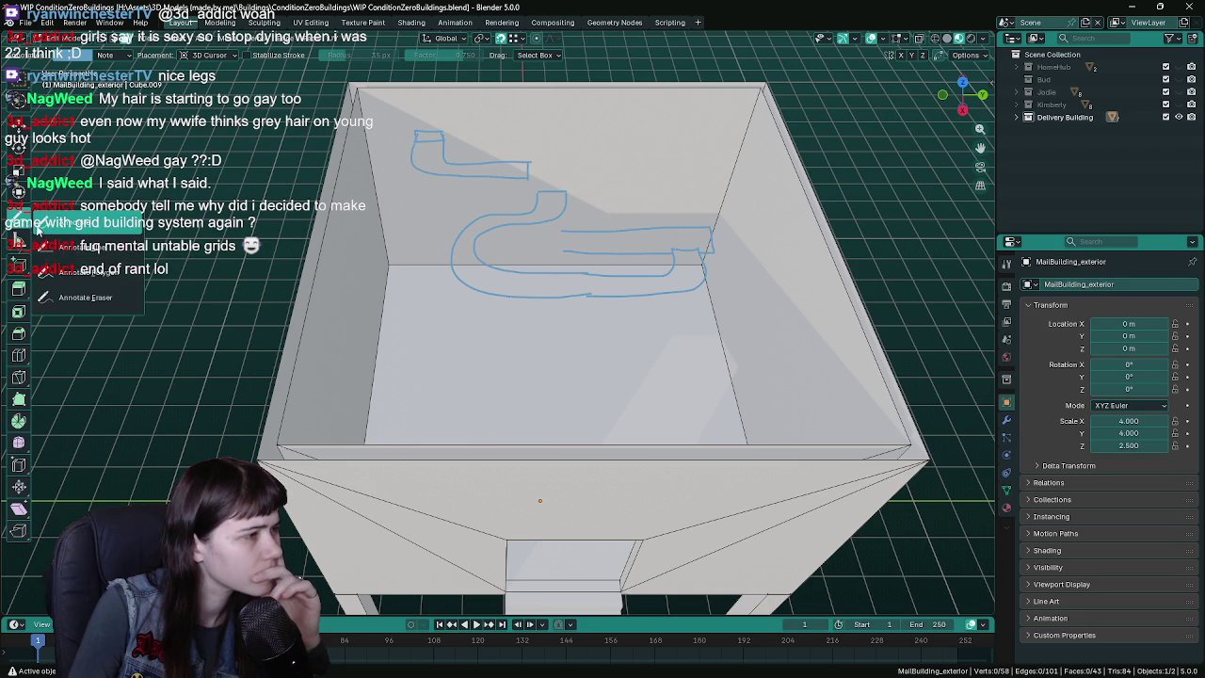
- Erase a stray bit of the sketch, add two more branch strokes, and save
key(w)
drag(575, 241, 574, 235)
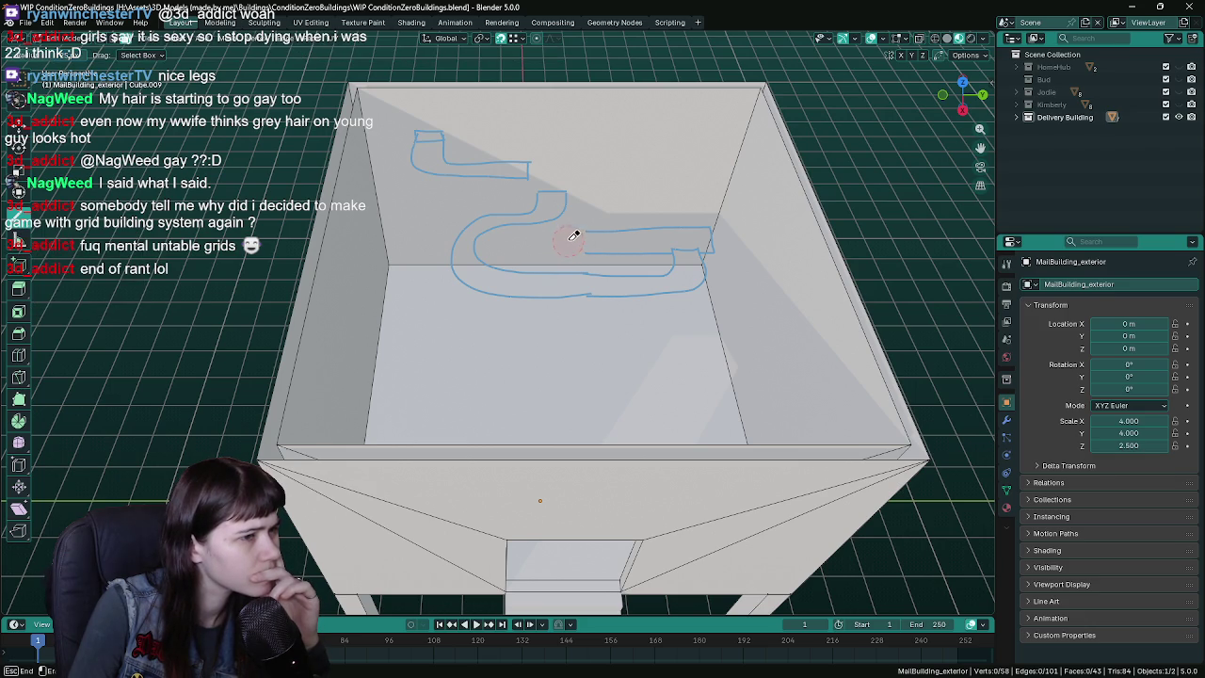
key(d)
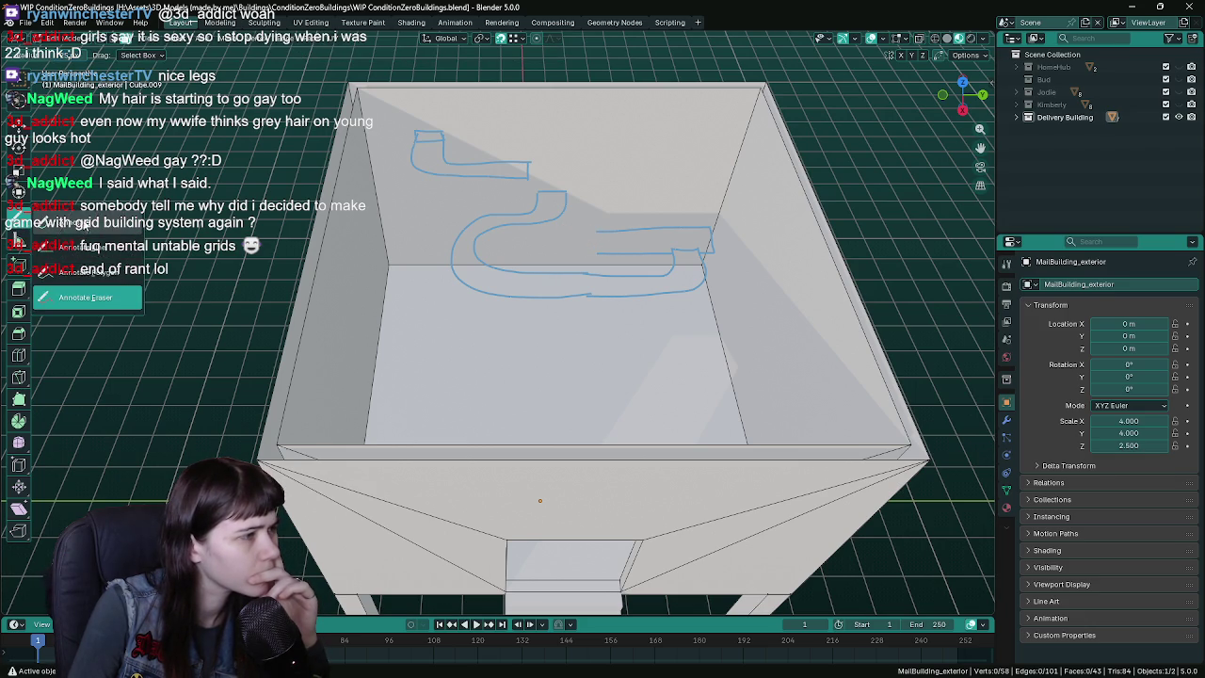
mouse_move(602, 236)
mouse_down()
mouse_move(548, 246)
mouse_move(577, 262)
mouse_move(558, 257)
mouse_move(551, 273)
mouse_move(577, 273)
mouse_move(557, 339)
mouse_up()
drag(579, 297, 575, 337)
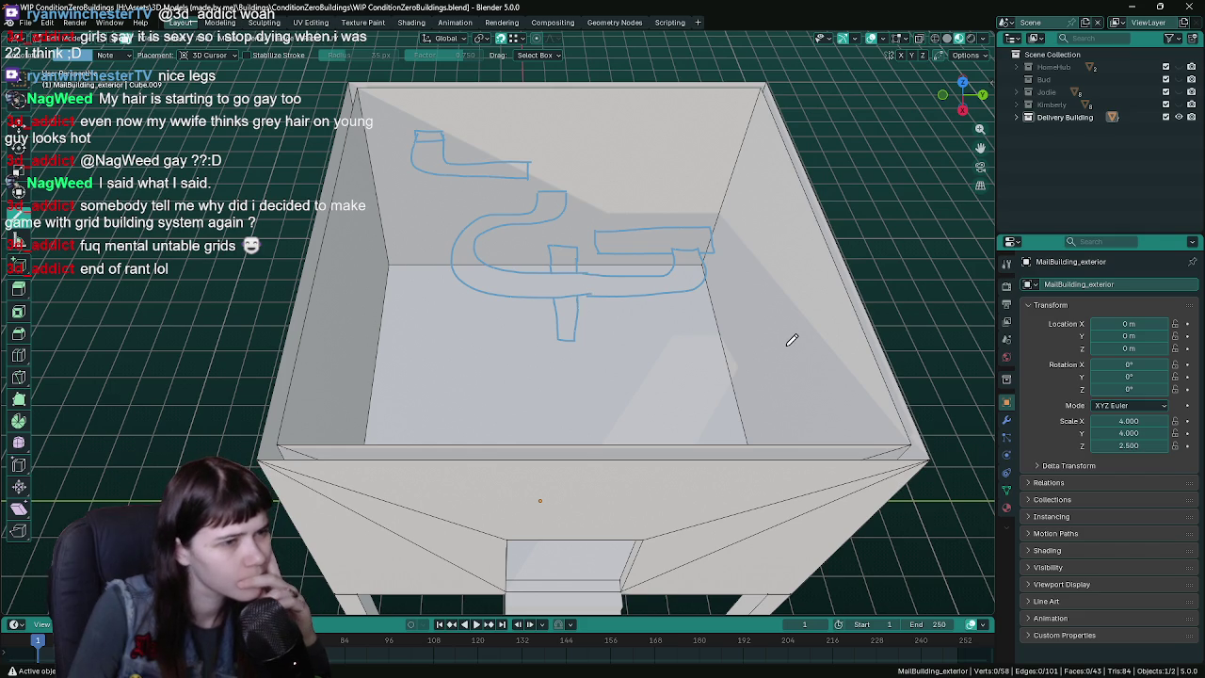
click(19, 222)
click(17, 224)
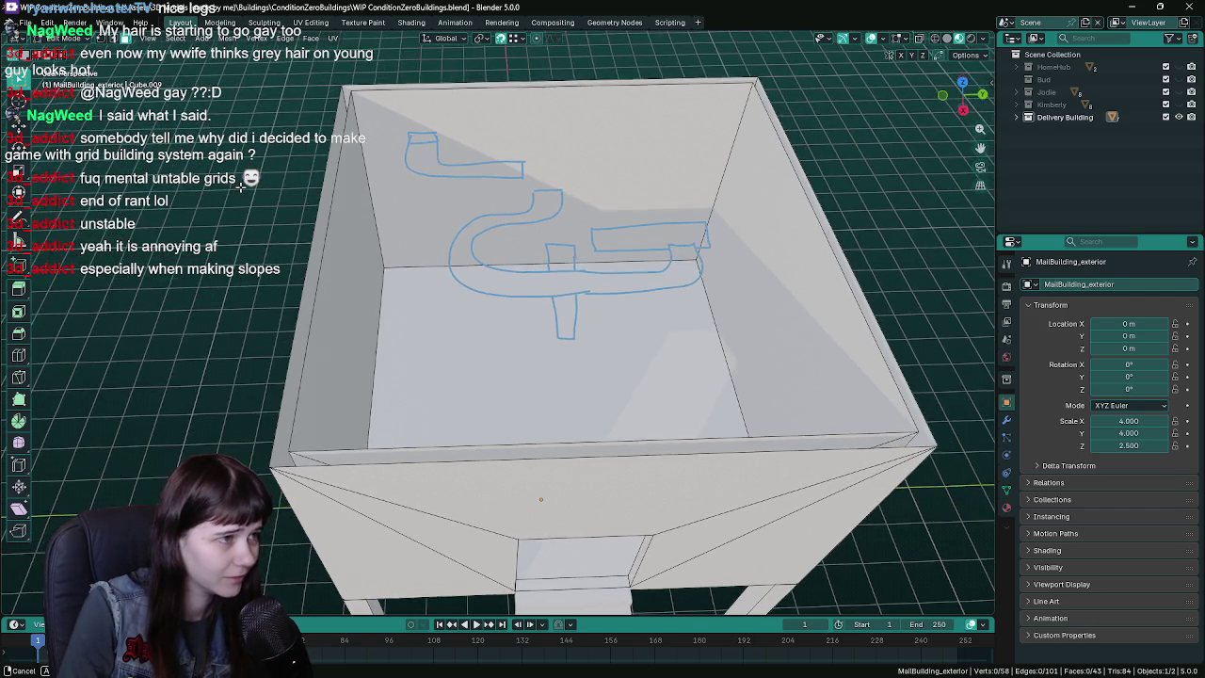
key(ctrl+s)
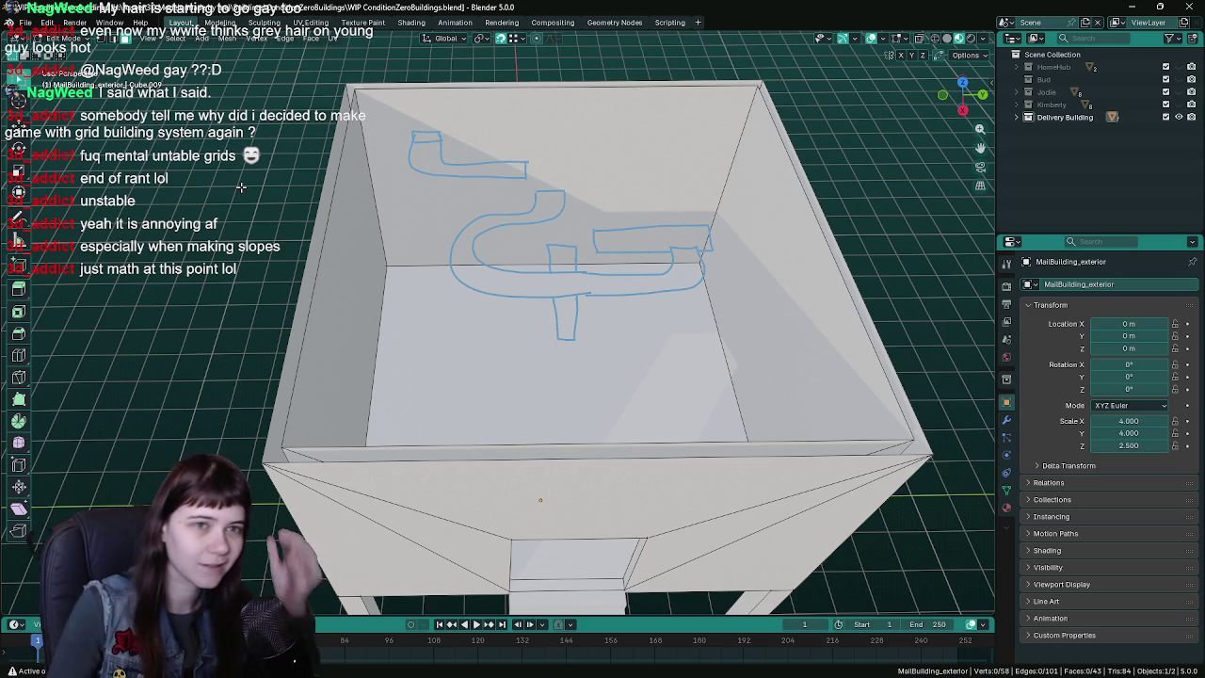
- Take a screenshot of the annotation sketches inside the box
mouse_move(622, 273)
middle_down()
mouse_move(656, 287)
mouse_move(648, 280)
middle_up()
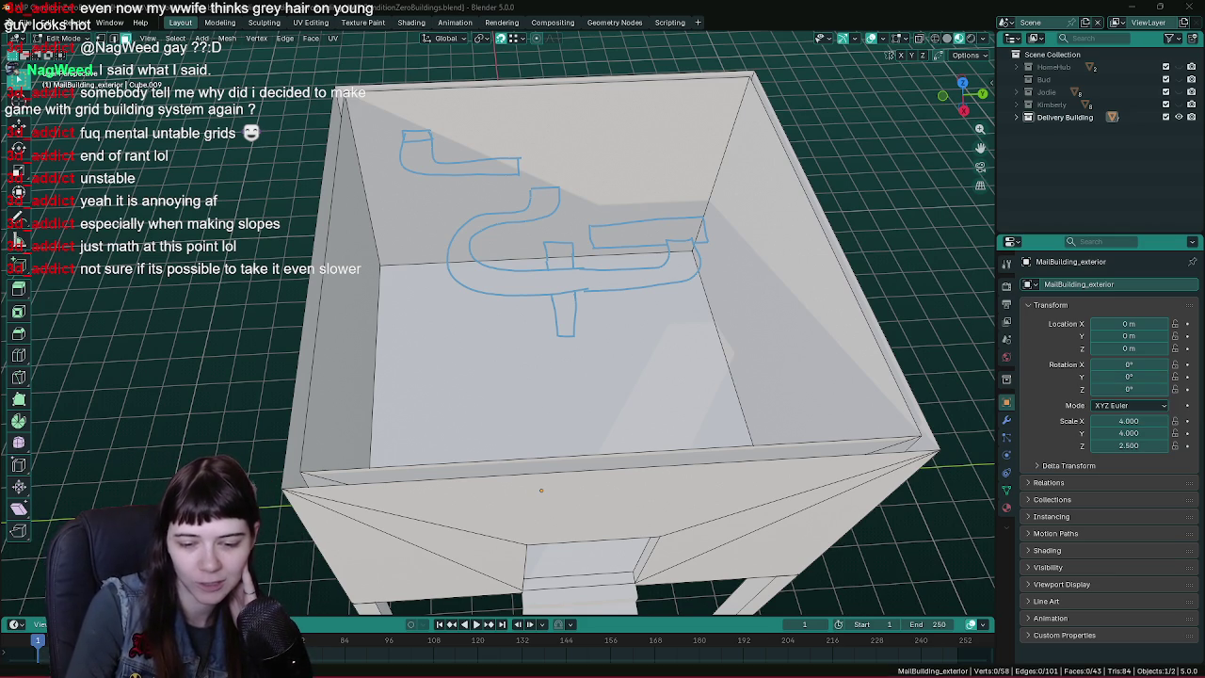
mouse_move(353, 674)
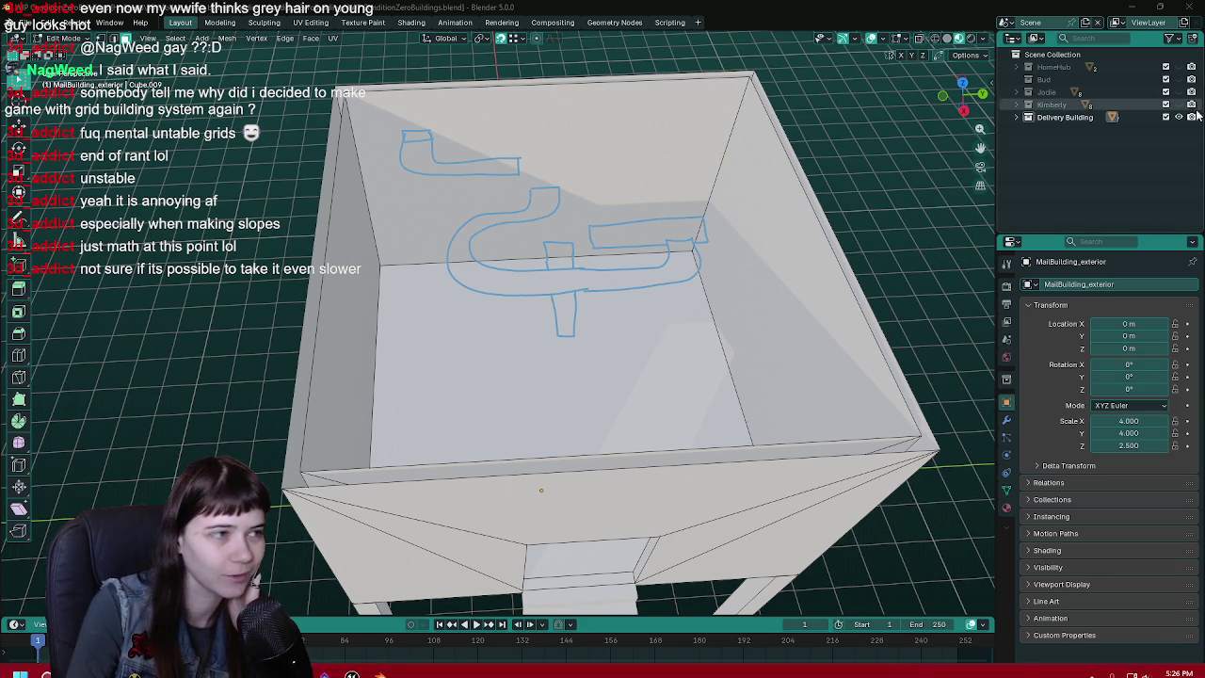
key(super+shift+s)
drag(355, 118, 781, 367)
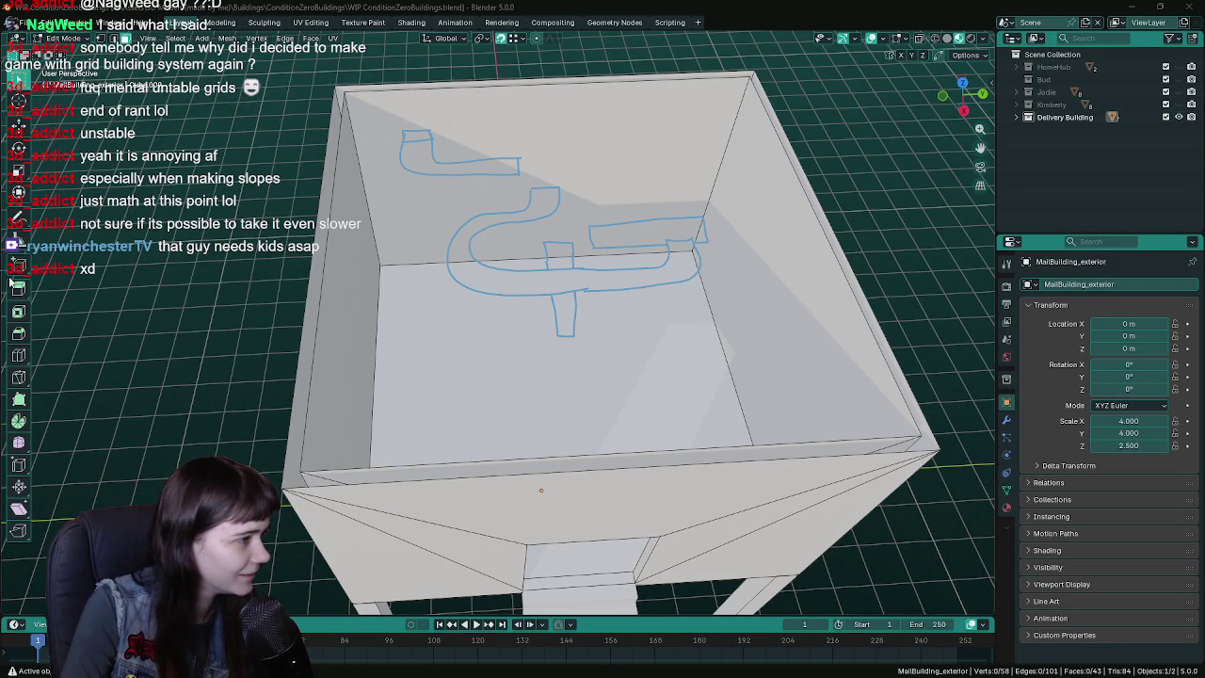
- Erase the blue annotation strokes with the Annotate Eraser
click(18, 223)
click(87, 297)
mouse_move(402, 141)
mouse_down()
mouse_move(443, 183)
mouse_move(505, 147)
mouse_up()
mouse_move(674, 191)
mouse_down()
mouse_move(579, 274)
mouse_move(621, 298)
mouse_up()
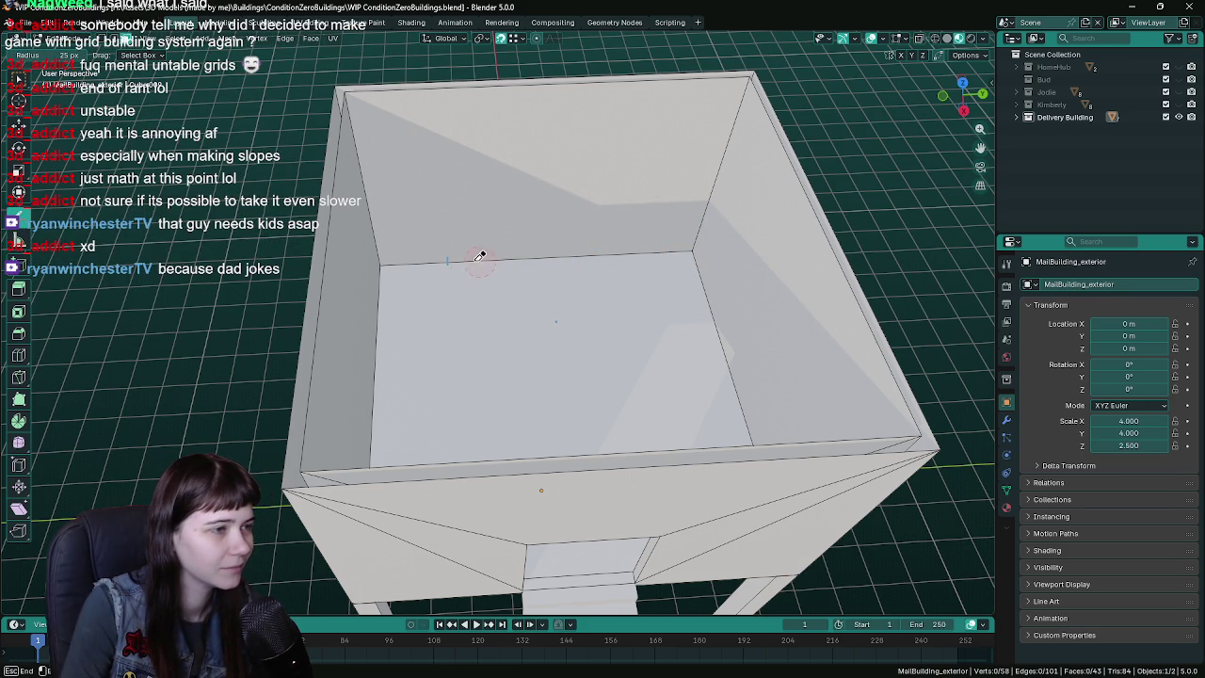
- With box selection, select the back and right wall faces and save the file
middle_drag(702, 282, 667, 277)
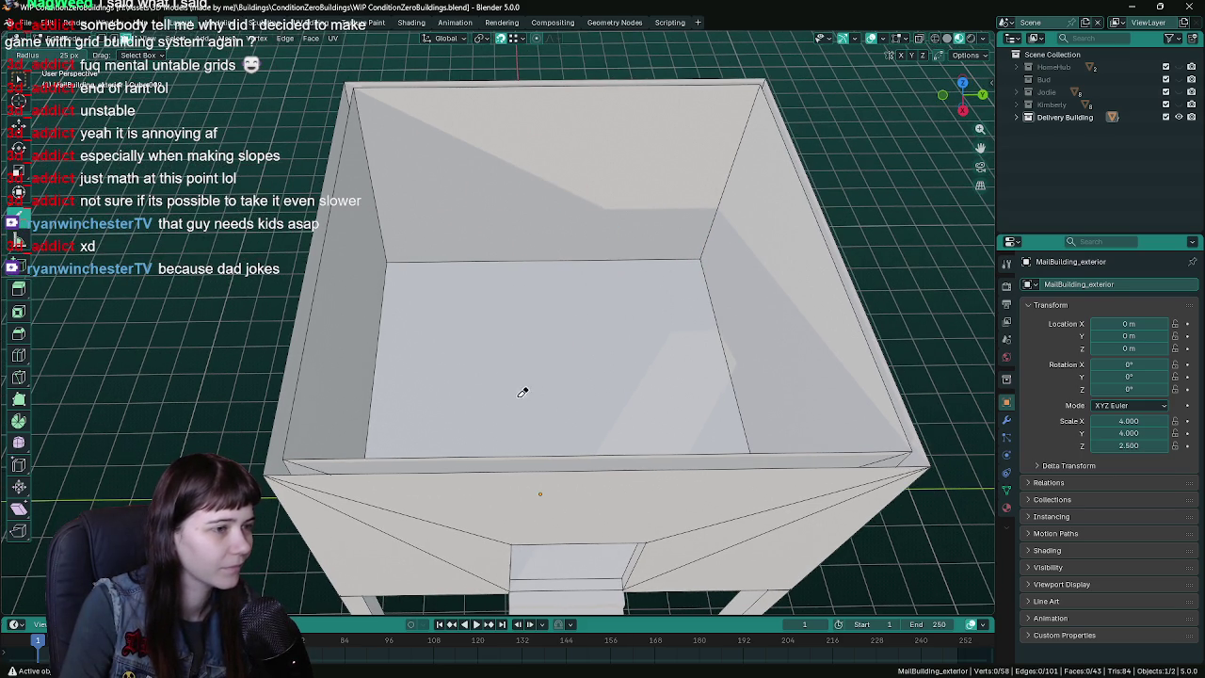
key(w)
middle_drag(467, 228, 462, 225)
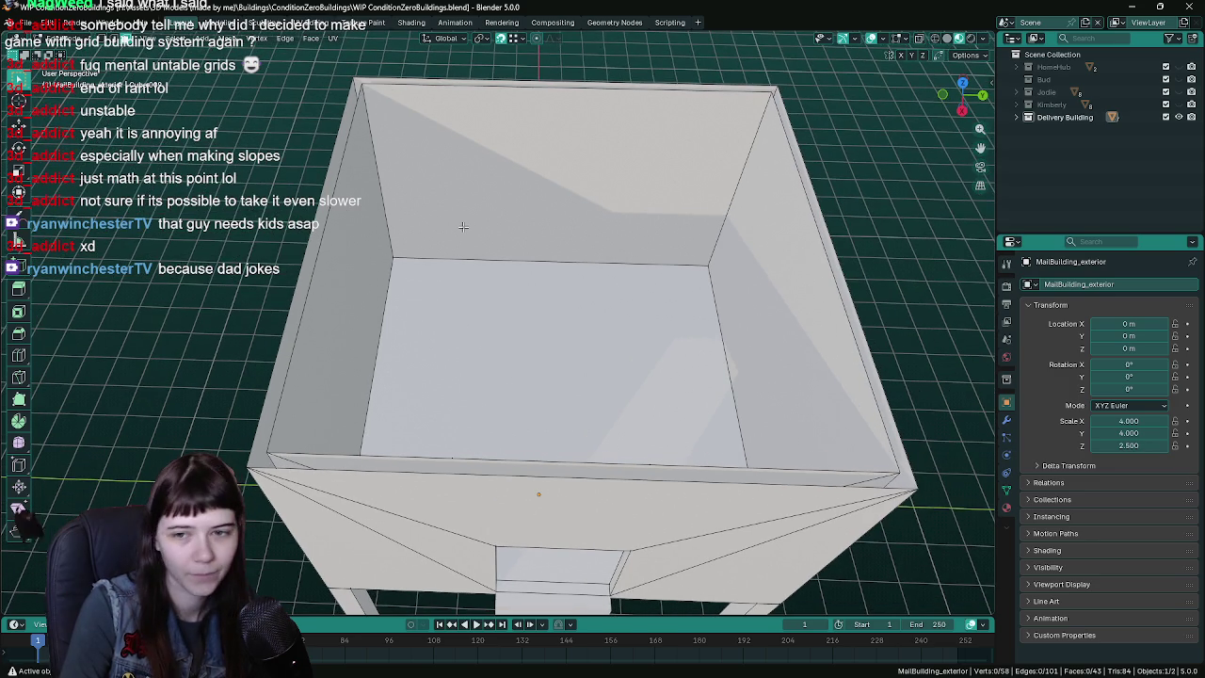
key(ctrl+s)
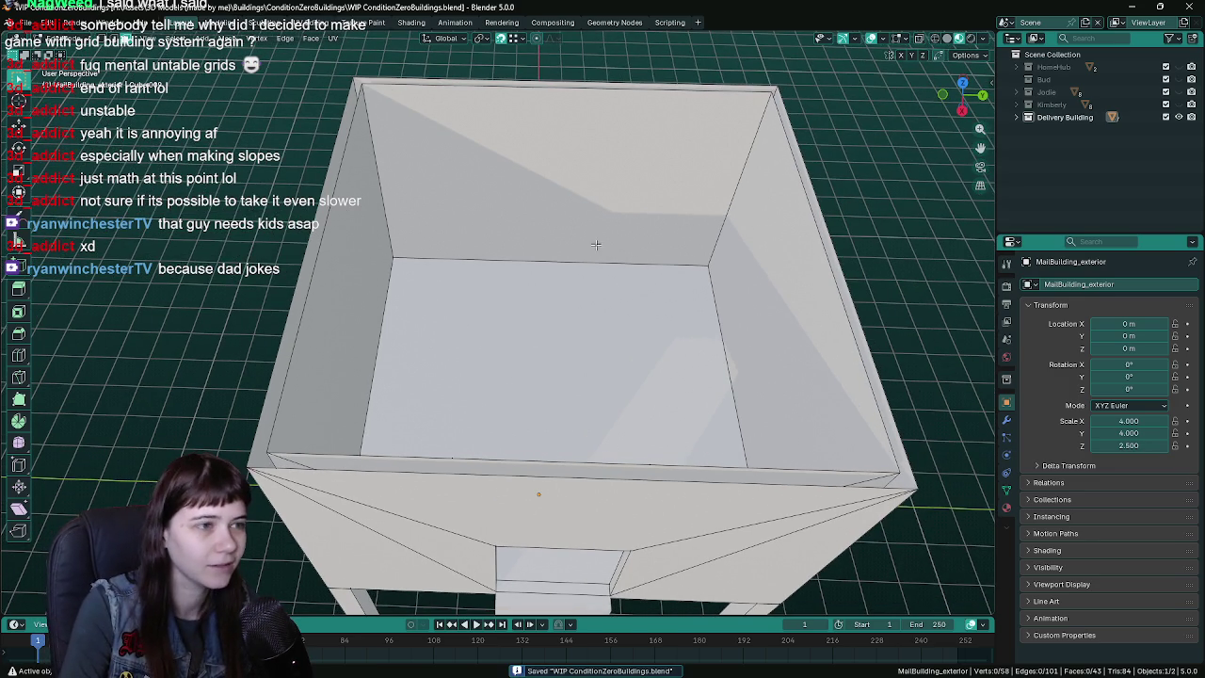
middle_drag(467, 229, 527, 226)
click(531, 223)
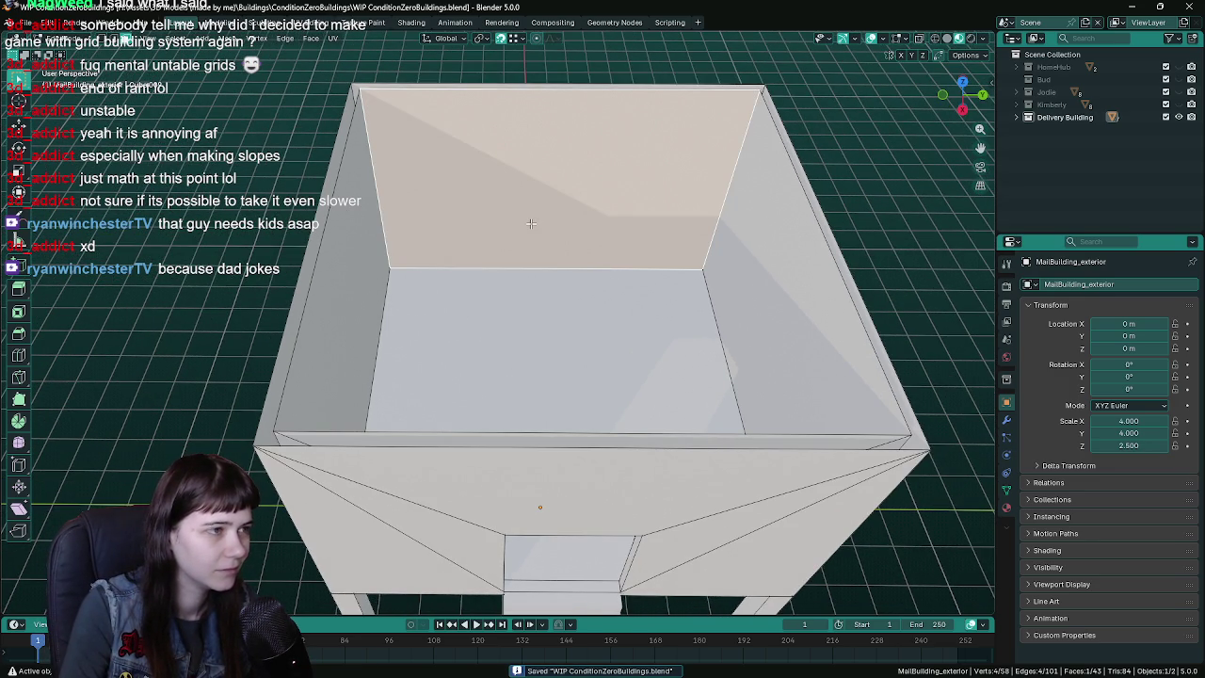
mouse_move(531, 223)
middle_down()
mouse_move(528, 236)
mouse_move(572, 258)
mouse_move(558, 252)
middle_up()
shift+click(762, 297)
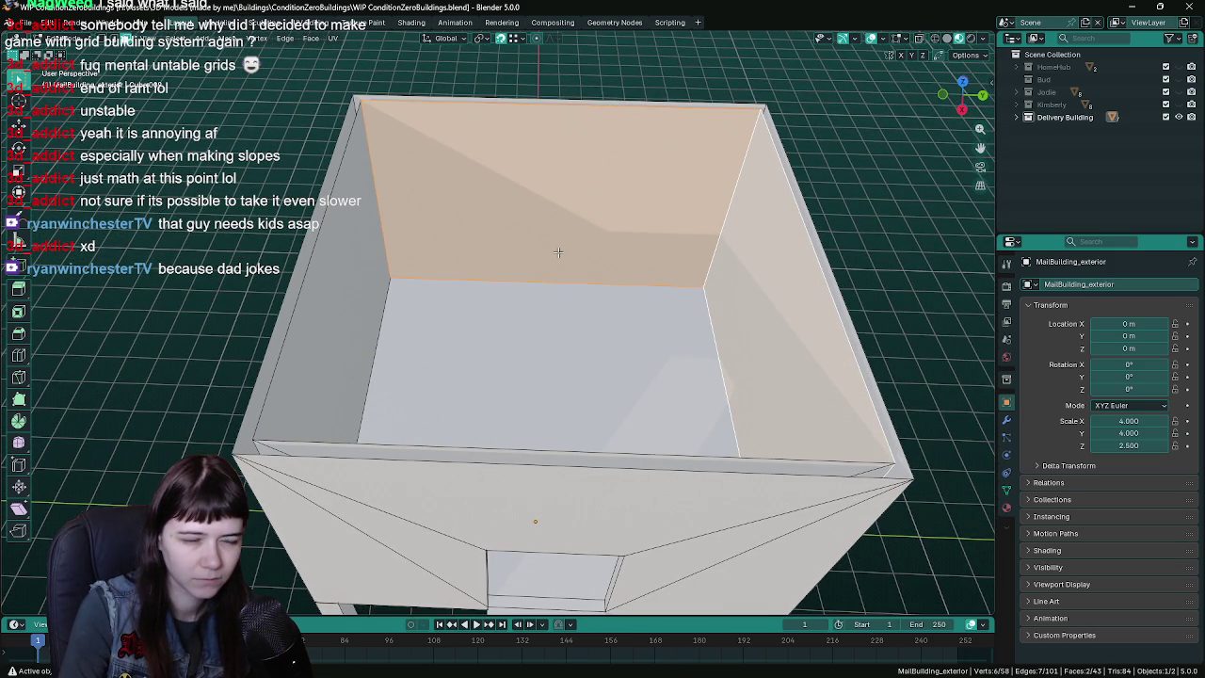
key(ctrl+s)
- Snap the 3D cursor to the back wall's bottom edge and bring up the Add menu
key(Tab)
key(Tab)
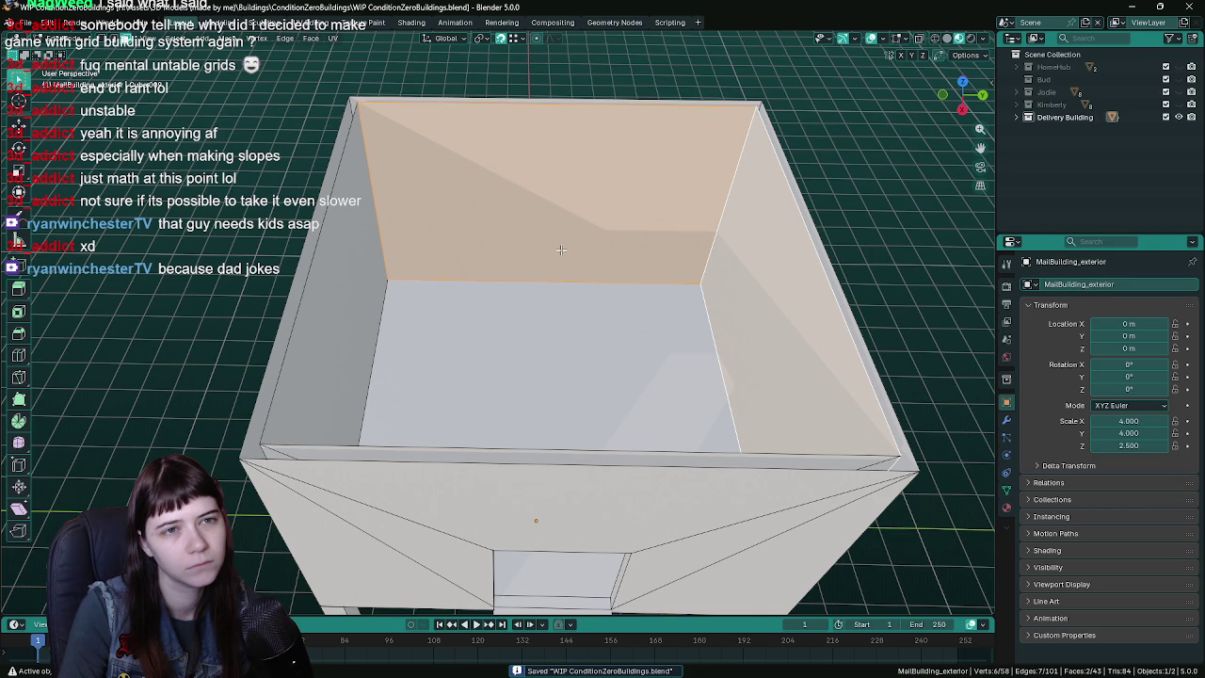
key(Tab)
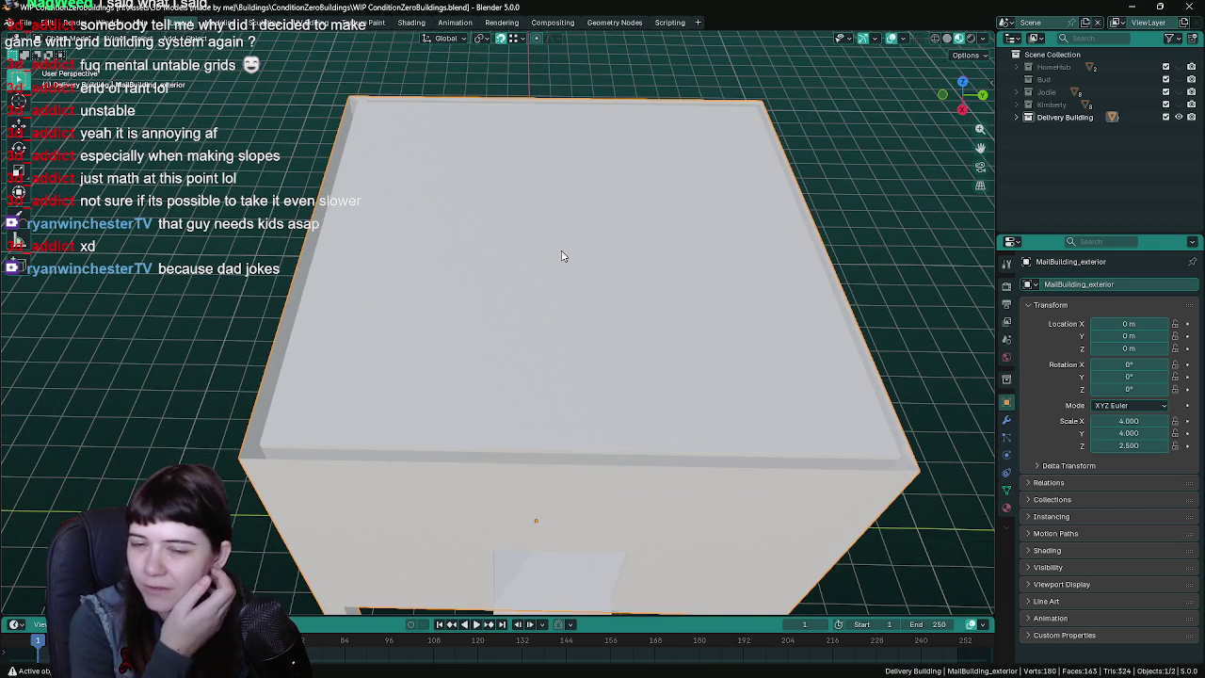
key(Tab)
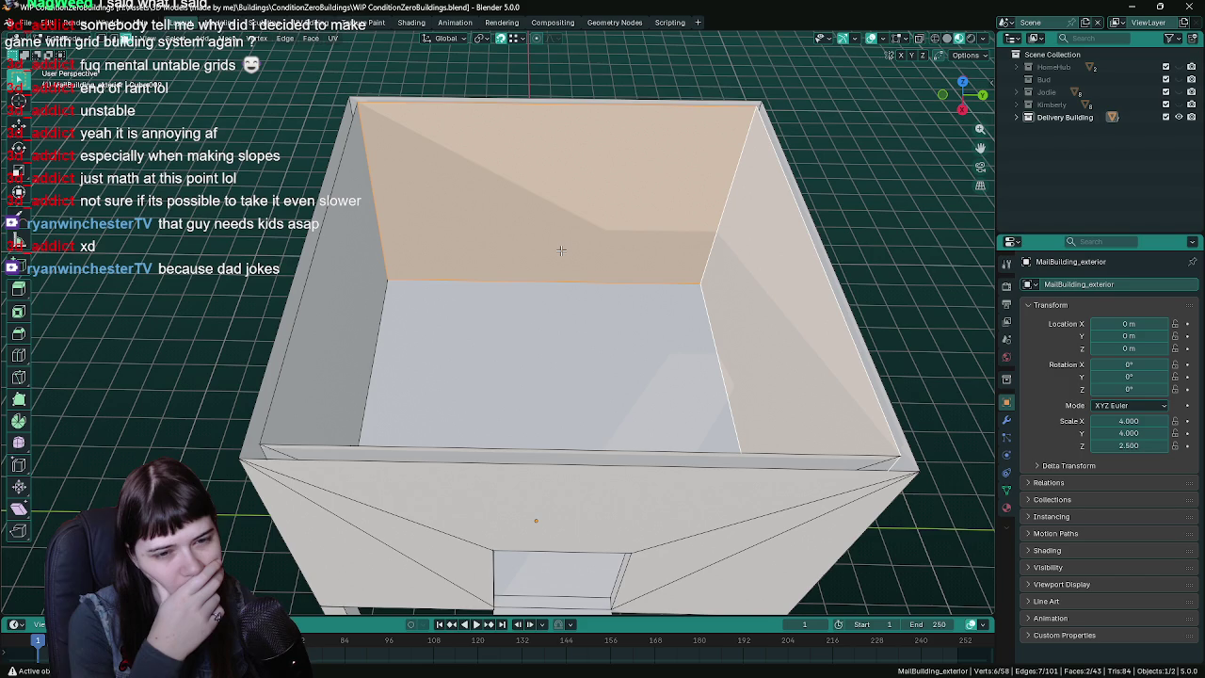
click(540, 283)
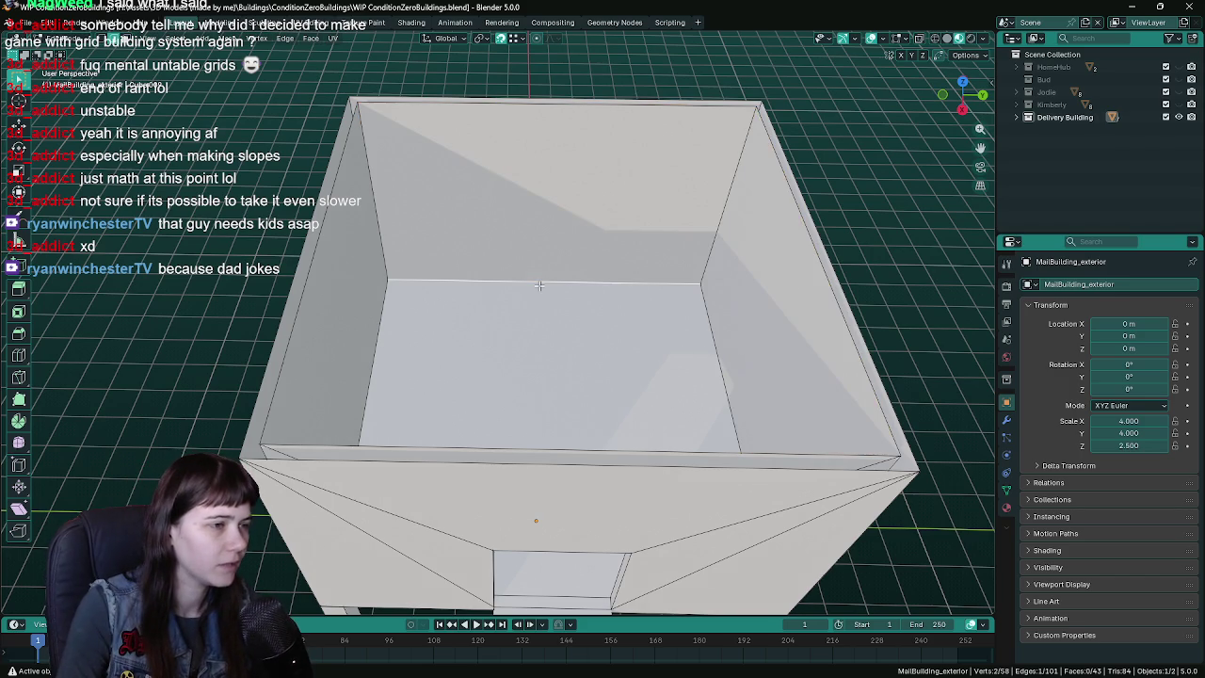
key(ctrl+s)
click(227, 38)
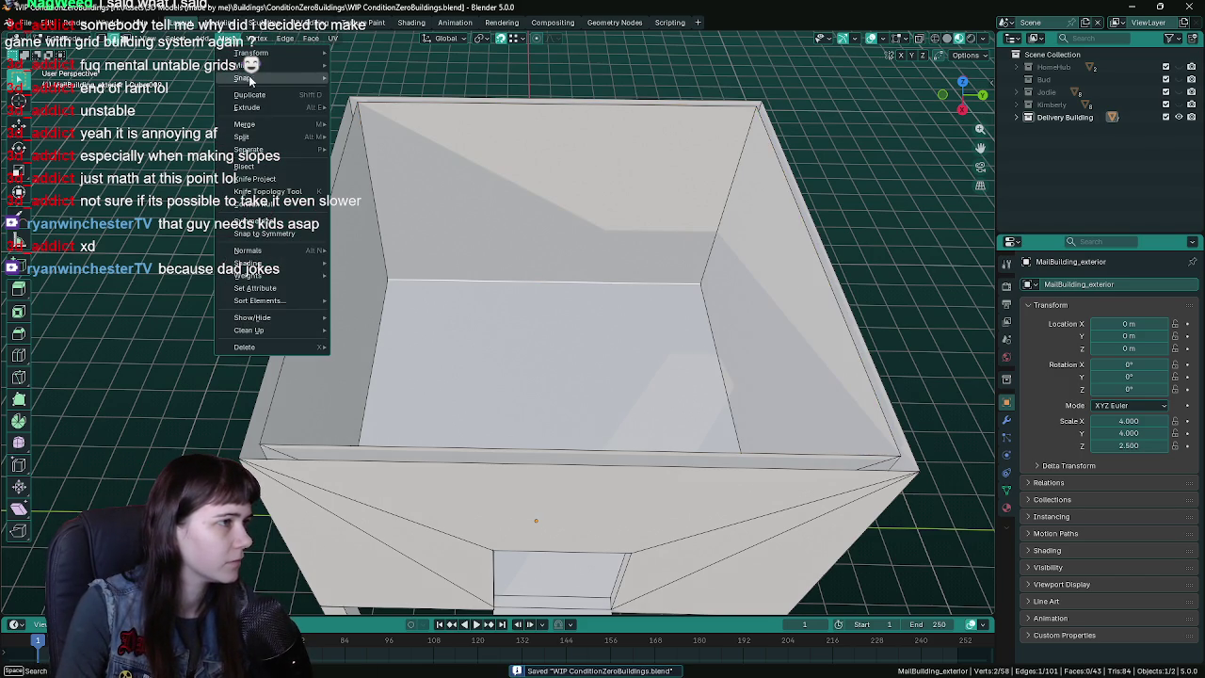
click(404, 134)
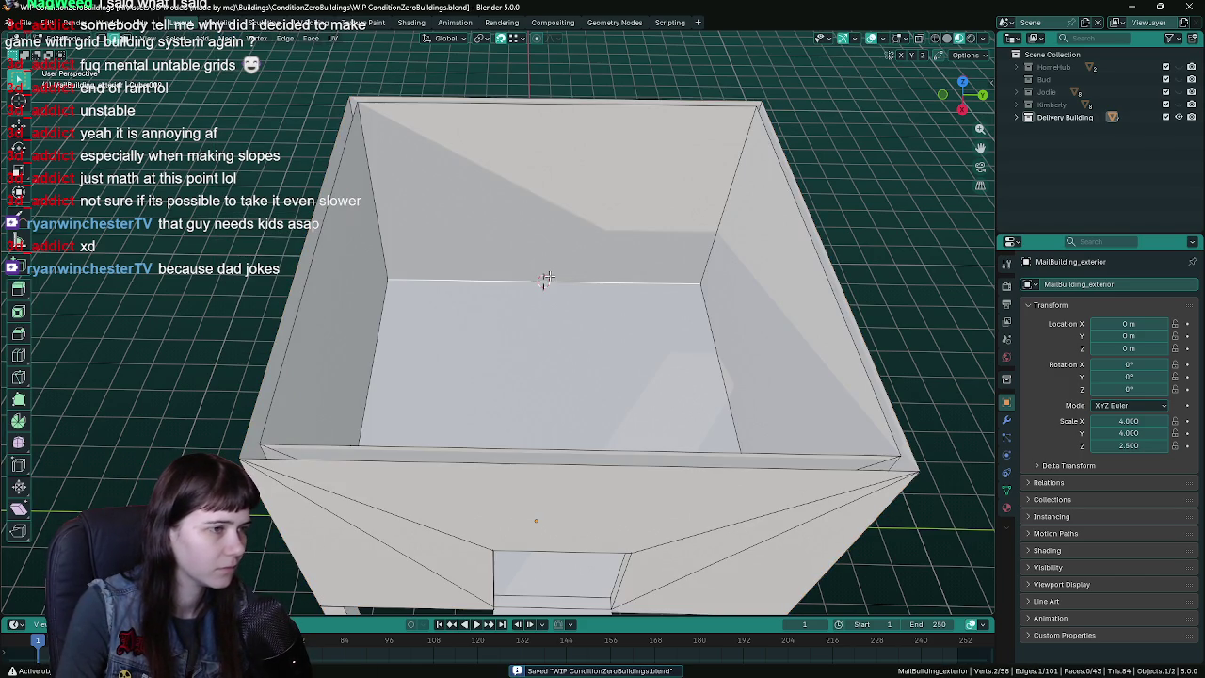
key(shift+a)
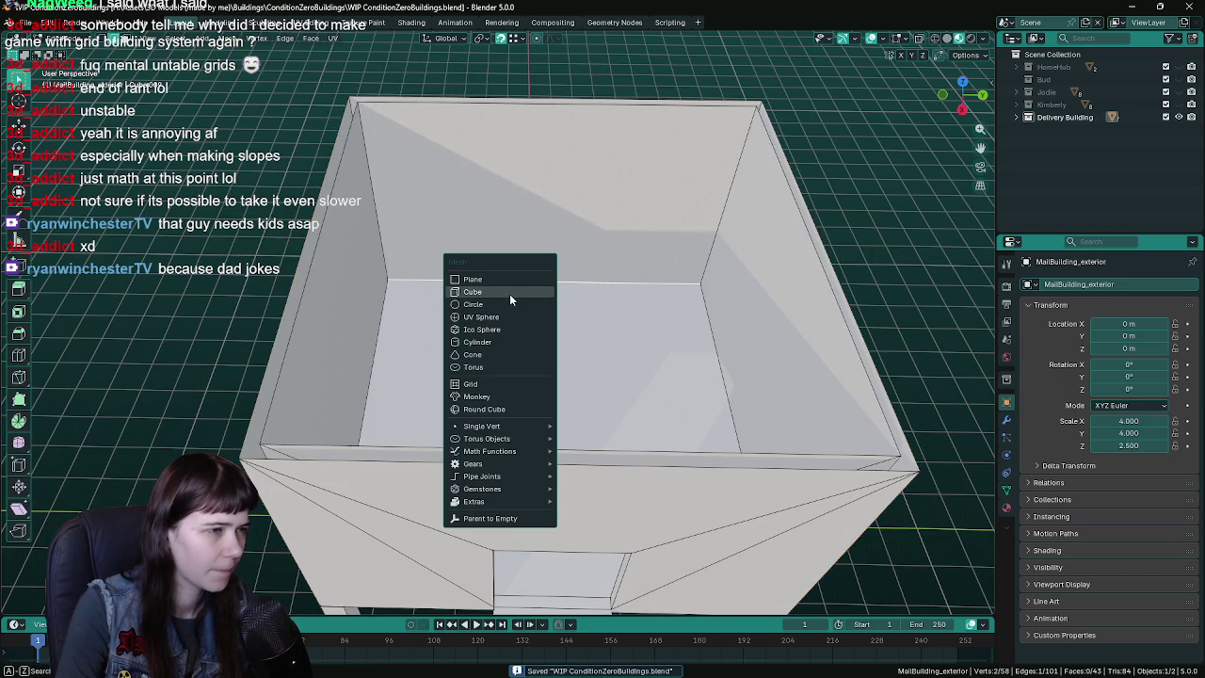
- Add a cube at the back wall and move it -2 along Y
click(511, 293)
middle_drag(601, 306, 650, 313)
key(g)
key(x)
key(y)
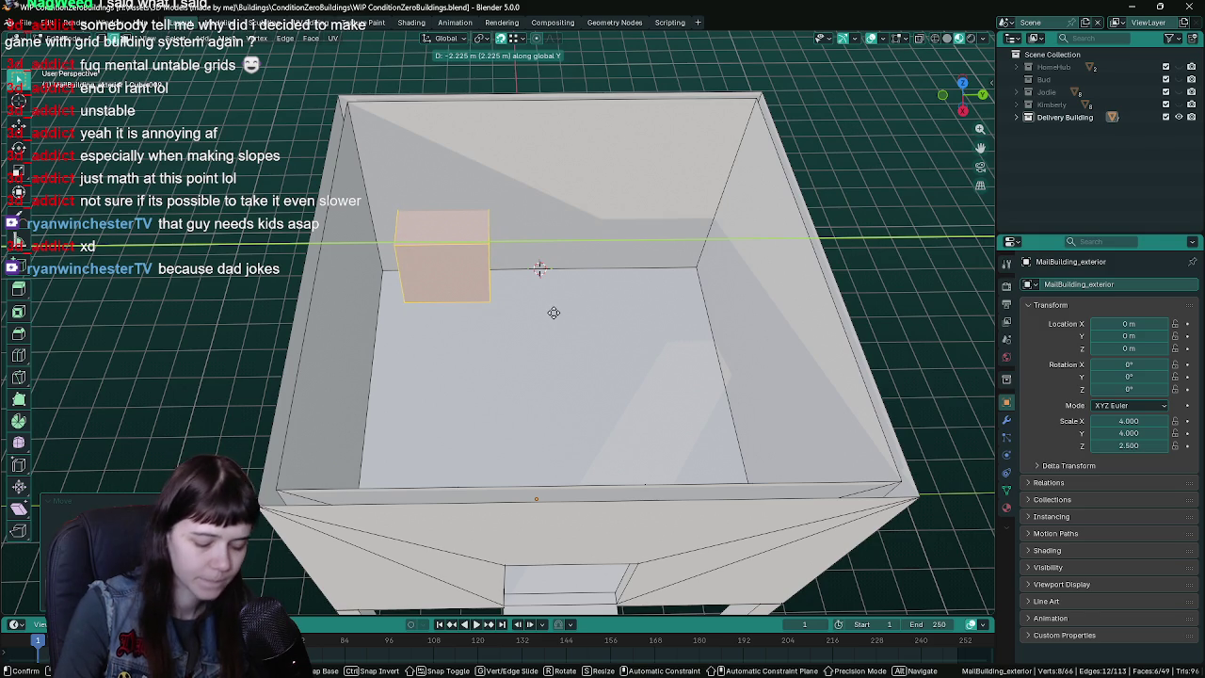
text(-2)
key(Return)
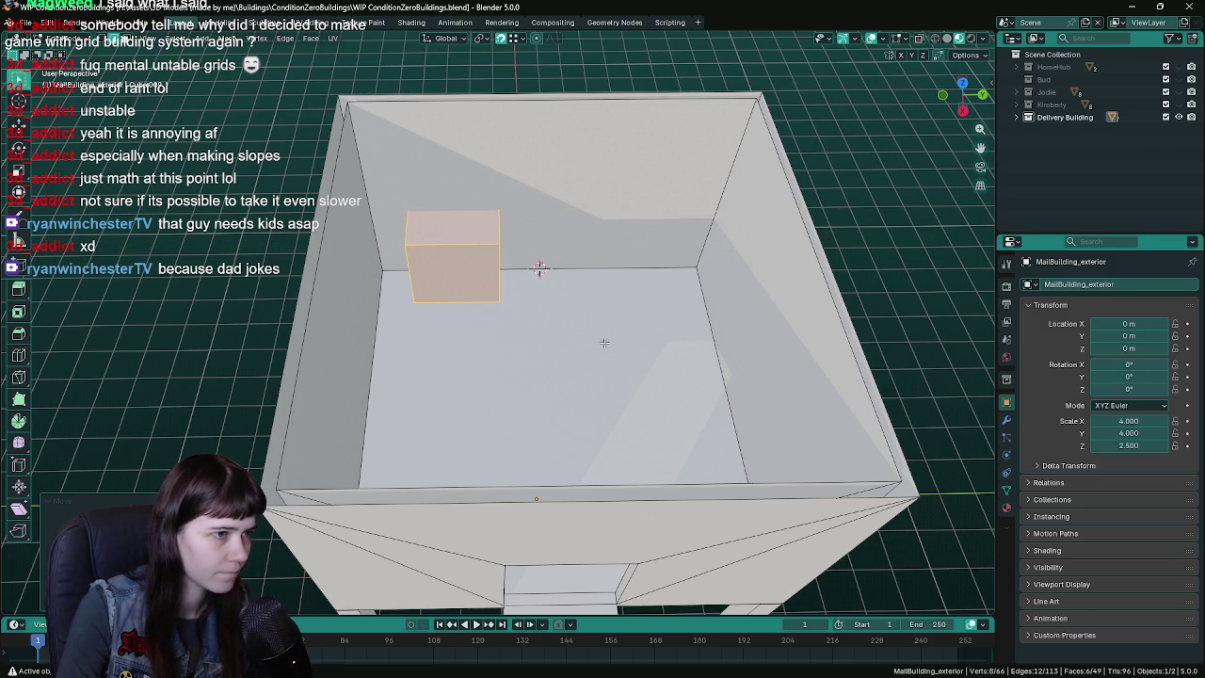
- Scale the cube 2.5 along Y into a flat block along the wall
key(s)
key(y)
right_click(609, 337)
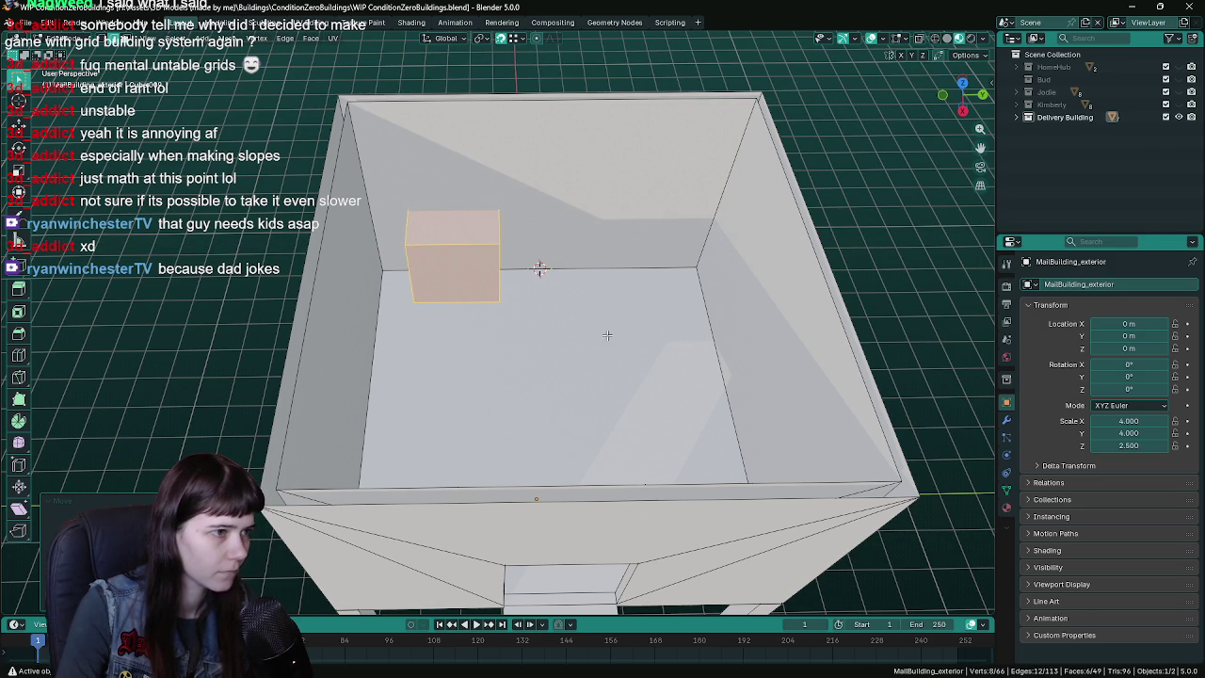
scroll(612, 337, up, 2)
middle_drag(612, 337, 664, 357)
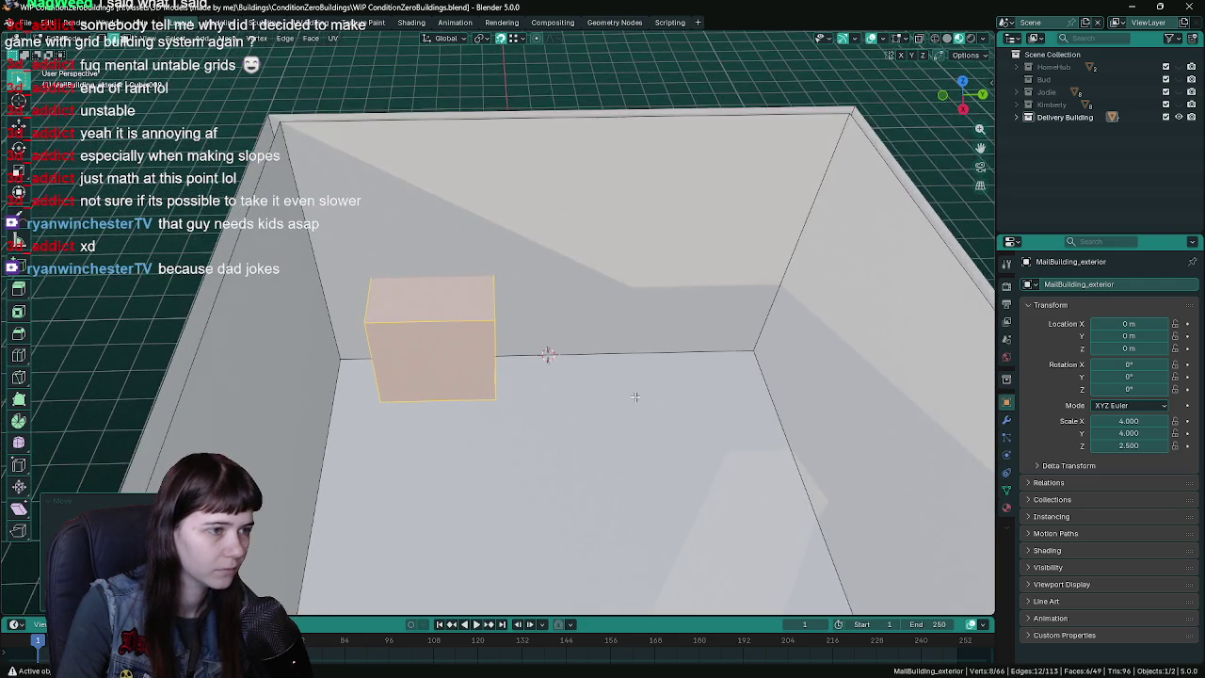
key(s)
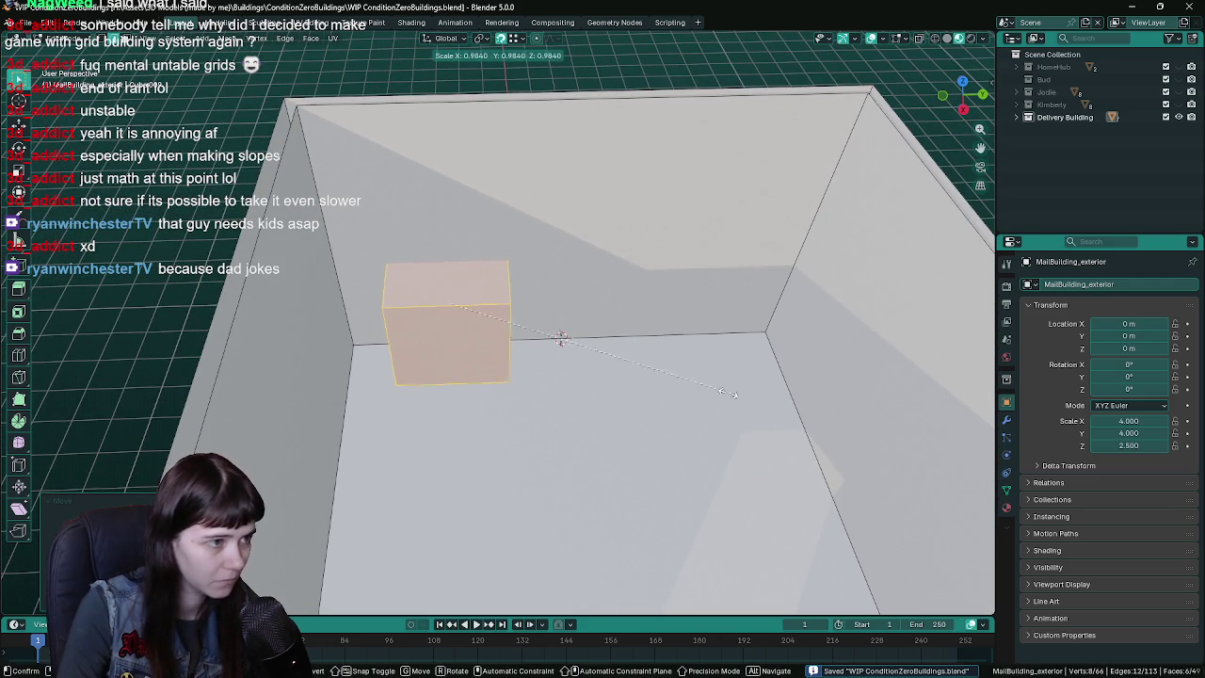
key(equal)
key(x)
key(y)
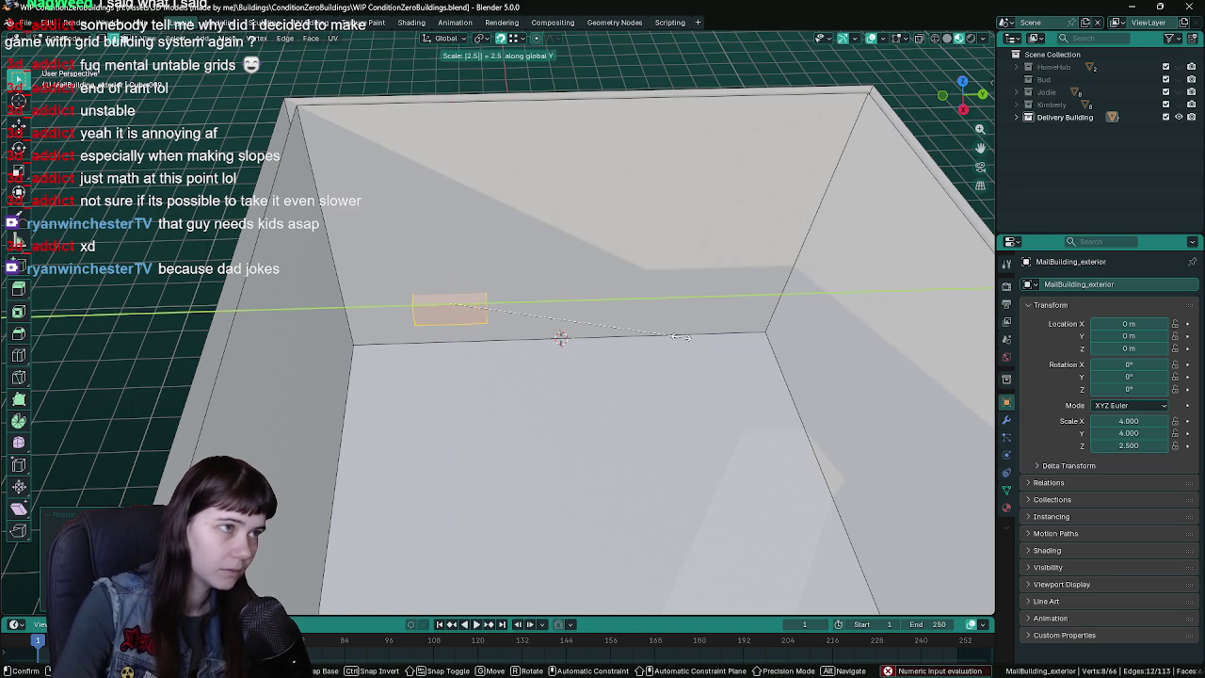
key(Return)
- Set the building's Scale Z to 2.000 and exit Edit Mode
middle_drag(681, 337, 621, 334)
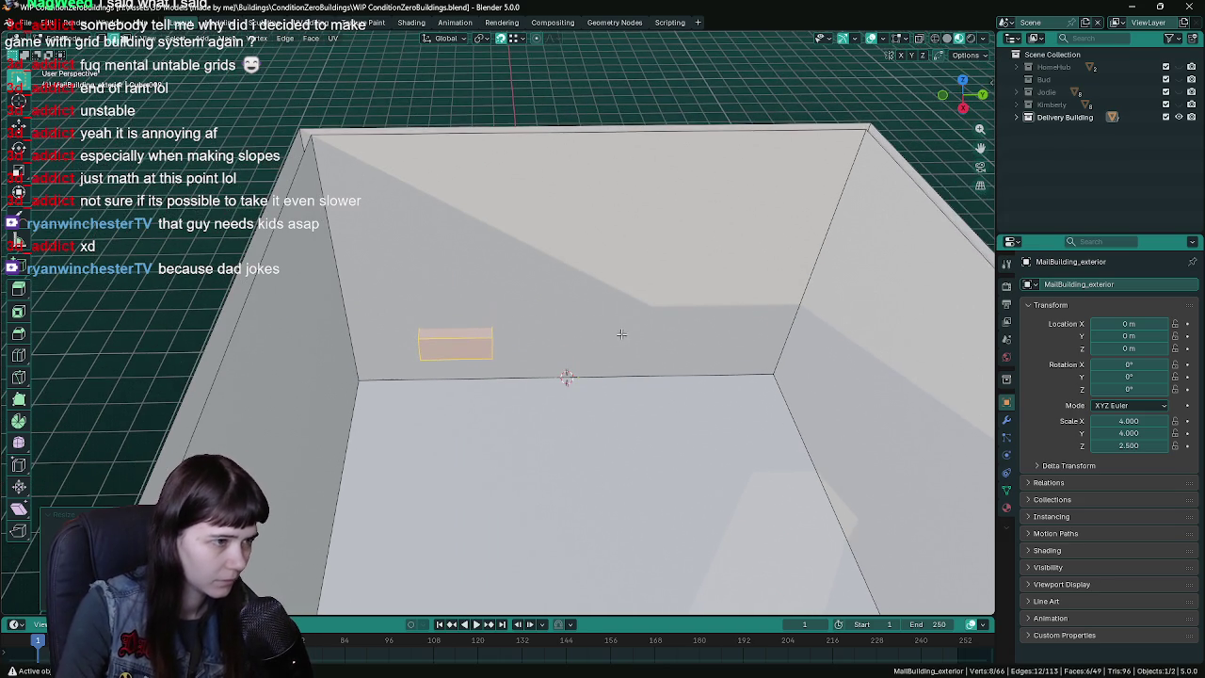
text(2)
key(Return)
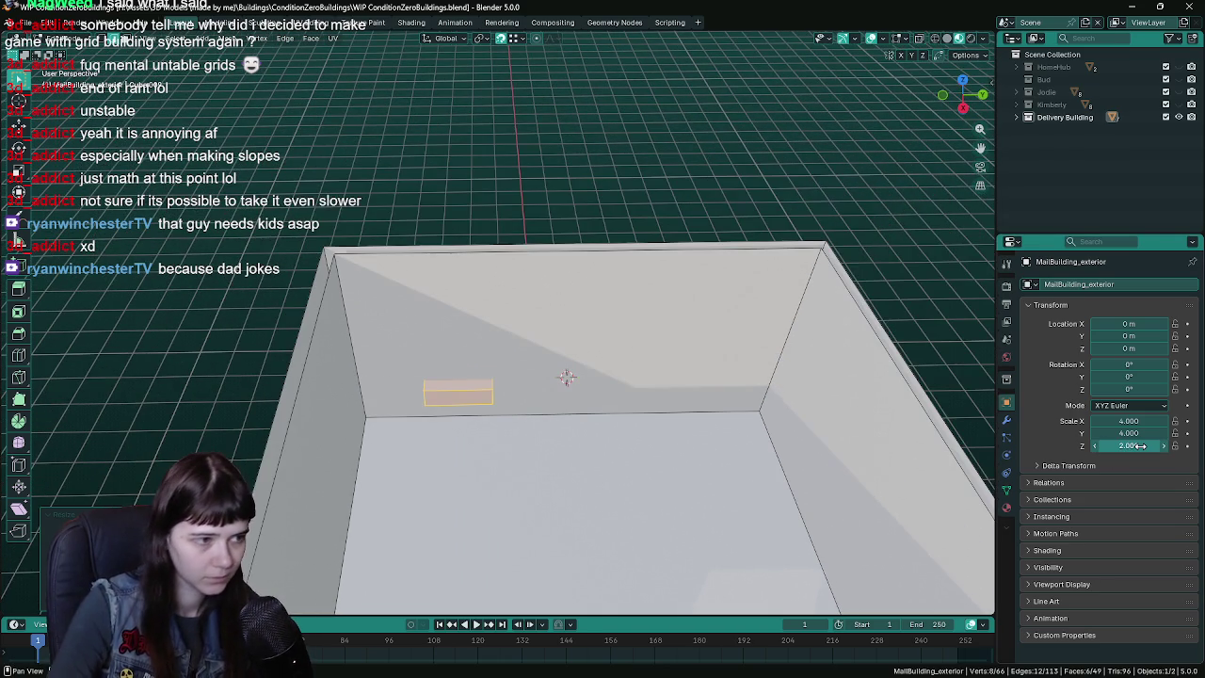
scroll(557, 369, up, 2)
mouse_move(587, 395)
middle_down()
mouse_move(607, 303)
mouse_move(584, 282)
middle_up()
scroll(607, 302, down, 5)
key(Tab)
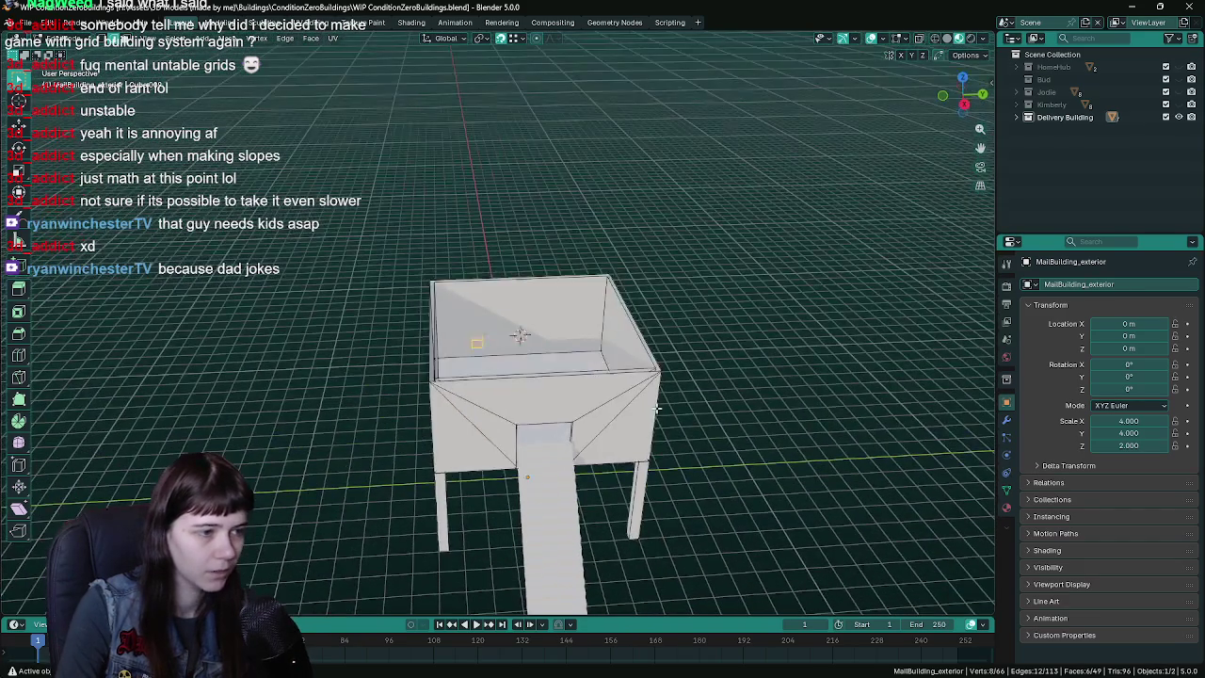
scroll(565, 339, up, 2)
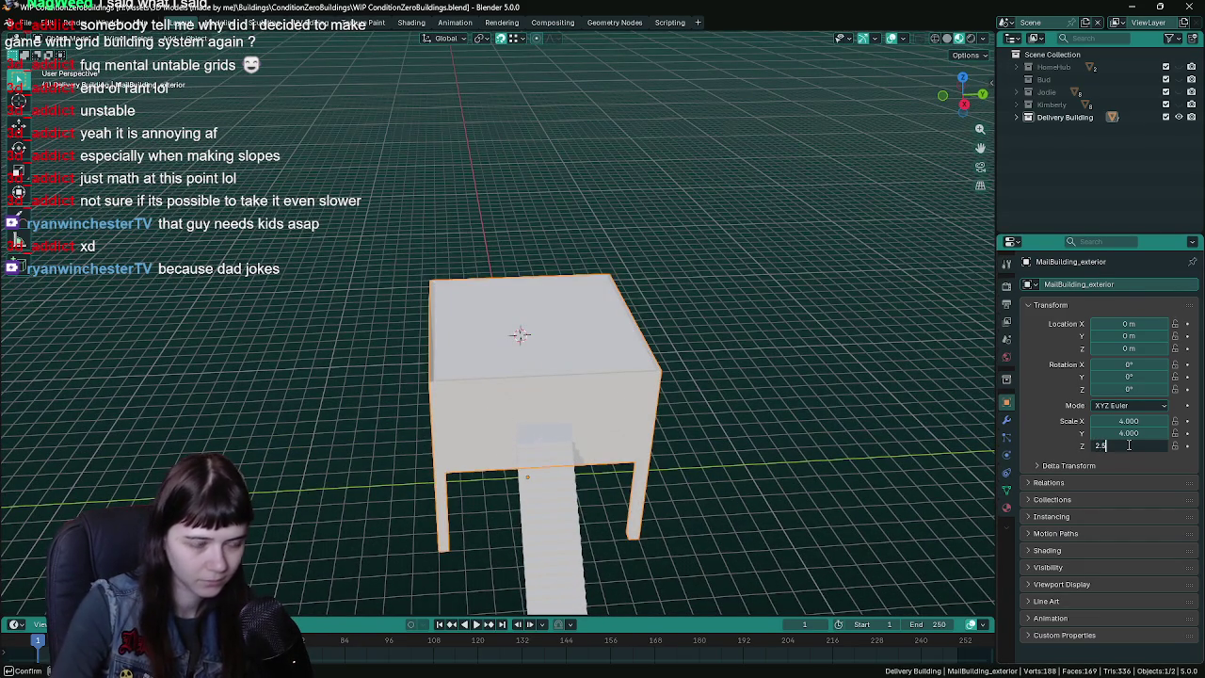
- Confirm the building's Z scale of 2.5, return to Edit Mode, and save
key(Return)
scroll(641, 311, up, 4)
key(Tab)
scroll(603, 340, up, 2)
mouse_move(604, 340)
middle_down()
mouse_move(578, 318)
mouse_move(556, 322)
middle_up()
key(ctrl+s)
- Scale the flat block 2× along Y and double its height along Z
key(s)
key(x)
text(y)
text(2)
key(Return)
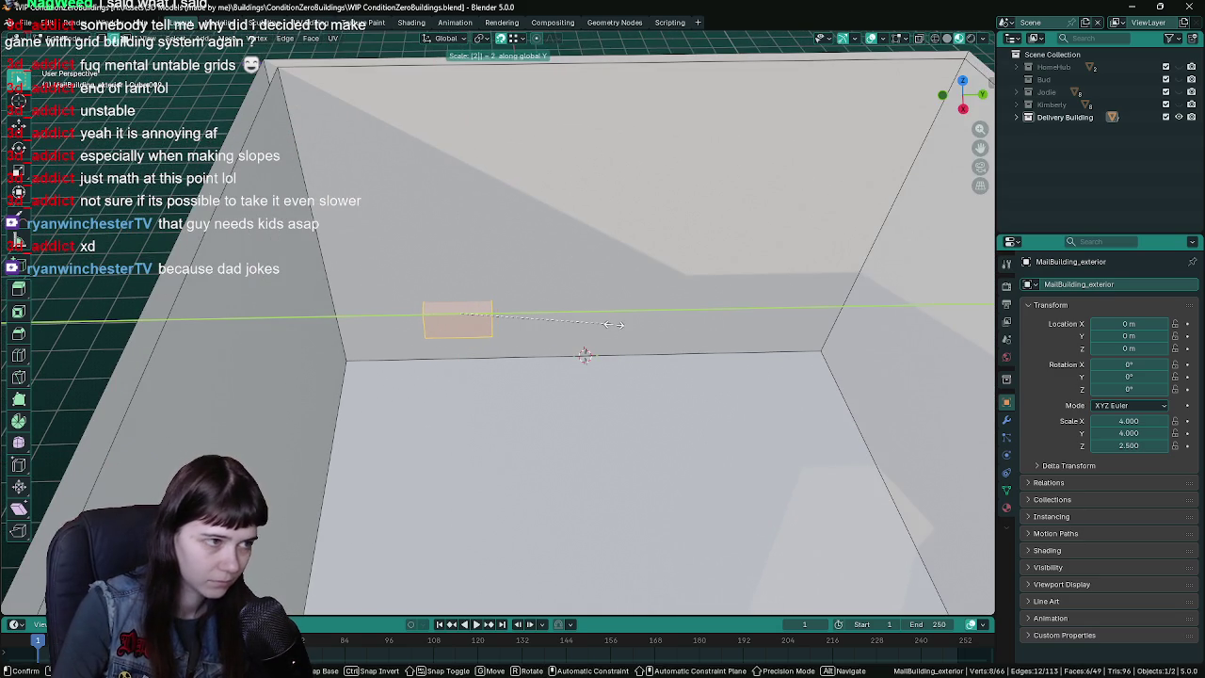
middle_drag(613, 327, 600, 312)
key(g)
key(z)
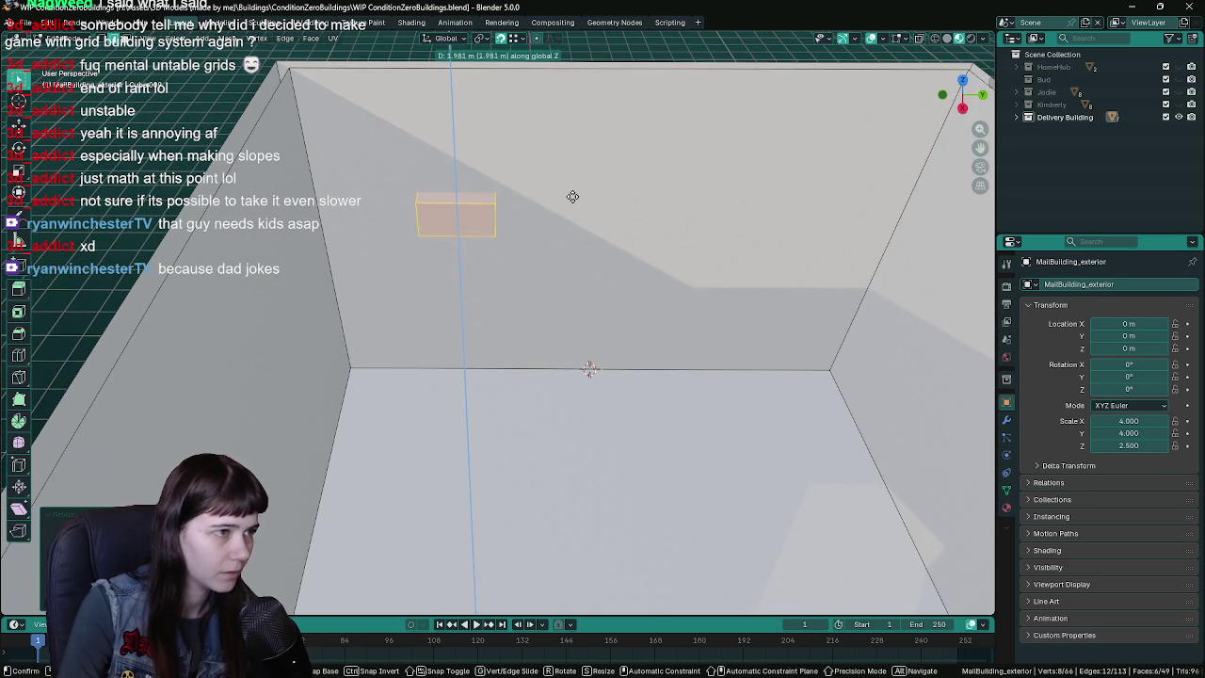
right_click(570, 169)
text(sz2)
key(Return)
- Raise the block 2 m along Z and slide it along the Y axis
key(g)
key(z)
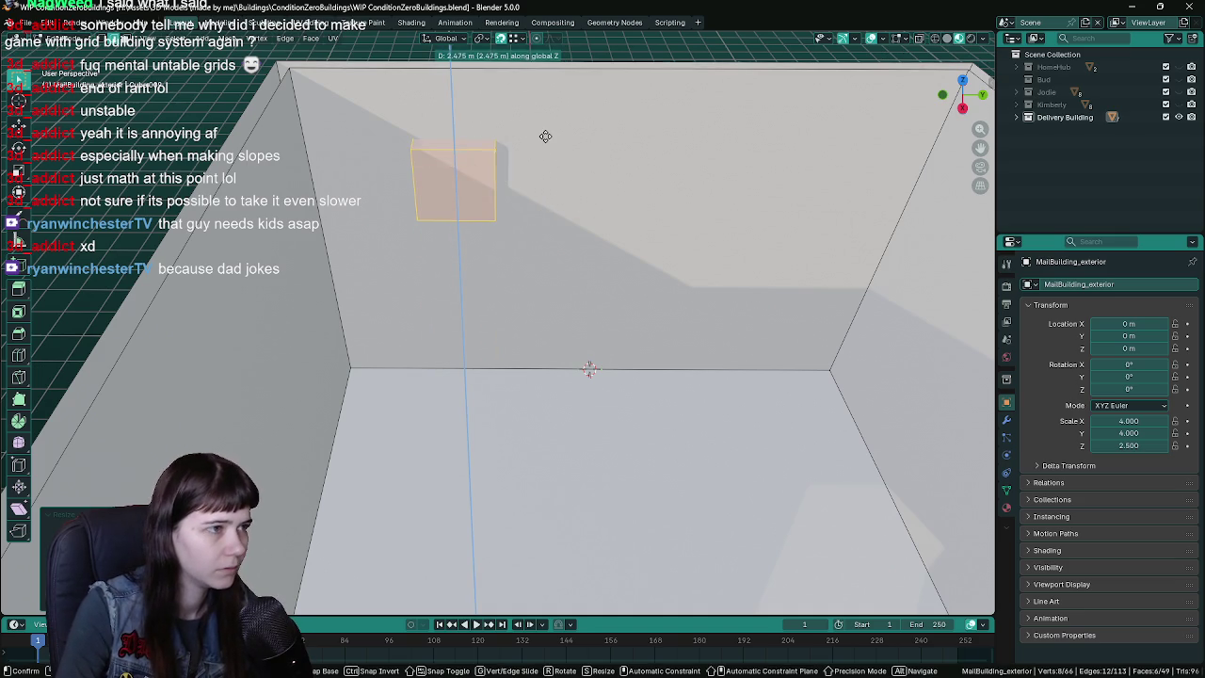
text(2)
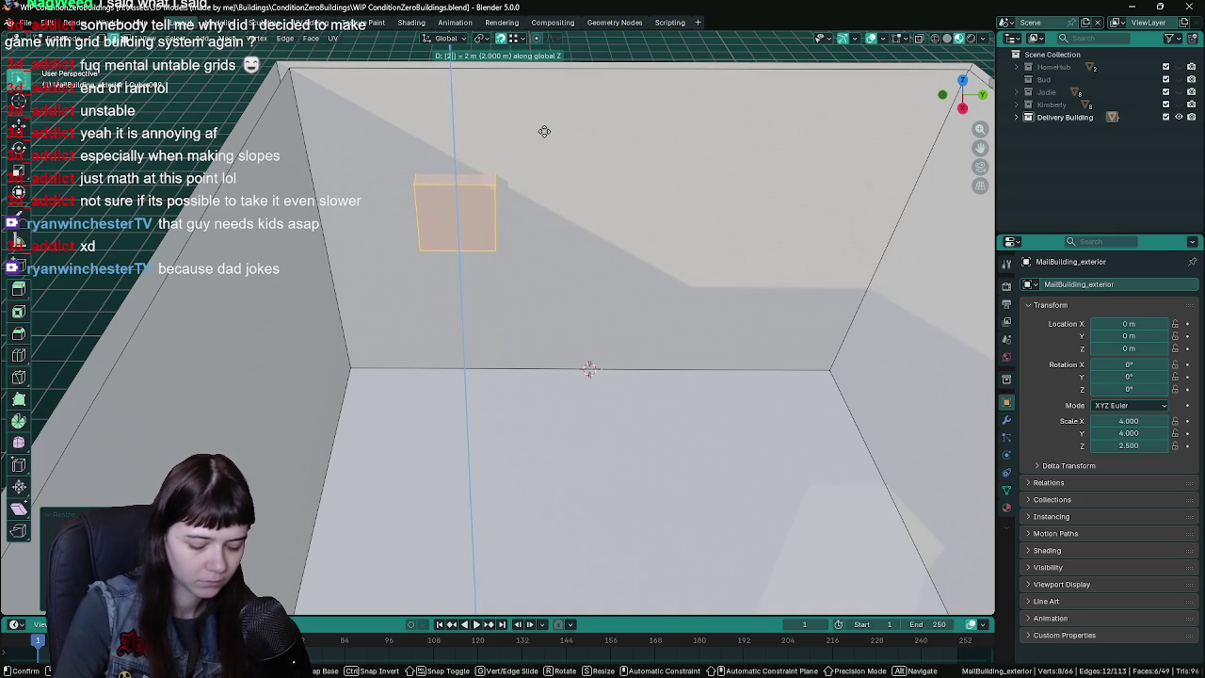
key(Return)
key(g)
key(x)
key(y)
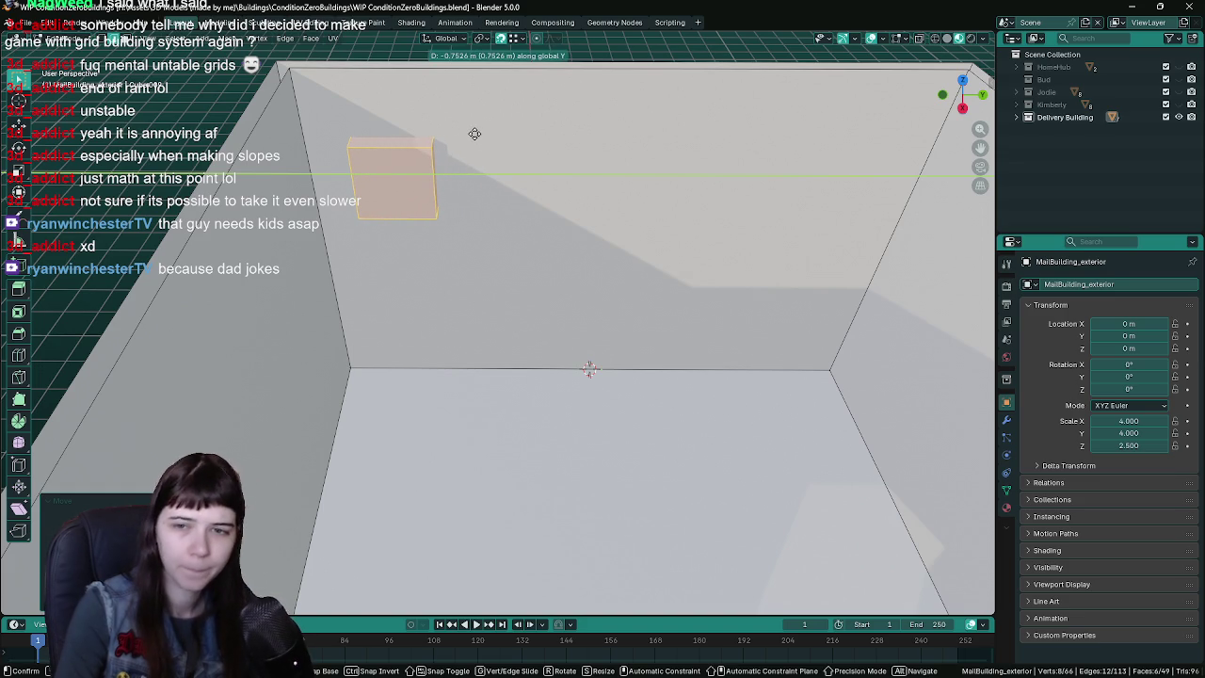
key(Return)
- Slide the small box along Y against the upper back wall and save
middle_drag(475, 133, 626, 227)
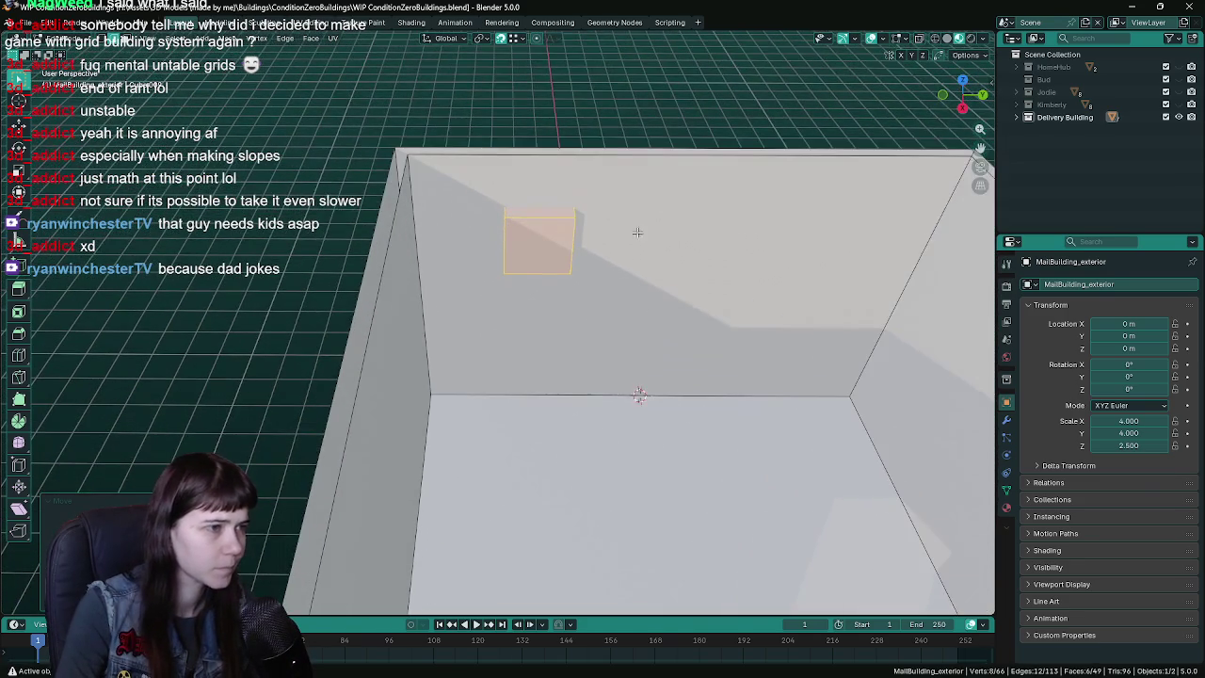
key(g)
key(x)
key(y)
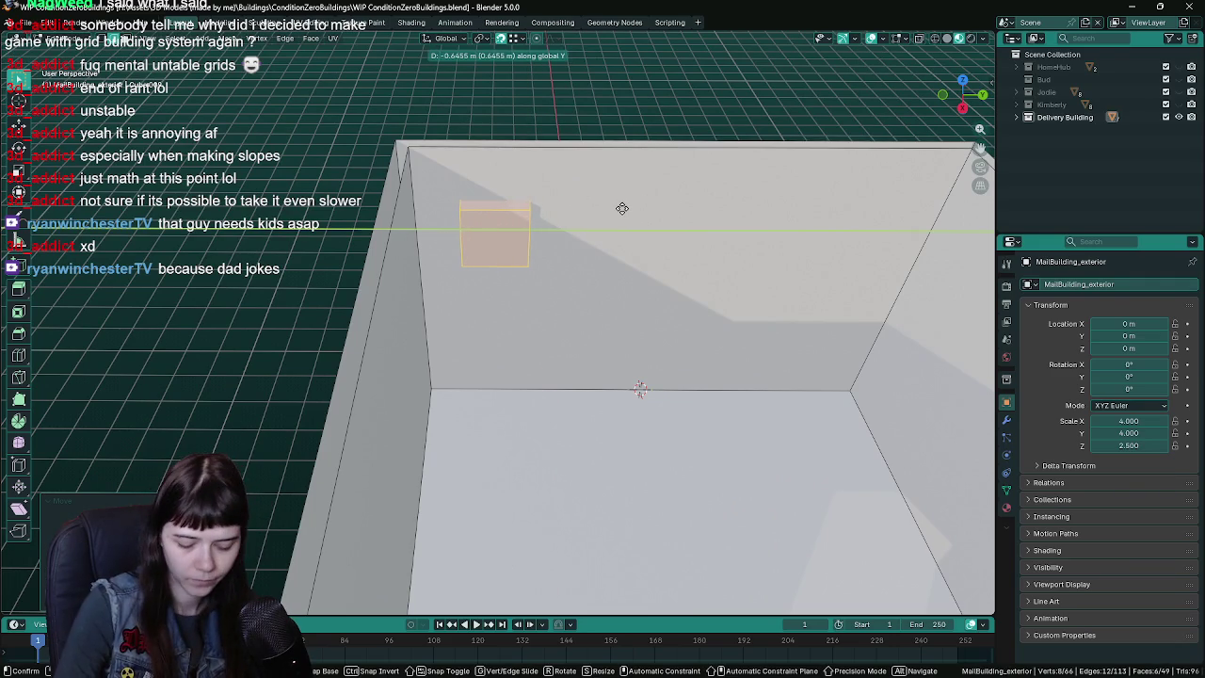
key(Return)
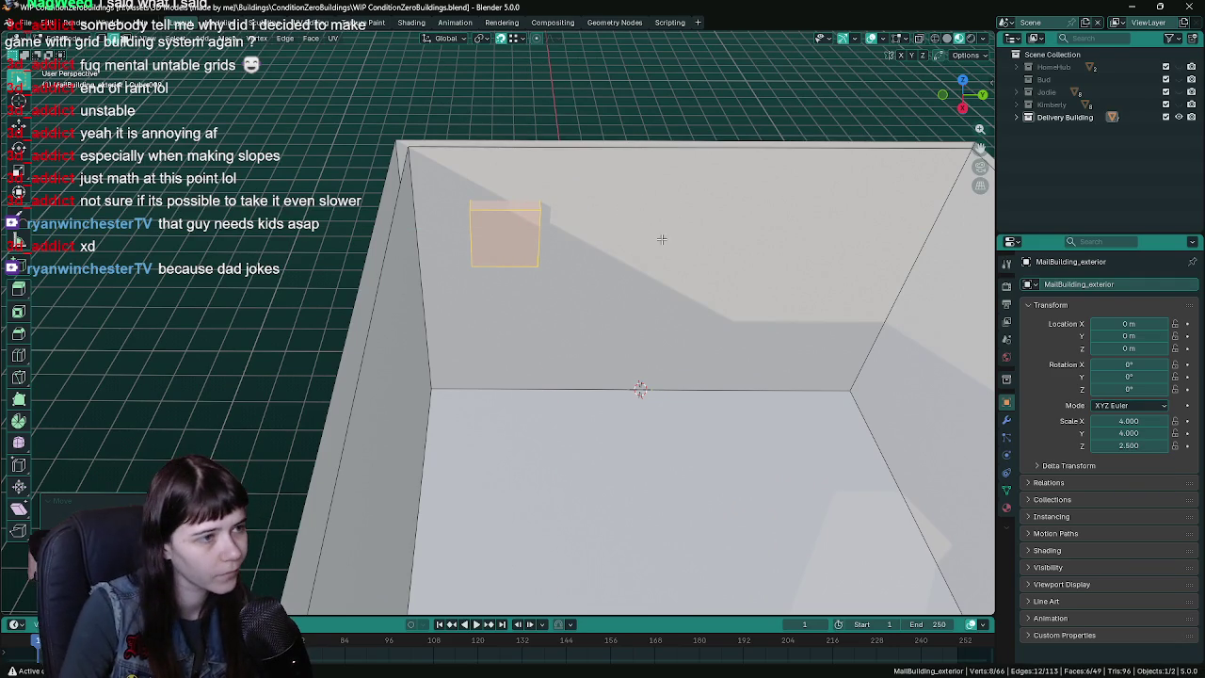
key(ctrl+s)
mouse_move(659, 229)
middle_down()
mouse_move(532, 264)
mouse_move(602, 265)
middle_up()
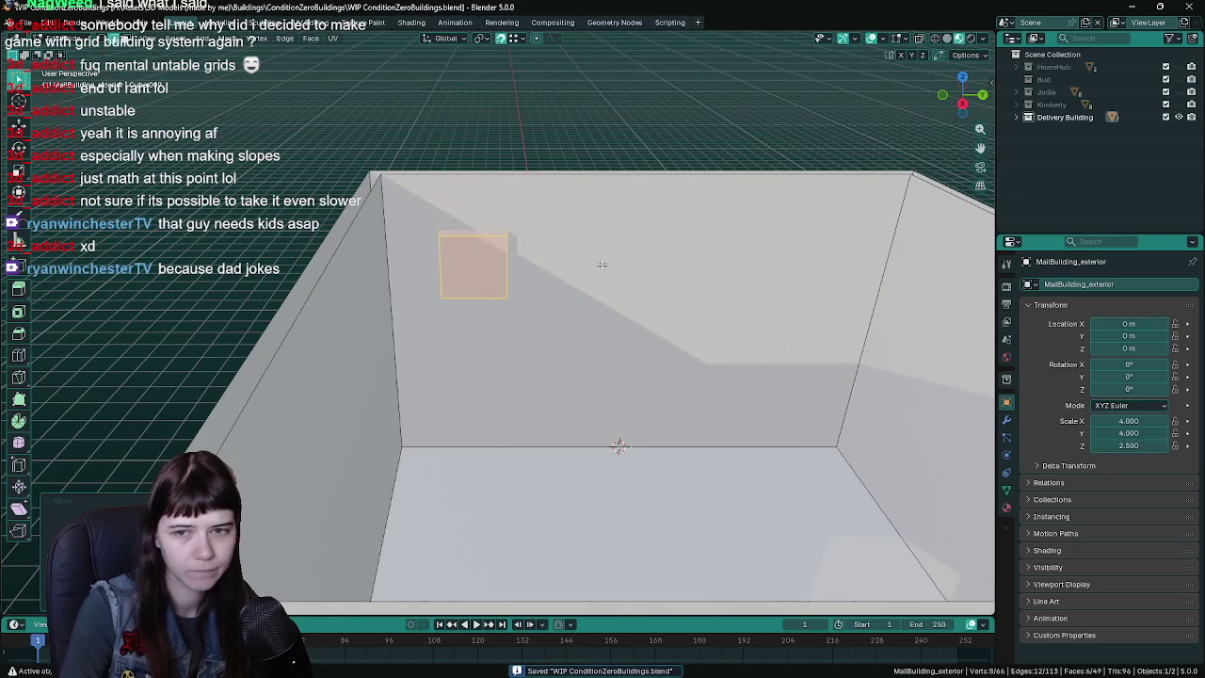
middle_drag(630, 274, 740, 277)
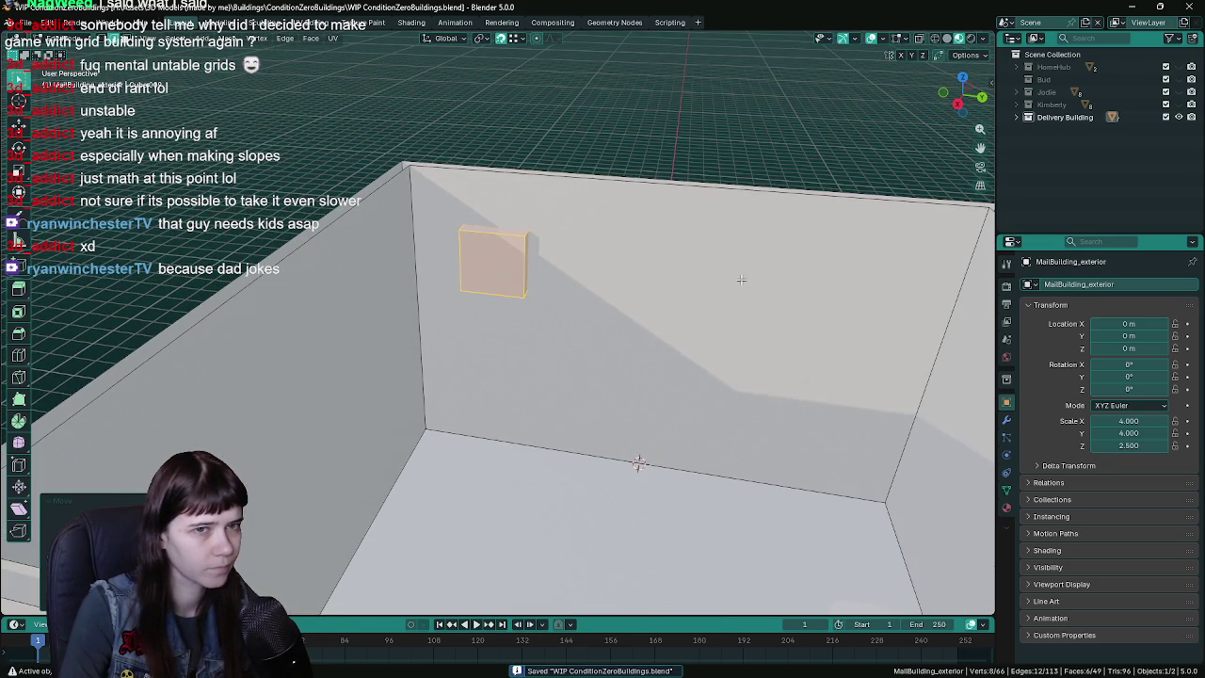
- Flatten the small box to half height along Z, lift it slightly, and save
key(s)
key(z)
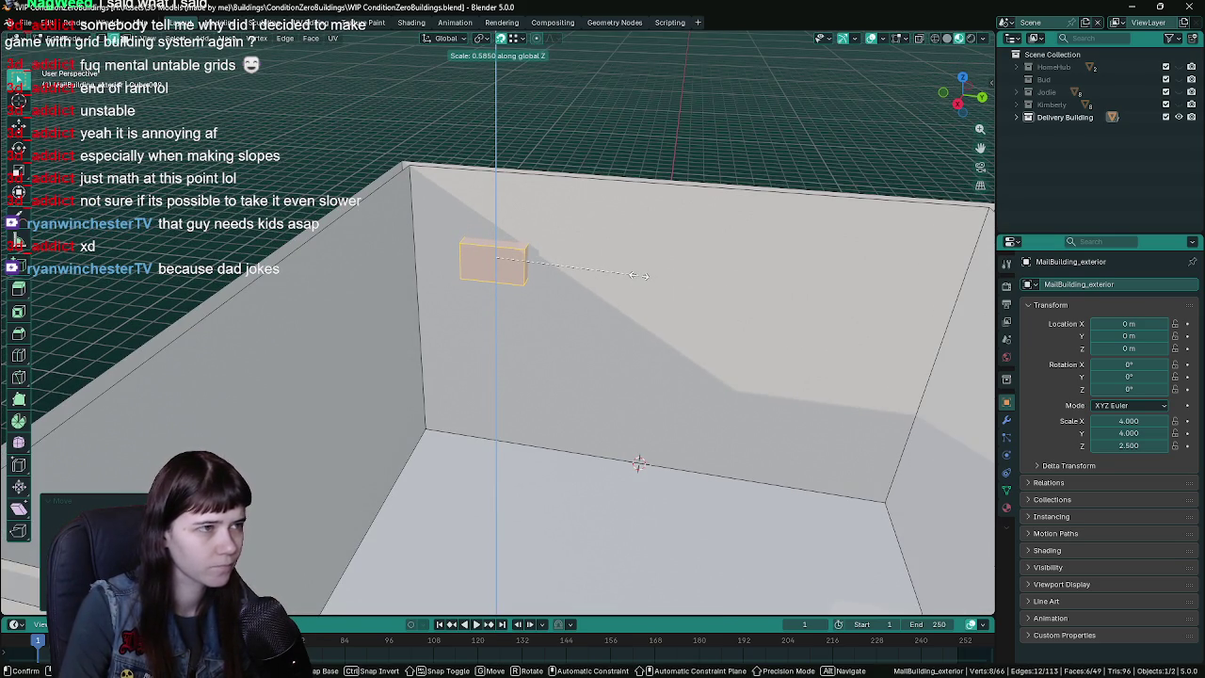
key(Return)
mouse_move(637, 274)
middle_down()
mouse_move(621, 268)
mouse_move(614, 286)
middle_up()
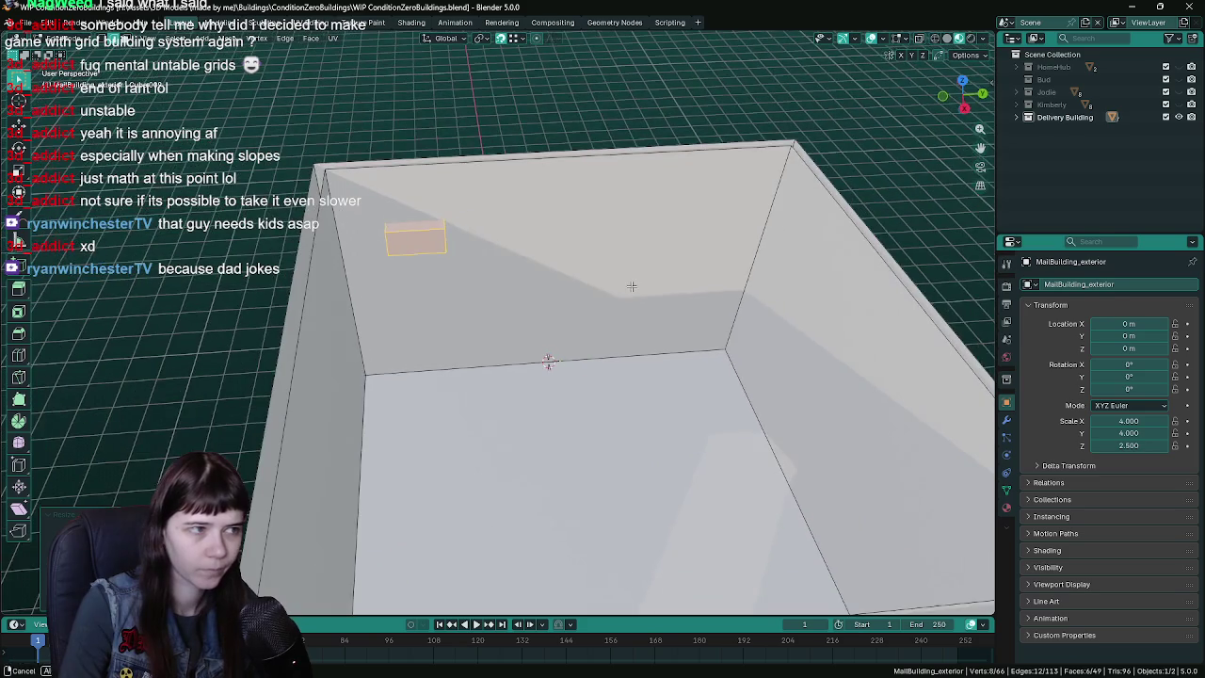
key(g)
key(z)
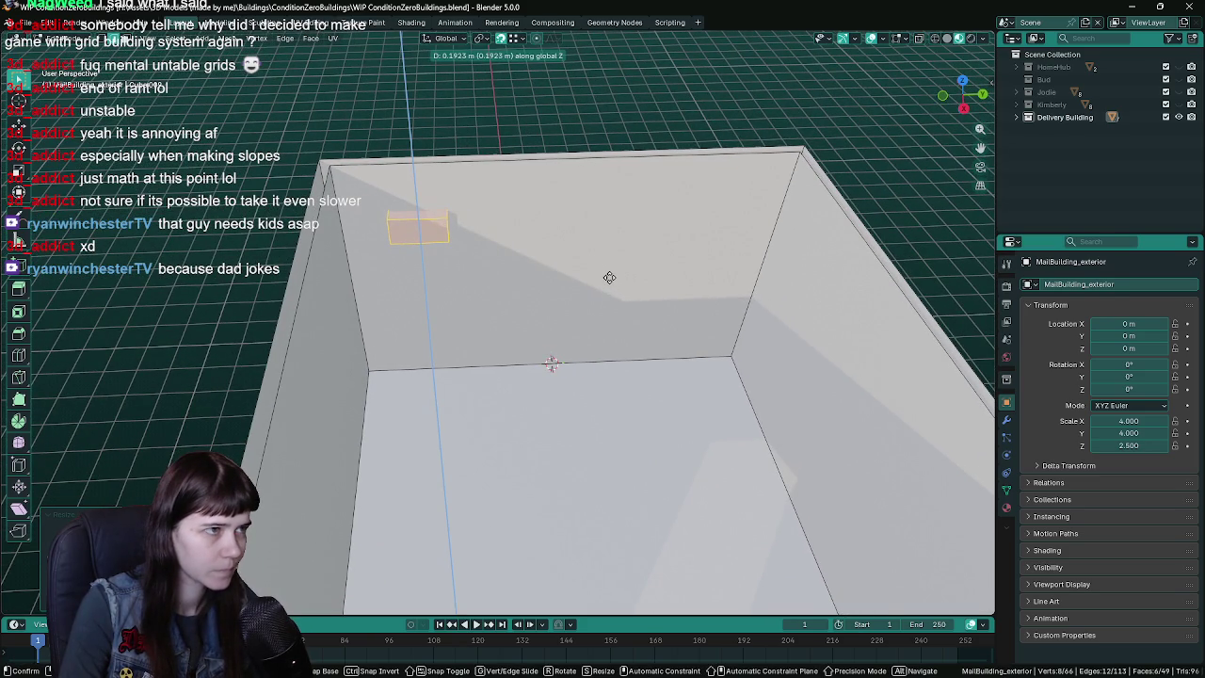
click(608, 275)
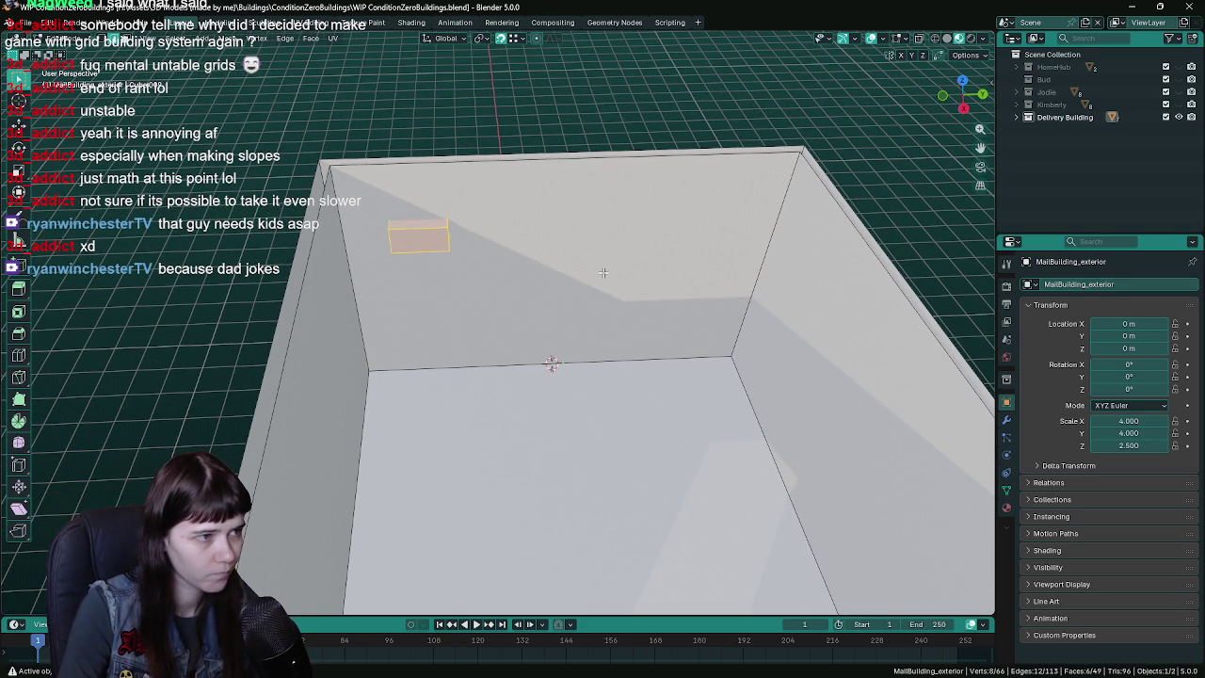
key(ctrl+s)
- Separate the box into its own object, MailBuilding_exterior.001, and return to Object Mode
middle_drag(609, 275, 583, 261)
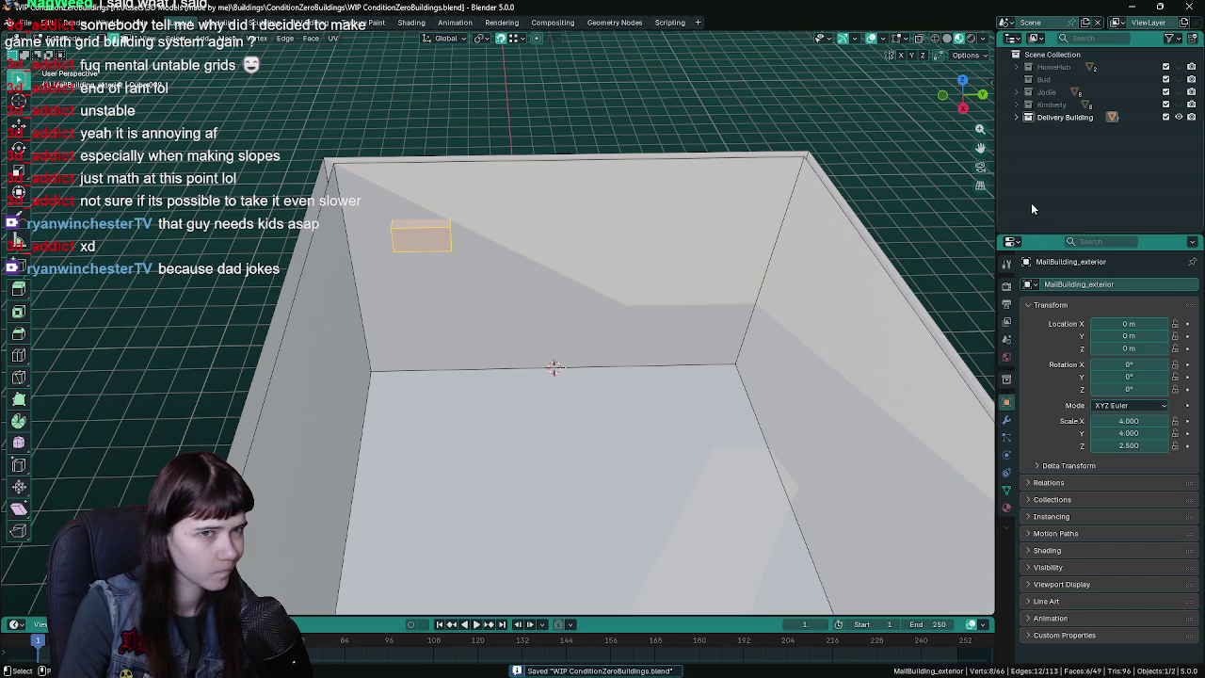
click(1017, 116)
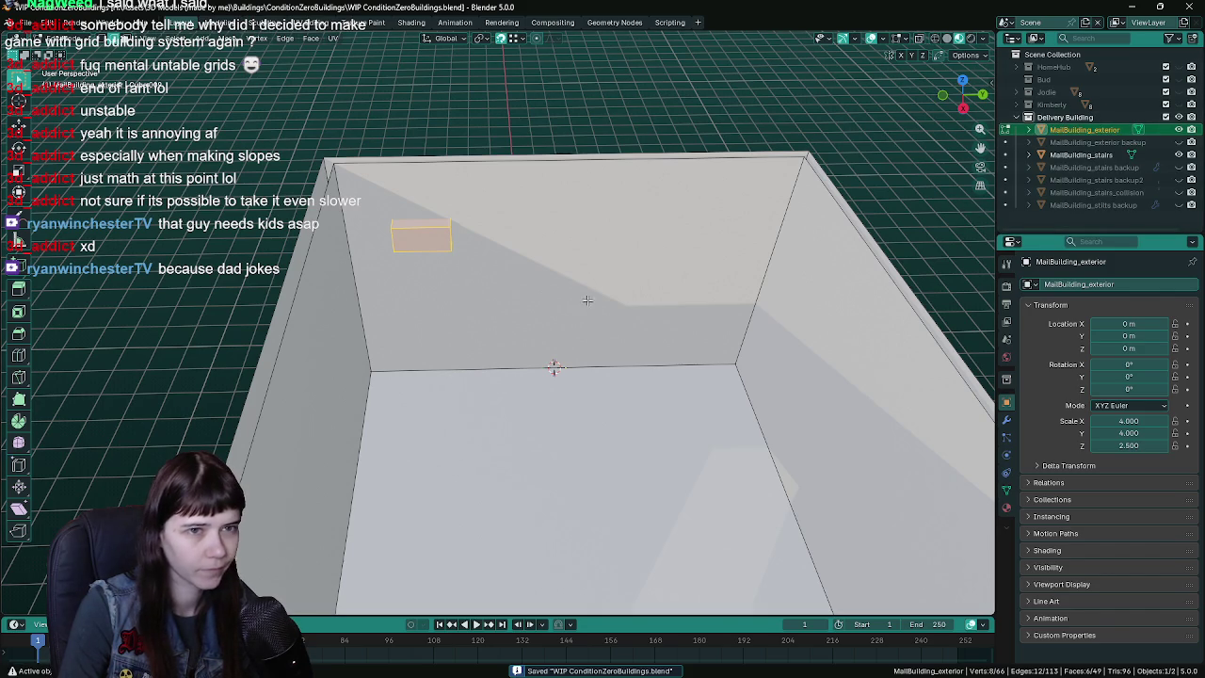
key(p)
click(523, 272)
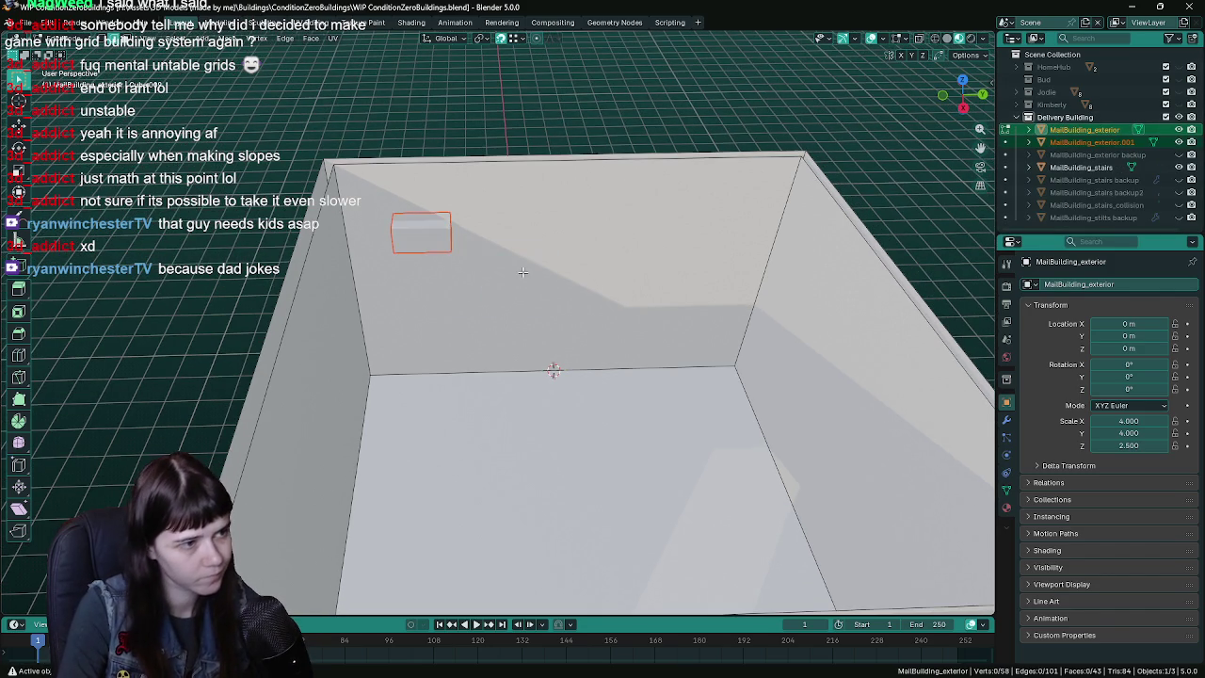
key(ctrl+s)
key(Tab)
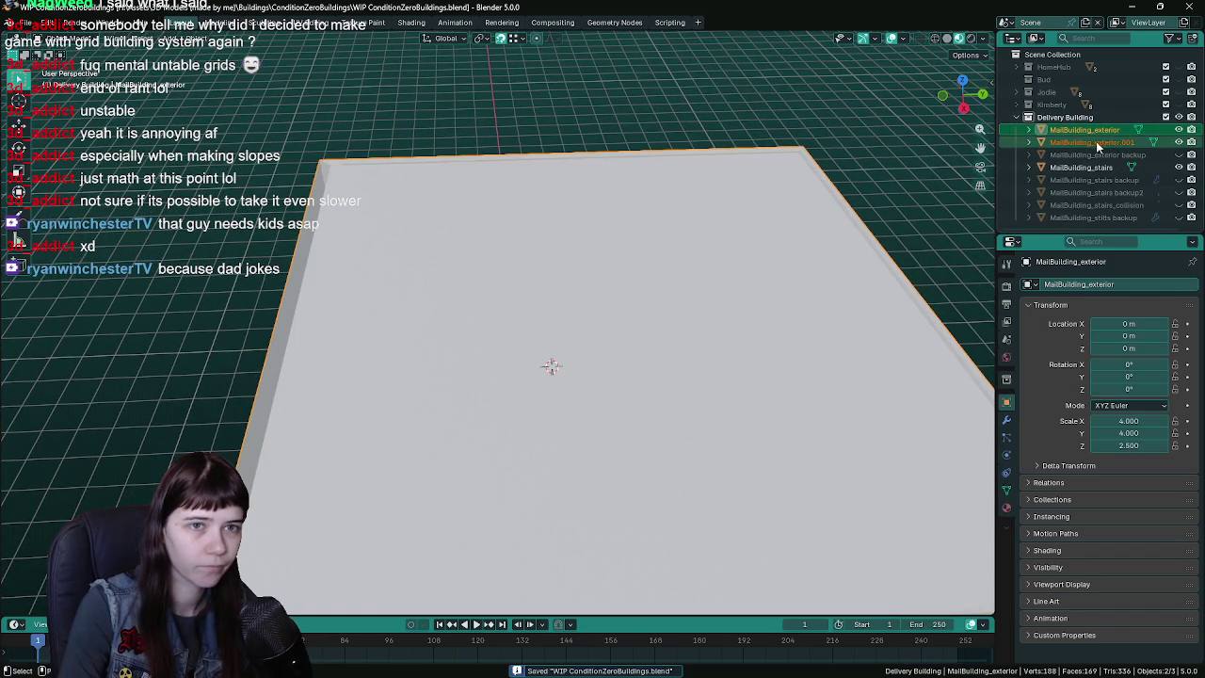
- Select MailBuilding_exterior.001 and frame it in the viewport
click(1110, 142)
key(KP_Decimal)
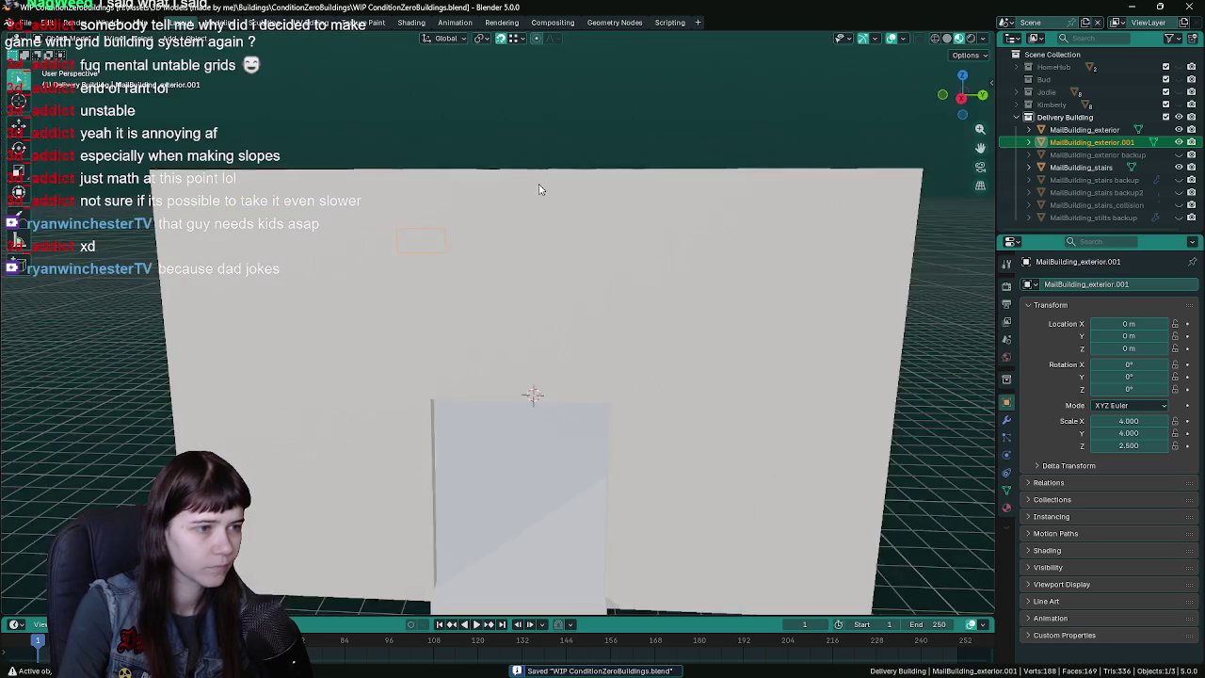
key(Tab)
middle_drag(537, 182, 583, 306)
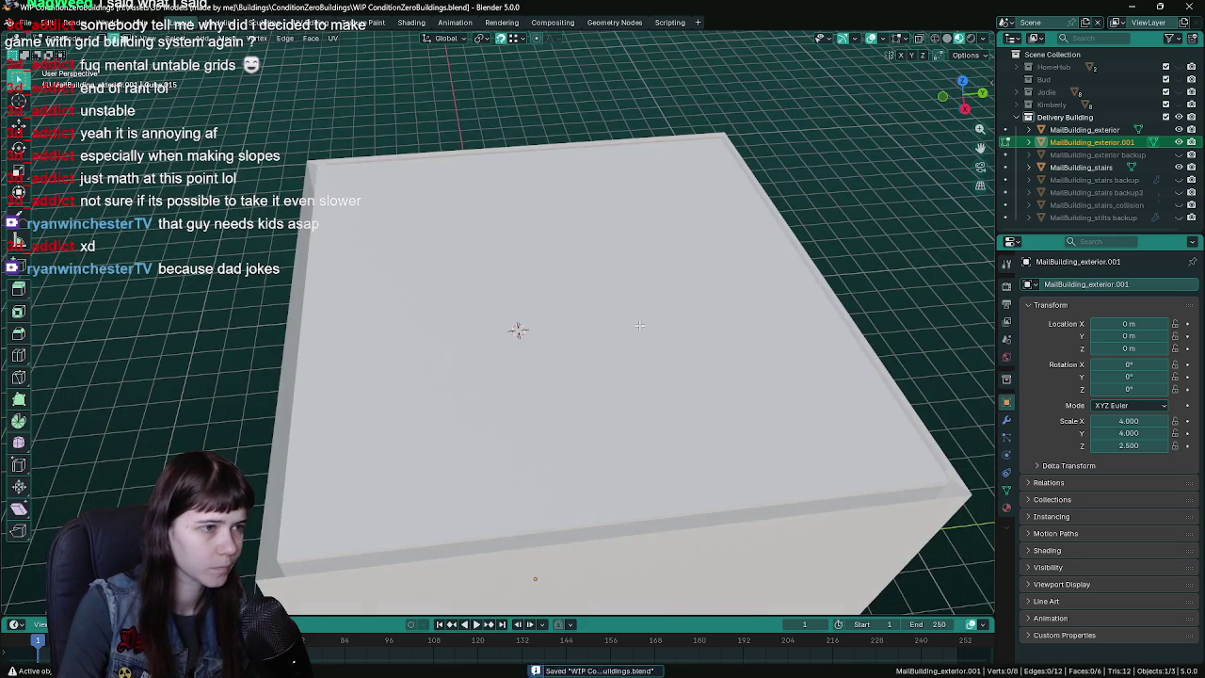
key(Tab)
- Separate the shell's back and right inner wall faces into MailBuilding_exterior.002
click(590, 320)
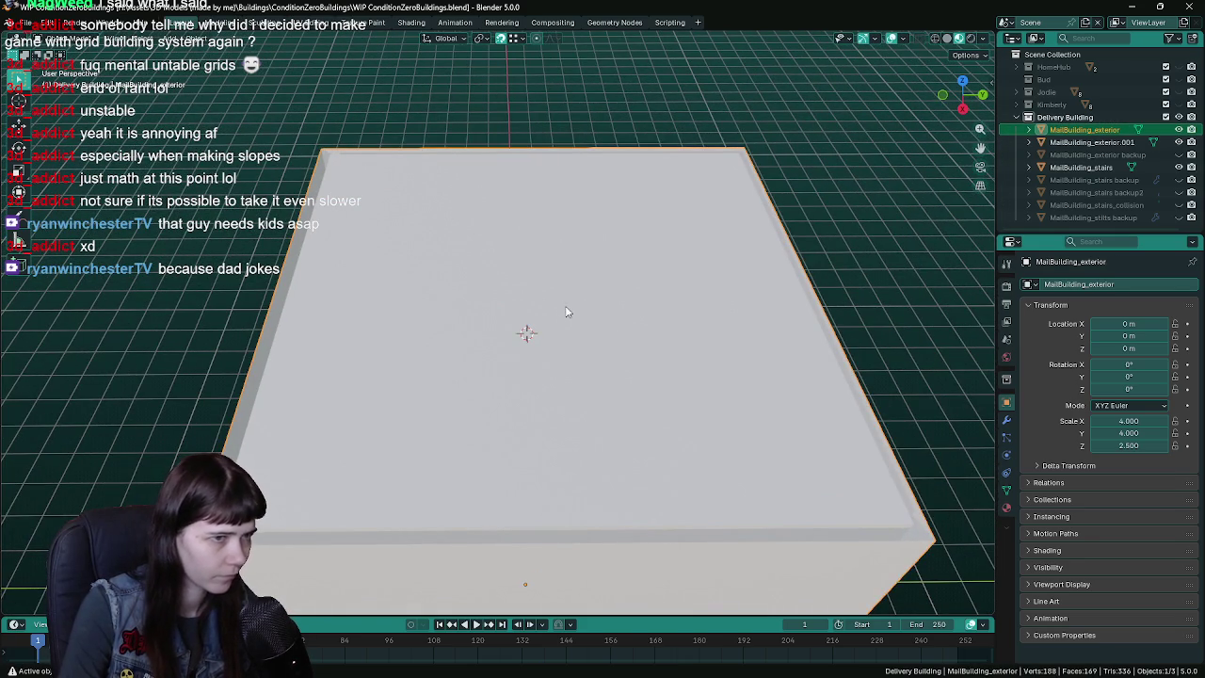
key(Tab)
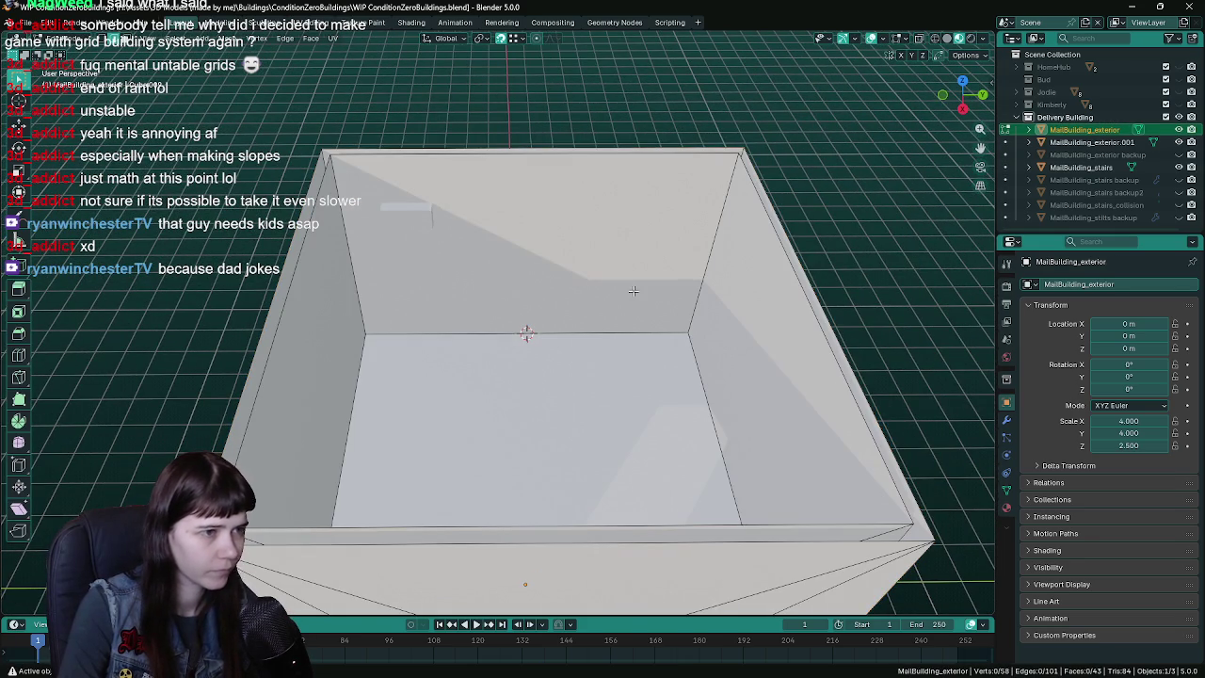
click(620, 278)
shift+click(615, 334)
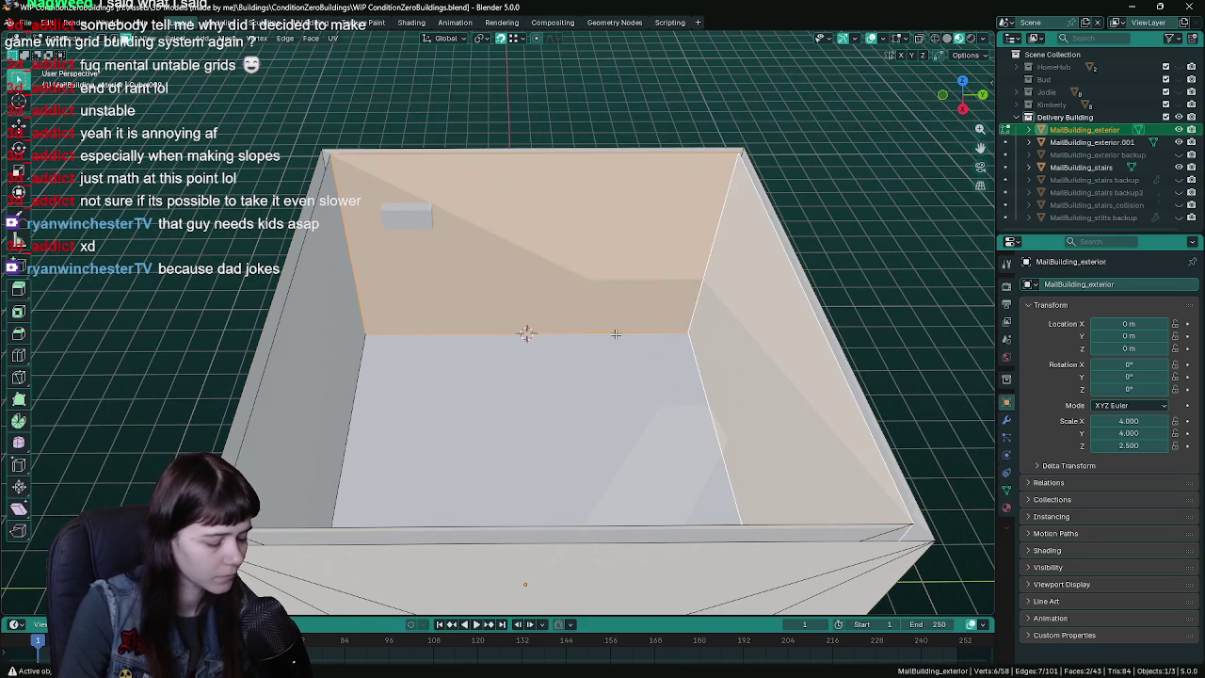
key(p)
click(615, 334)
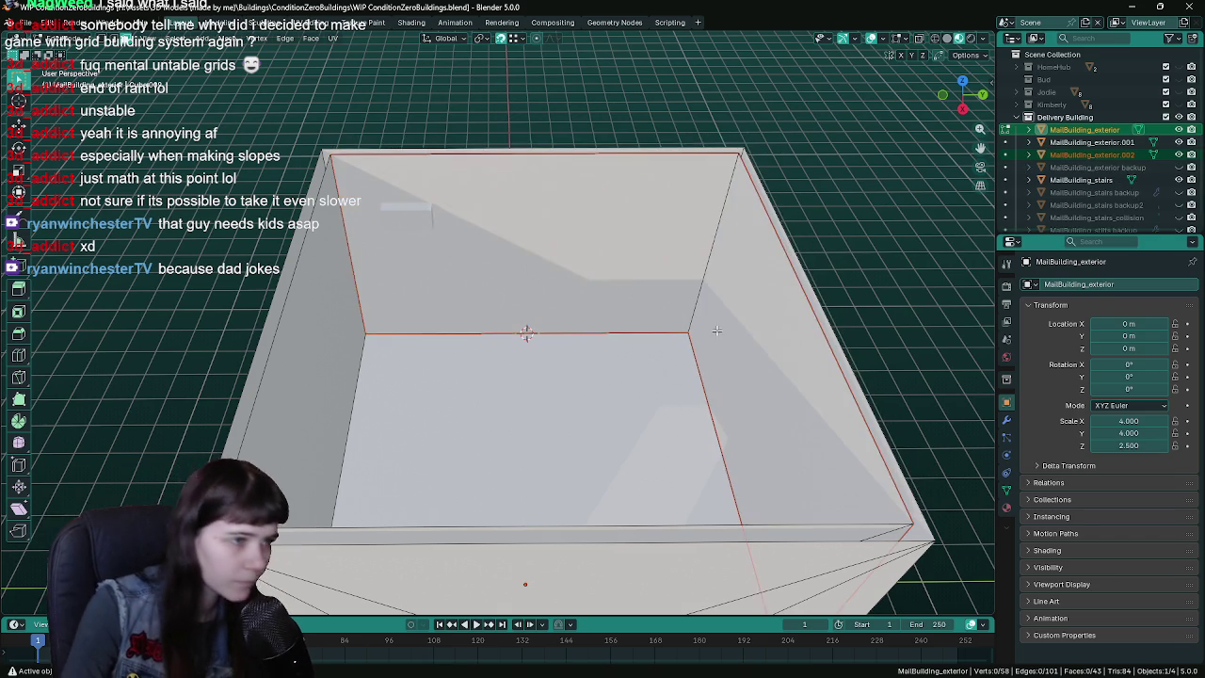
key(Tab)
- Hide the main building shell, select the small box, and save
click(1178, 129)
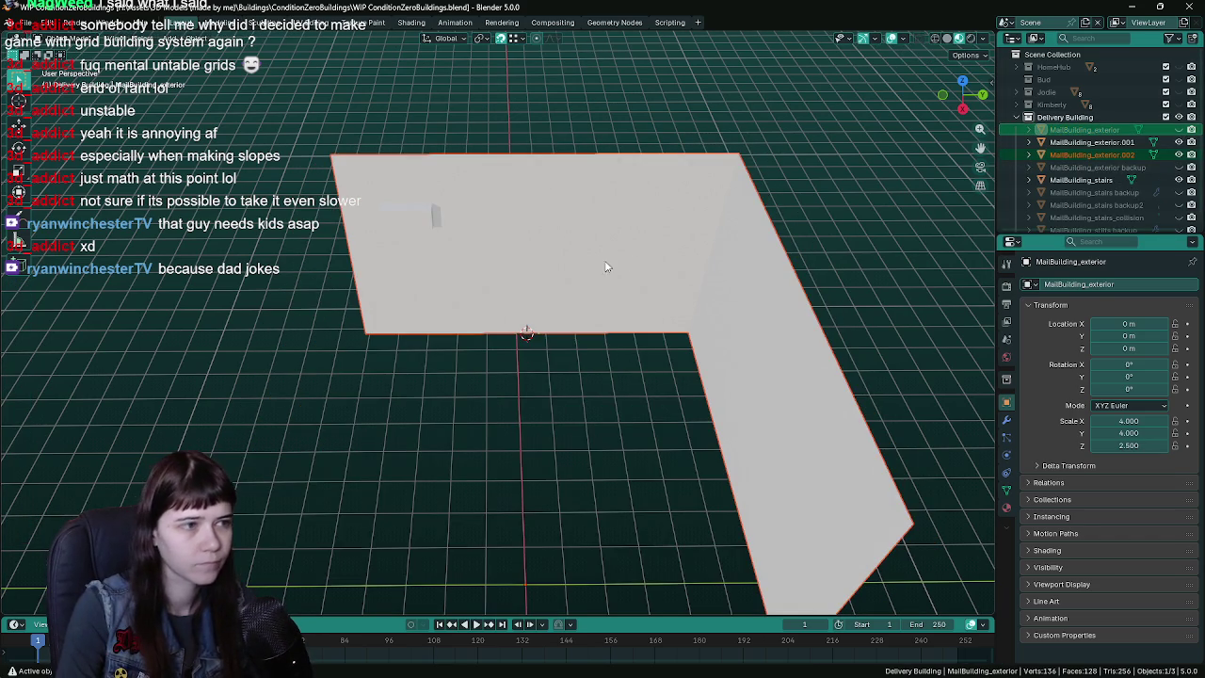
click(426, 221)
key(ctrl+s)
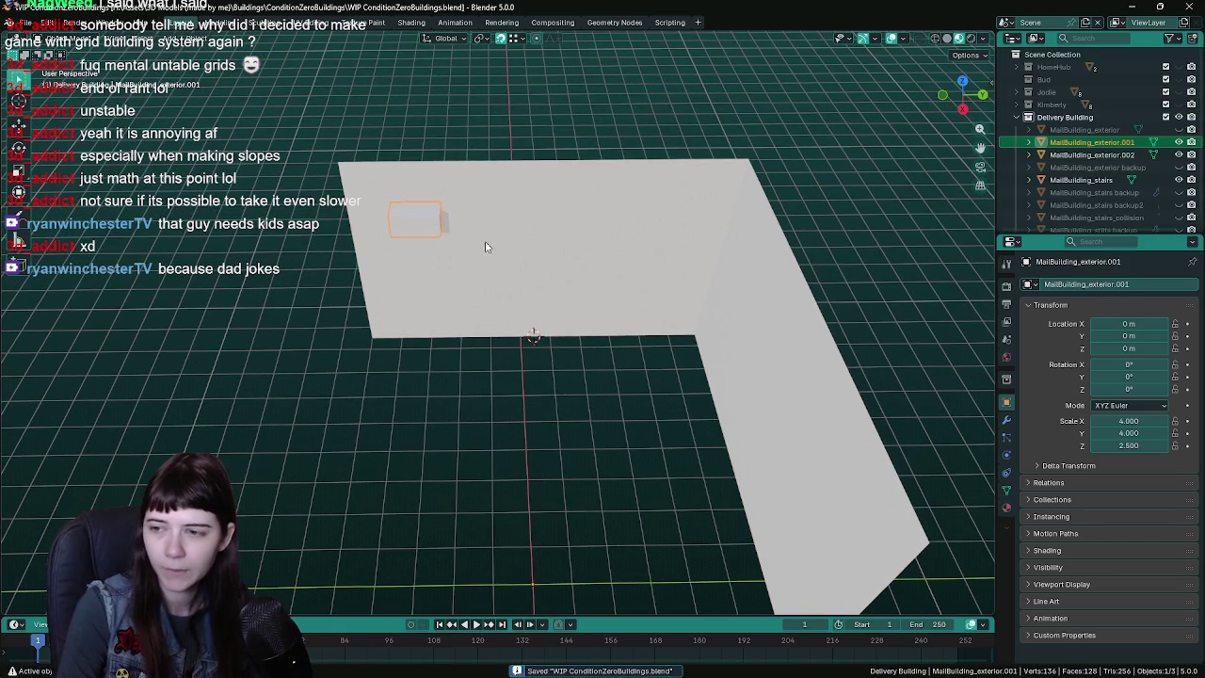
- Drag MailBuilding_exterior.001 from Delivery Building into the Scene Collection in the outliner
mouse_move(487, 249)
middle_down()
mouse_move(518, 226)
mouse_move(519, 279)
mouse_move(530, 273)
mouse_move(514, 260)
mouse_move(632, 239)
mouse_move(517, 220)
mouse_move(635, 247)
mouse_move(478, 264)
mouse_move(473, 245)
middle_up()
key(Tab)
key(Tab)
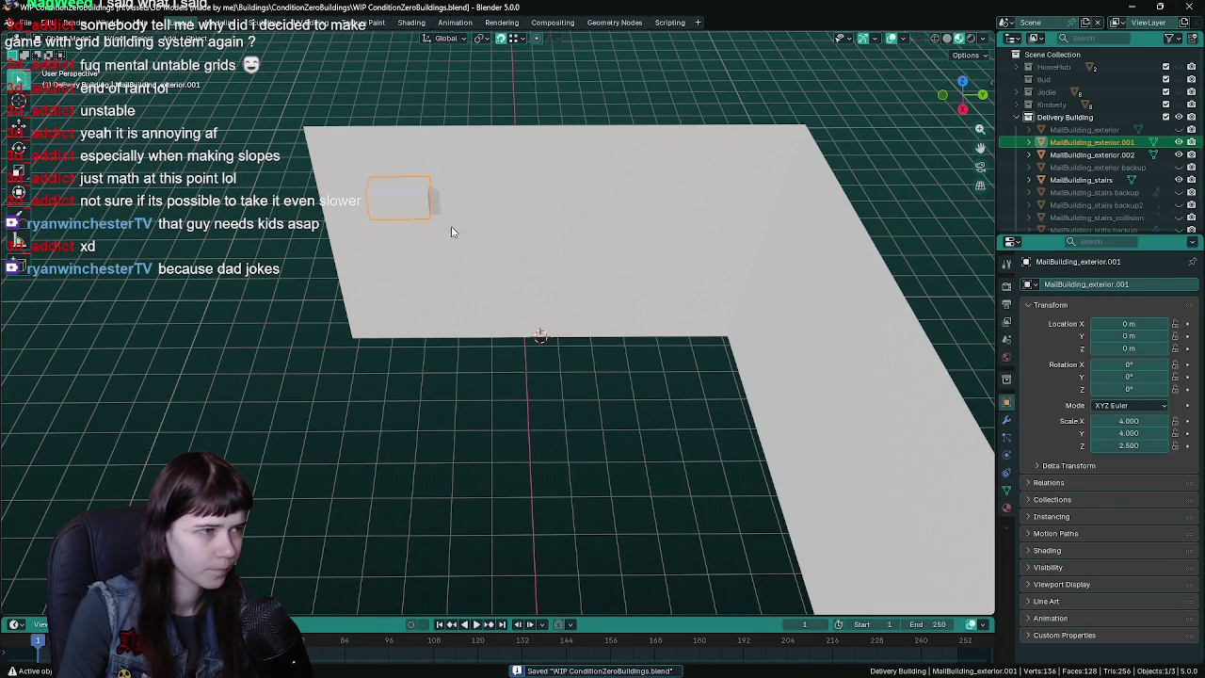
mouse_move(570, 232)
middle_down()
mouse_move(581, 321)
mouse_move(587, 261)
middle_up()
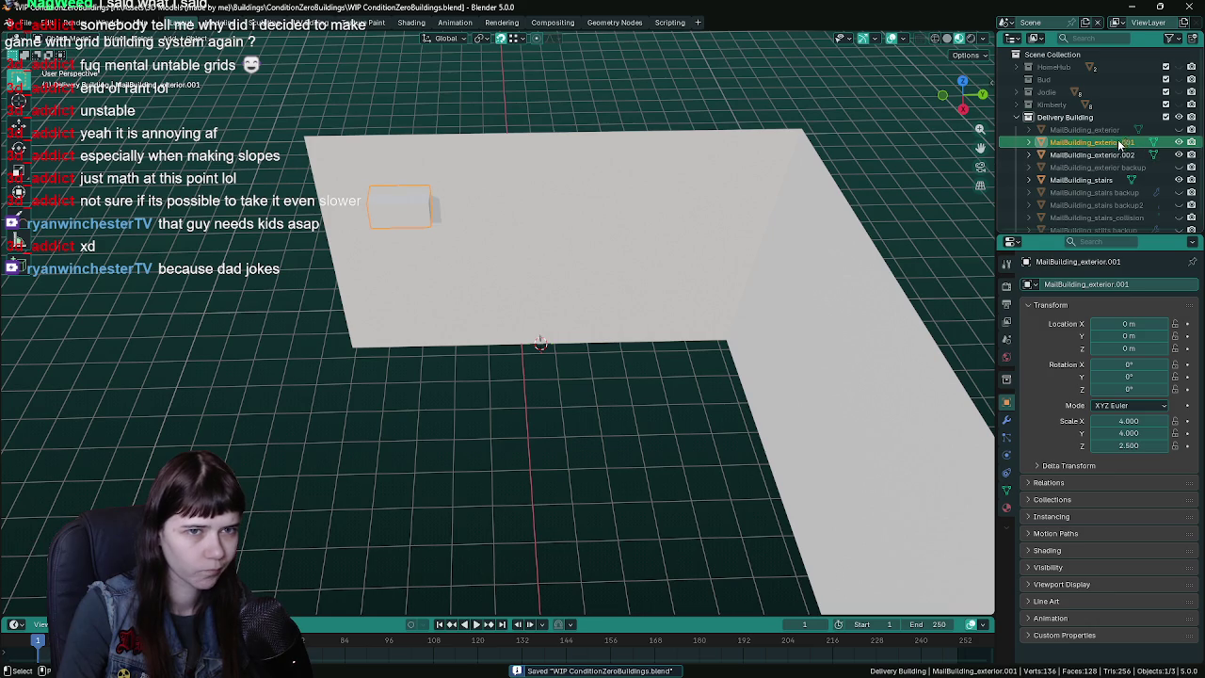
drag(1062, 142, 1068, 226)
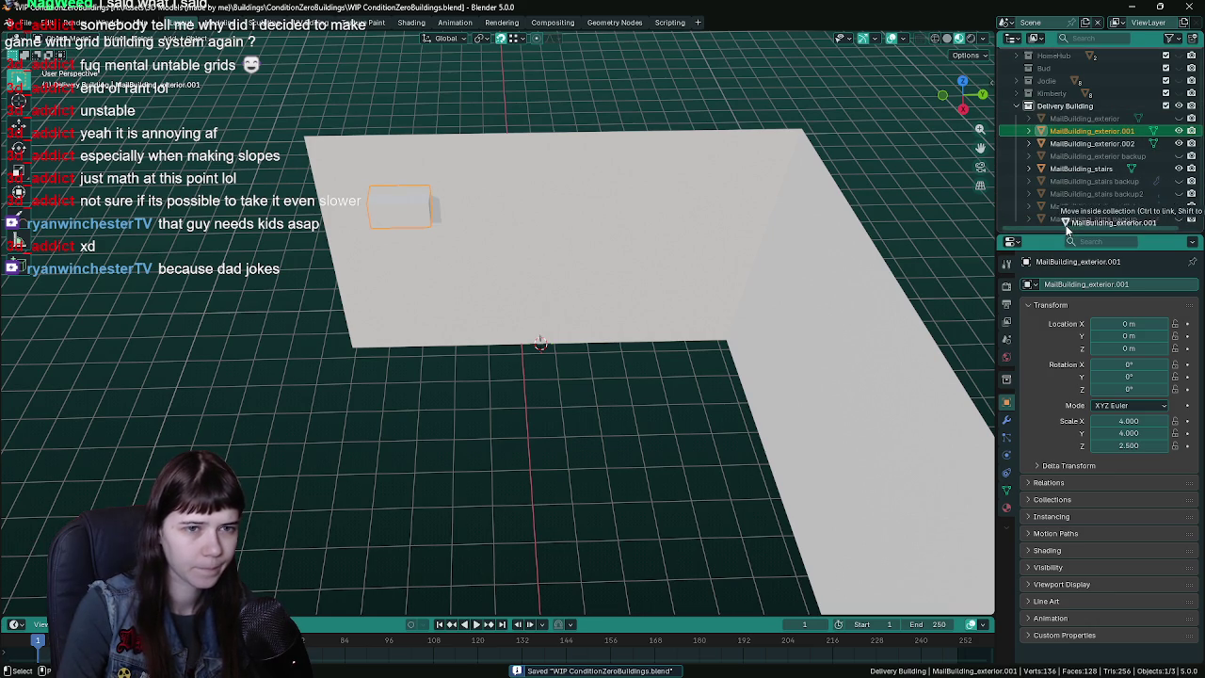
- Add a new collection named Conveyer inside Delivery Building
click(1055, 95)
right_click(1064, 106)
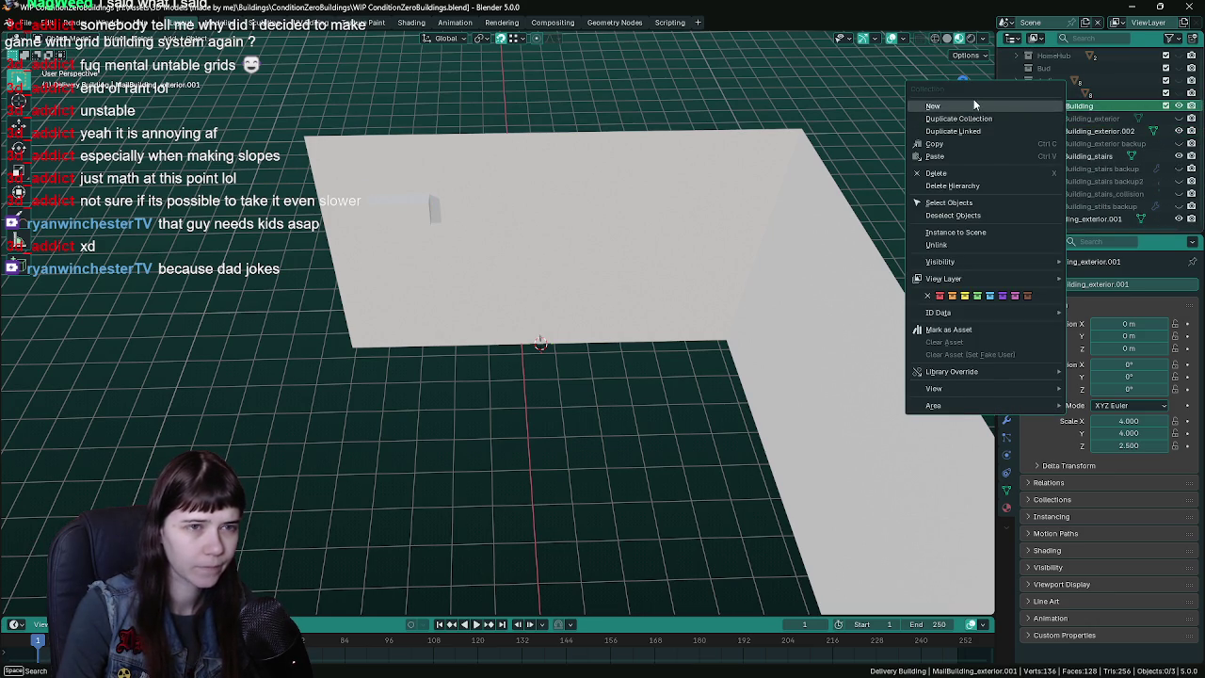
click(974, 99)
double_click(1081, 118)
scroll(1102, 120, up, 1)
text(Conve)
text(yor)
key(Return)
scroll(1100, 170, down, 2)
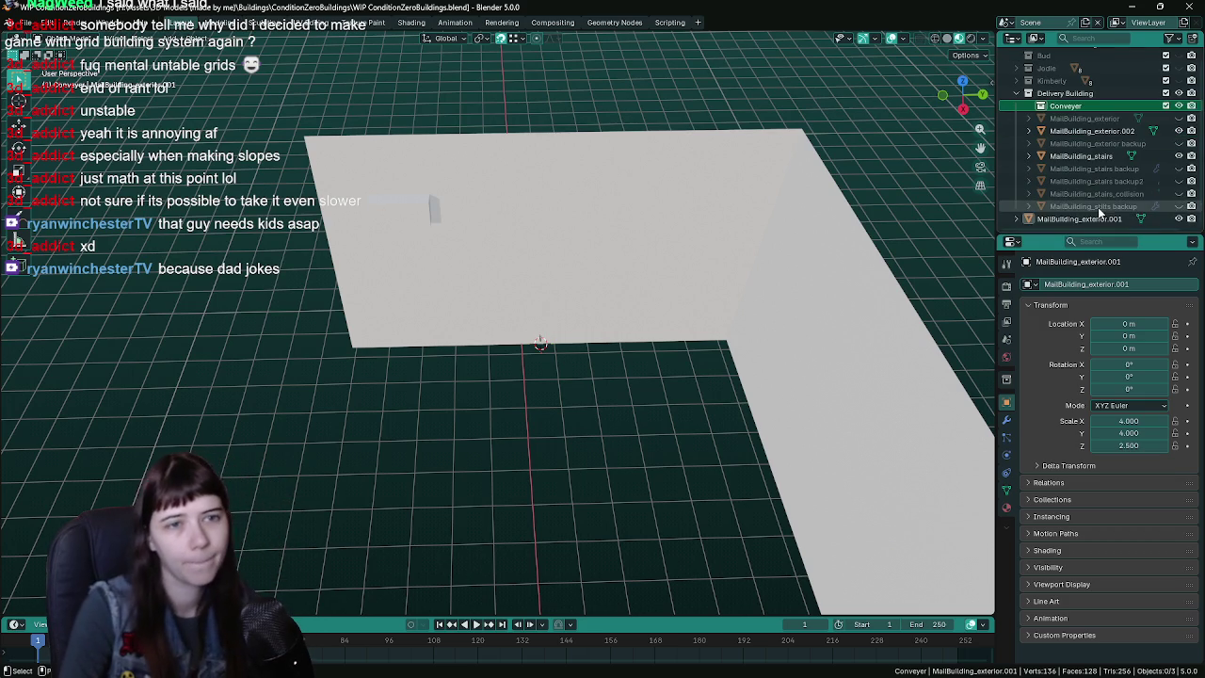
- Move the box into Conveyer, rename it Input_cutout, and save
drag(1088, 219, 1073, 111)
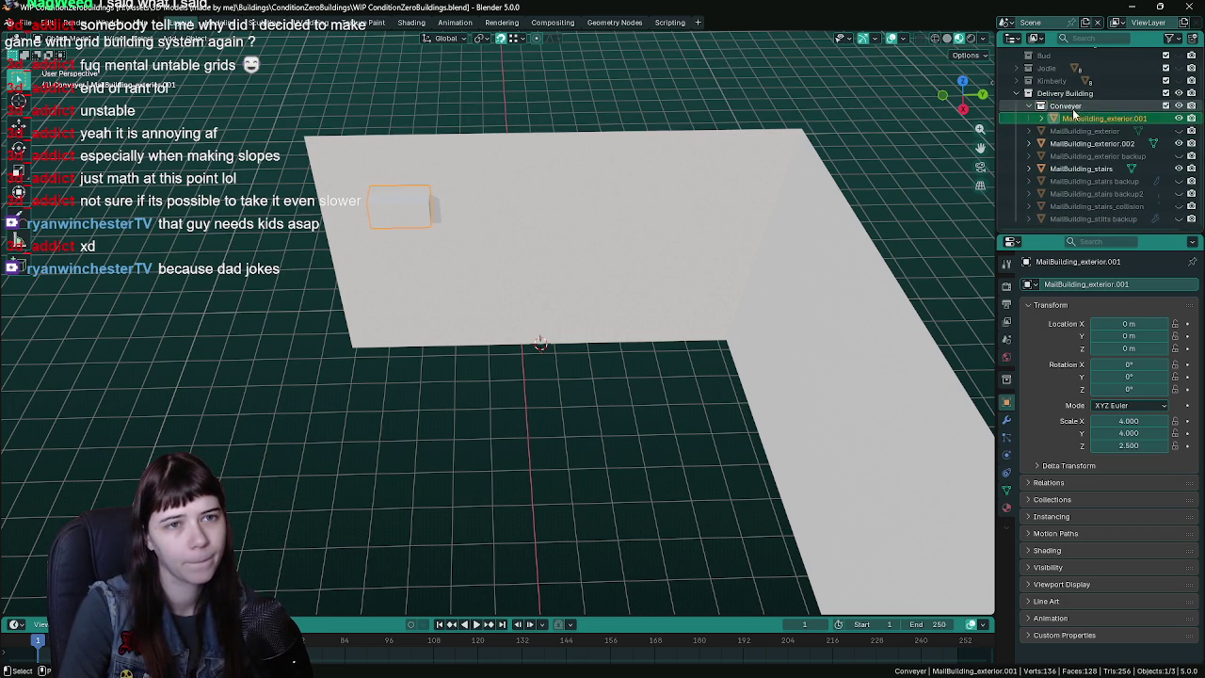
middle_drag(694, 215, 652, 248)
key(ctrl+s)
double_click(1108, 118)
scroll(1110, 122, up, 2)
text(Input_cu)
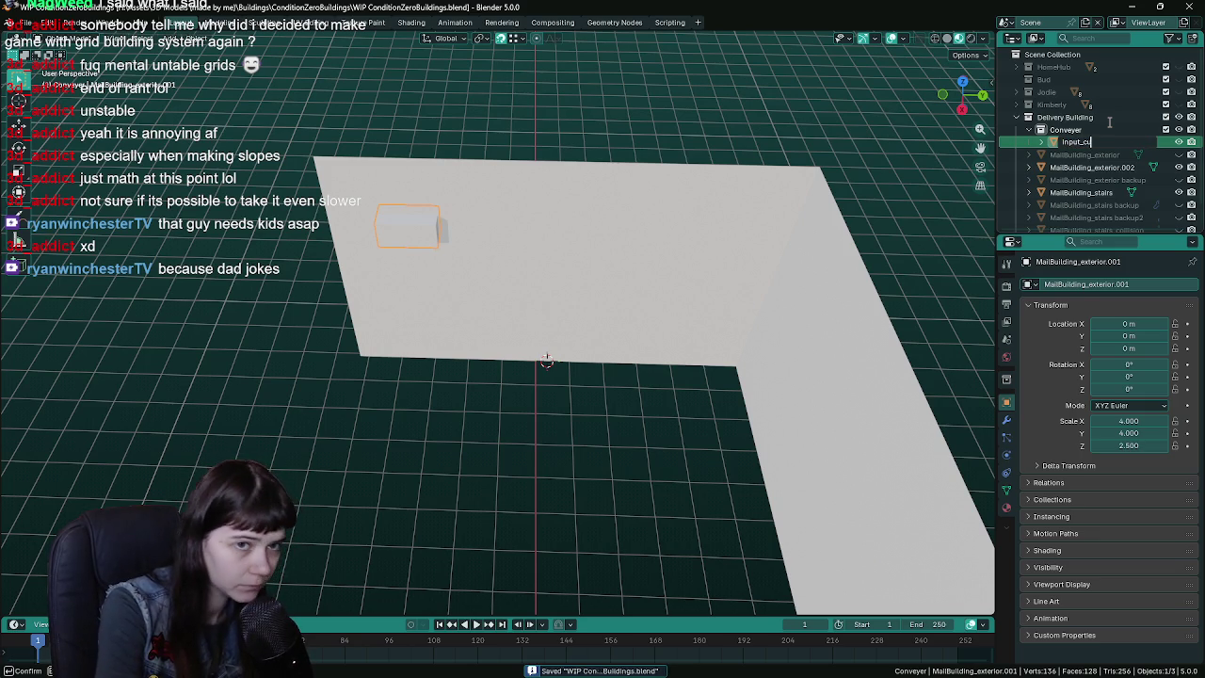
text(conveyo)
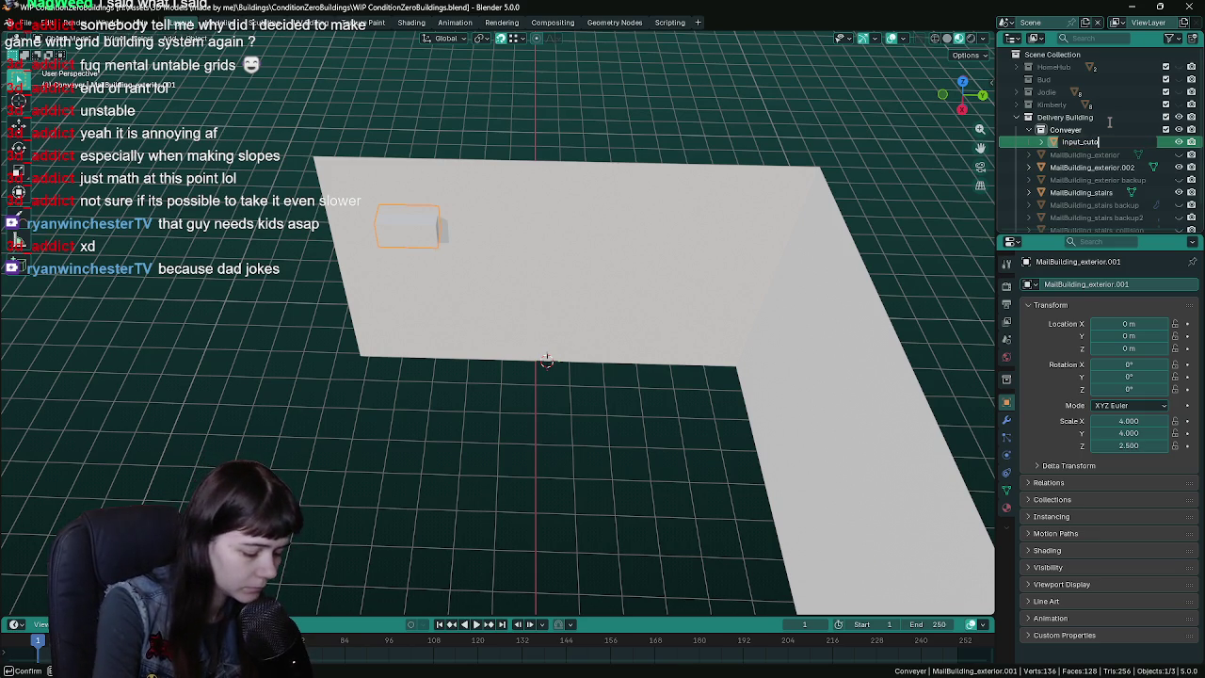
text(tout)
key(Return)
middle_drag(789, 198, 737, 204)
key(ctrl+s)
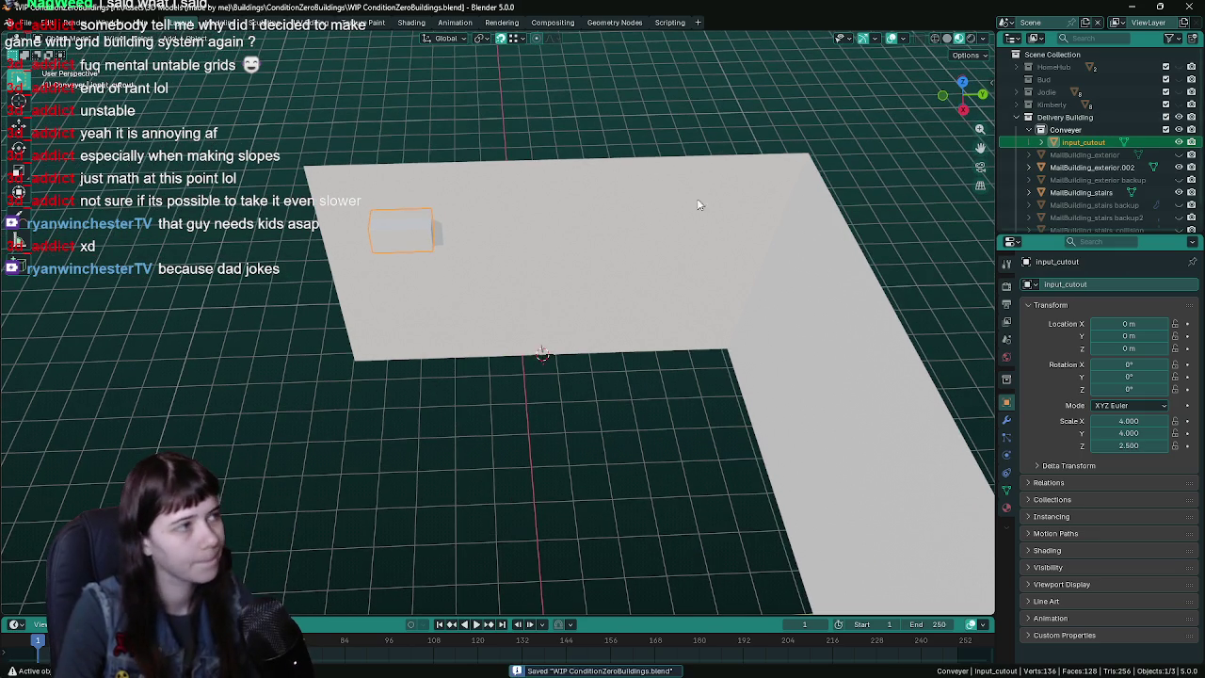
middle_drag(660, 195, 653, 187)
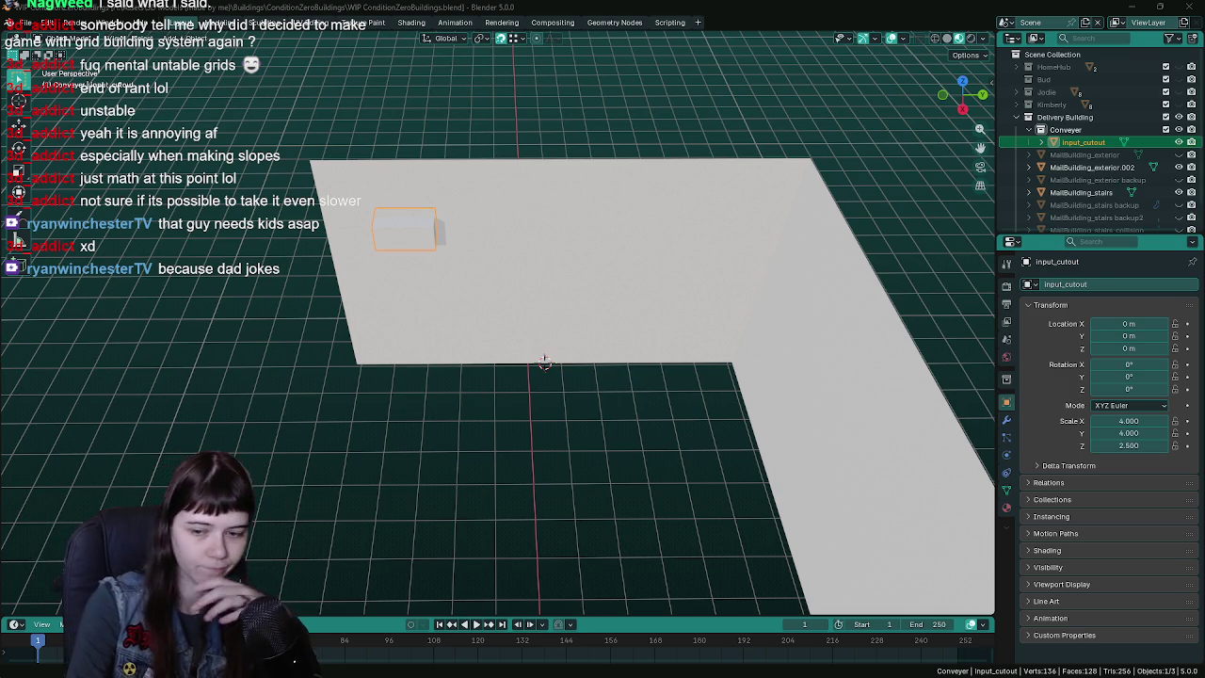
- Save, then duplicate input_cutout in place as input_cutout.001
mouse_move(579, 320)
middle_down()
mouse_move(594, 333)
mouse_move(546, 328)
mouse_move(579, 320)
middle_up()
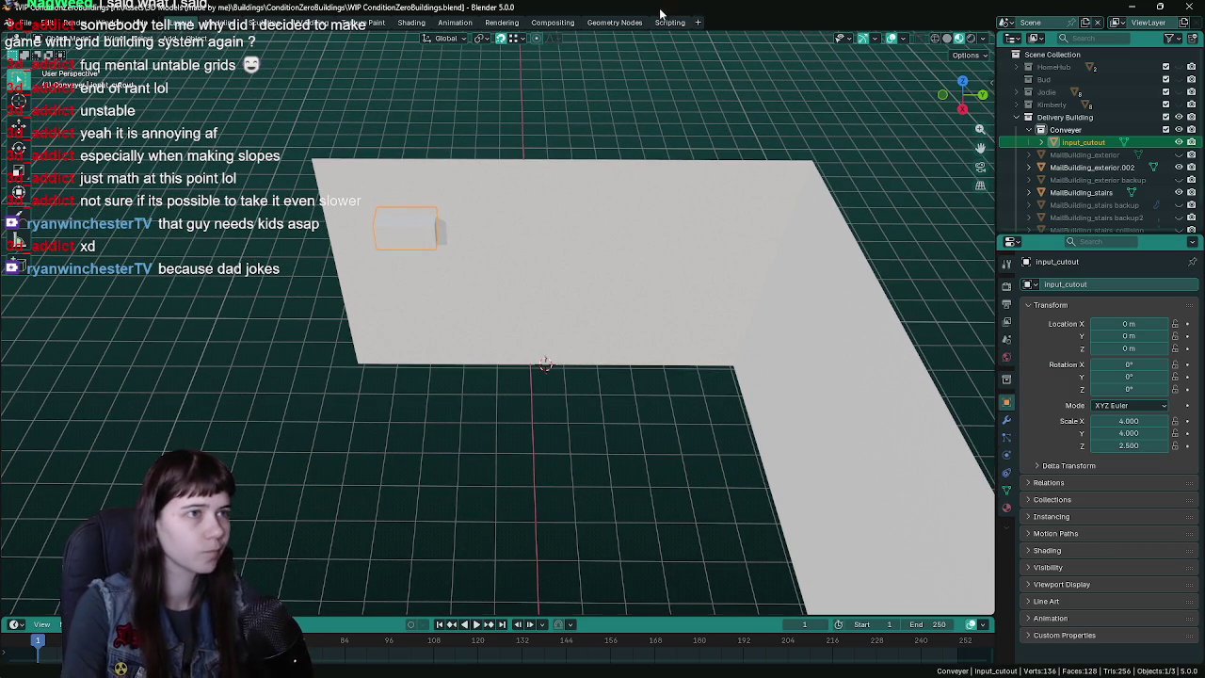
middle_drag(553, 228, 552, 226)
key(ctrl+s)
middle_drag(568, 273, 525, 255)
key(Tab)
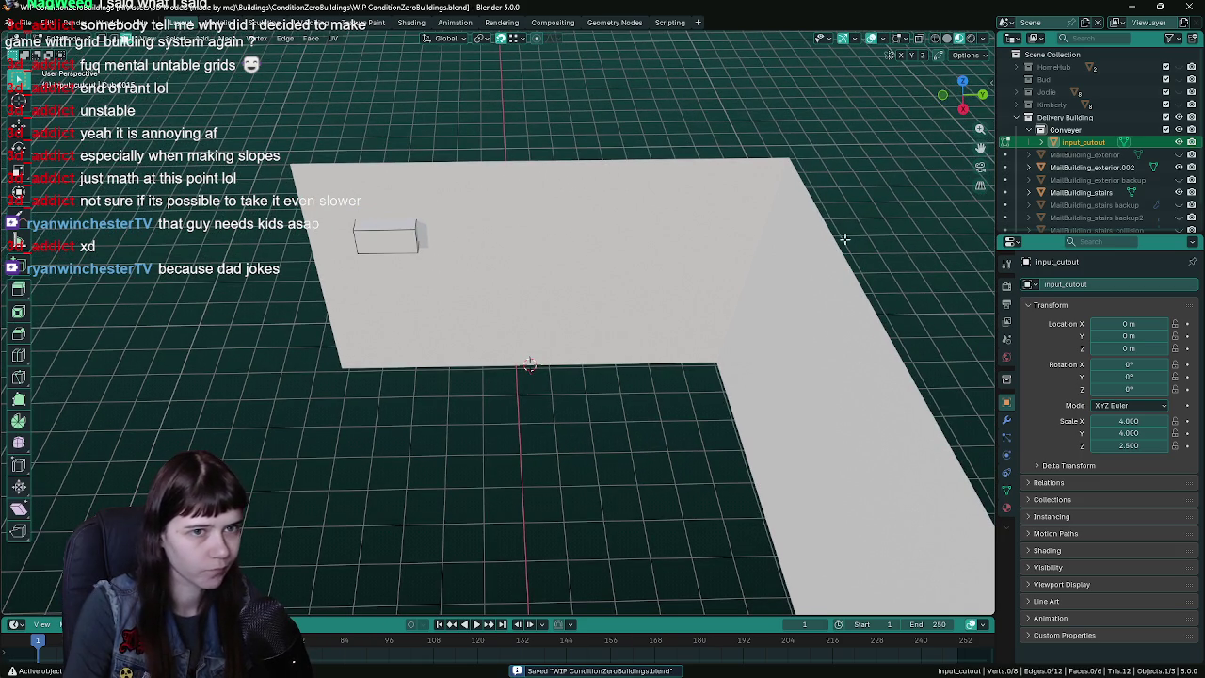
key(Tab)
key(shift+d)
key(Escape)
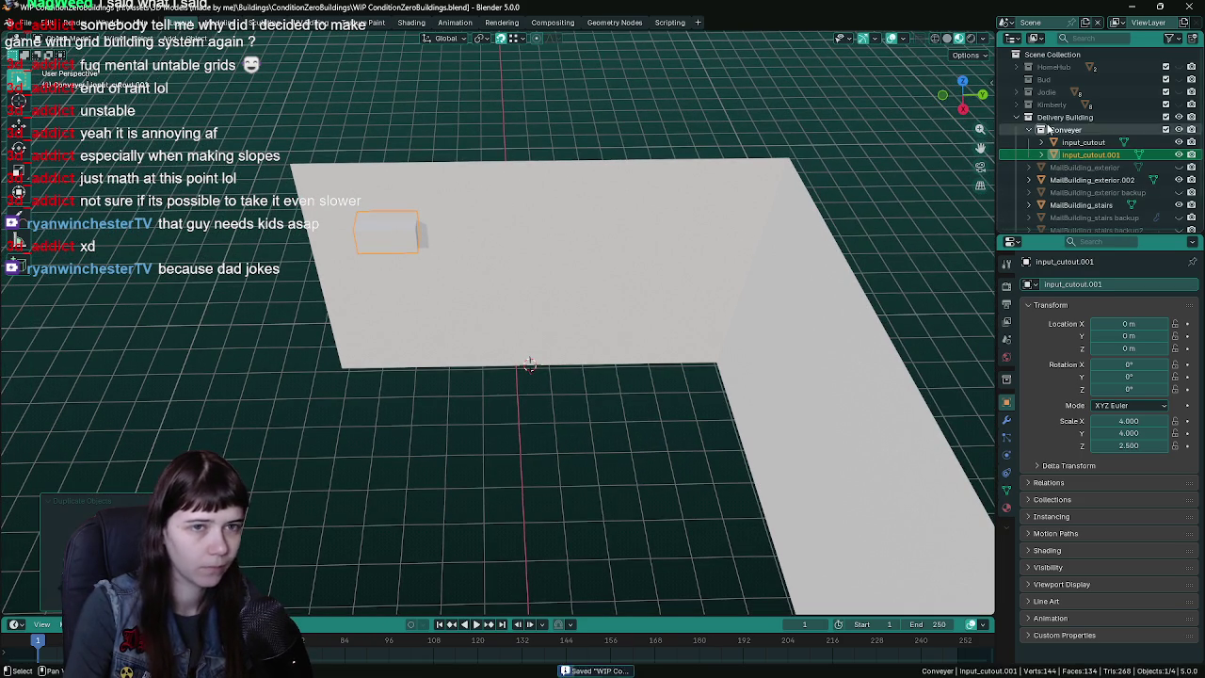
click(1179, 142)
- Select the original input_cutout and show its Generate modifier list
click(1097, 142)
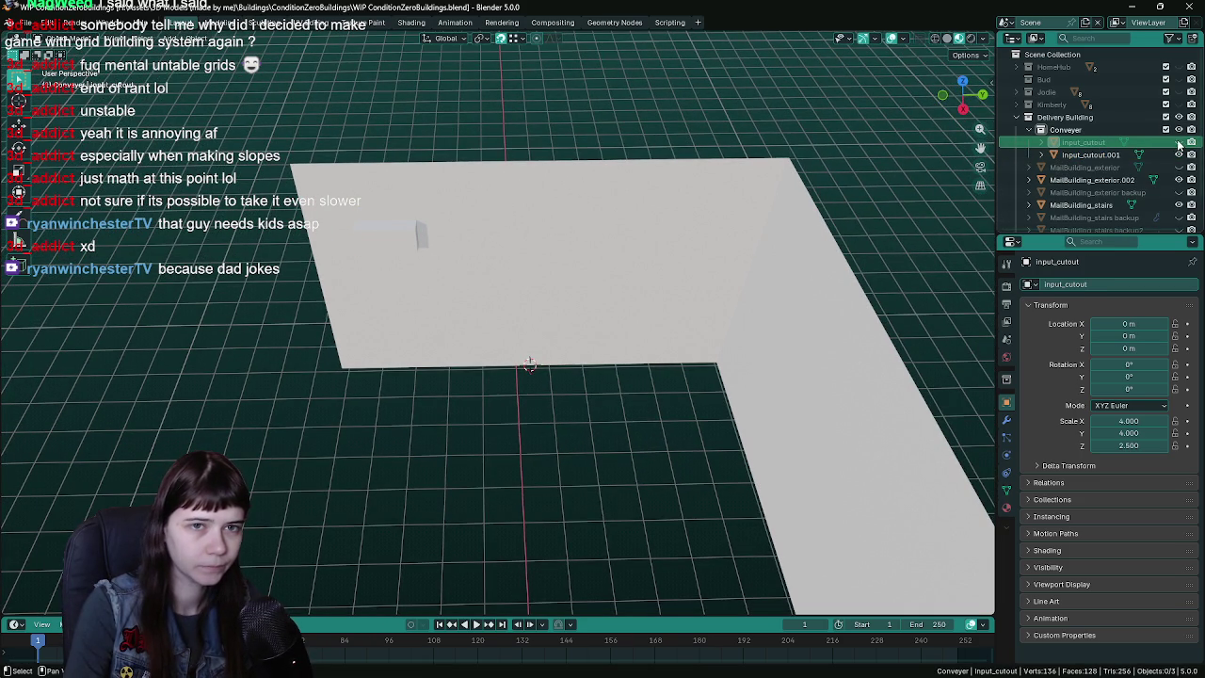
click(1107, 143)
click(1007, 420)
click(1083, 285)
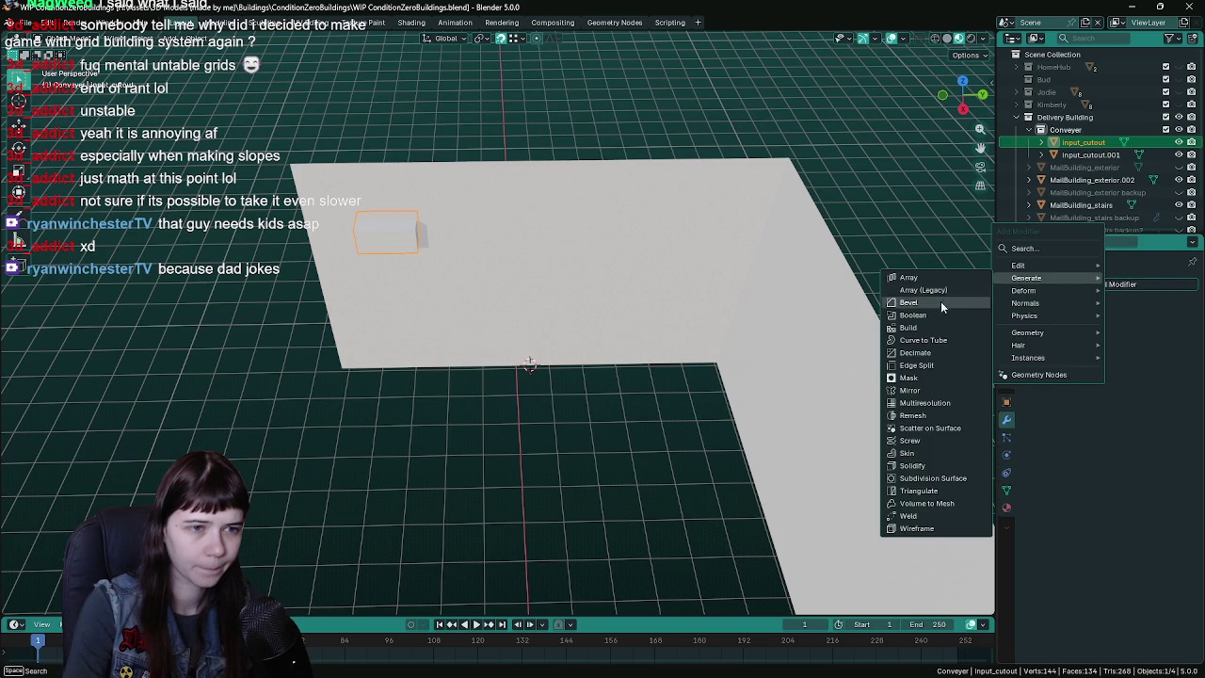
- Try a Boolean on input_cutout targeting MailBuilding_exterior, then remove it
mouse_move(1028, 278)
click(941, 303)
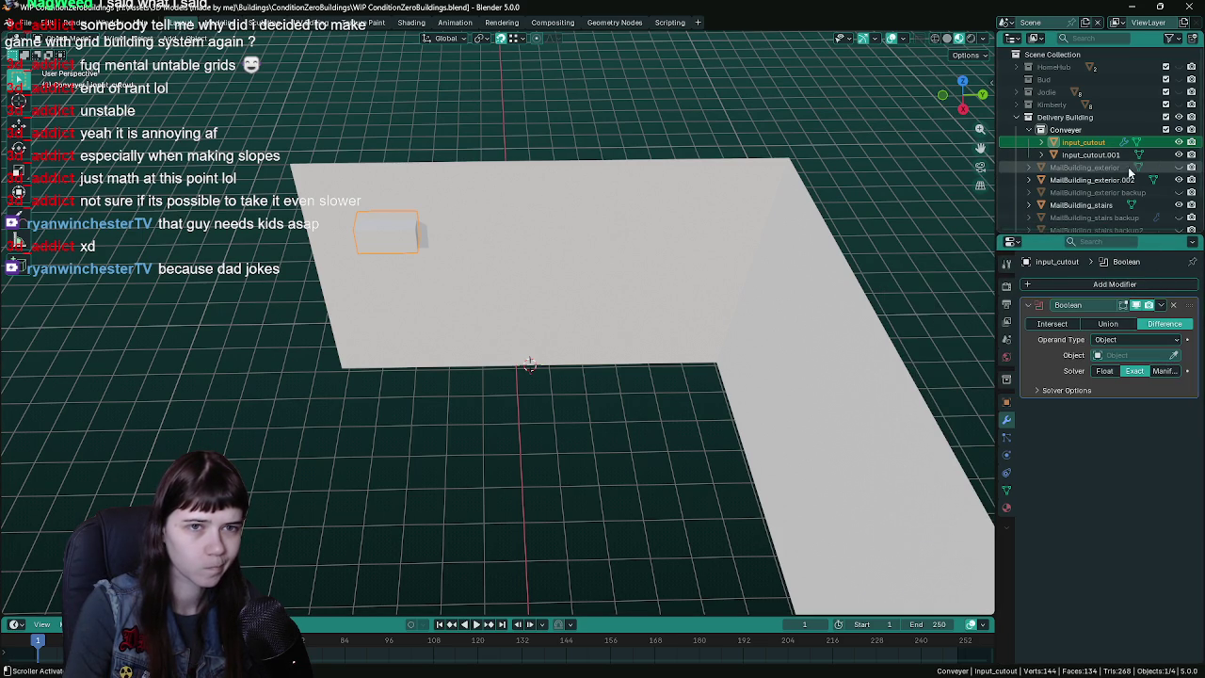
click(1174, 355)
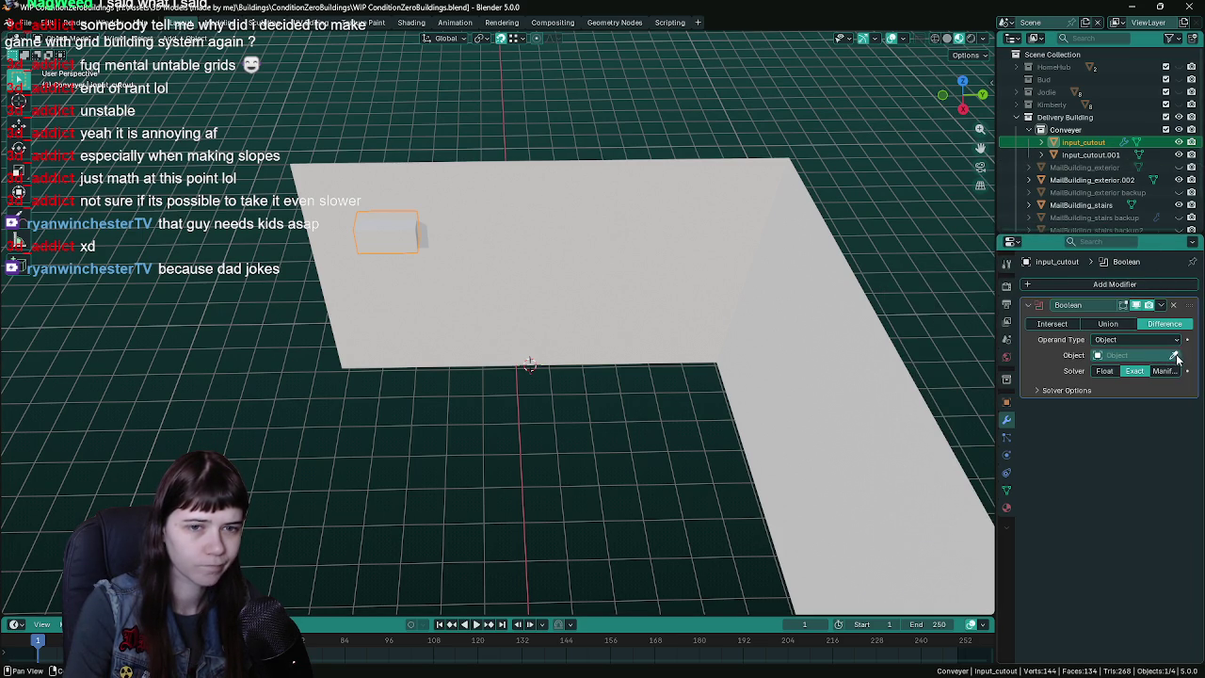
click(1158, 167)
click(1179, 167)
mouse_move(726, 369)
middle_down()
mouse_move(728, 299)
mouse_move(696, 282)
middle_up()
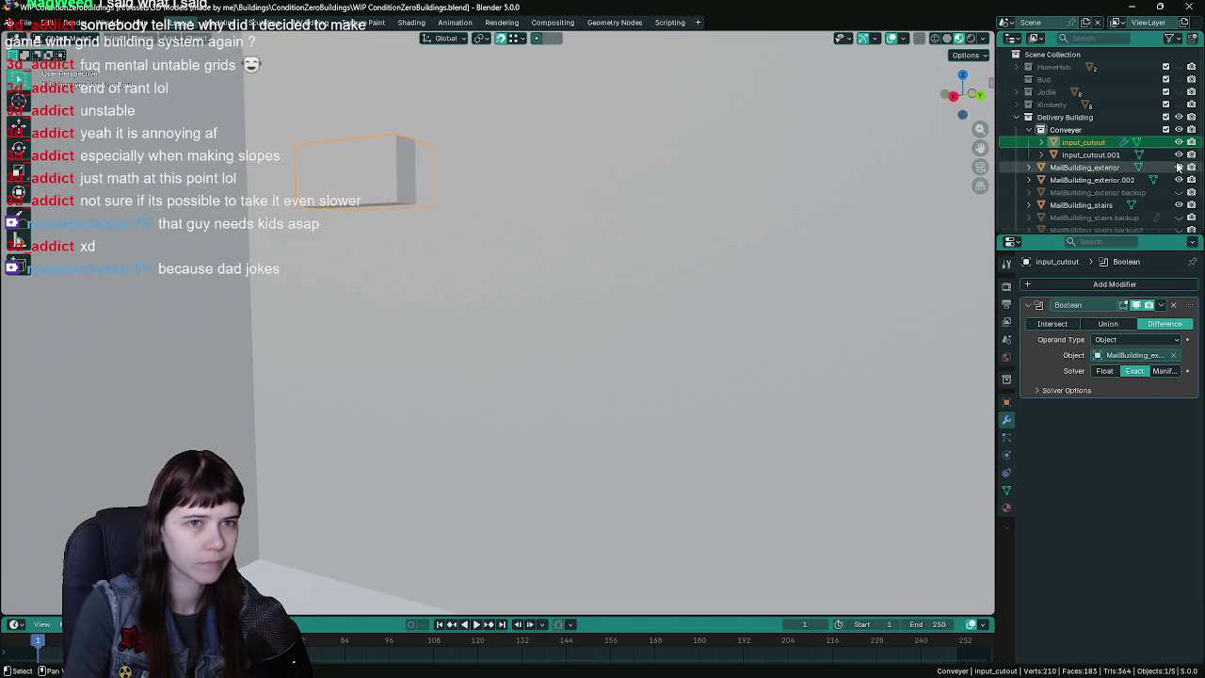
click(1179, 142)
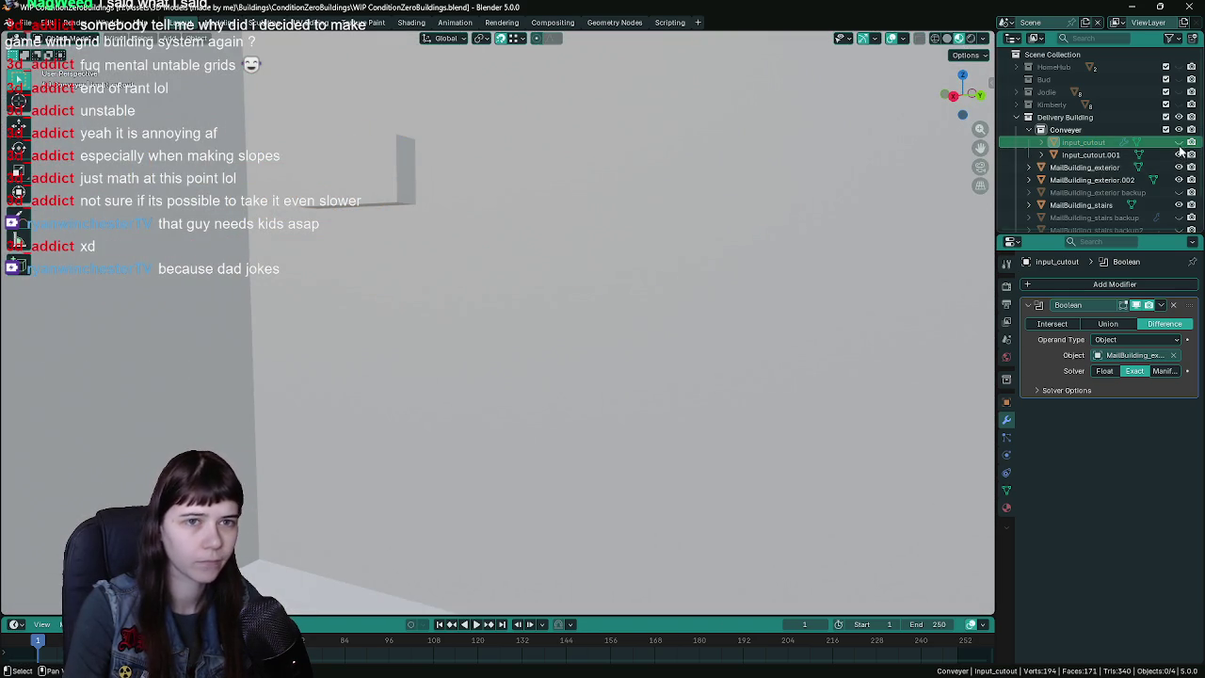
click(1173, 308)
- Give MailBuilding_exterior a Boolean Difference cutting with input_cutout, and hide input_cutout.001
click(1096, 155)
click(1092, 168)
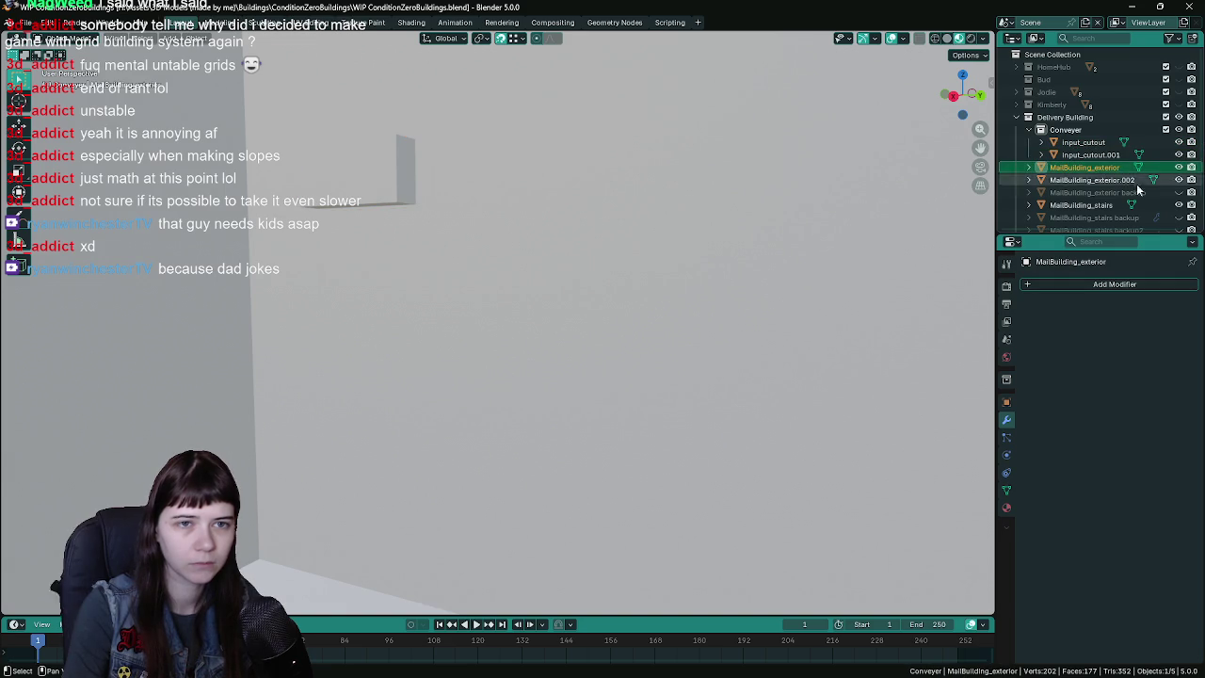
click(1130, 285)
click(999, 326)
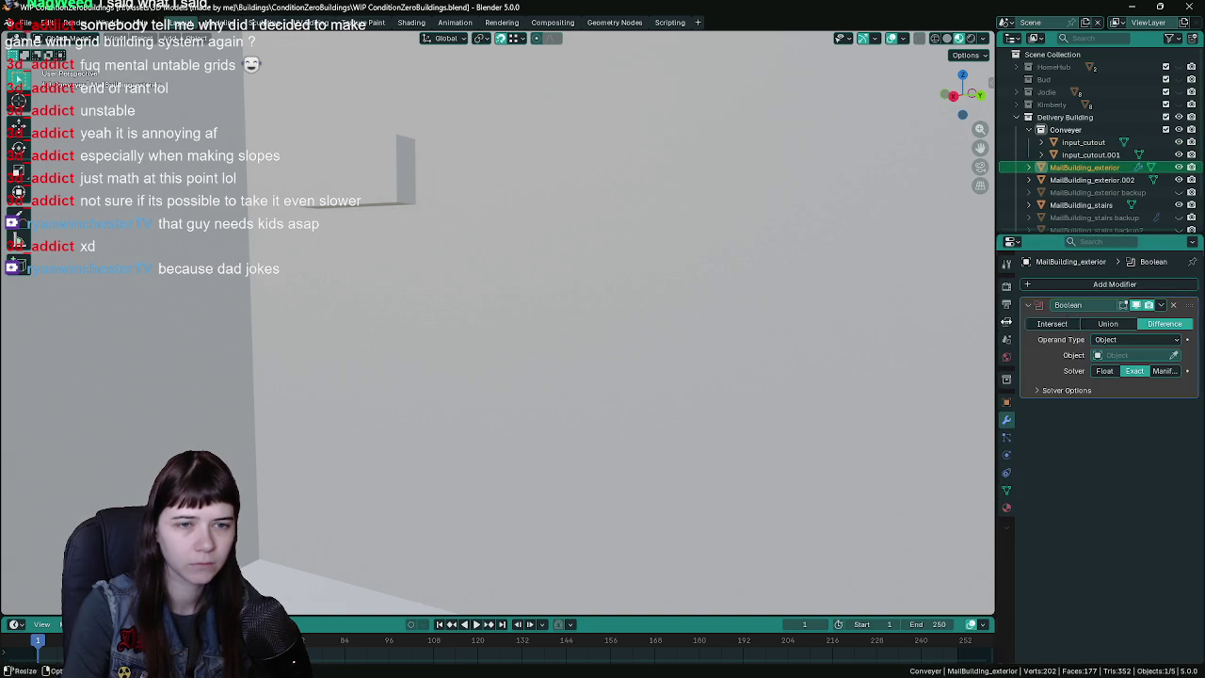
click(1104, 141)
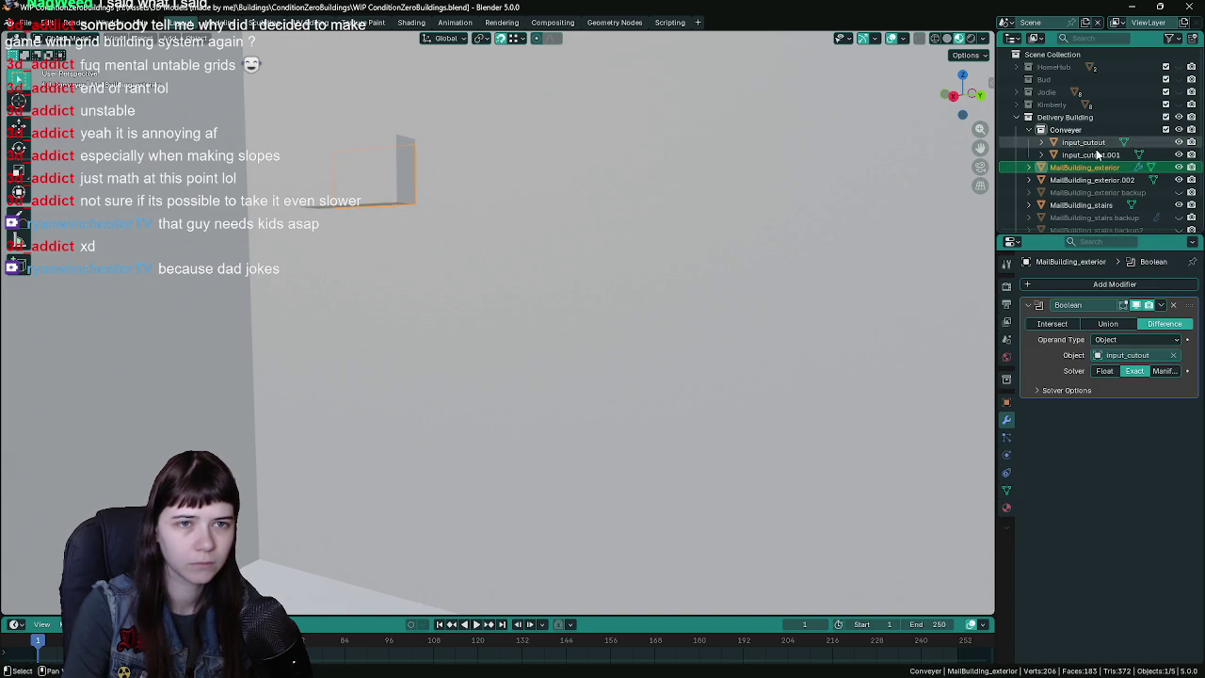
click(1179, 142)
click(1179, 155)
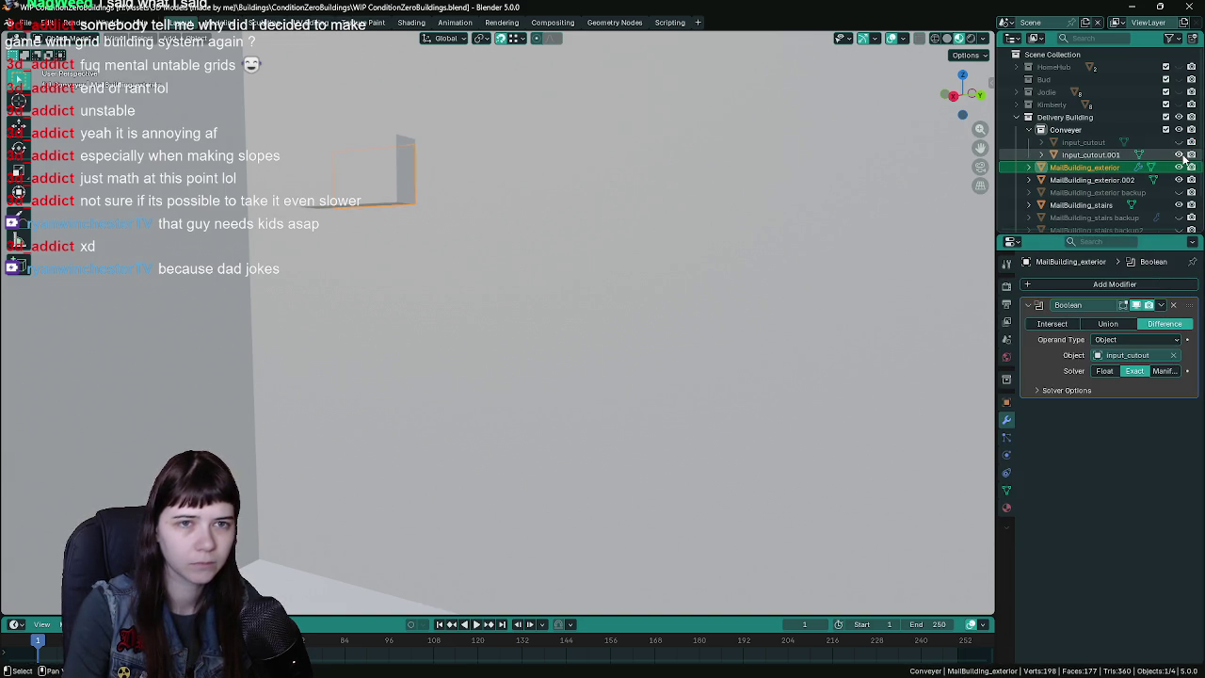
- Inspect the cut wall, save, and hide MailBuilding_exterior
middle_drag(646, 245, 622, 261)
mouse_move(548, 264)
middle_down()
mouse_move(530, 280)
mouse_move(778, 248)
mouse_move(778, 212)
mouse_move(740, 215)
mouse_move(748, 231)
mouse_move(622, 235)
middle_up()
middle_drag(601, 242, 568, 229)
key(ctrl+s)
key(ctrl+s)
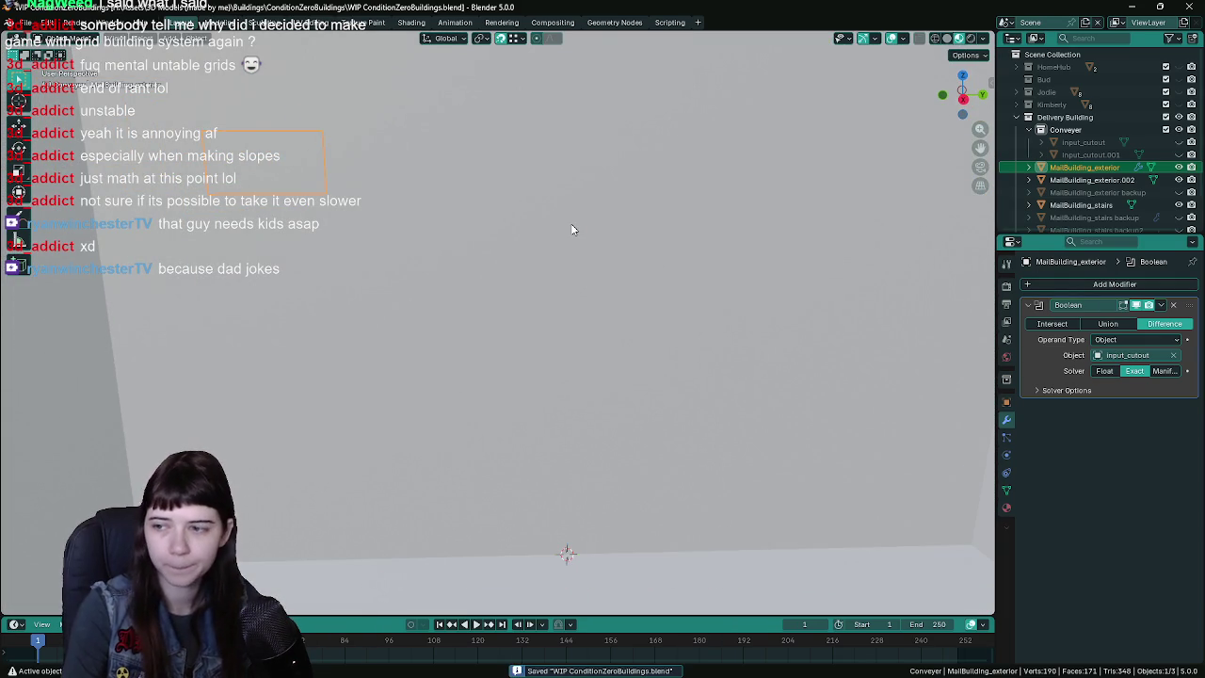
middle_drag(571, 229, 637, 236)
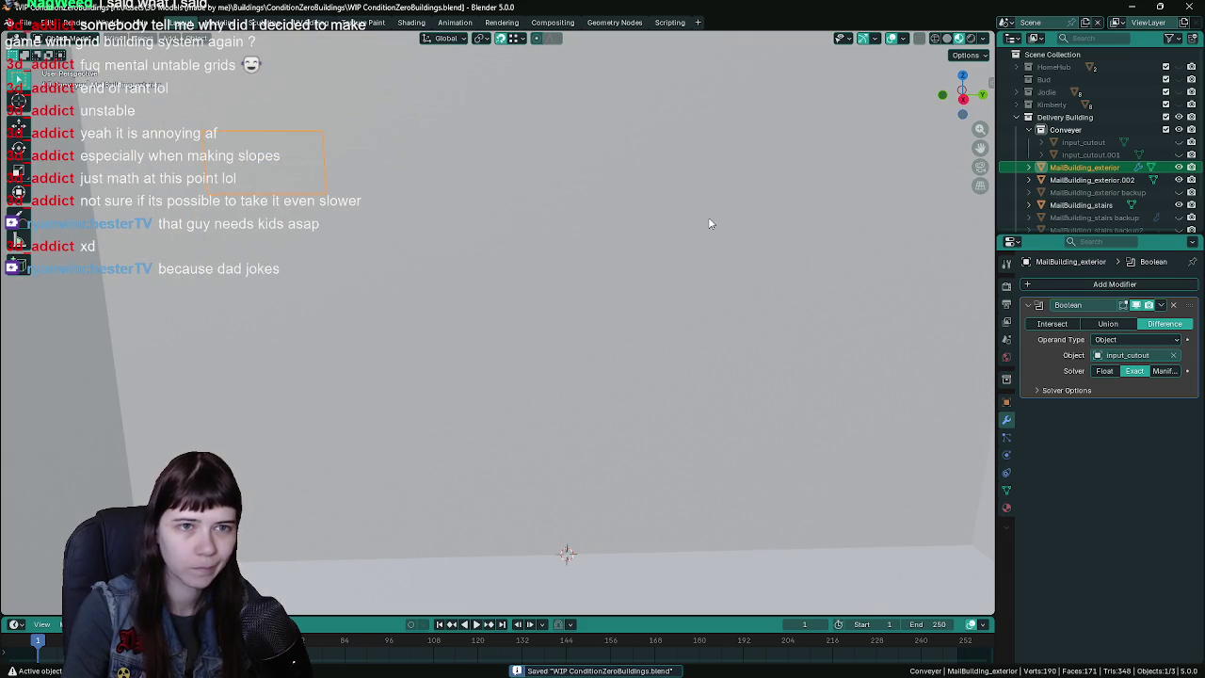
click(1179, 166)
mouse_move(715, 236)
middle_down()
mouse_move(695, 321)
mouse_move(678, 301)
middle_up()
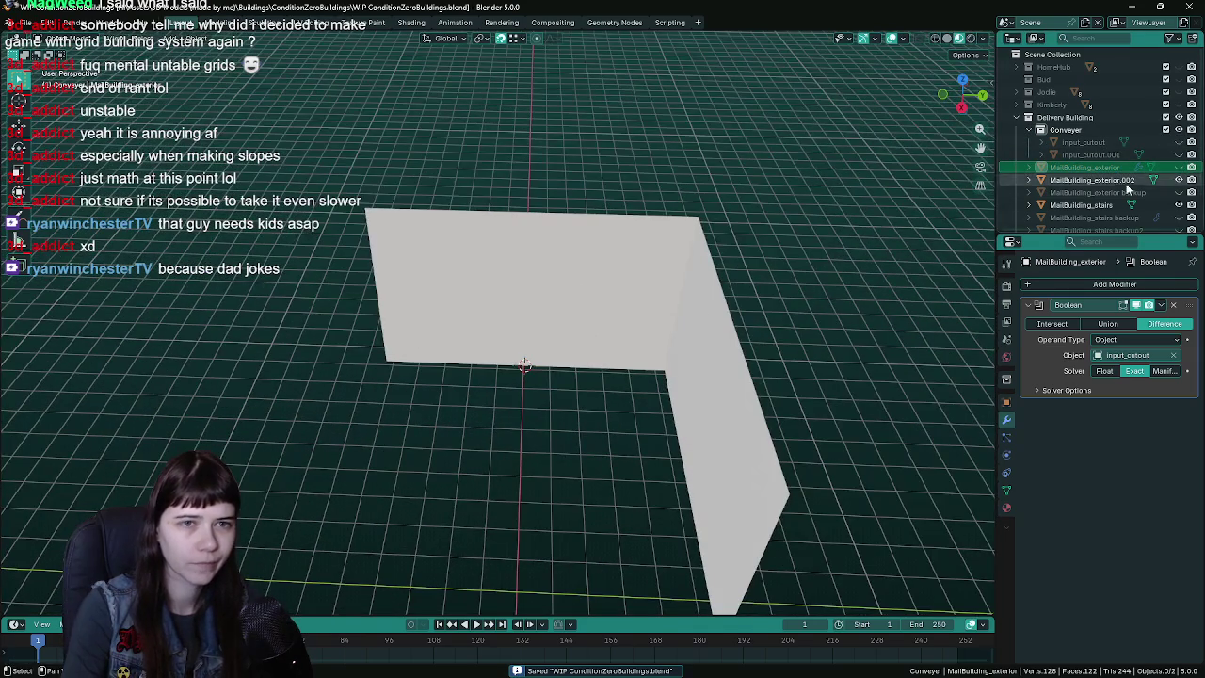
- Unhide input_cutout.001, rename MailBuilding_exterior.002 to 'placeholder walls', and move it into Conveyer
click(1179, 155)
double_click(1092, 178)
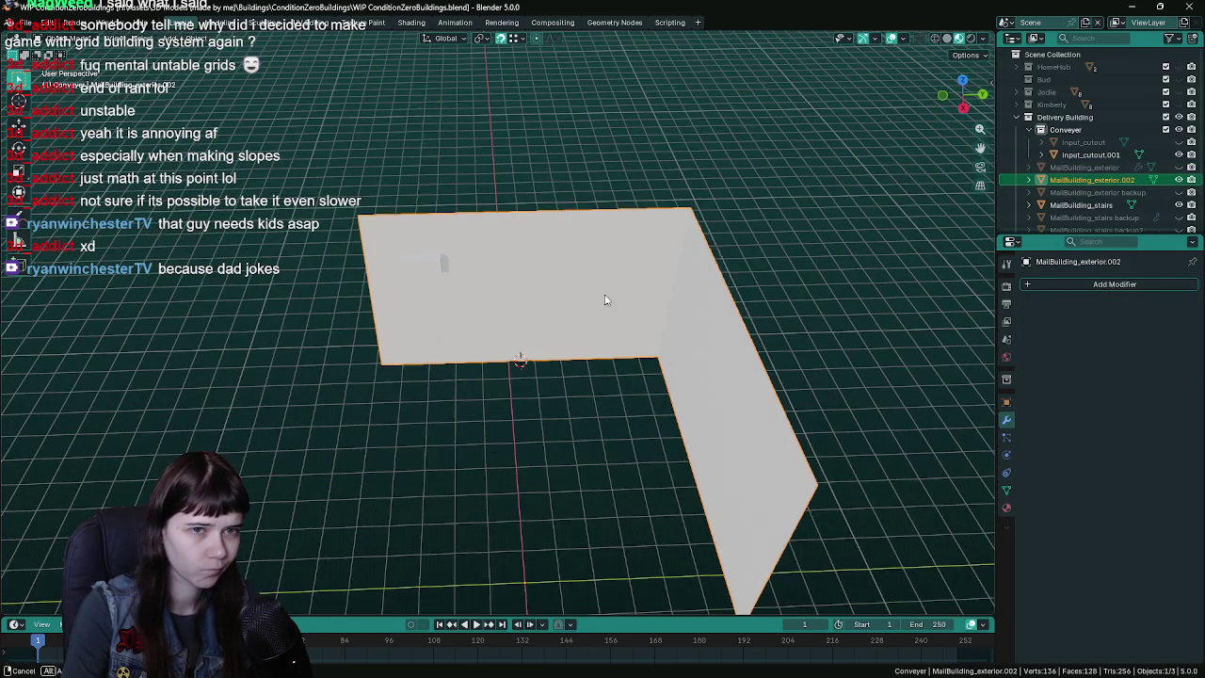
scroll(1101, 182, down, 1)
text(placeholder walls)
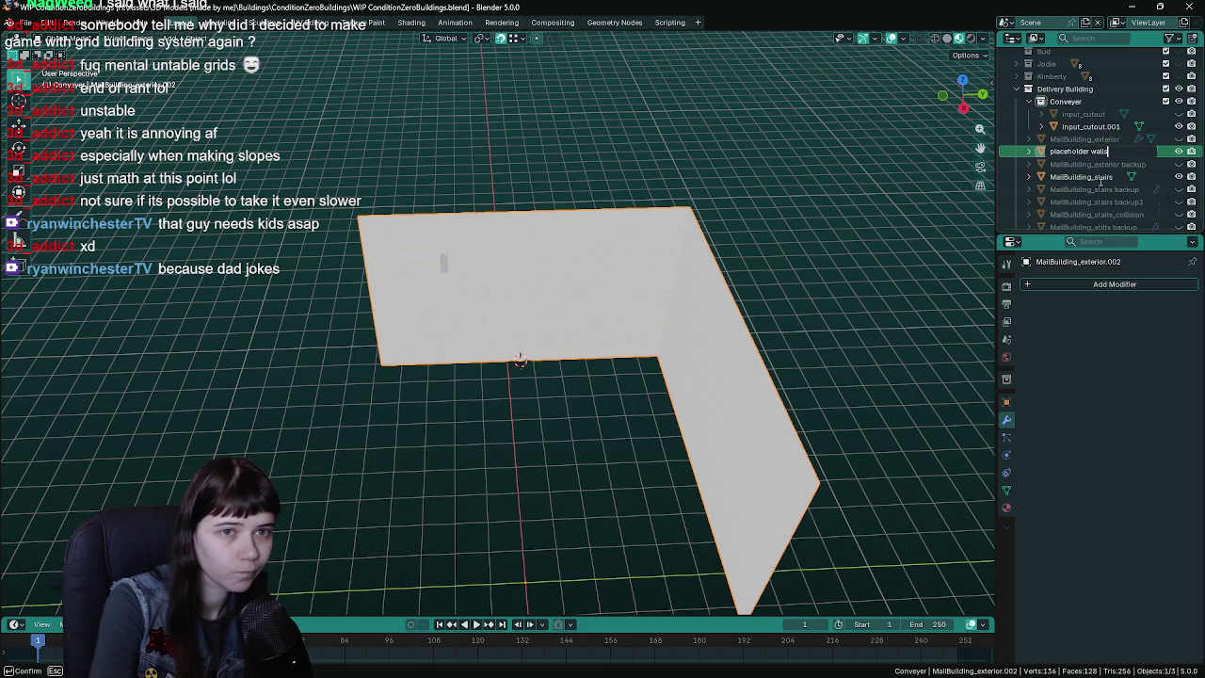
key(Return)
scroll(1098, 179, down, 1)
drag(1087, 217, 1085, 94)
middle_drag(606, 311, 578, 285)
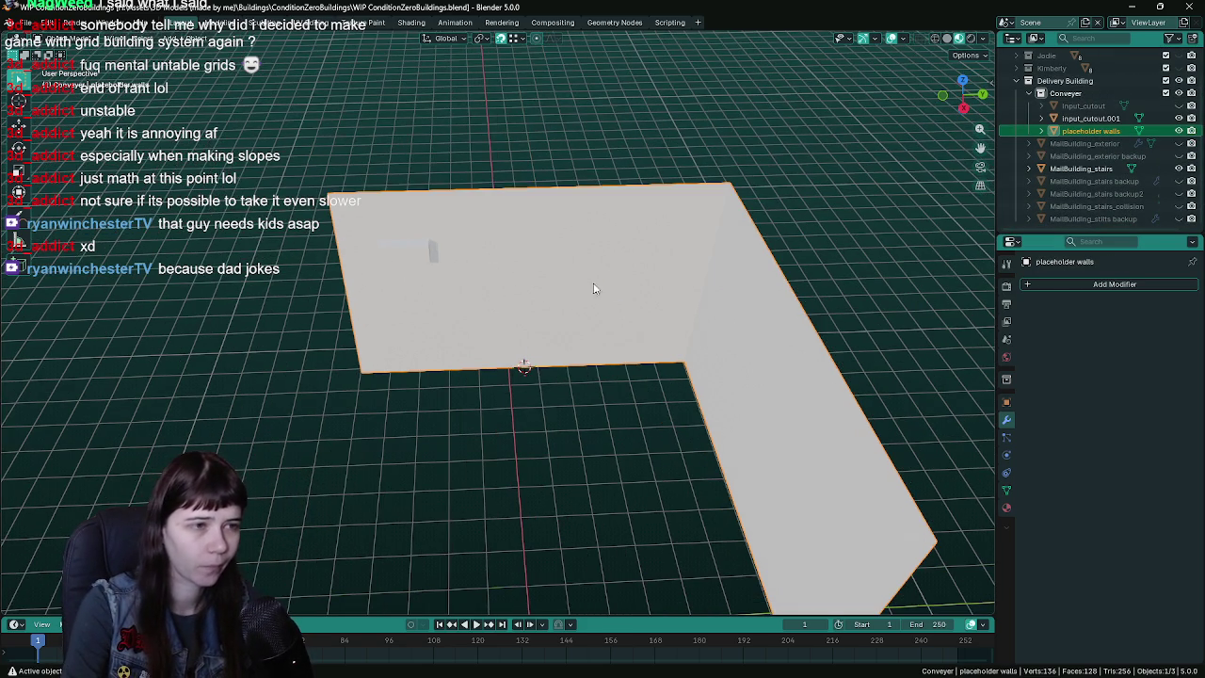
key(ctrl+s)
middle_drag(665, 315, 648, 298)
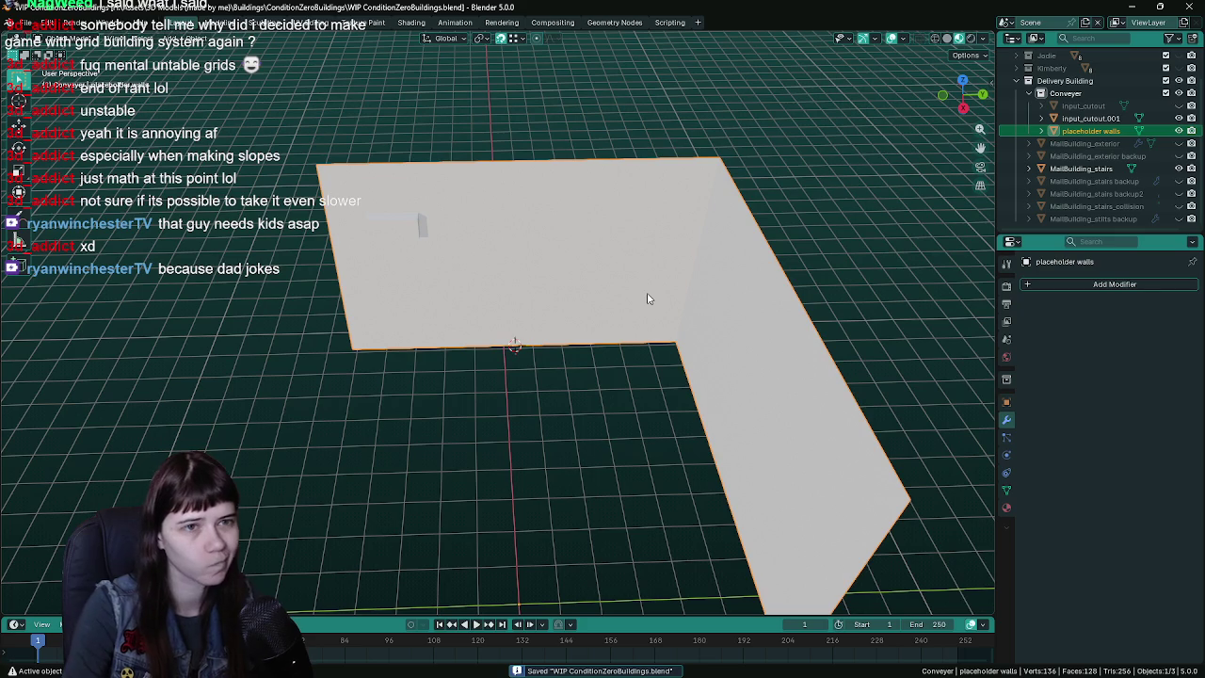
- Rename input_cutout.001 to 'conveyer1' and save
double_click(1099, 119)
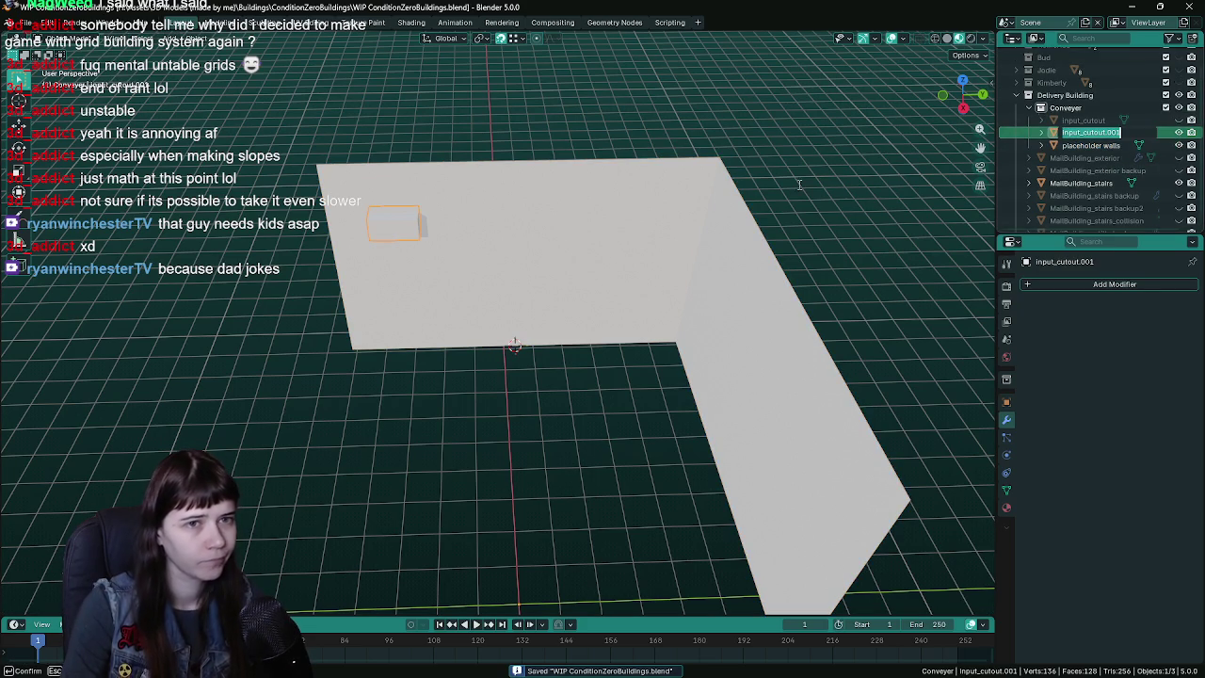
key(Return)
scroll(511, 266, up, 1)
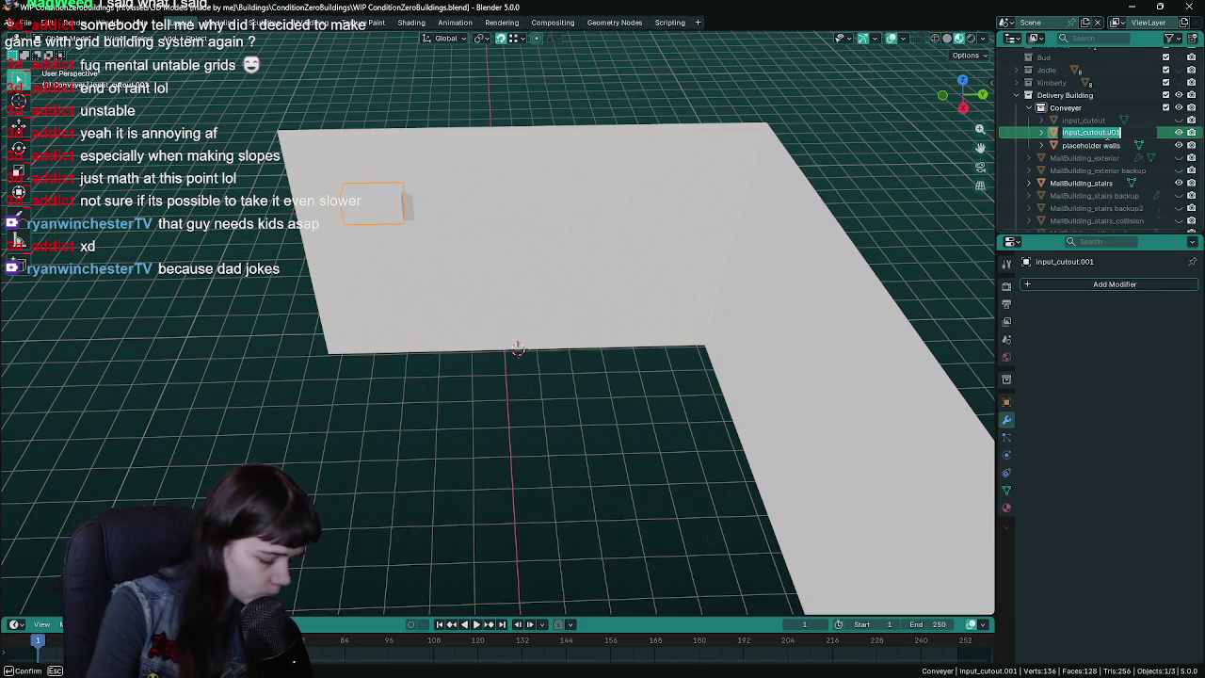
text(conveyer_)
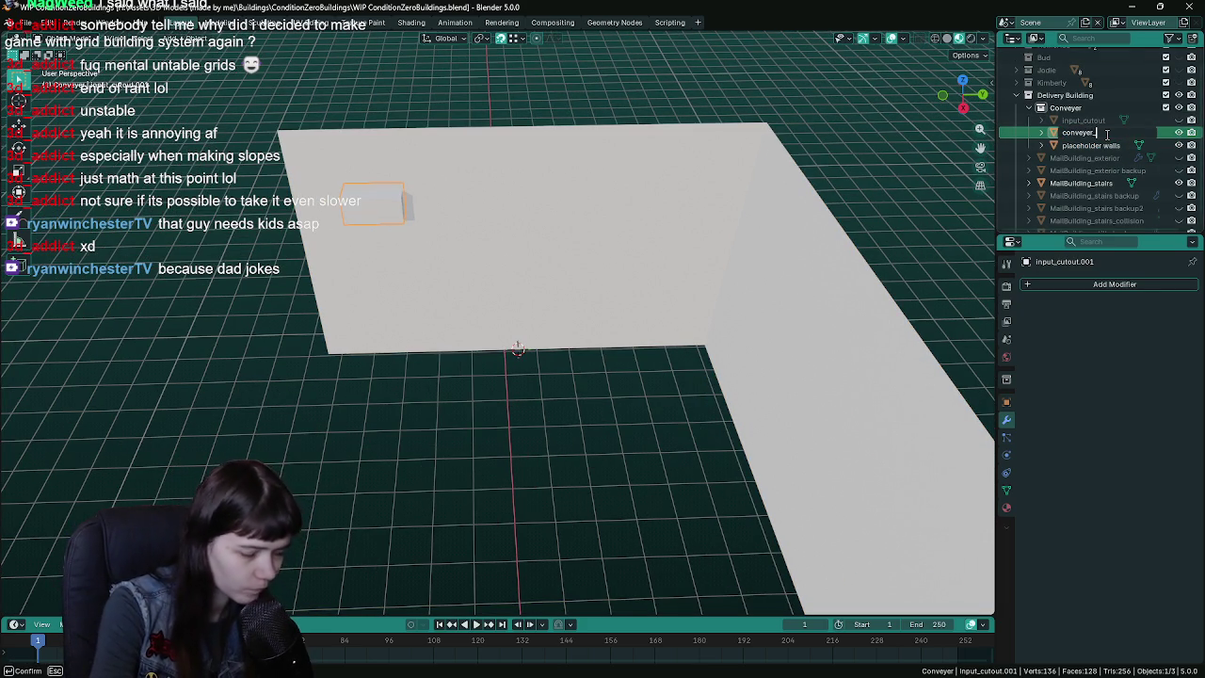
key(Return)
key(ctrl+s)
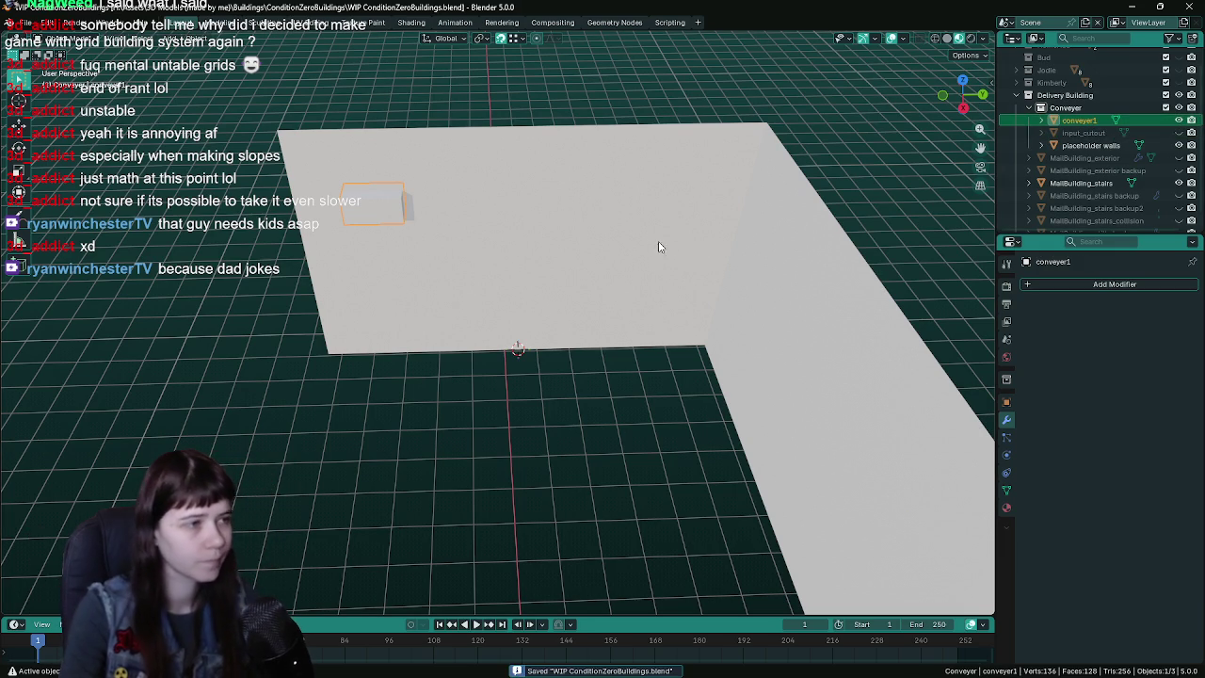
mouse_move(497, 248)
middle_down()
mouse_move(643, 183)
mouse_move(662, 291)
mouse_move(599, 304)
mouse_move(600, 322)
mouse_move(579, 332)
middle_up()
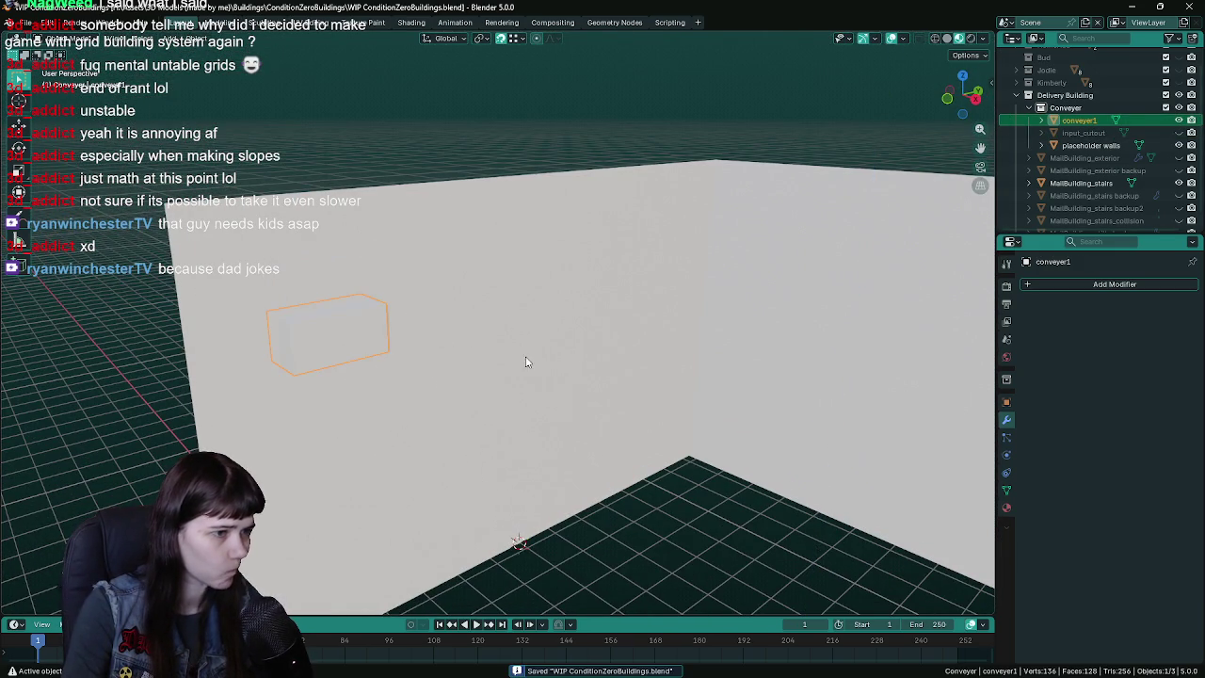
- Snap the 3D cursor to the conveyer1 box and move the box's origin there
middle_drag(484, 355, 580, 369)
key(Tab)
middle_drag(516, 345, 578, 341)
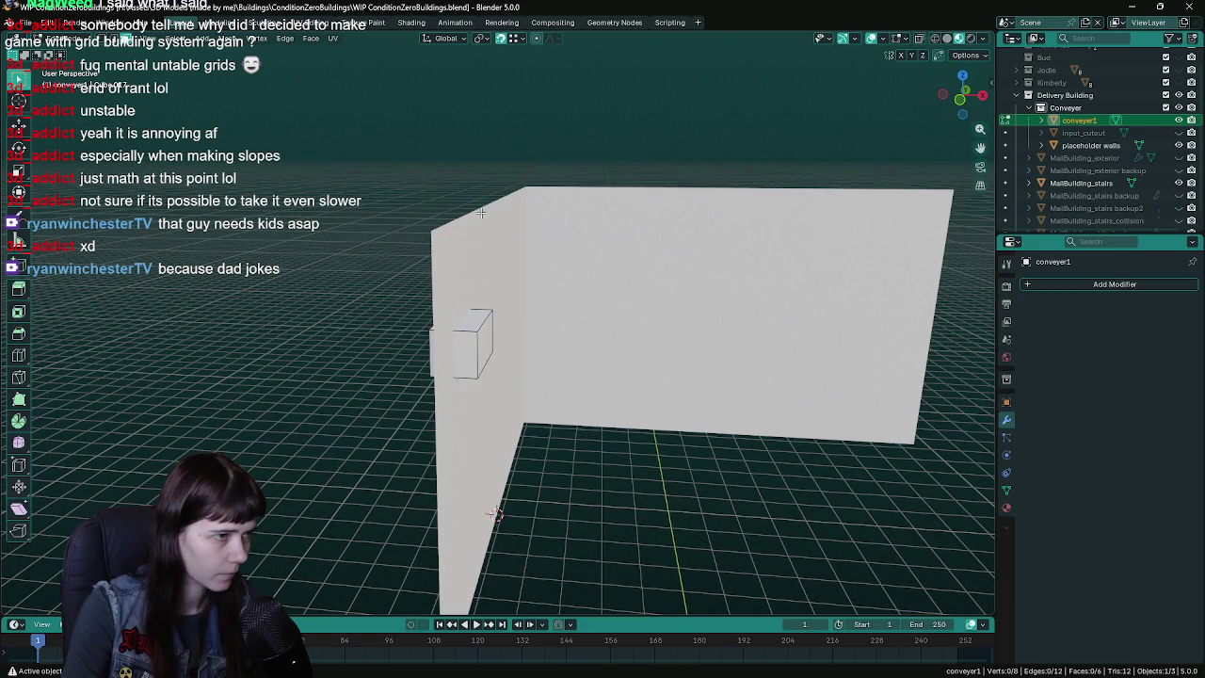
middle_drag(513, 213, 578, 183)
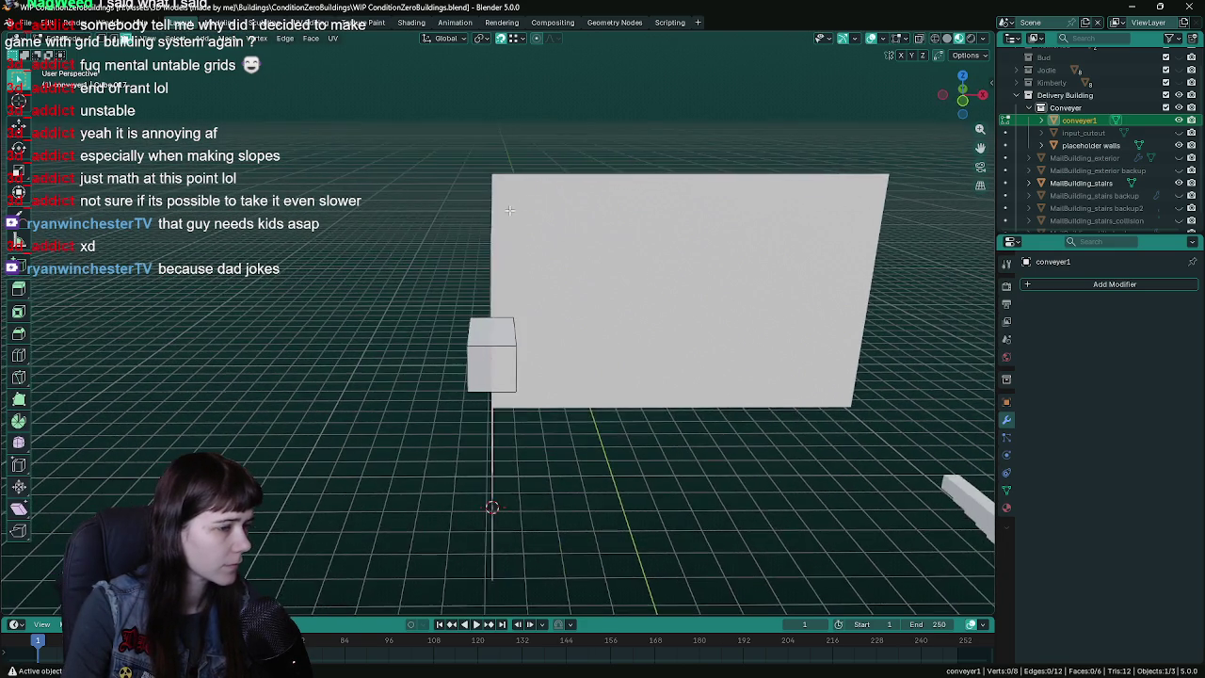
key(Tab)
key(Tab)
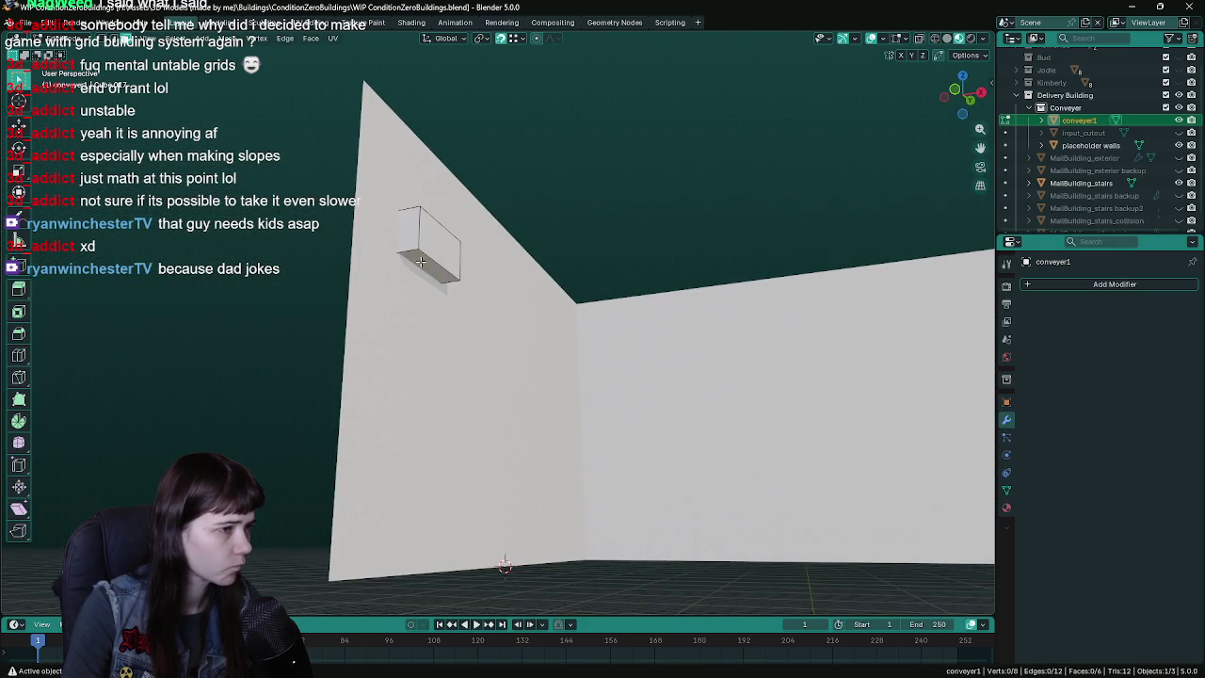
click(227, 54)
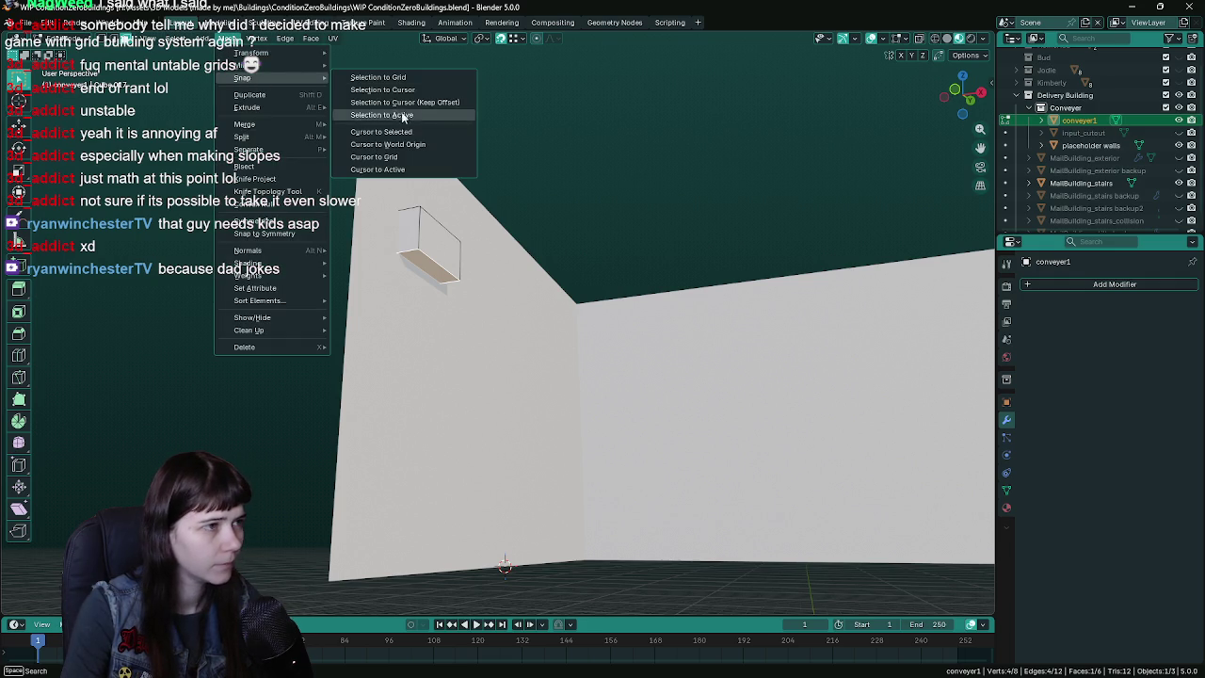
click(404, 103)
mouse_move(405, 103)
middle_down()
mouse_move(485, 176)
mouse_move(457, 205)
middle_up()
key(Tab)
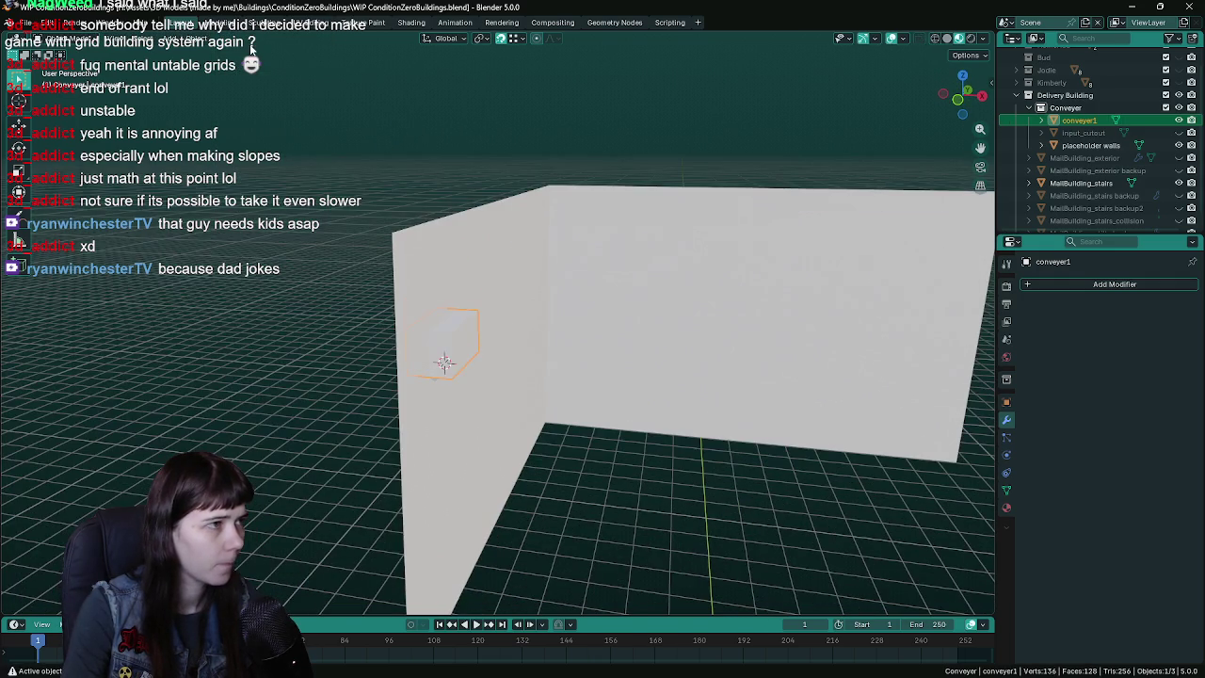
click(197, 38)
click(358, 92)
- Scale conveyer1 along X and shift it twice along the X axis
middle_drag(691, 269, 716, 320)
key(s)
key(x)
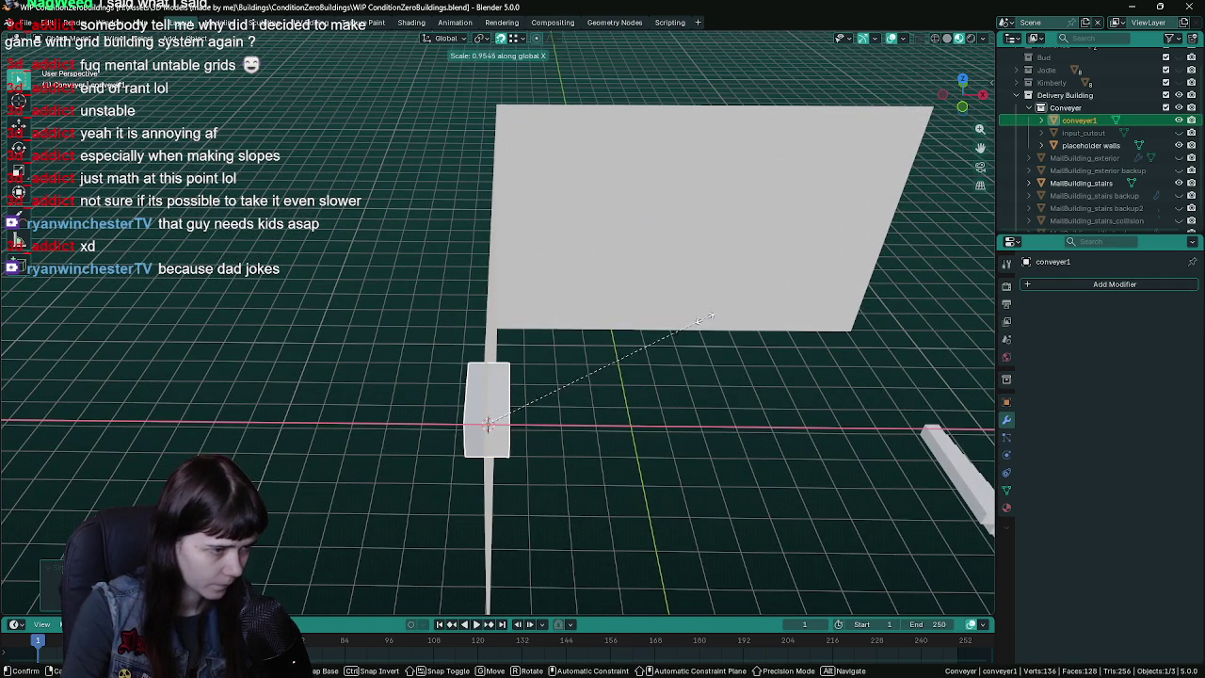
click(697, 321)
mouse_move(530, 487)
middle_down()
mouse_move(521, 424)
mouse_move(541, 448)
mouse_move(533, 422)
mouse_move(525, 447)
middle_up()
key(g)
key(x)
click(573, 455)
middle_drag(504, 429, 506, 419)
key(g)
key(x)
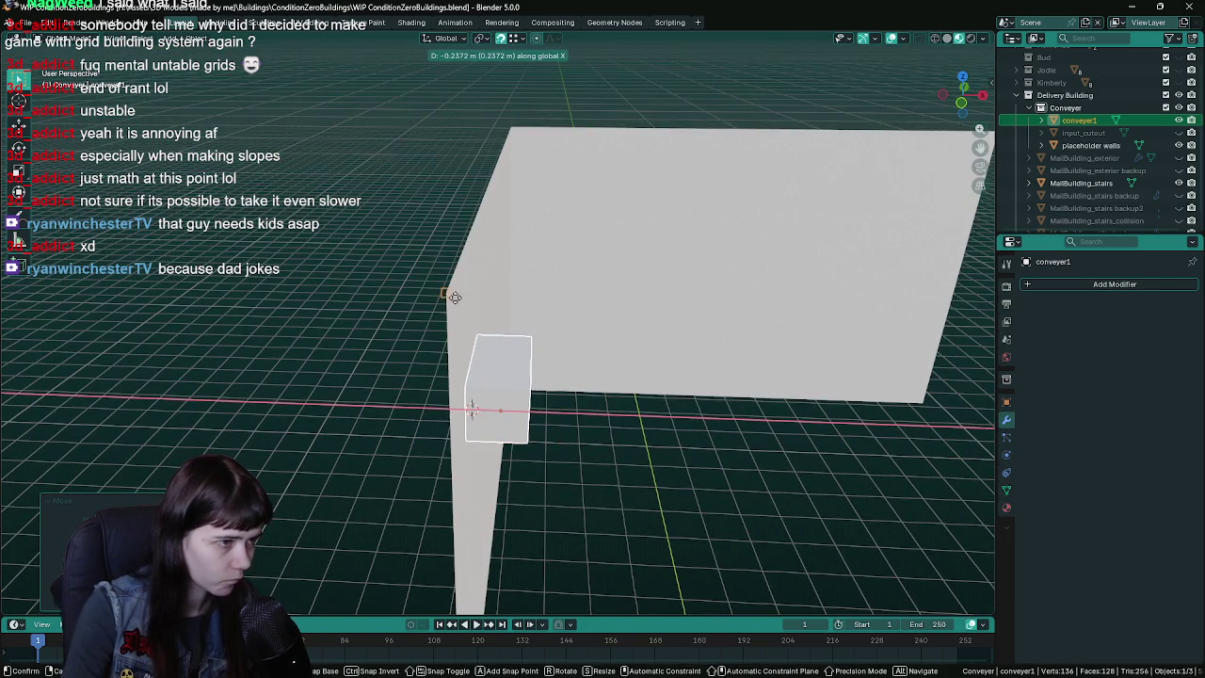
click(458, 299)
mouse_move(458, 300)
middle_down()
mouse_move(511, 398)
mouse_move(460, 390)
mouse_move(447, 356)
mouse_move(562, 339)
middle_up()
- Flatten conveyer1 to a Z scale of 0.625 and save the file
key(ctrl+s)
key(s)
key(z)
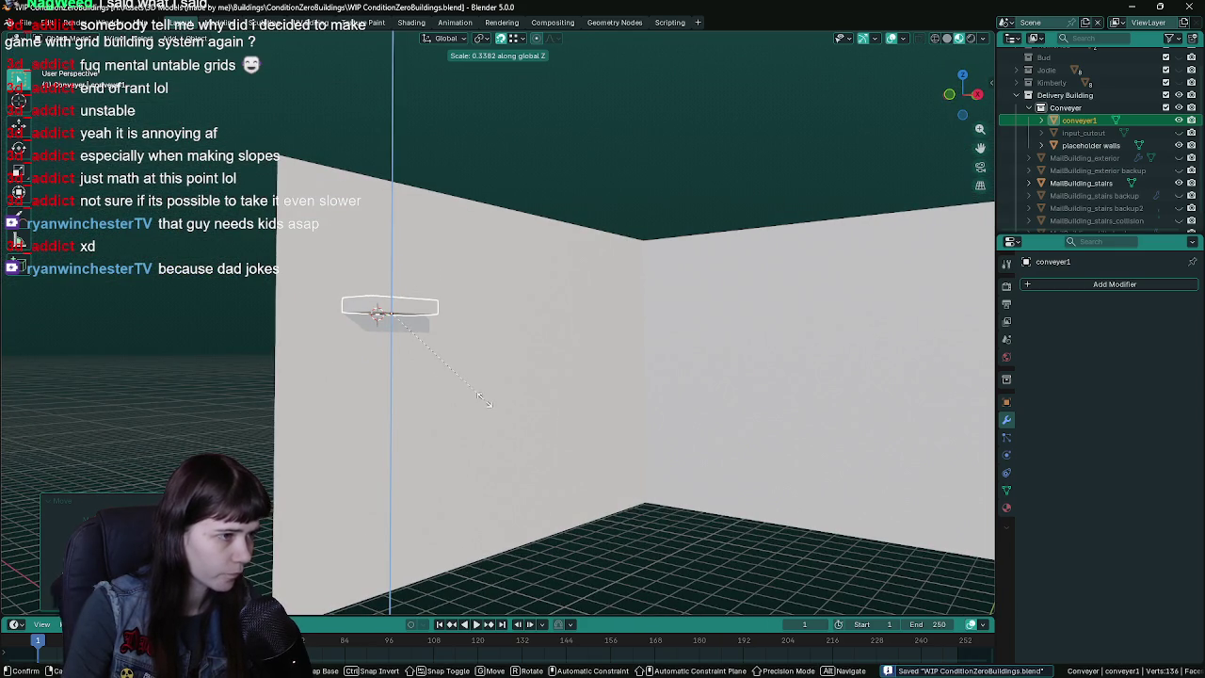
key(Return)
mouse_move(521, 455)
middle_down()
mouse_move(718, 348)
mouse_move(984, 404)
mouse_move(631, 426)
mouse_move(565, 420)
mouse_move(500, 390)
mouse_move(552, 374)
mouse_move(487, 380)
mouse_move(608, 349)
mouse_move(613, 363)
middle_up()
click(1007, 402)
key(ctrl+s)
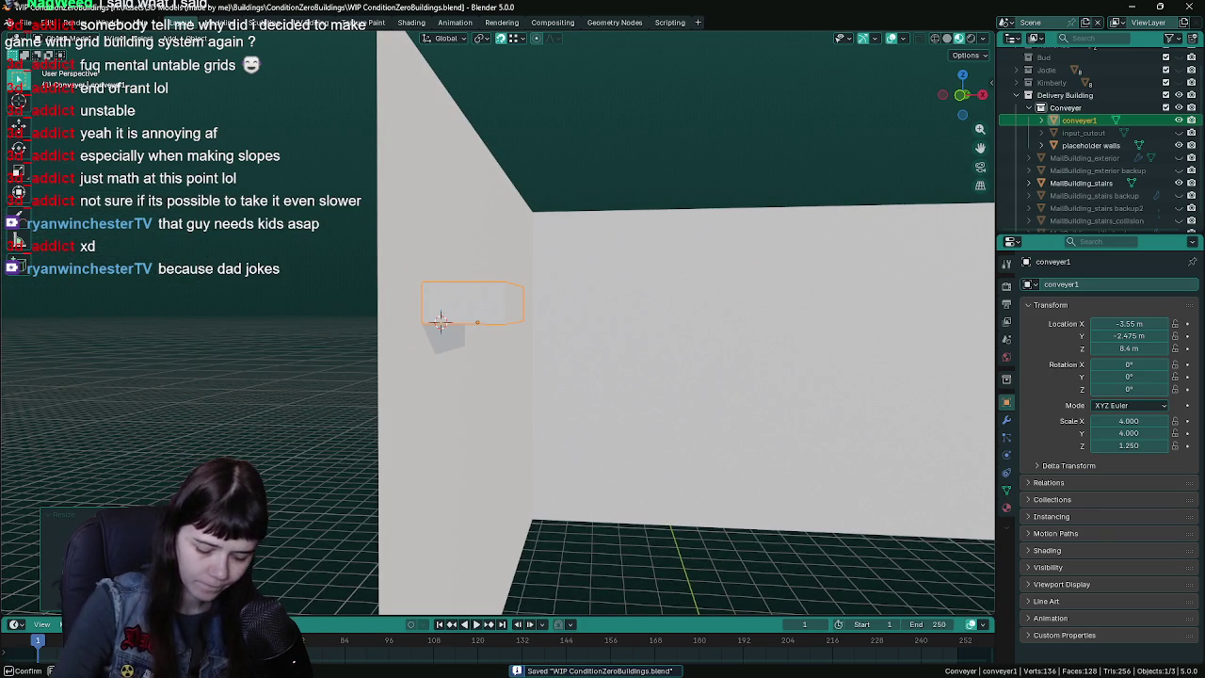
- Save the building file again and enter Edit Mode on the block
mouse_move(642, 355)
middle_down()
mouse_move(521, 379)
mouse_move(513, 424)
middle_up()
key(ctrl+s)
scroll(513, 423, up, 3)
key(Tab)
mouse_move(416, 379)
middle_down()
mouse_move(404, 361)
mouse_move(359, 349)
middle_up()
- Delete the block's vertices so only a flat plane remains, back in Object Mode
key(a)
key(x)
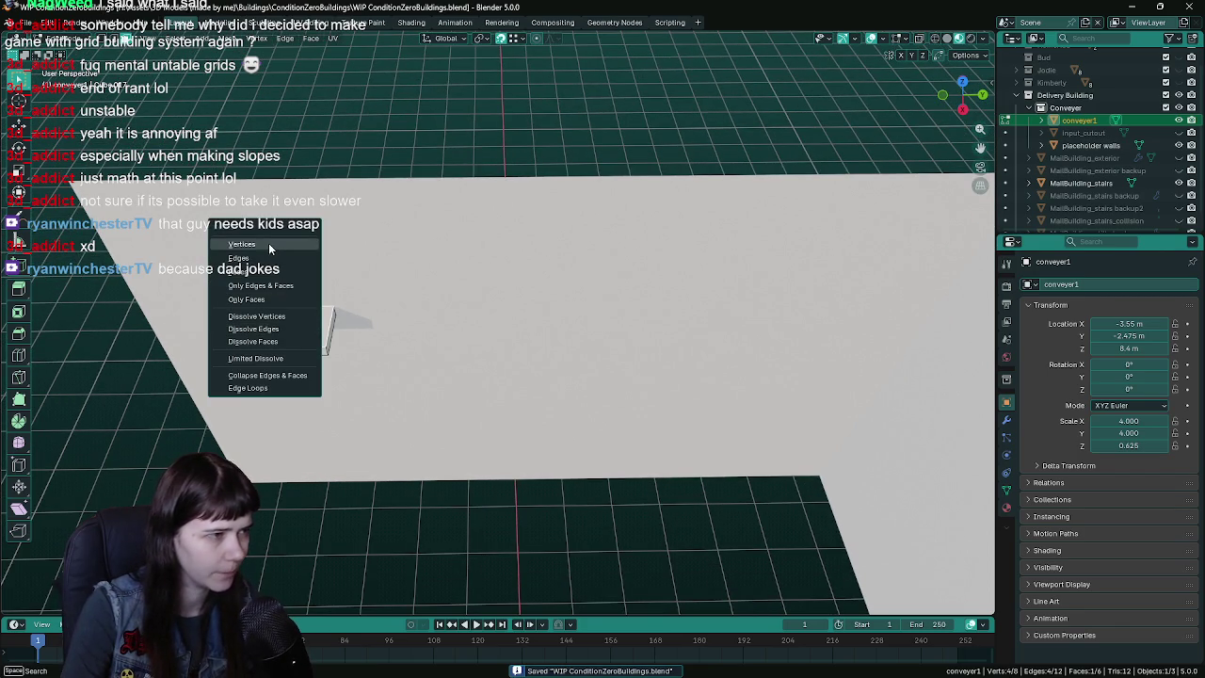
click(268, 243)
key(Tab)
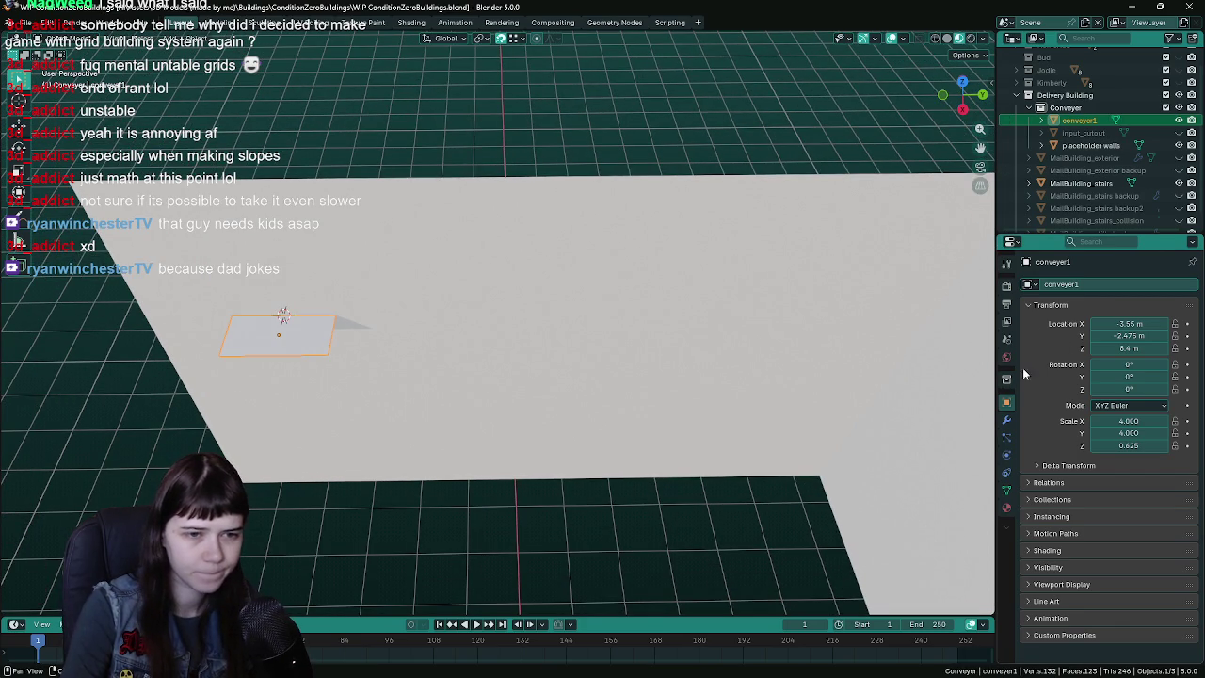
- Add a Solidify modifier to the plane with an initial 0.1 m thickness
click(1007, 420)
click(1081, 282)
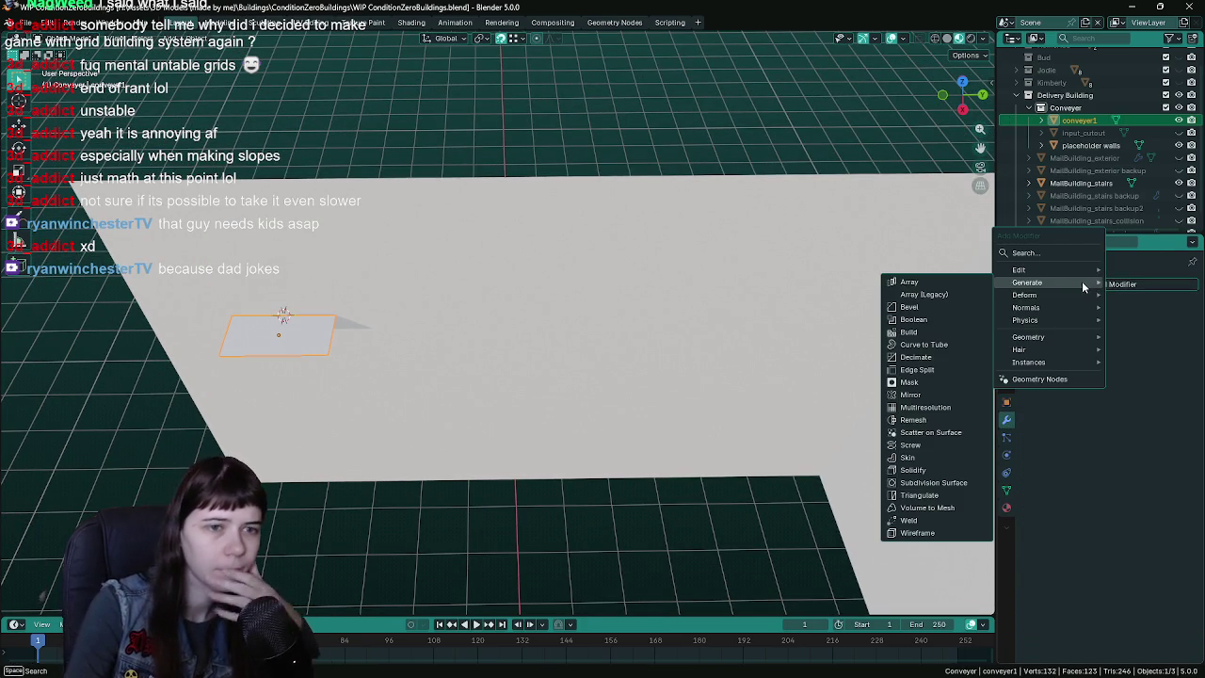
click(942, 470)
click(1149, 340)
text(0.1)
key(Return)
- Settle the Solidify thickness at 0.15 m after trying 0.2 m, and save
mouse_move(567, 460)
middle_down()
mouse_move(365, 371)
mouse_move(471, 336)
mouse_move(751, 478)
middle_up()
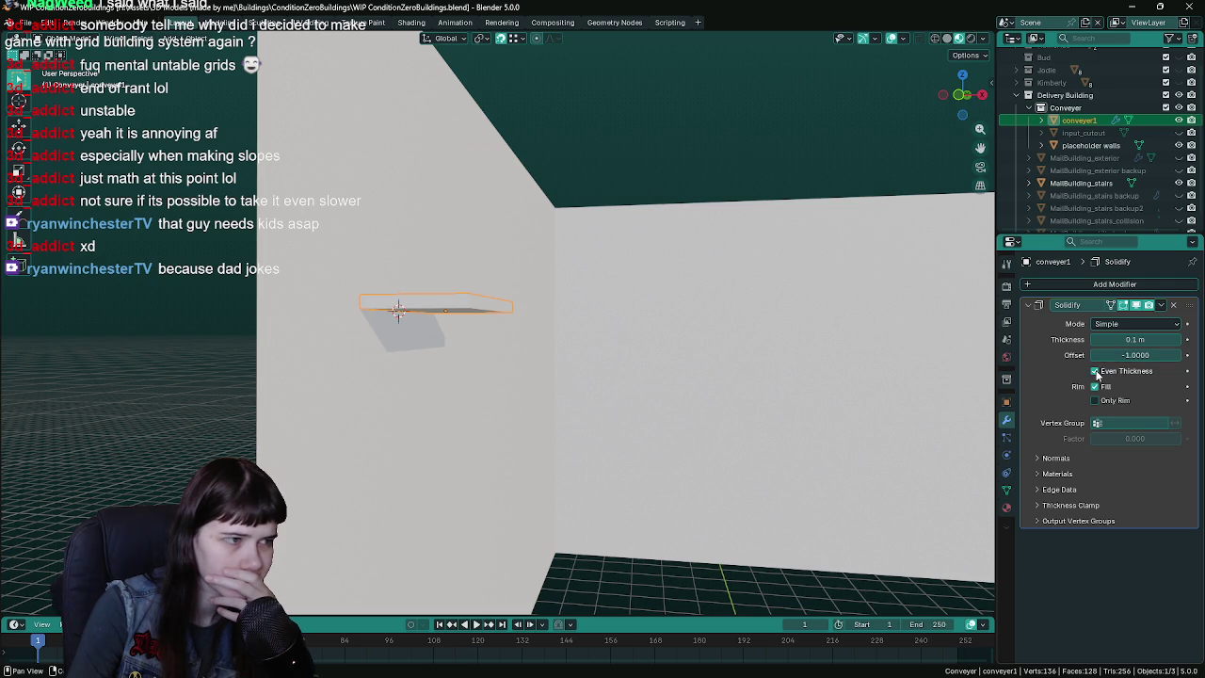
text(0.2)
key(Return)
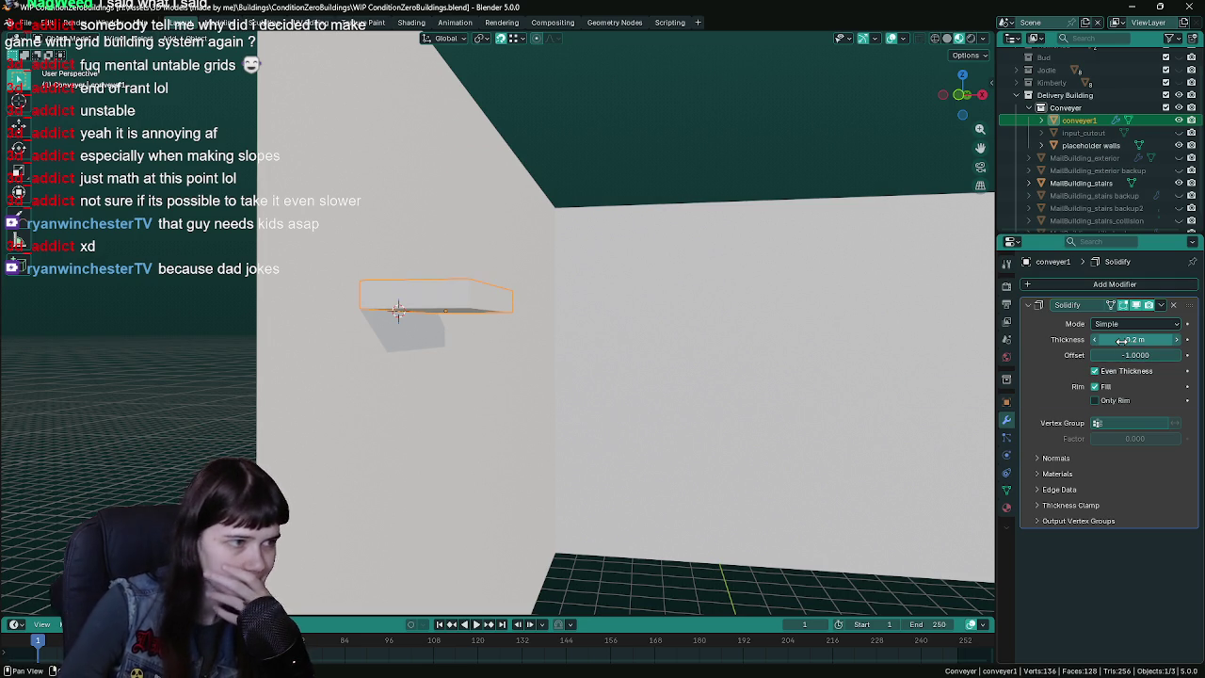
click(1122, 340)
text(15)
key(Return)
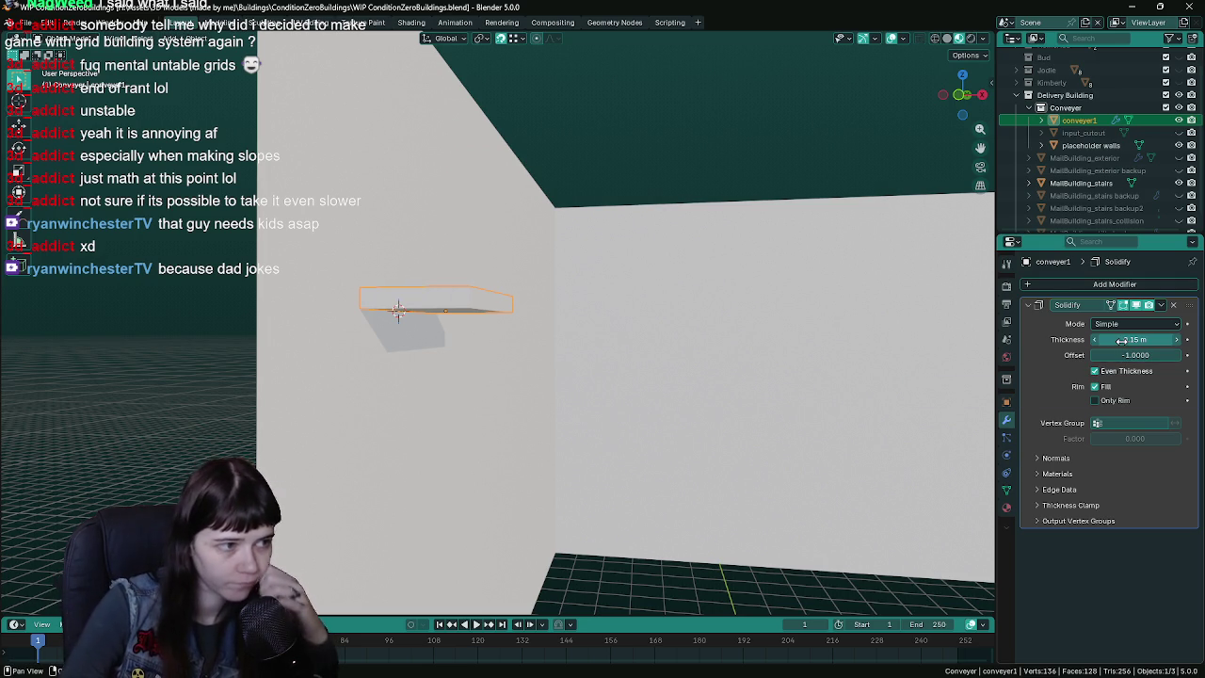
mouse_move(766, 316)
middle_down()
mouse_move(684, 335)
mouse_move(576, 394)
mouse_move(524, 352)
mouse_move(648, 395)
mouse_move(502, 334)
mouse_move(487, 276)
middle_up()
key(ctrl+s)
key(KP_7)
key(Tab)
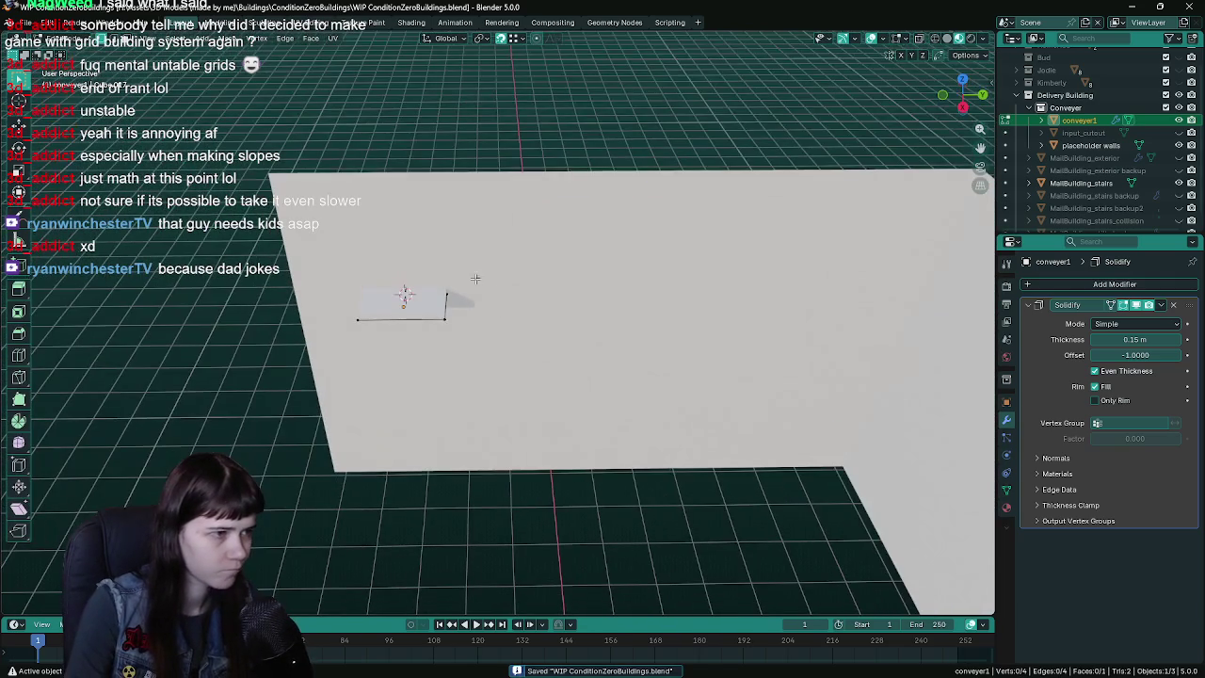
- Snap the 3D cursor to a corner vertex of the plane and save
middle_drag(565, 349, 525, 337)
click(395, 332)
mouse_move(452, 330)
middle_down()
mouse_move(542, 358)
mouse_move(479, 329)
mouse_move(484, 392)
mouse_move(481, 329)
middle_up()
click(479, 329)
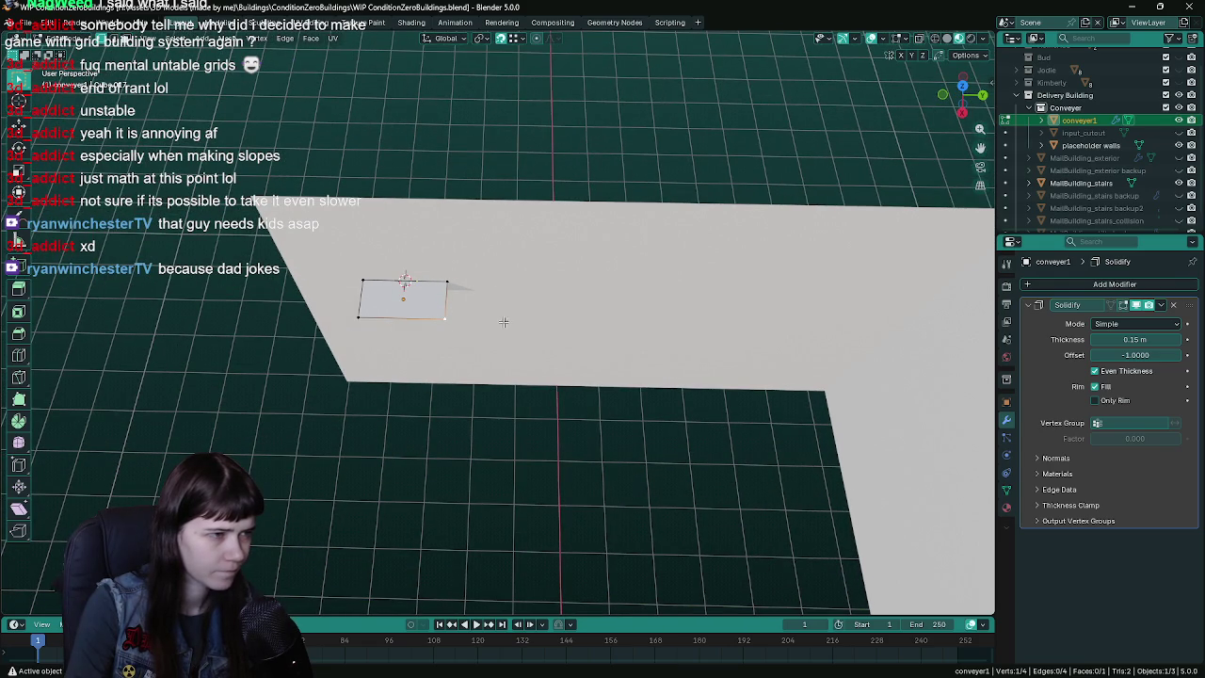
click(236, 42)
mouse_move(243, 78)
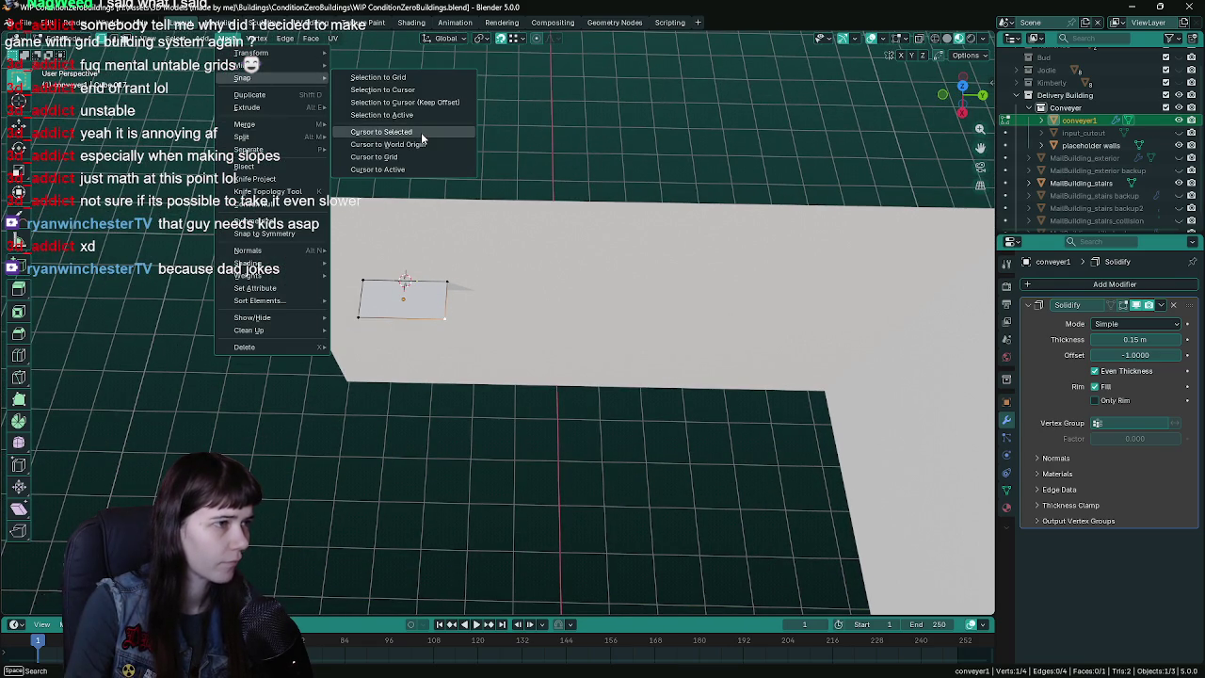
click(421, 132)
key(ctrl+s)
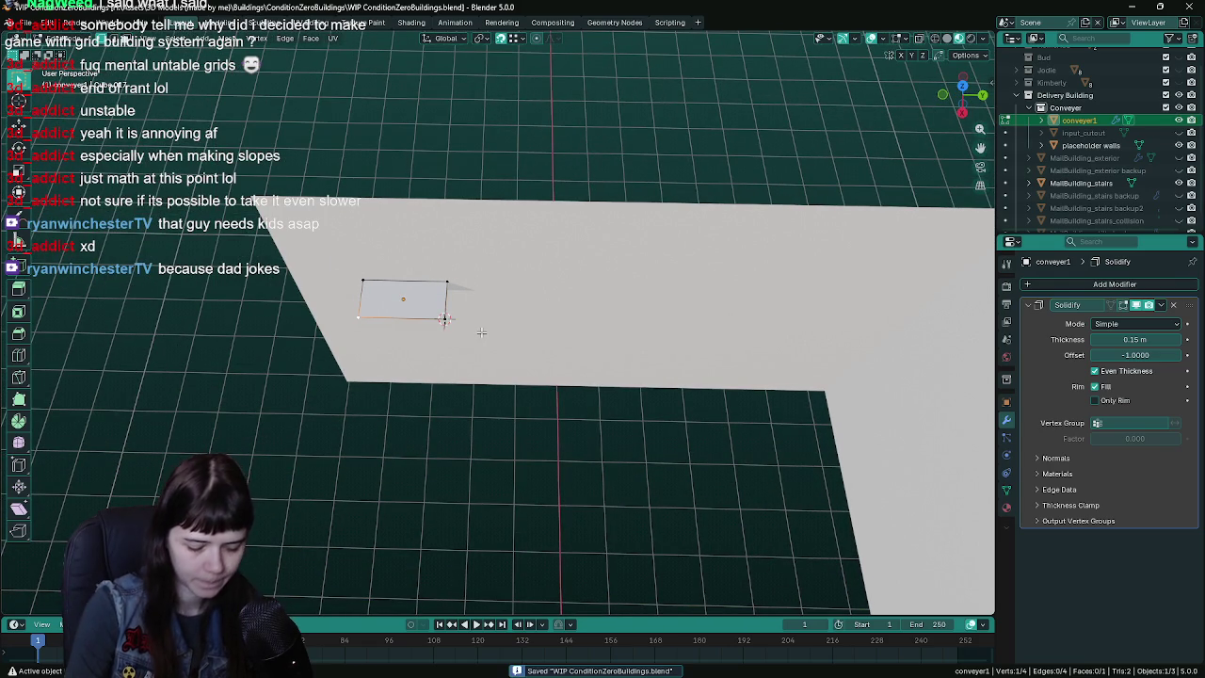
- Try extruding, scaling and rotating the corner, then extrude the edge in place
key(KP_7)
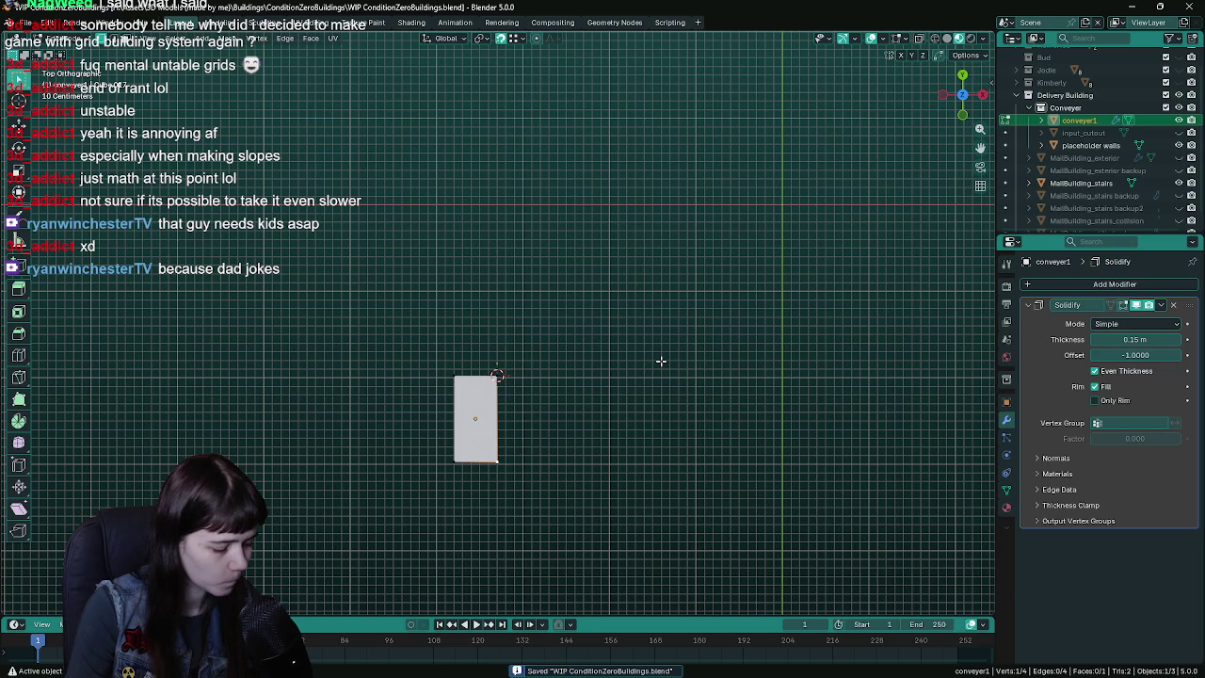
key(e)
key(Escape)
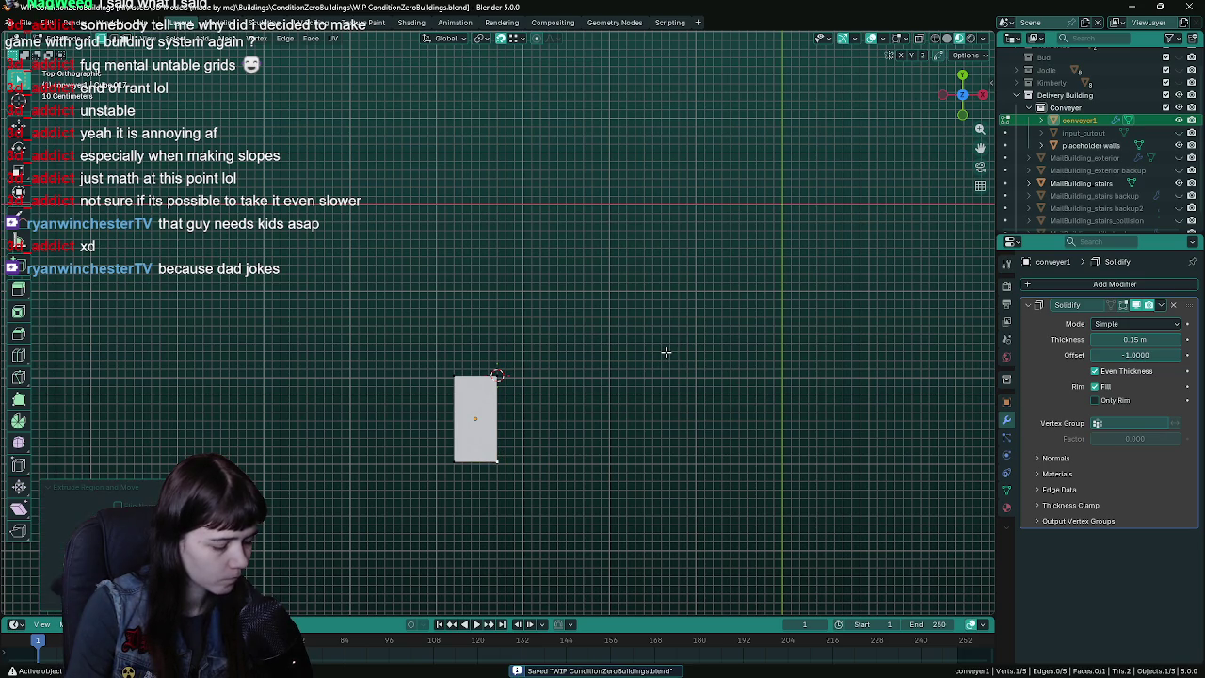
key(s)
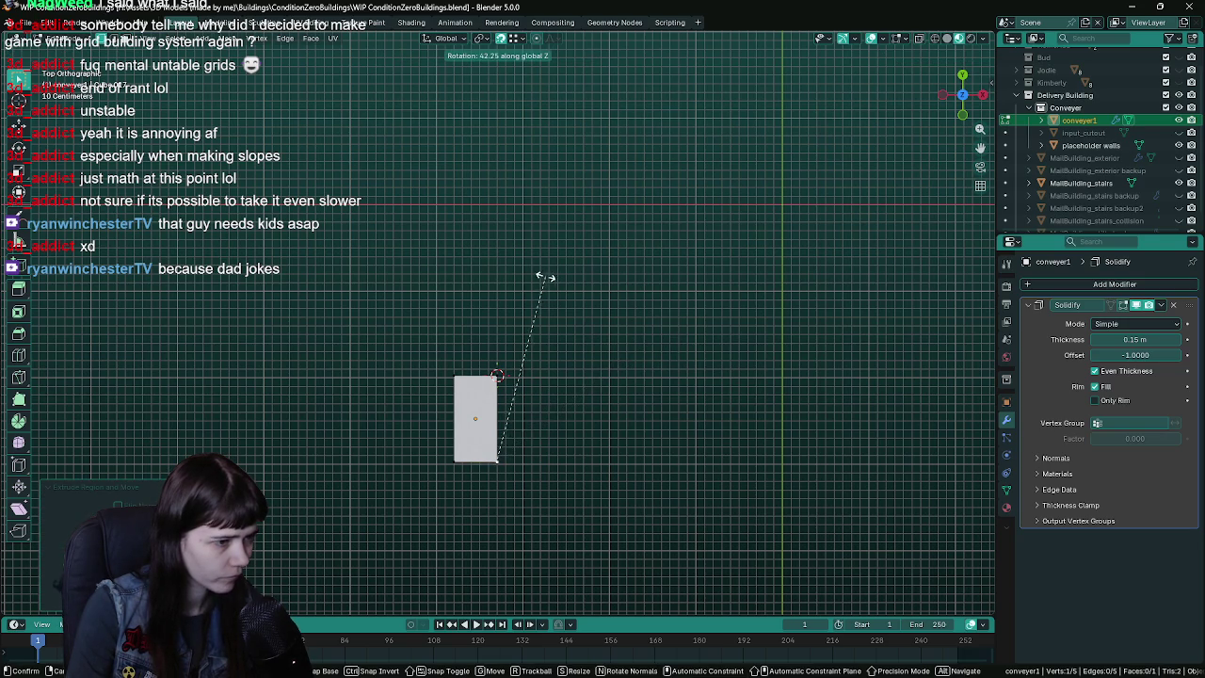
key(Escape)
mouse_move(555, 287)
middle_down()
mouse_move(500, 317)
mouse_move(498, 340)
middle_up()
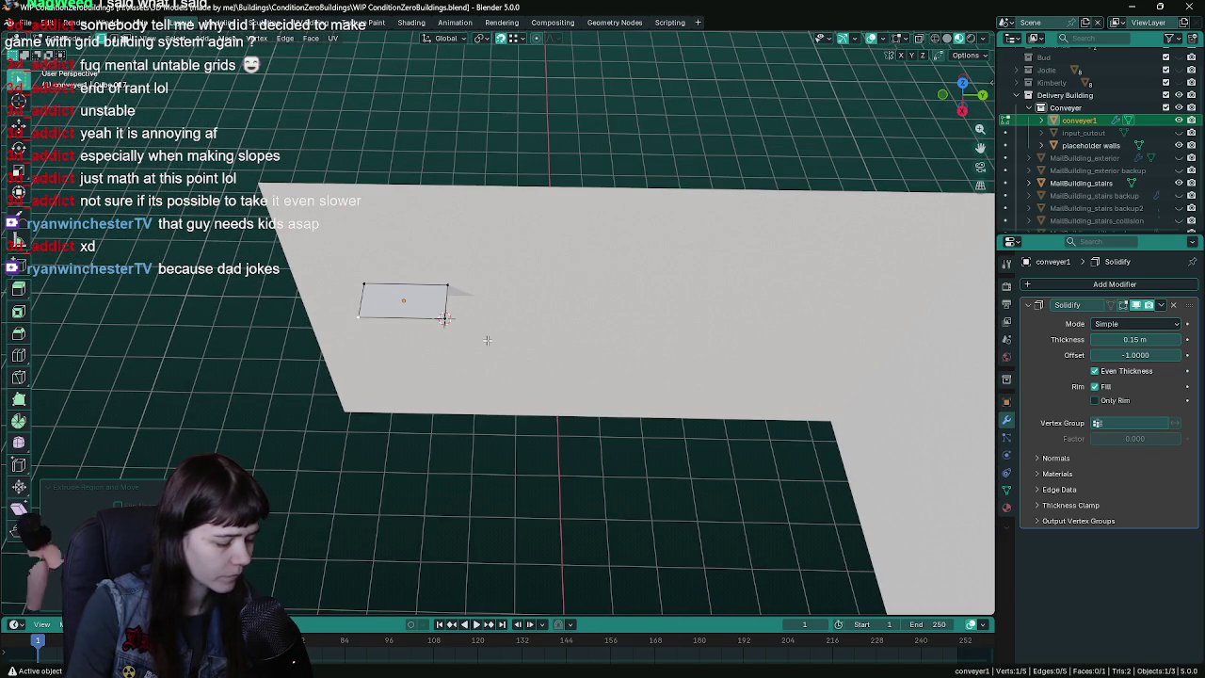
key(r)
key(z)
click(423, 234)
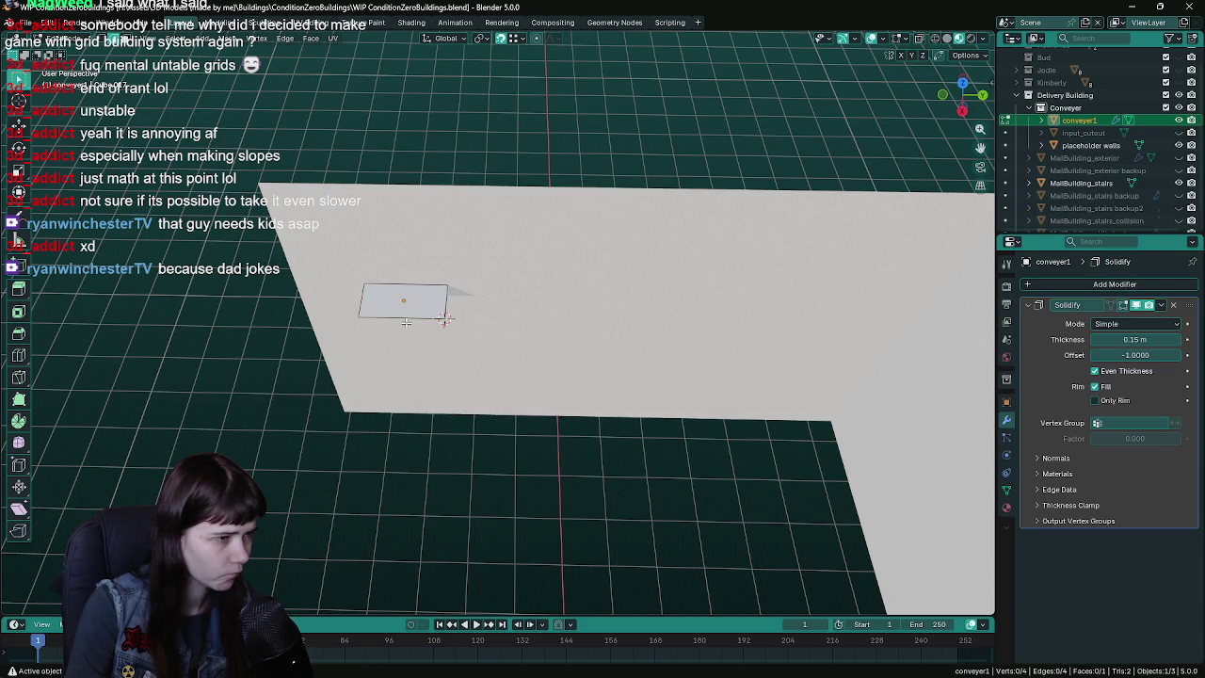
key(e)
right_click(552, 304)
- Set the Pivot Point to 3D Cursor and save the file
click(482, 38)
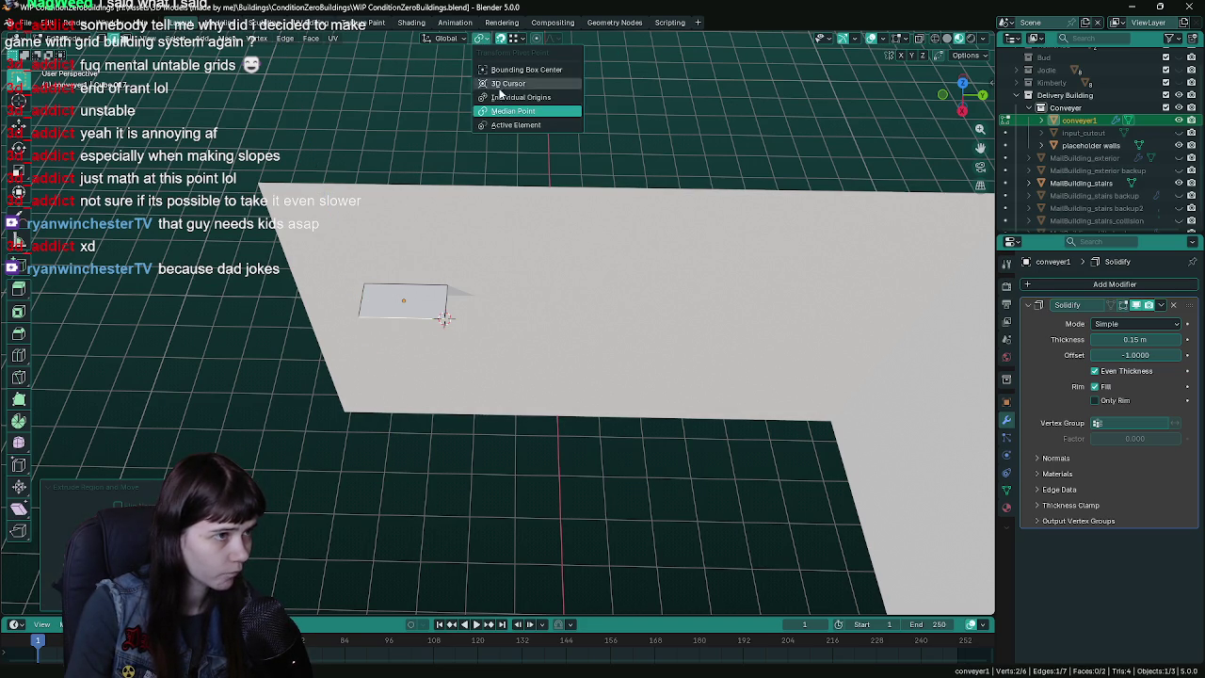
click(518, 110)
click(355, 324)
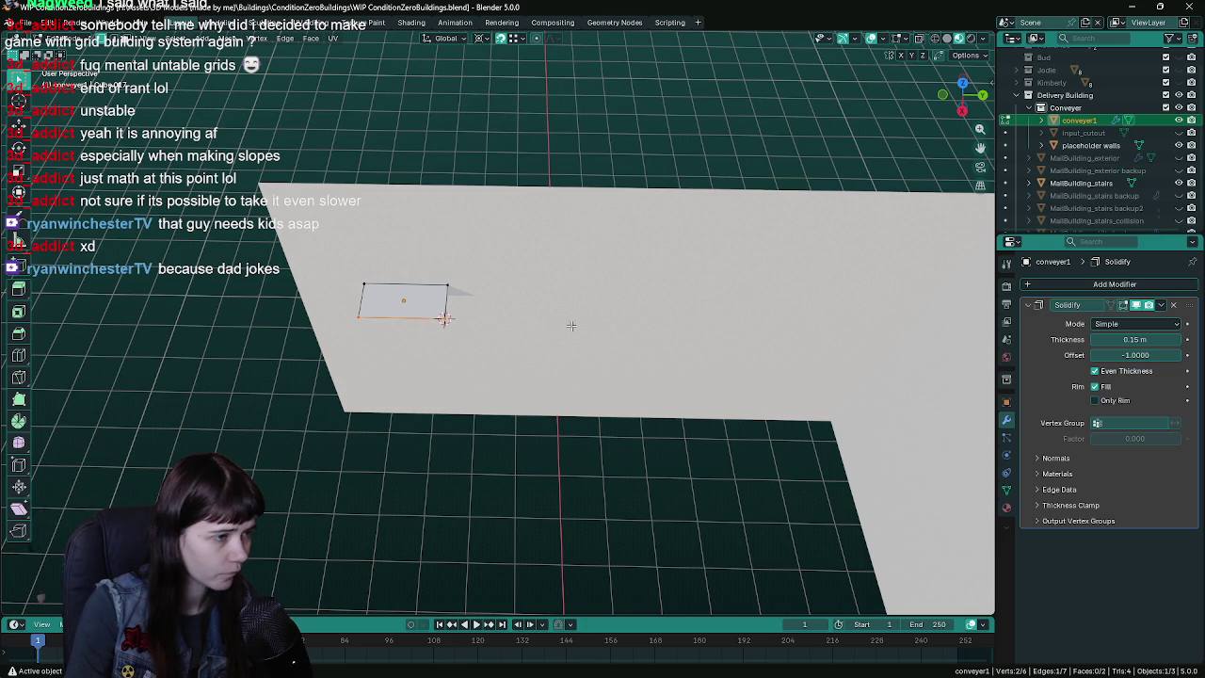
key(r)
key(z)
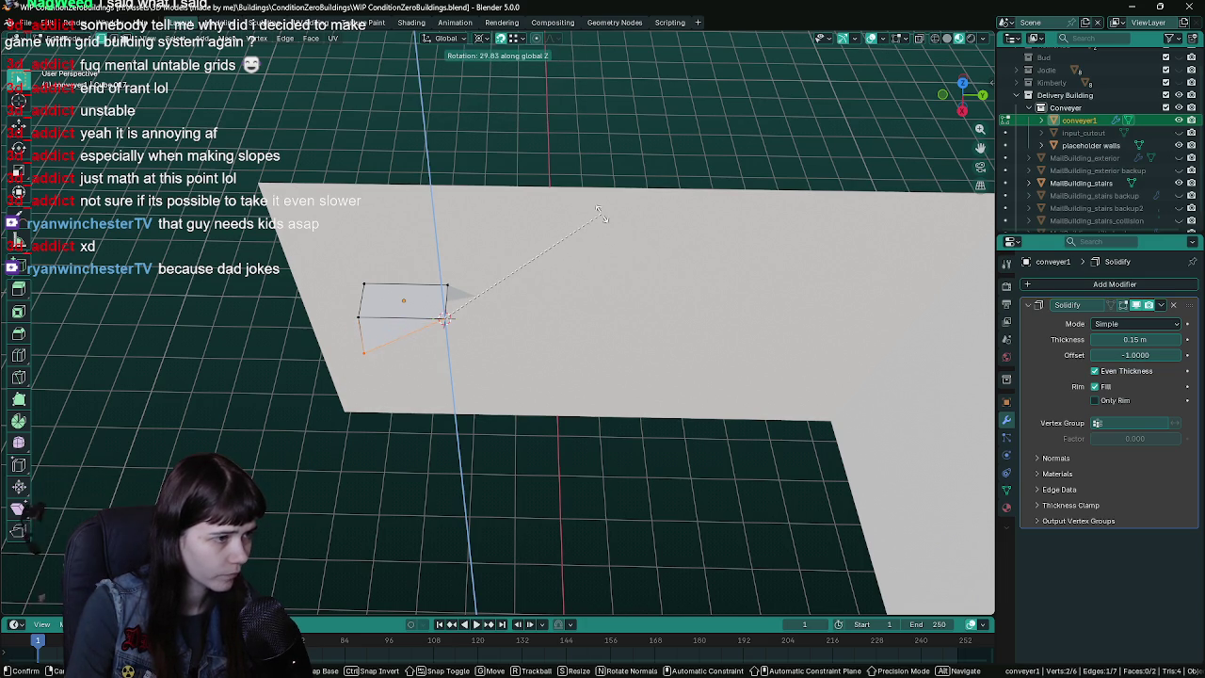
key(Escape)
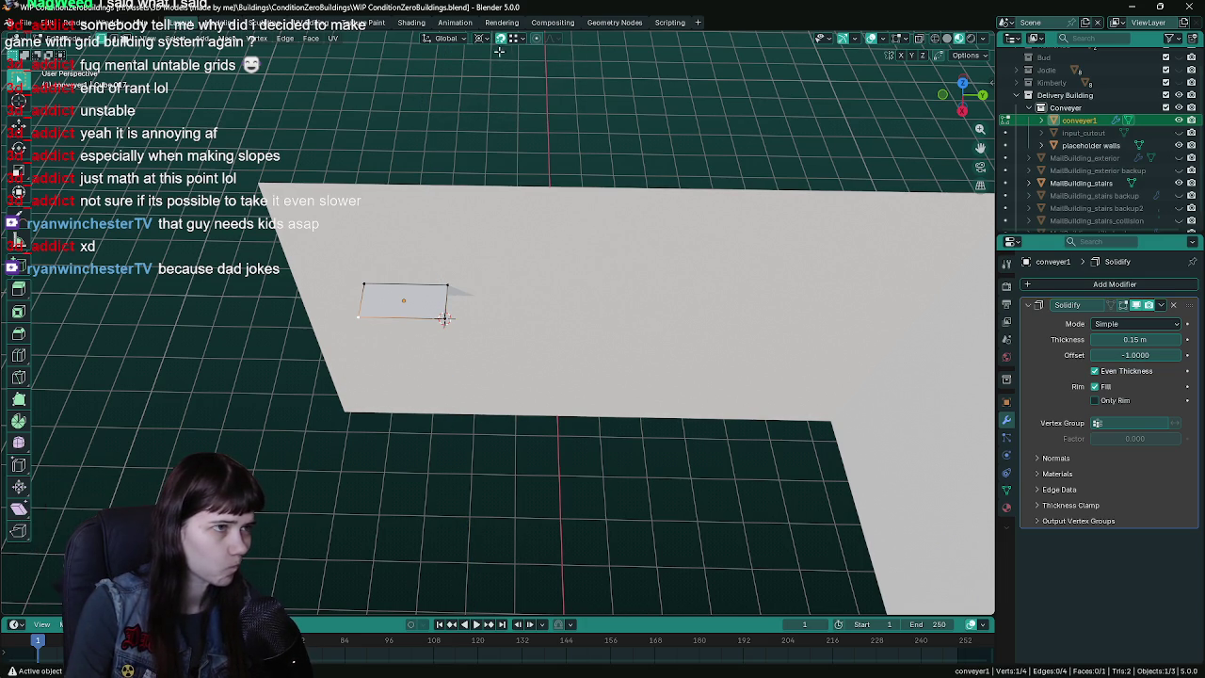
key(ctrl+s)
- Attempt a Z-axis rotation of the selected edge, then cancel it
key(g)
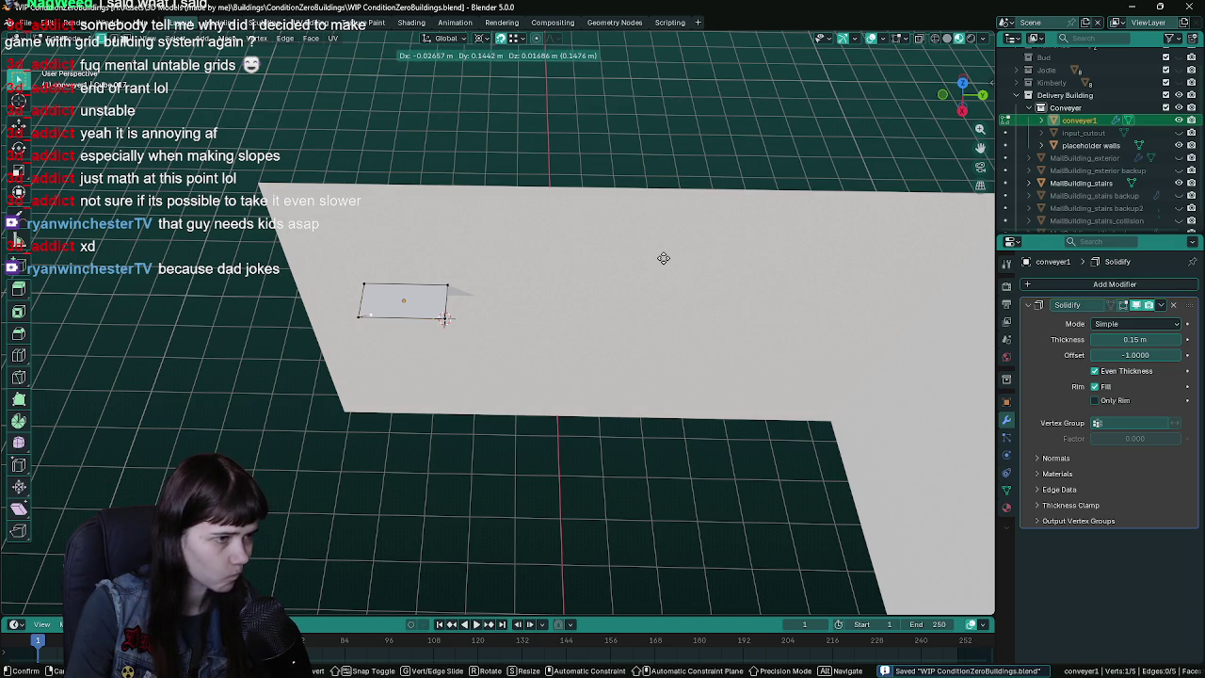
key(r)
key(z)
text(45)
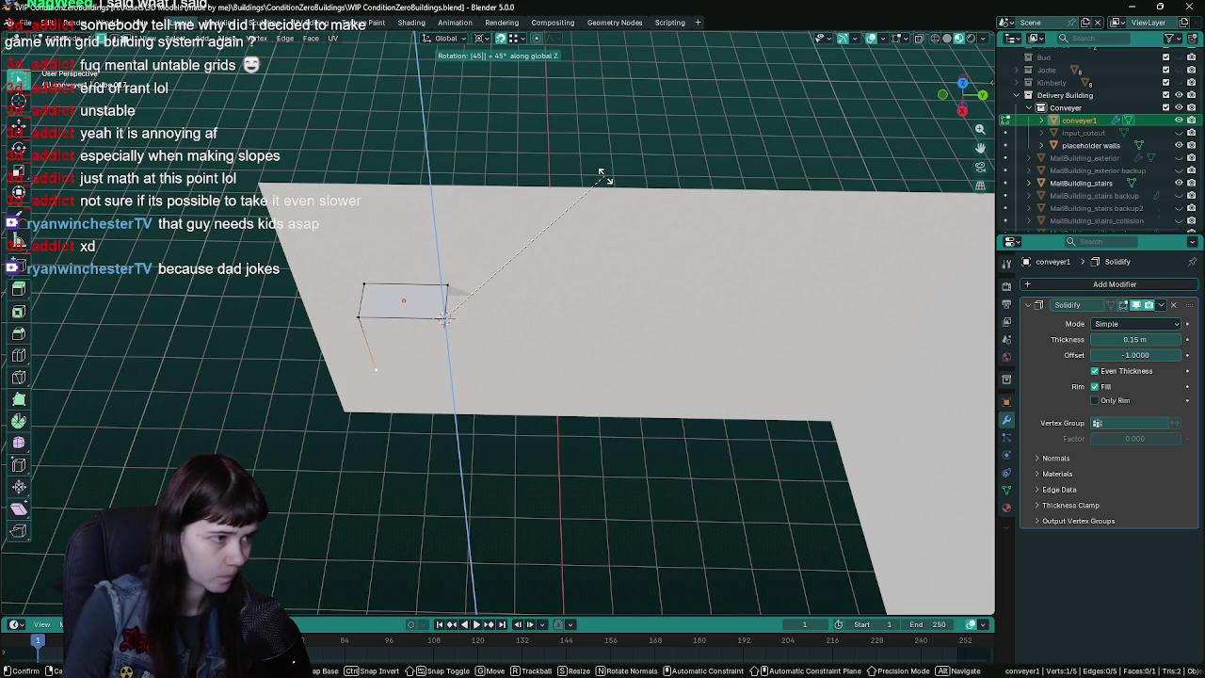
key(BackSpace)
key(BackSpace)
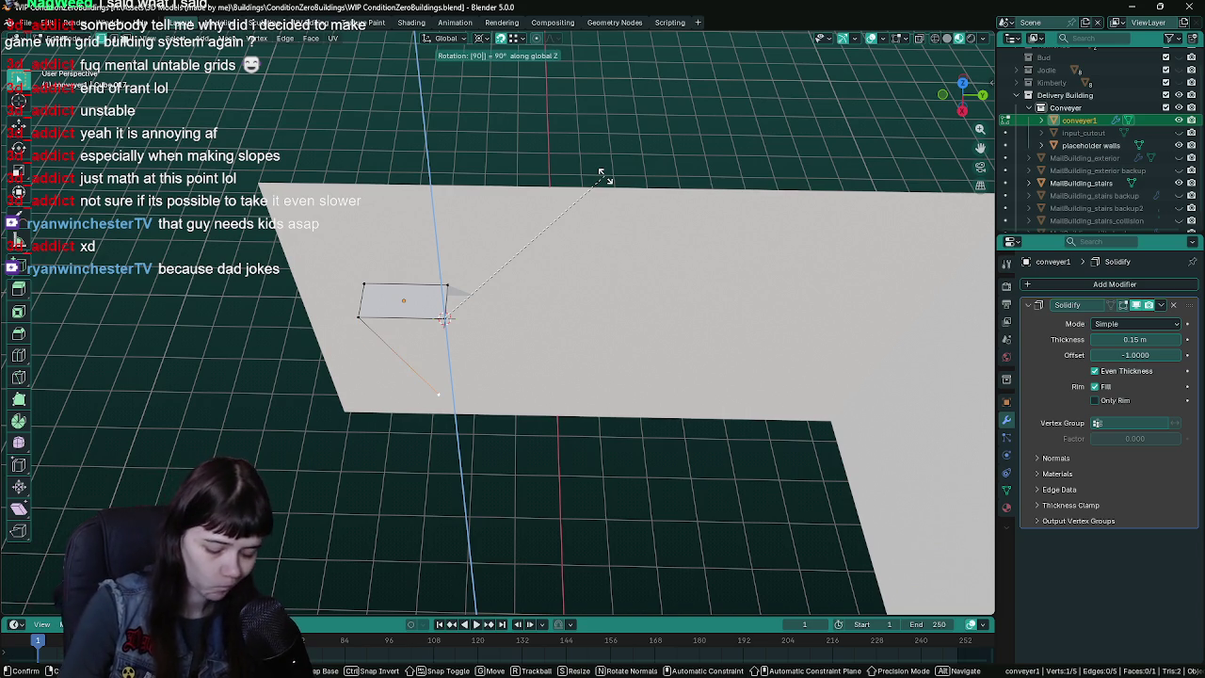
key(Escape)
scroll(479, 323, up, 1)
- Fill a triangle from the bottom edge and tip vertex, then delete that tip vertex
click(433, 317)
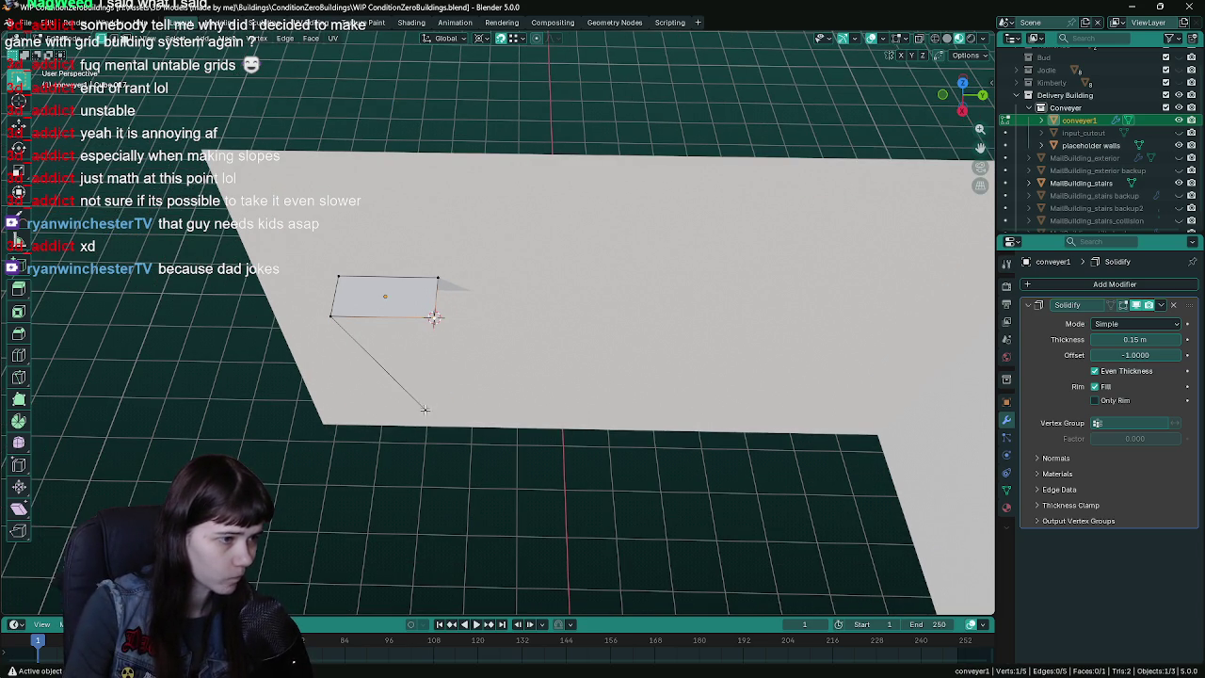
mouse_move(502, 375)
middle_down()
mouse_move(530, 352)
mouse_move(341, 386)
middle_up()
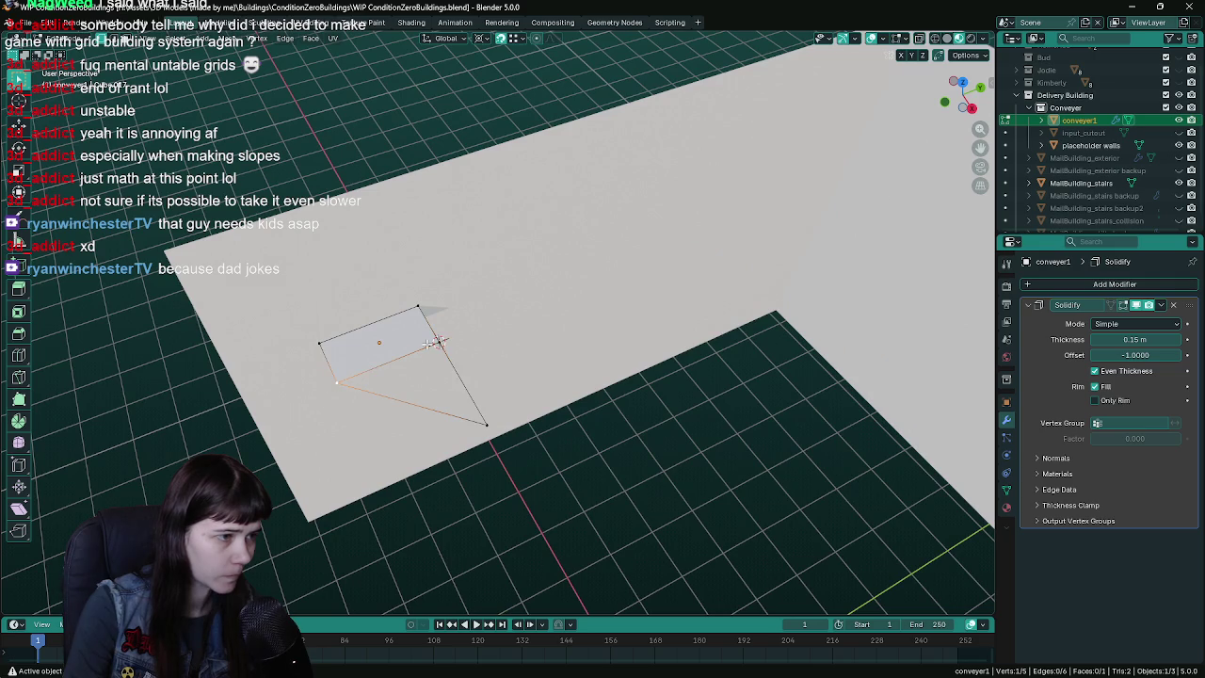
shift+click(480, 424)
key(f)
mouse_move(480, 423)
middle_down()
mouse_move(504, 389)
mouse_move(474, 353)
middle_up()
click(435, 316)
key(ctrl+s)
mouse_move(551, 396)
middle_down()
mouse_move(511, 403)
mouse_move(552, 403)
mouse_move(439, 339)
middle_up()
mouse_move(479, 434)
middle_down()
mouse_move(495, 417)
mouse_move(481, 391)
mouse_move(318, 279)
middle_up()
key(x)
click(480, 392)
- Extrude the whole quad and rotate the extrusion 90° around Z
key(a)
key(e)
key(r)
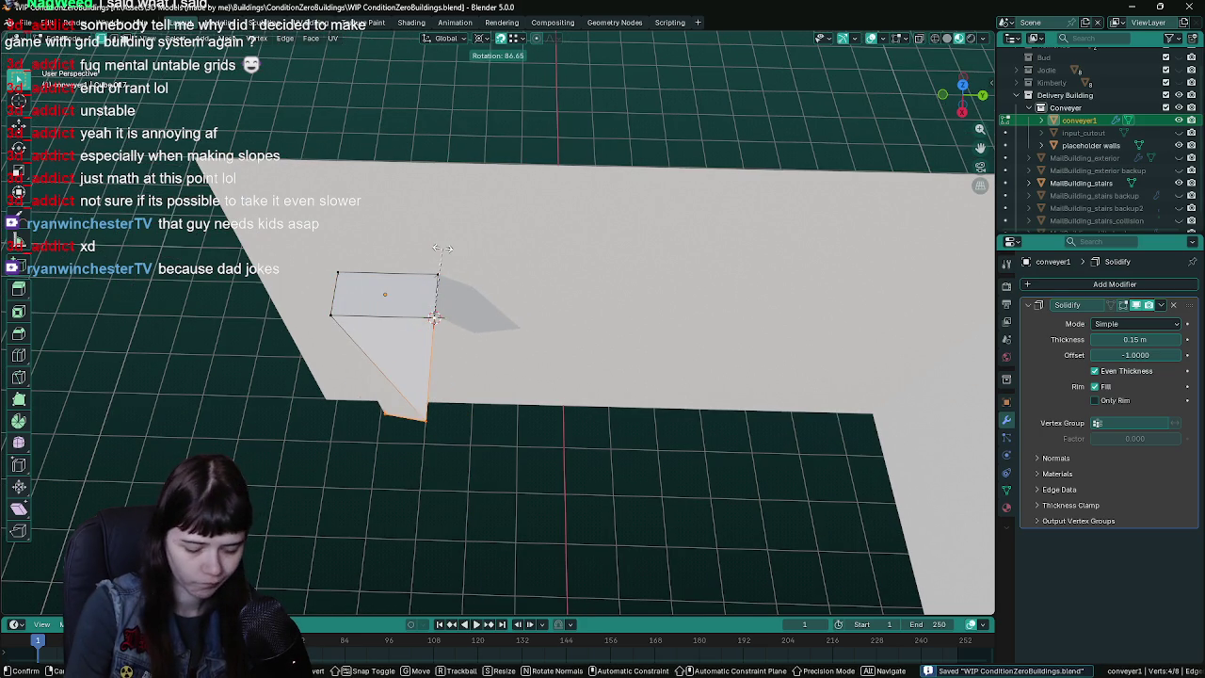
text(9z0)
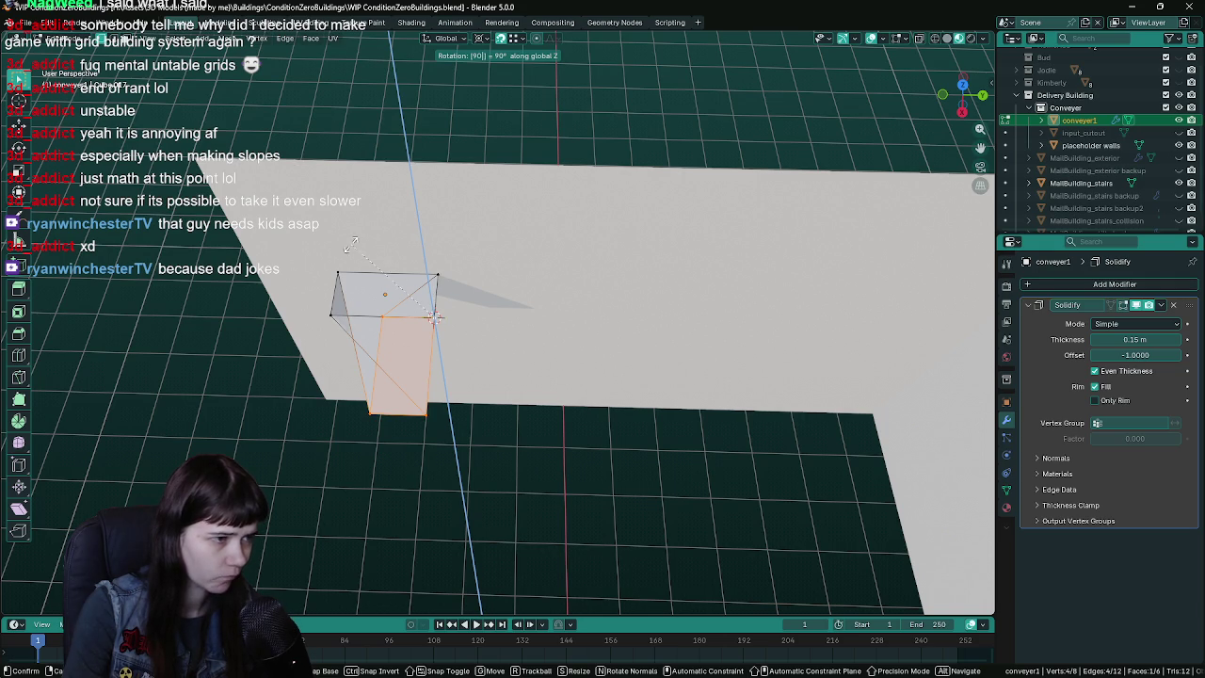
key(Return)
- Delete the unwanted edge and the extra lower extruded face
mouse_move(434, 318)
middle_down()
mouse_move(415, 421)
mouse_move(395, 321)
middle_up()
key(x)
click(401, 436)
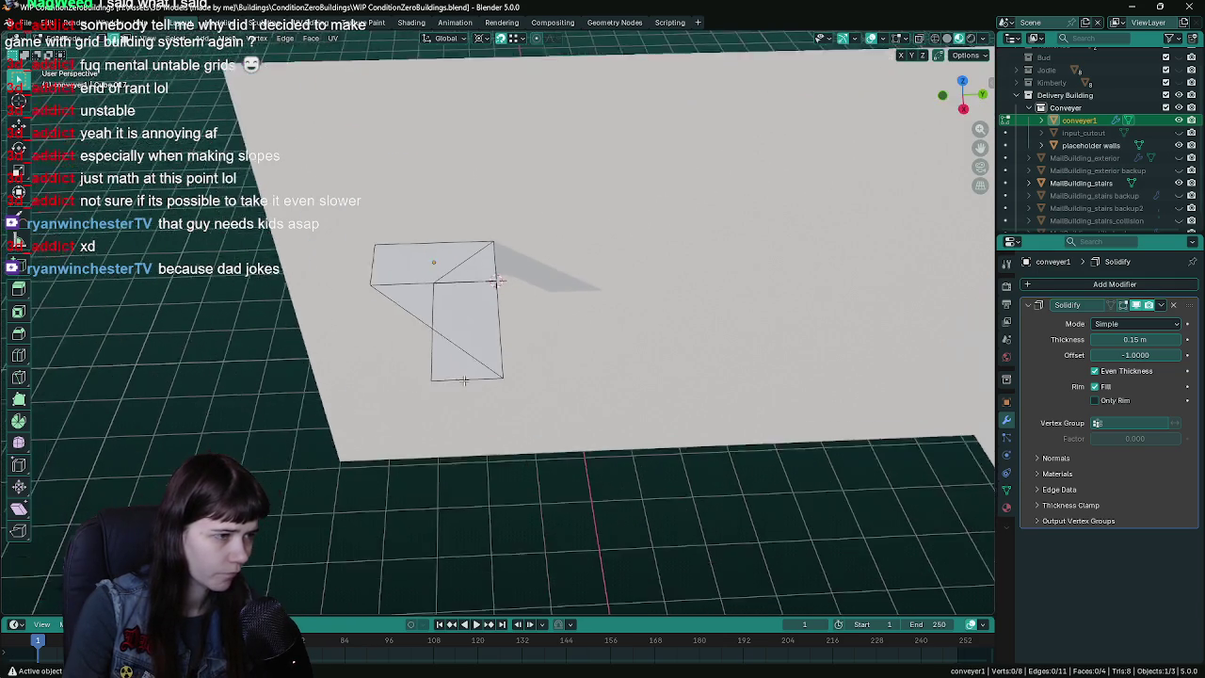
key(x)
click(427, 318)
mouse_move(426, 318)
middle_down()
mouse_move(460, 260)
mouse_move(491, 293)
mouse_move(516, 282)
mouse_move(603, 294)
middle_up()
key(a)
- Merge the corner edge At Last, leaving one edge running out from the corner
click(512, 278)
key(m)
click(516, 284)
key(ctrl+z)
key(m)
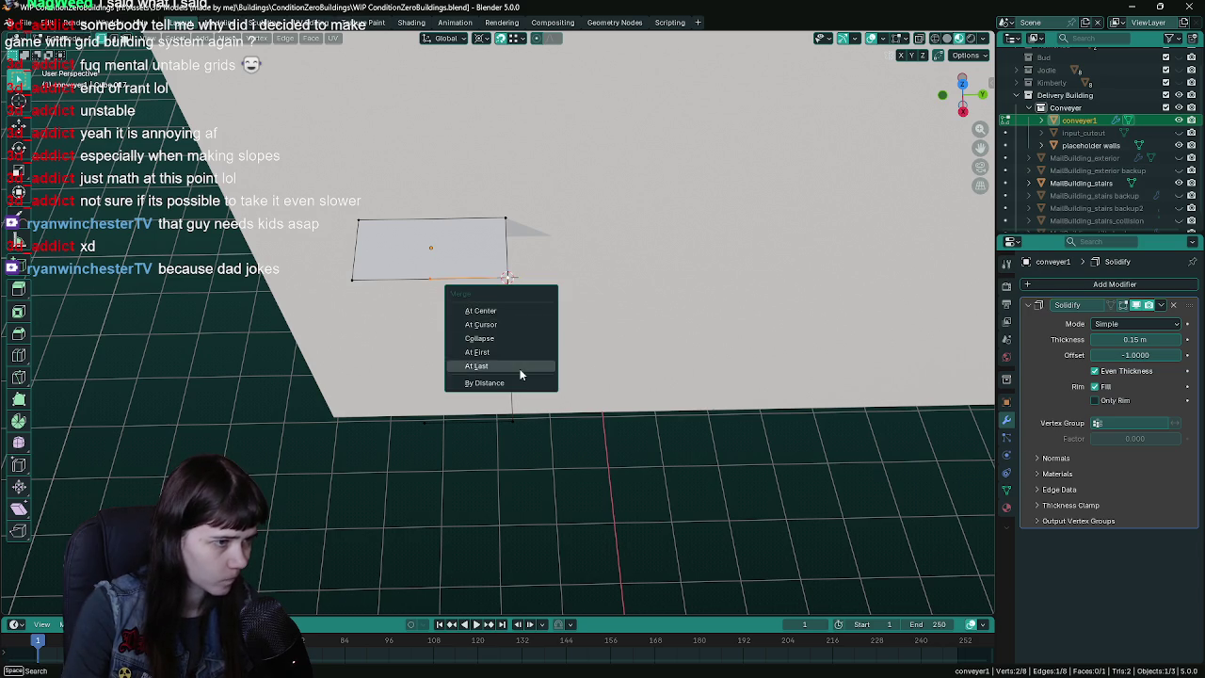
click(523, 367)
middle_drag(523, 369, 435, 433)
click(407, 447)
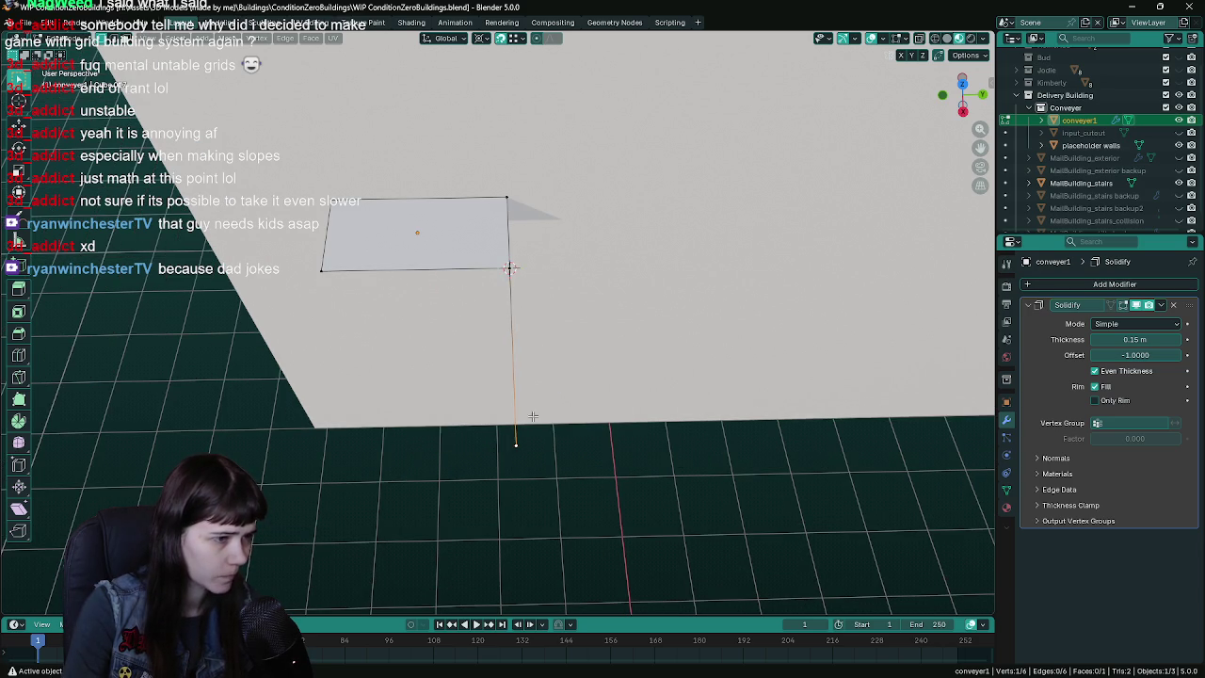